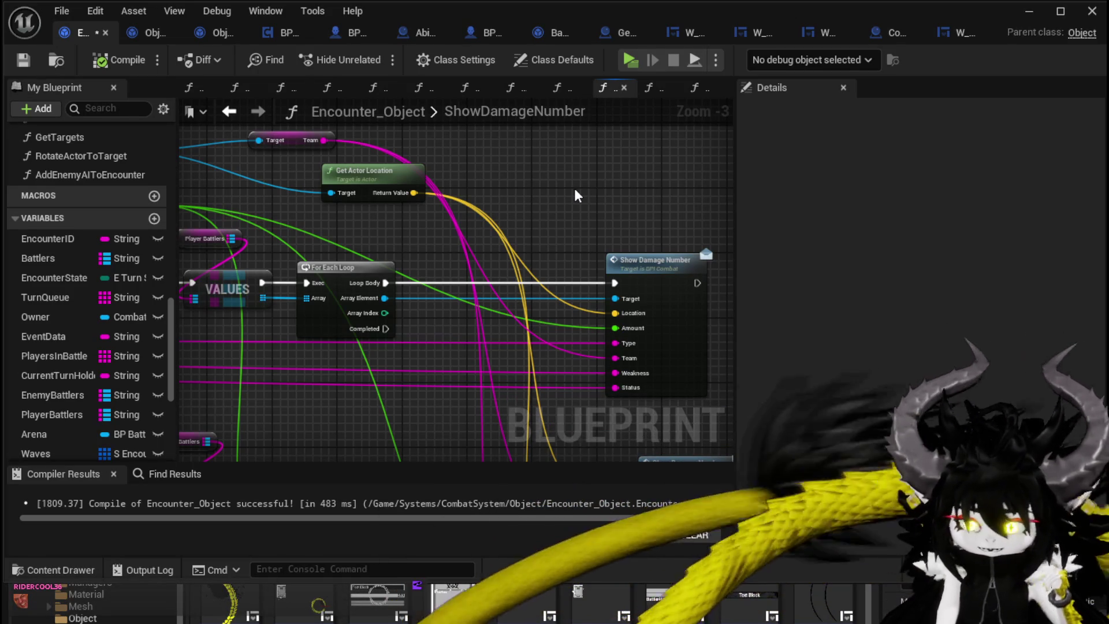
# Move the Battlers variable node slightly lower in the ShowDamageNumber graph.
pyautogui.moveTo(573, 187)
pyautogui.mouseDown()
pyautogui.moveTo(498, 196)
pyautogui.moveTo(461, 178)
pyautogui.moveTo(570, 165)
pyautogui.moveTo(784, 188)
pyautogui.mouseUp()
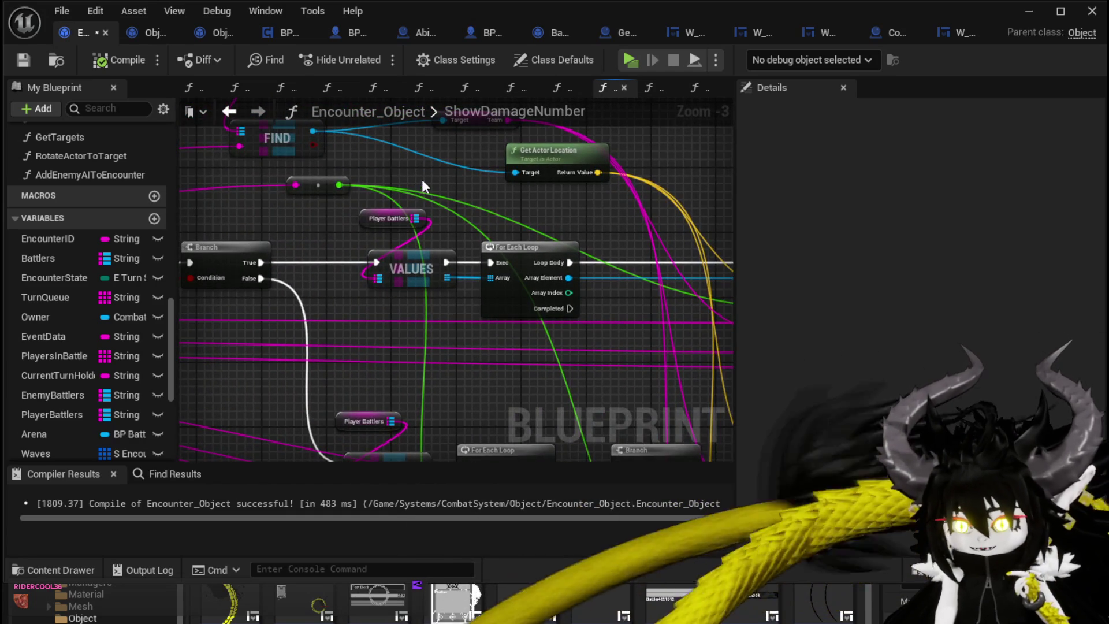
pyautogui.moveTo(422, 181)
pyautogui.mouseDown()
pyautogui.moveTo(484, 249)
pyautogui.moveTo(488, 280)
pyautogui.mouseUp()
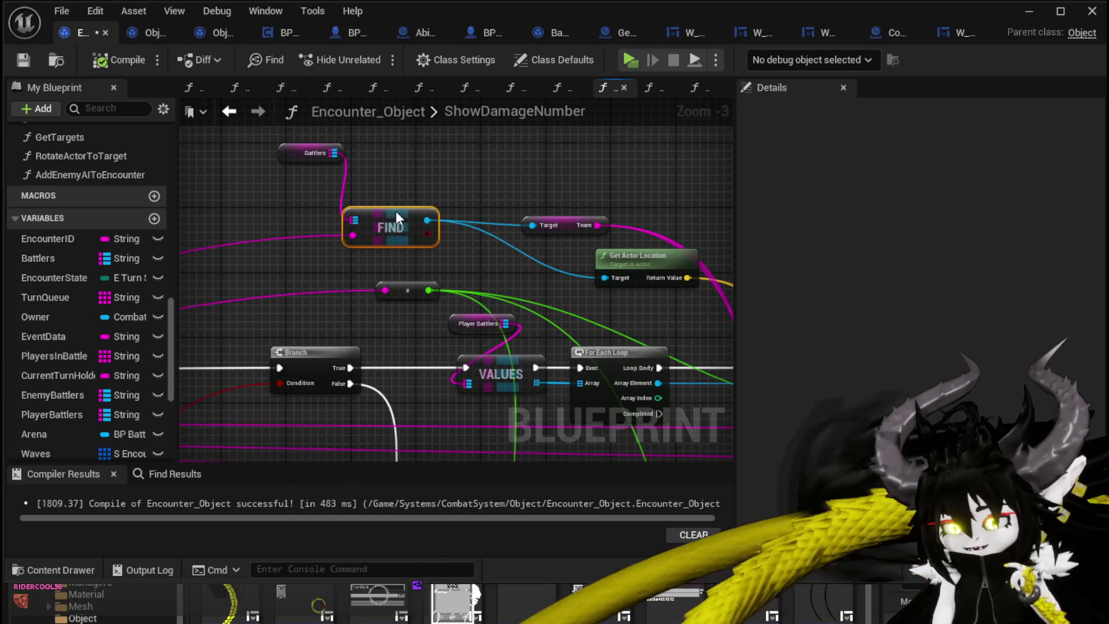
pyautogui.click(396, 176)
pyautogui.moveTo(290, 154); pyautogui.dragTo(282, 187)
pyautogui.click(441, 190)
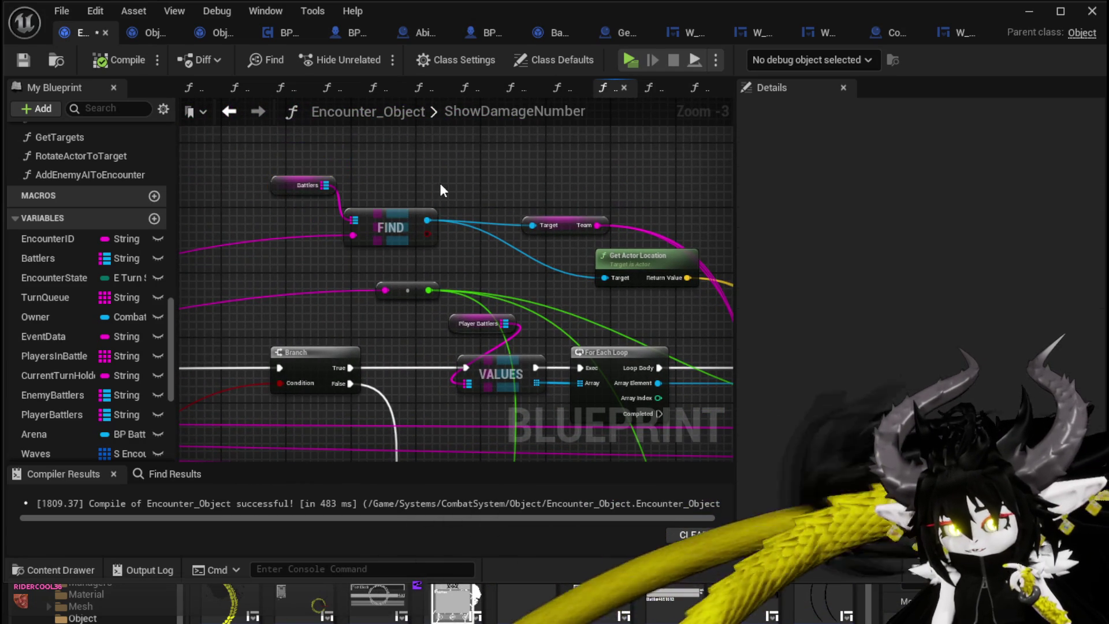
# Look over the Show Damage Number nodes and save the Encounter_Object blueprint.
pyautogui.moveTo(443, 191)
pyautogui.mouseDown()
pyautogui.moveTo(429, 186)
pyautogui.moveTo(484, 176)
pyautogui.mouseUp()
pyautogui.moveTo(557, 218)
pyautogui.mouseDown()
pyautogui.moveTo(432, 173)
pyautogui.moveTo(583, 213)
pyautogui.moveTo(599, 172)
pyautogui.moveTo(555, 171)
pyautogui.mouseUp()
pyautogui.scroll(-1, 478, 198)
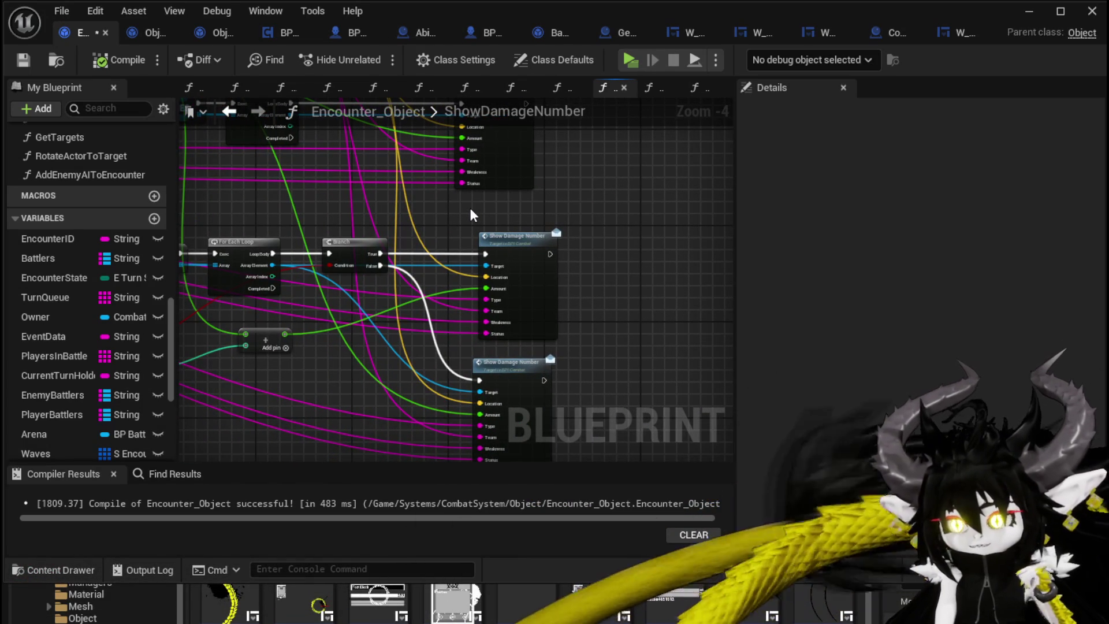
pyautogui.moveTo(622, 221); pyautogui.dragTo(583, 220)
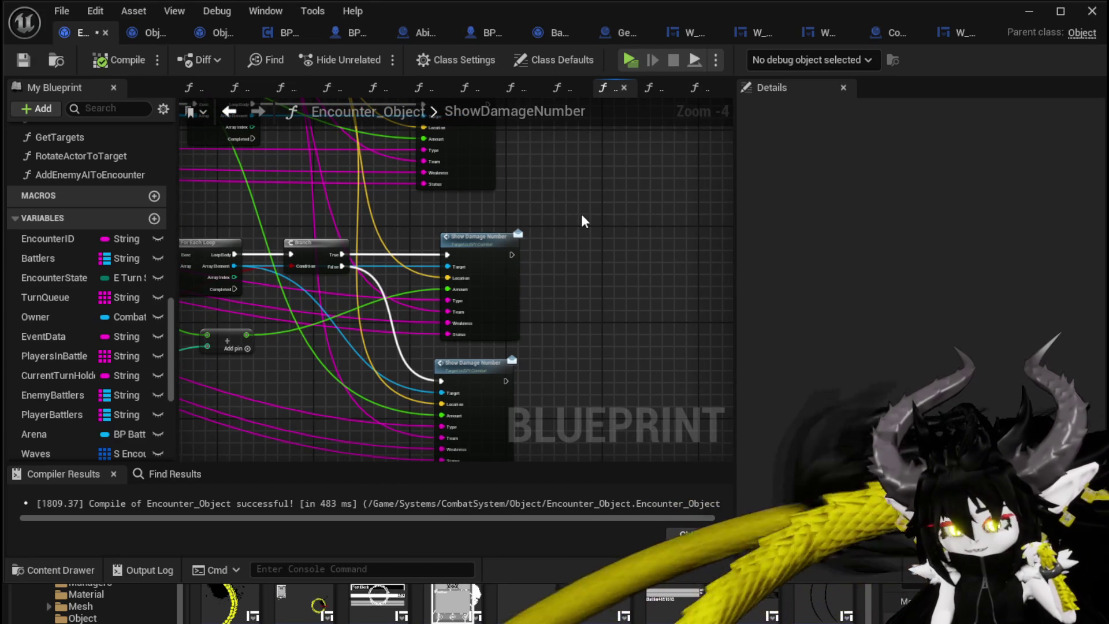
pyautogui.click(24, 60)
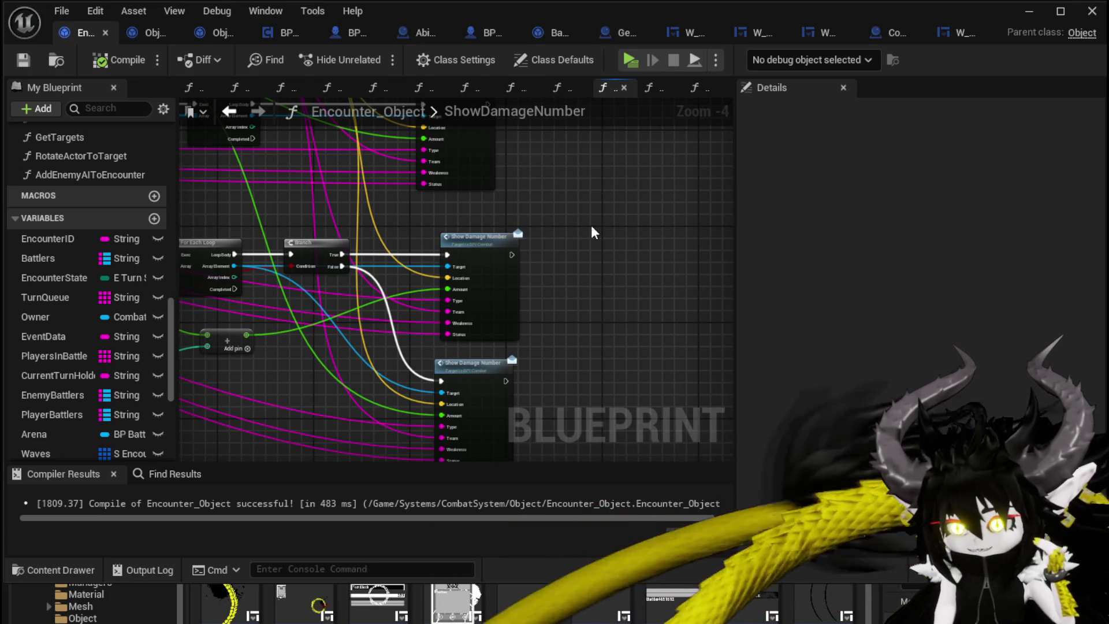
pyautogui.moveTo(594, 232); pyautogui.dragTo(605, 219)
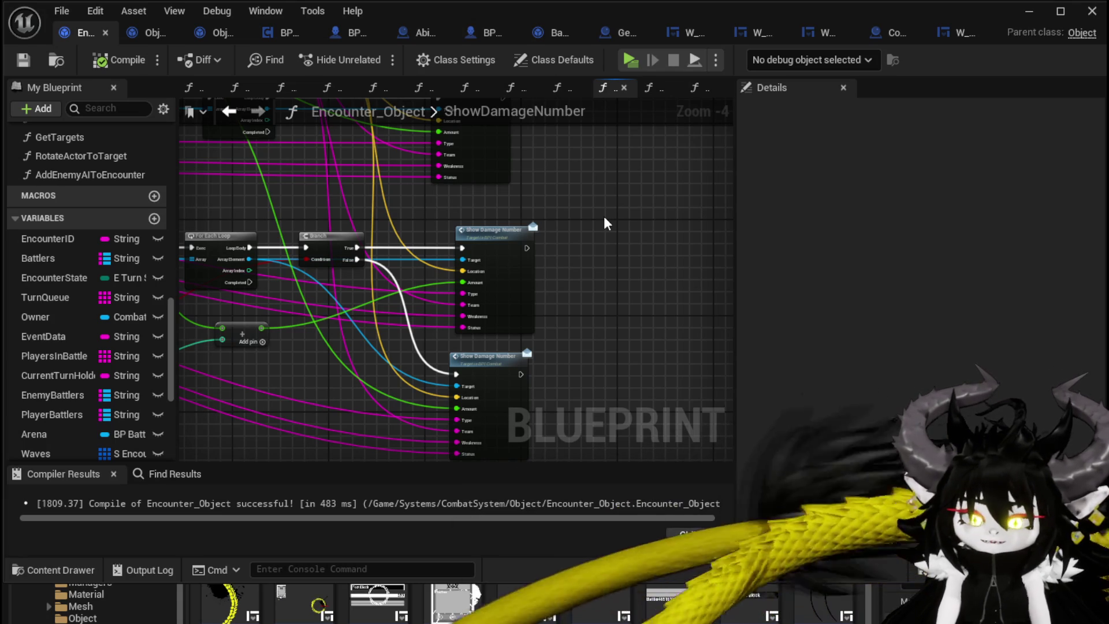
pyautogui.moveTo(594, 216); pyautogui.dragTo(615, 234)
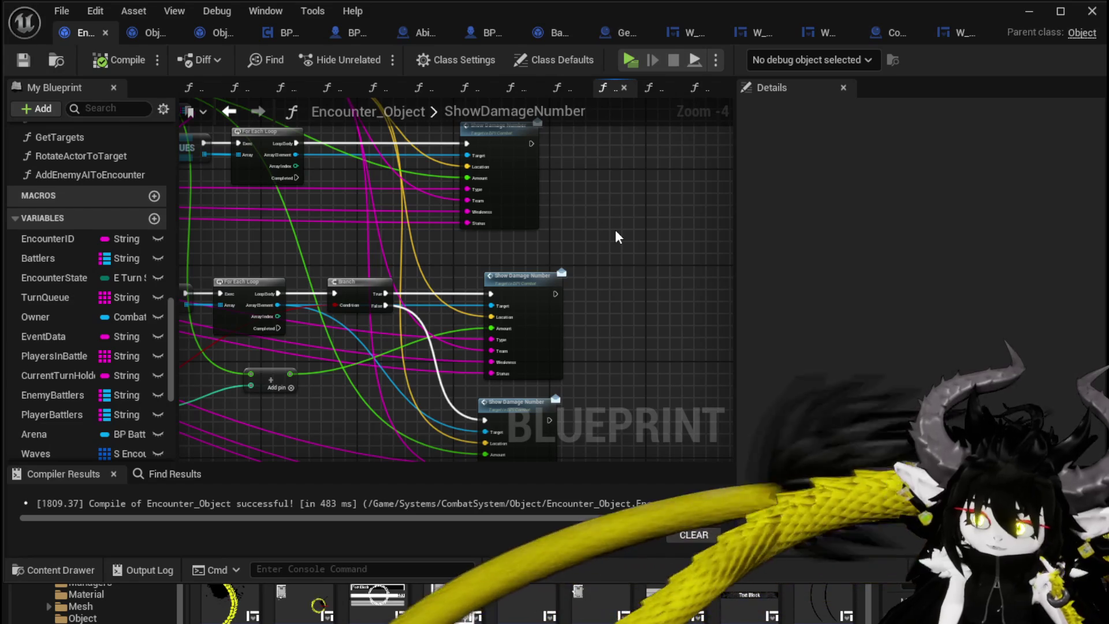
pyautogui.moveTo(615, 231); pyautogui.dragTo(626, 263)
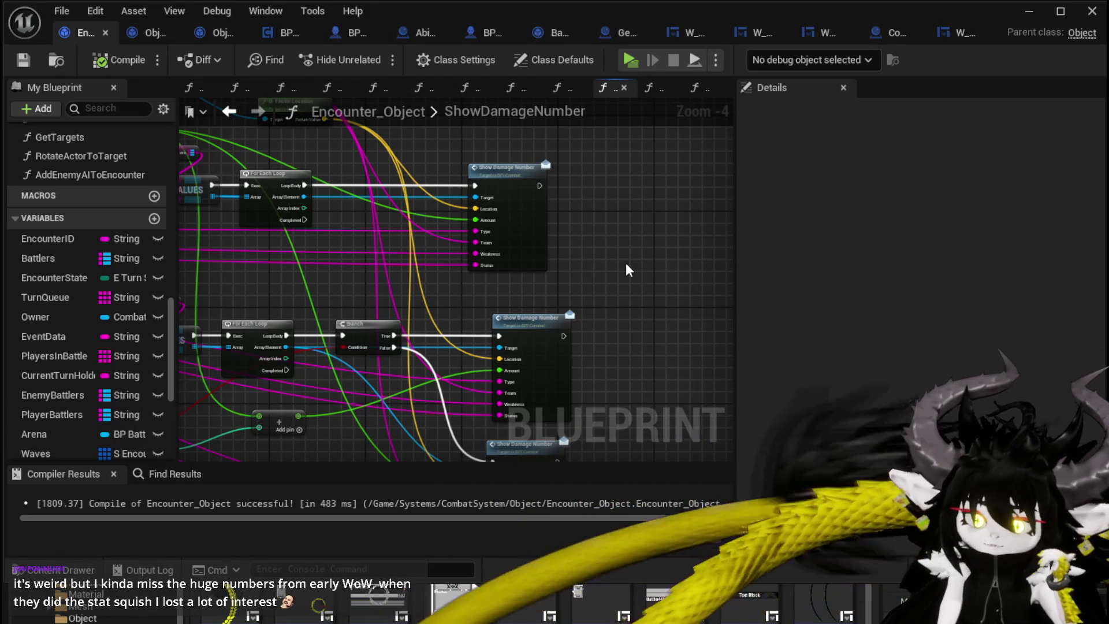
pyautogui.moveTo(628, 269)
pyautogui.mouseDown()
pyautogui.moveTo(629, 294)
pyautogui.moveTo(635, 248)
pyautogui.mouseUp()
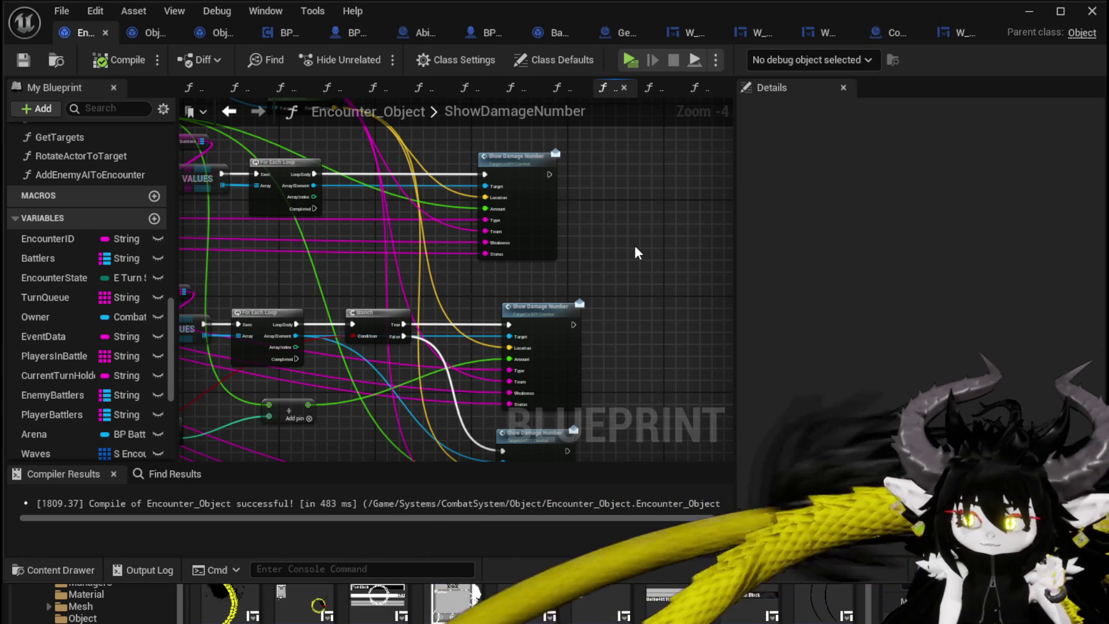
pyautogui.moveTo(638, 252); pyautogui.dragTo(637, 273)
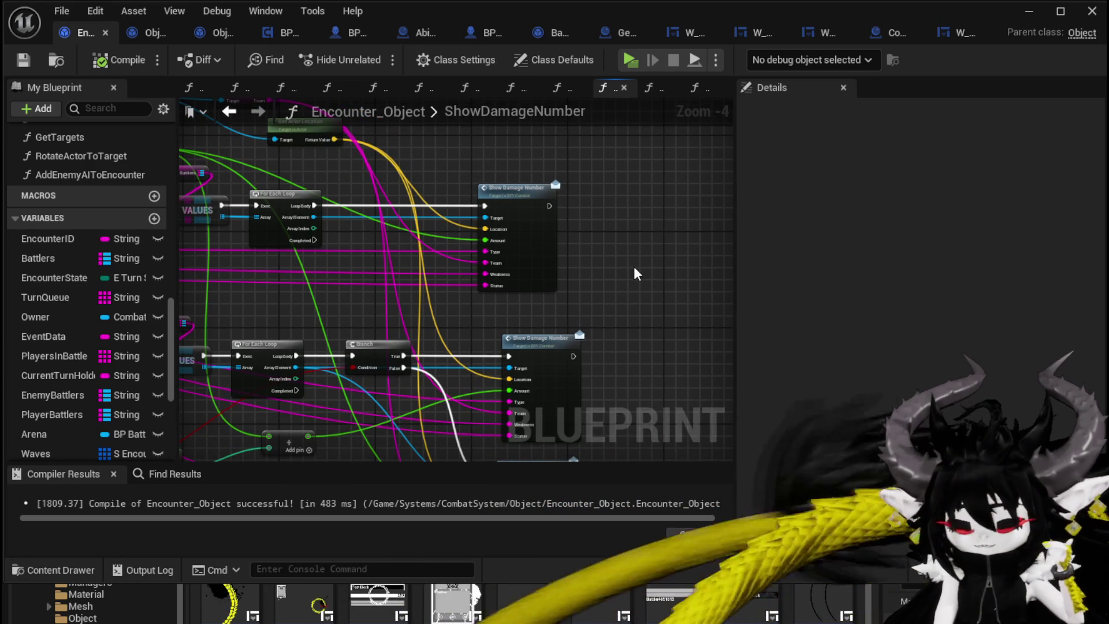
pyautogui.moveTo(635, 268)
pyautogui.mouseDown()
pyautogui.moveTo(623, 276)
pyautogui.moveTo(636, 202)
pyautogui.moveTo(511, 216)
pyautogui.moveTo(551, 209)
pyautogui.moveTo(493, 197)
pyautogui.mouseUp()
# Review the FIND, loop, entry and both Show Damage Number nodes, then save with Ctrl+S.
pyautogui.scroll(2, 601, 181)
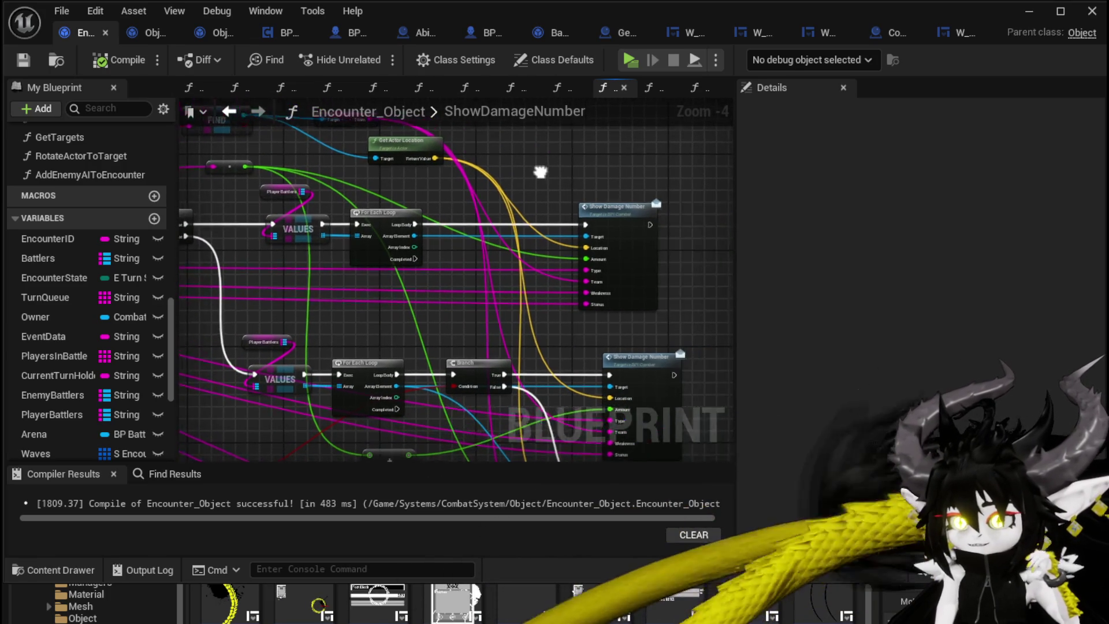
pyautogui.click(446, 205)
pyautogui.scroll(1, 418, 191)
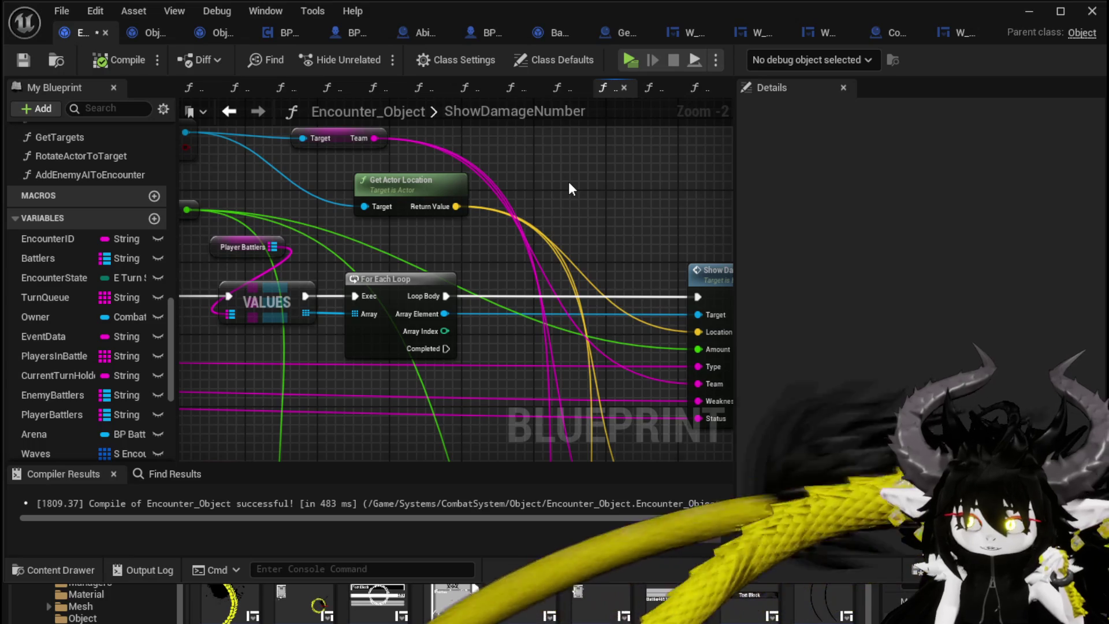
pyautogui.scroll(-2, 569, 181)
pyautogui.moveTo(497, 307); pyautogui.dragTo(482, 237)
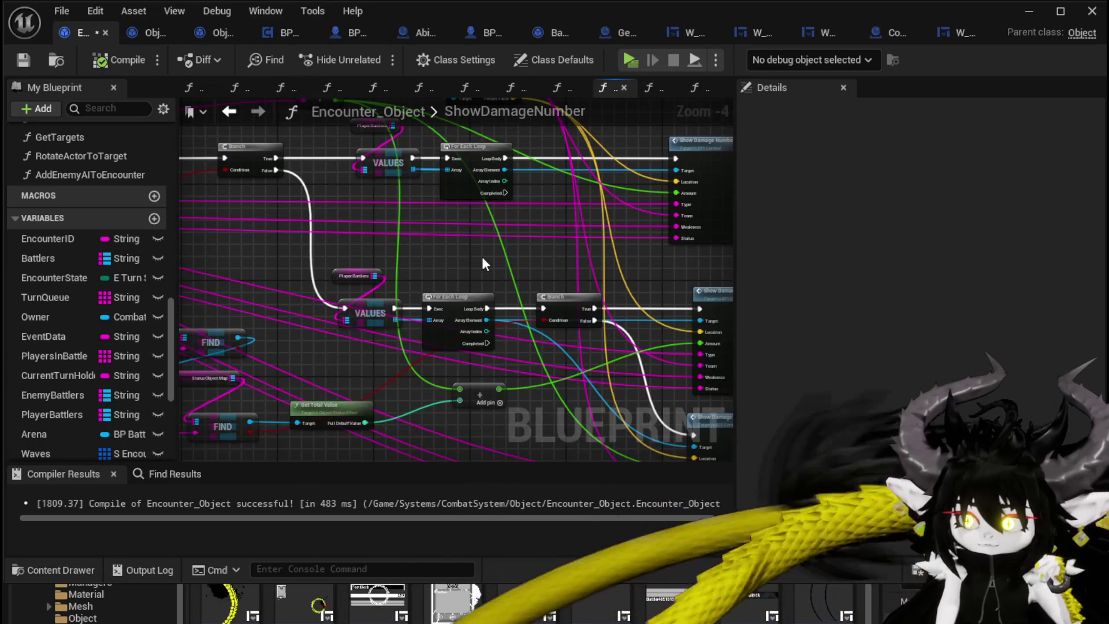
pyautogui.moveTo(257, 250); pyautogui.dragTo(389, 261)
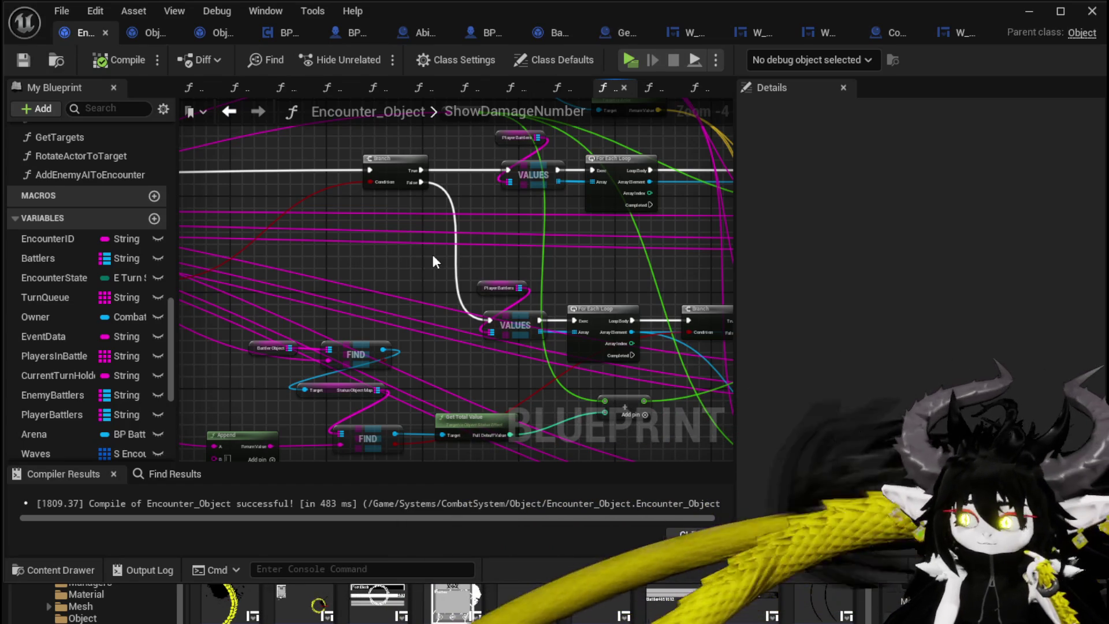
pyautogui.moveTo(434, 261); pyautogui.dragTo(410, 255)
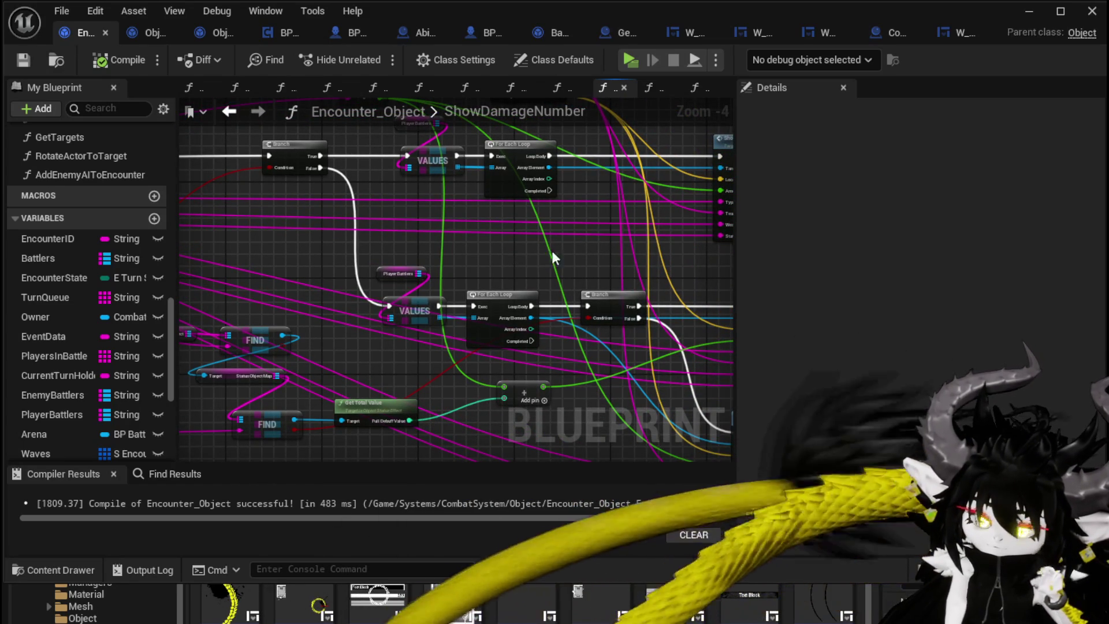
pyautogui.moveTo(552, 258)
pyautogui.mouseDown()
pyautogui.moveTo(405, 208)
pyautogui.moveTo(543, 199)
pyautogui.moveTo(593, 284)
pyautogui.mouseUp()
pyautogui.moveTo(312, 249)
pyautogui.mouseDown()
pyautogui.moveTo(346, 248)
pyautogui.moveTo(321, 235)
pyautogui.moveTo(532, 248)
pyautogui.moveTo(349, 238)
pyautogui.moveTo(344, 283)
pyautogui.mouseUp()
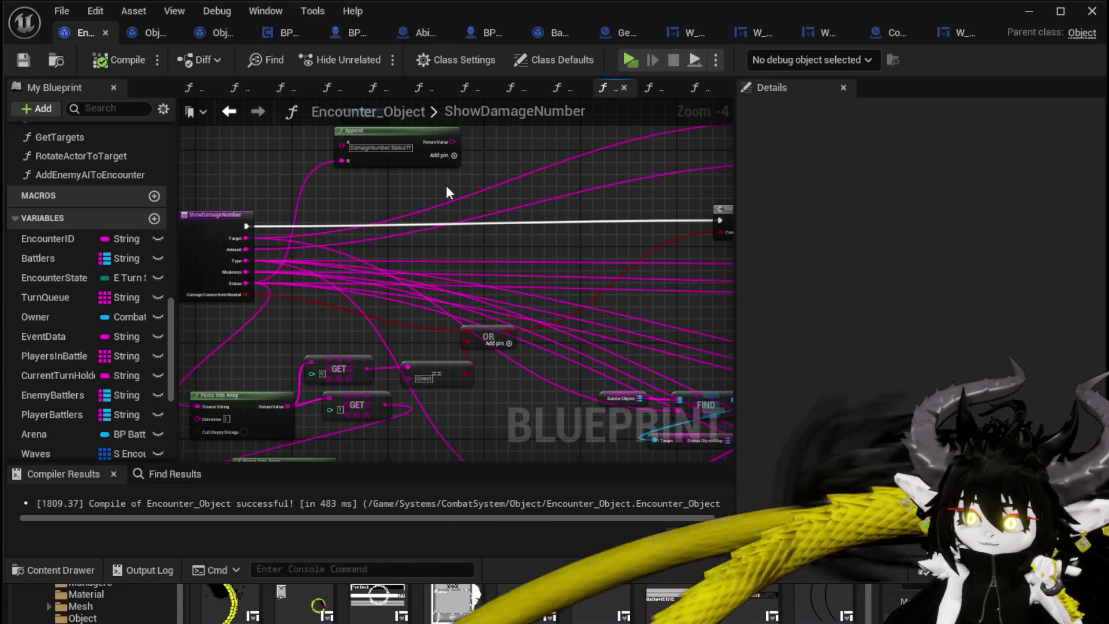
pyautogui.hotkey('ctrl', 's')
# Start a play-test of the level and run the character forward with a jump.
pyautogui.click(1029, 12)
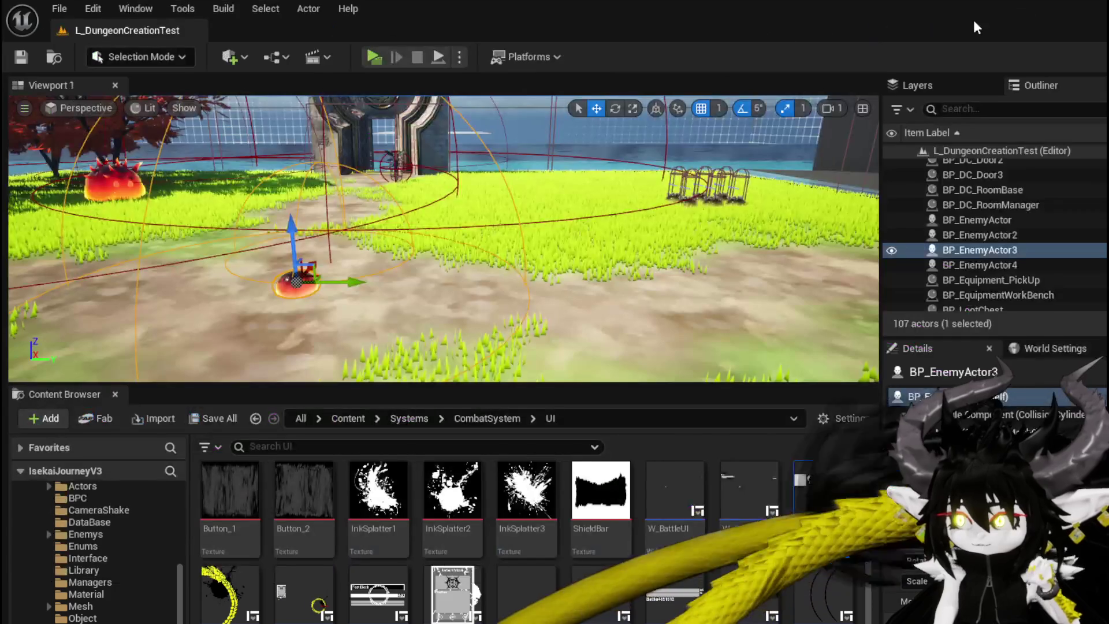
pyautogui.click(381, 58)
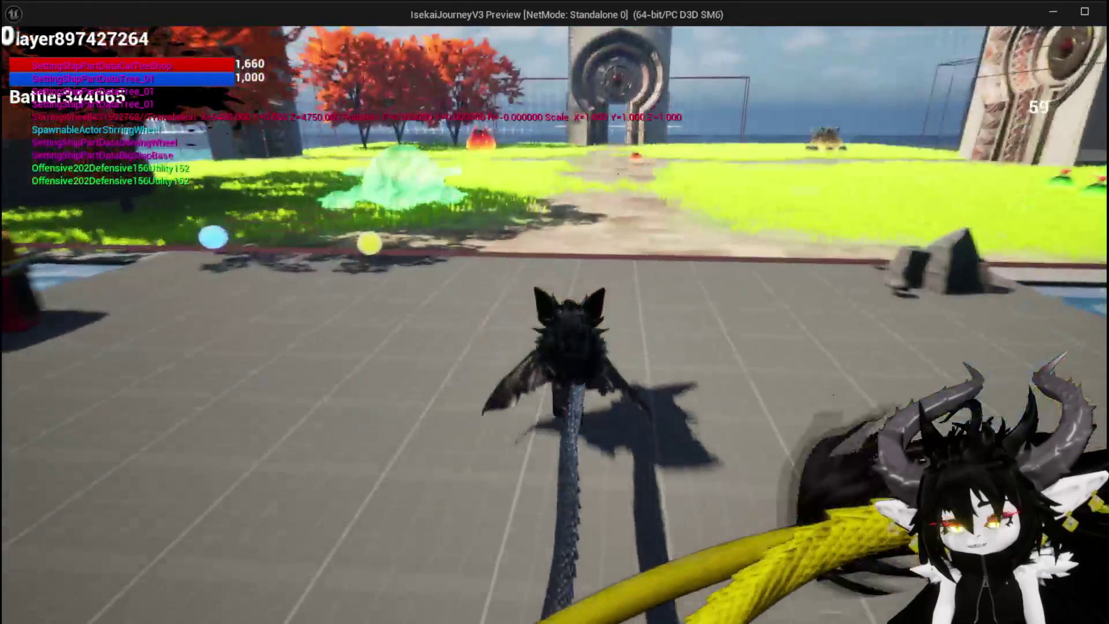
pyautogui.press('w')
pyautogui.press('space')
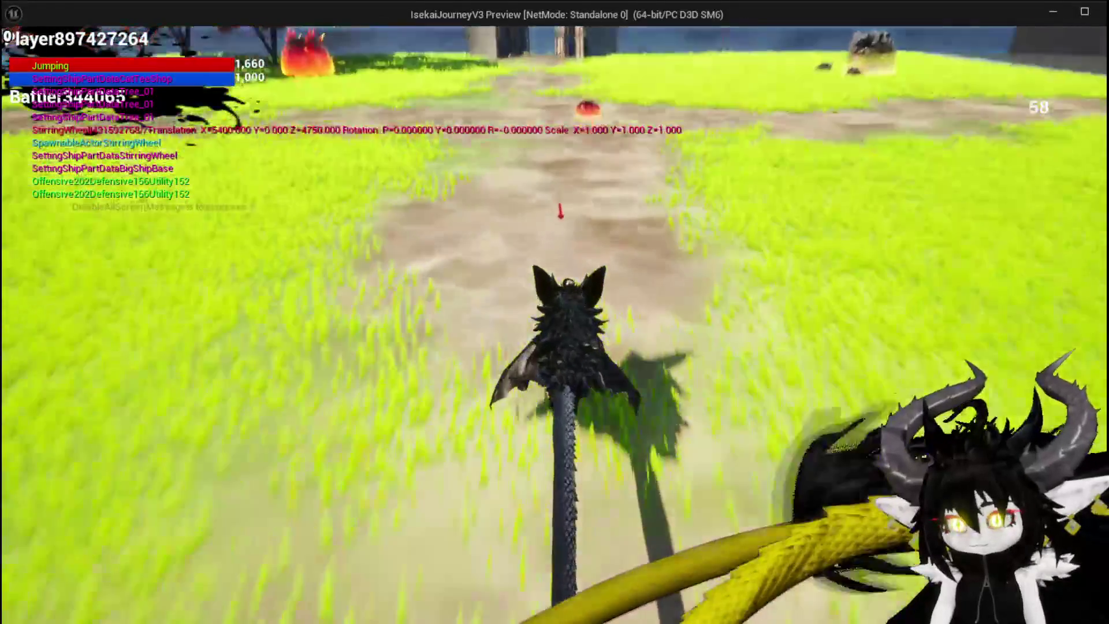
# Attack the red Slime_Fire enemy, then stop the play-test and return to the blueprint.
pyautogui.press('w')
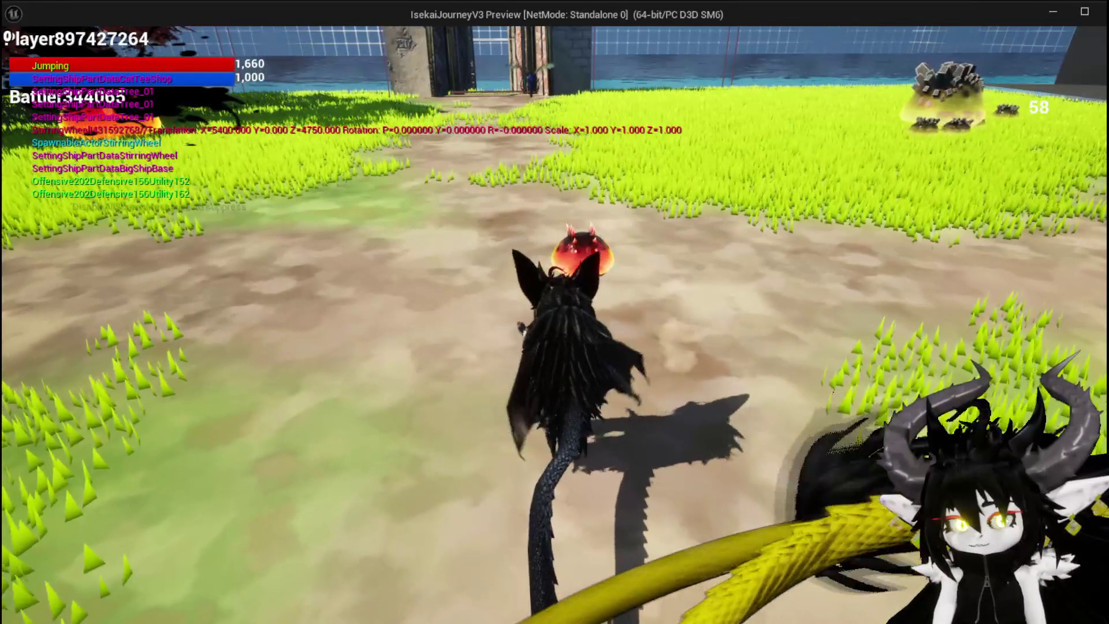
pyautogui.press('1')
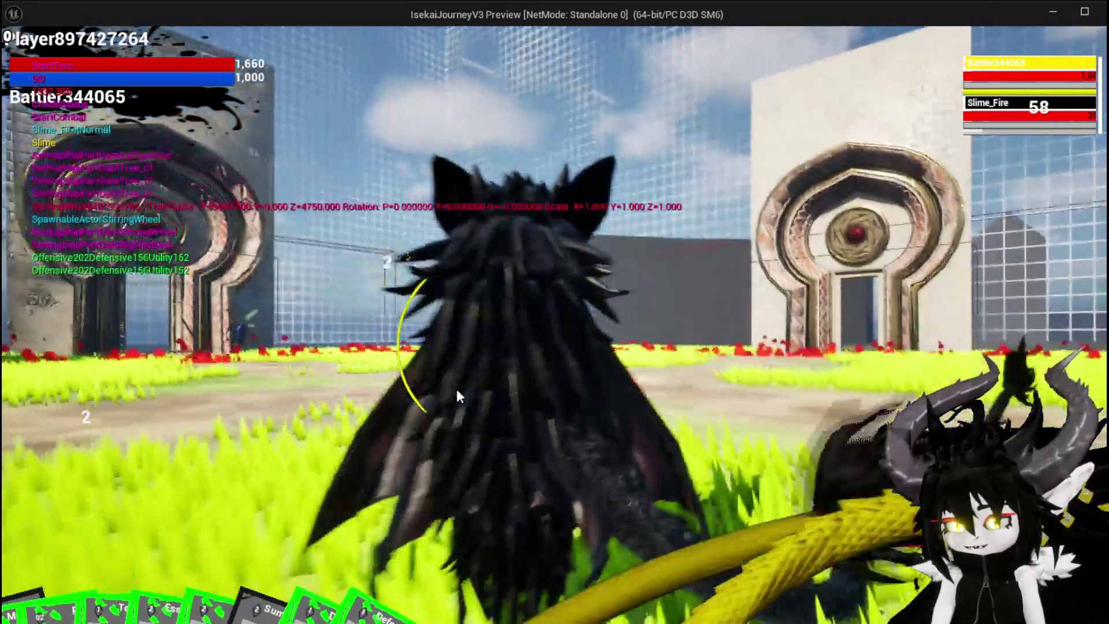
pyautogui.press('w')
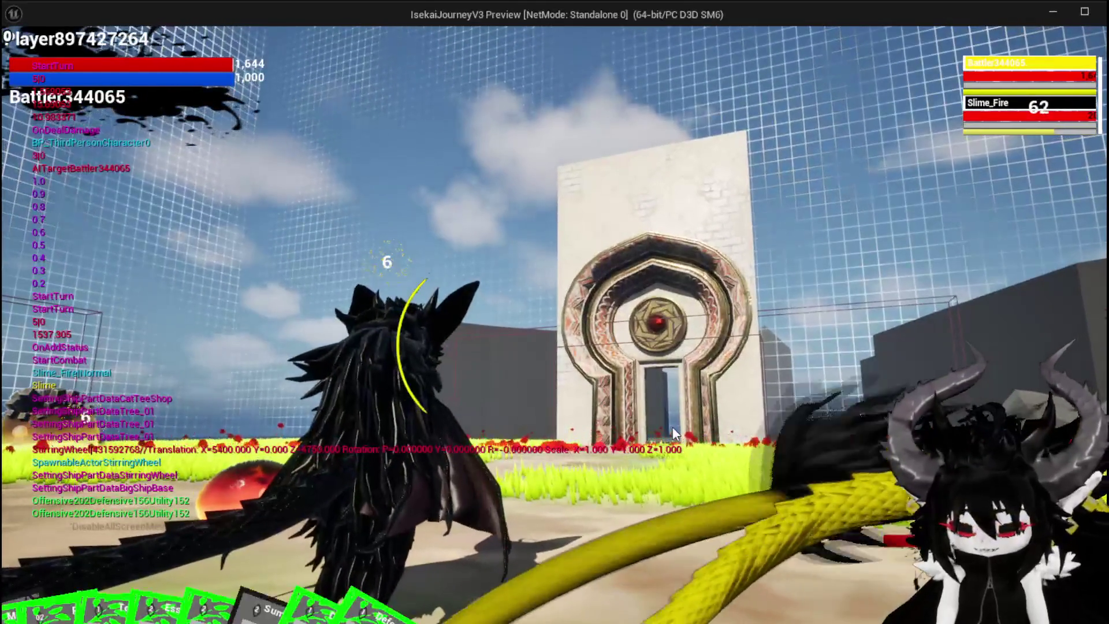
pyautogui.press('Escape')
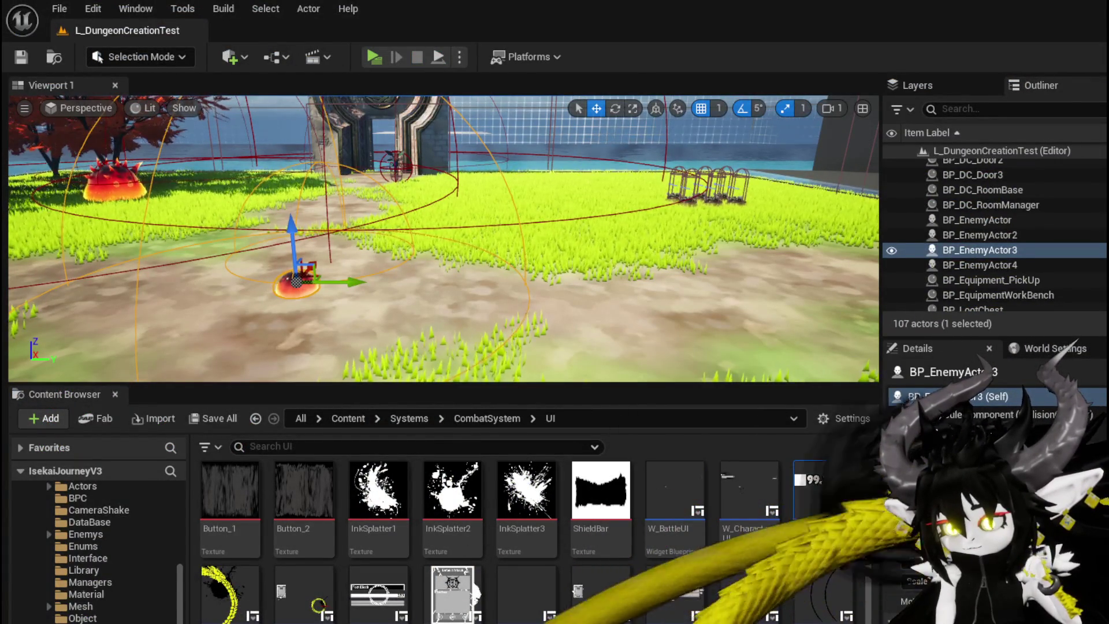
pyautogui.hotkey('alt', 'Tab')
pyautogui.moveTo(559, 398); pyautogui.dragTo(410, 269)
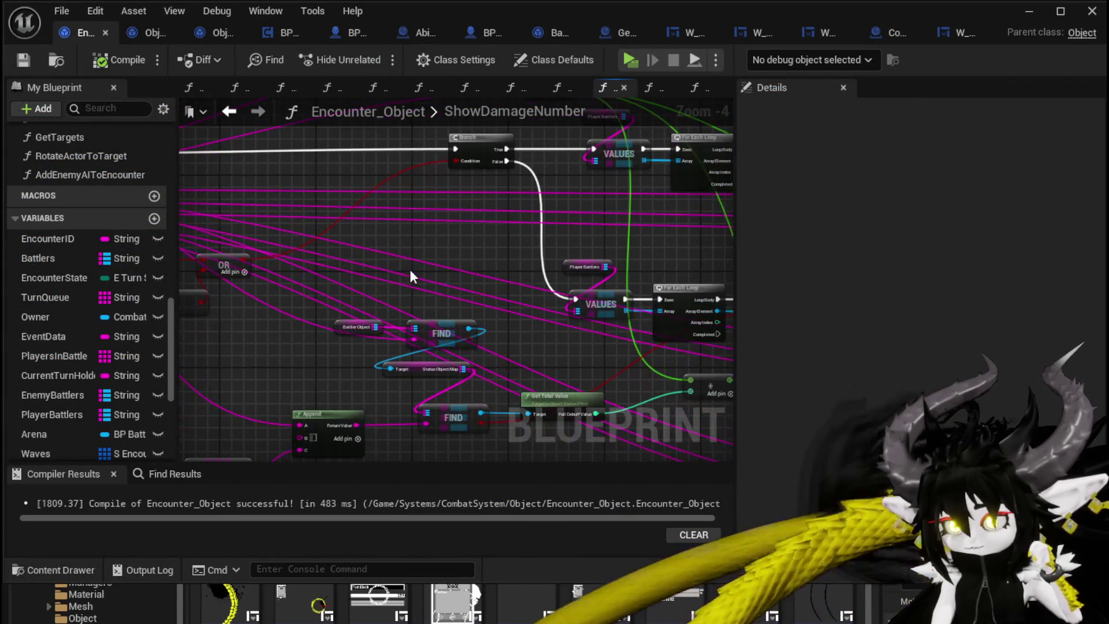
pyautogui.moveTo(500, 226); pyautogui.dragTo(234, 296)
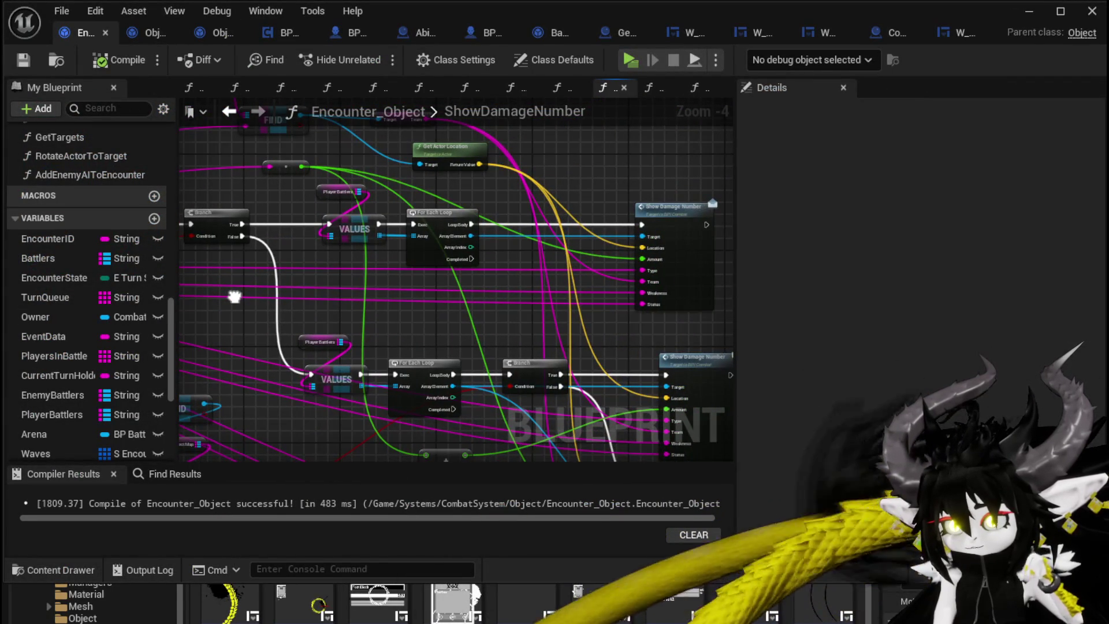
pyautogui.moveTo(497, 231); pyautogui.dragTo(249, 292)
pyautogui.moveTo(520, 404)
pyautogui.mouseDown()
pyautogui.moveTo(434, 379)
pyautogui.moveTo(364, 300)
pyautogui.moveTo(460, 218)
pyautogui.mouseUp()
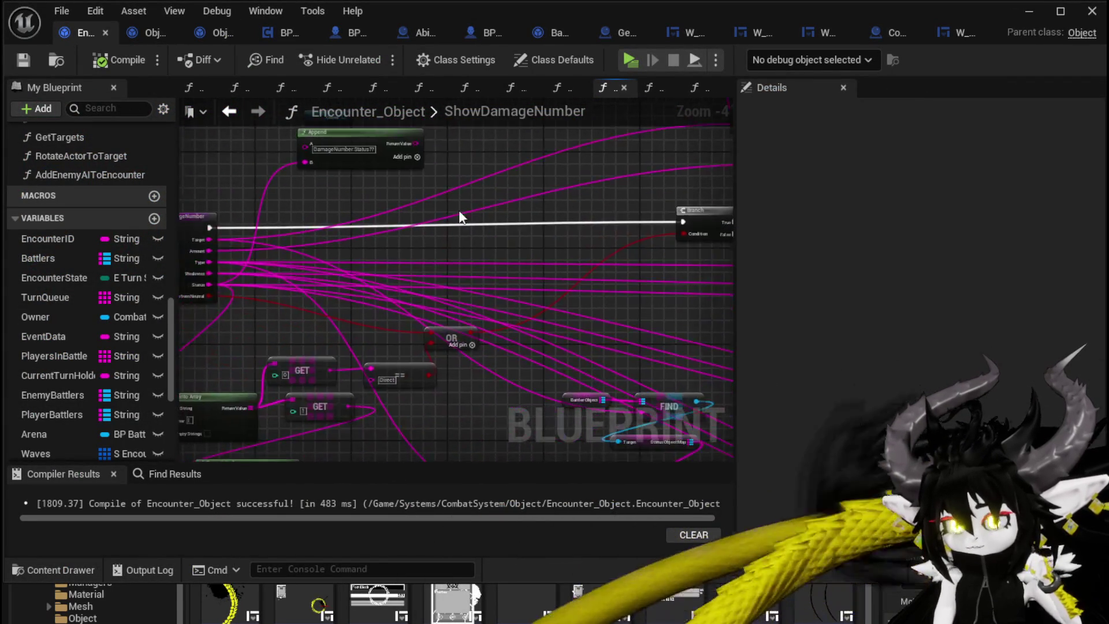
pyautogui.scroll(3, 491, 303)
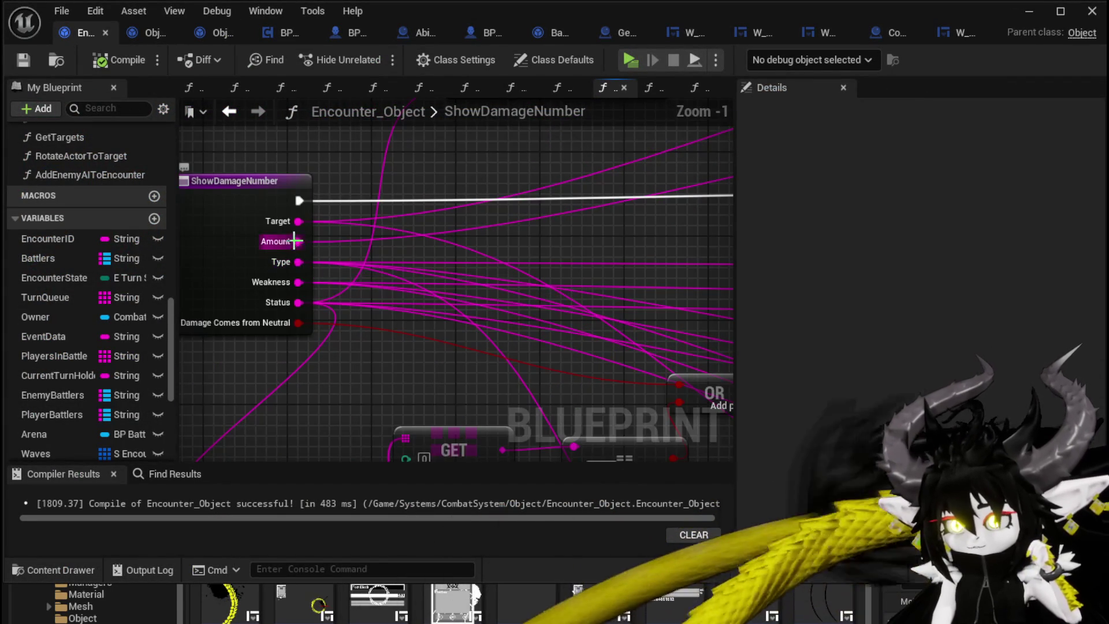
pyautogui.scroll(-2, 296, 240)
pyautogui.moveTo(655, 258)
pyautogui.mouseDown()
pyautogui.moveTo(520, 266)
pyautogui.moveTo(391, 248)
pyautogui.moveTo(306, 201)
pyautogui.mouseUp()
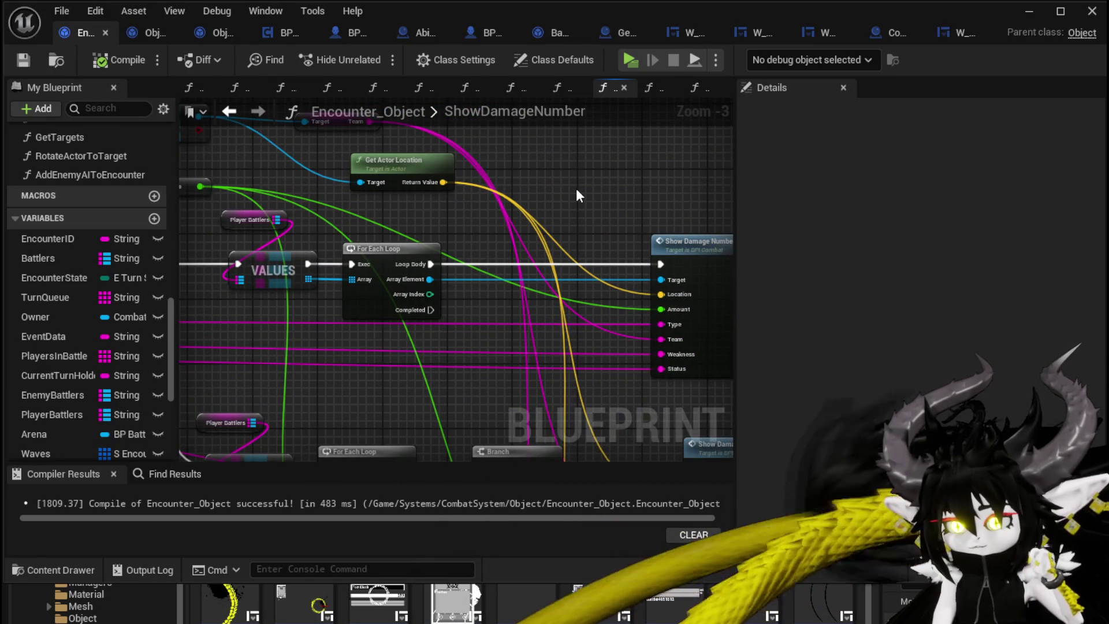
pyautogui.scroll(-2, 577, 188)
pyautogui.scroll(2, 370, 267)
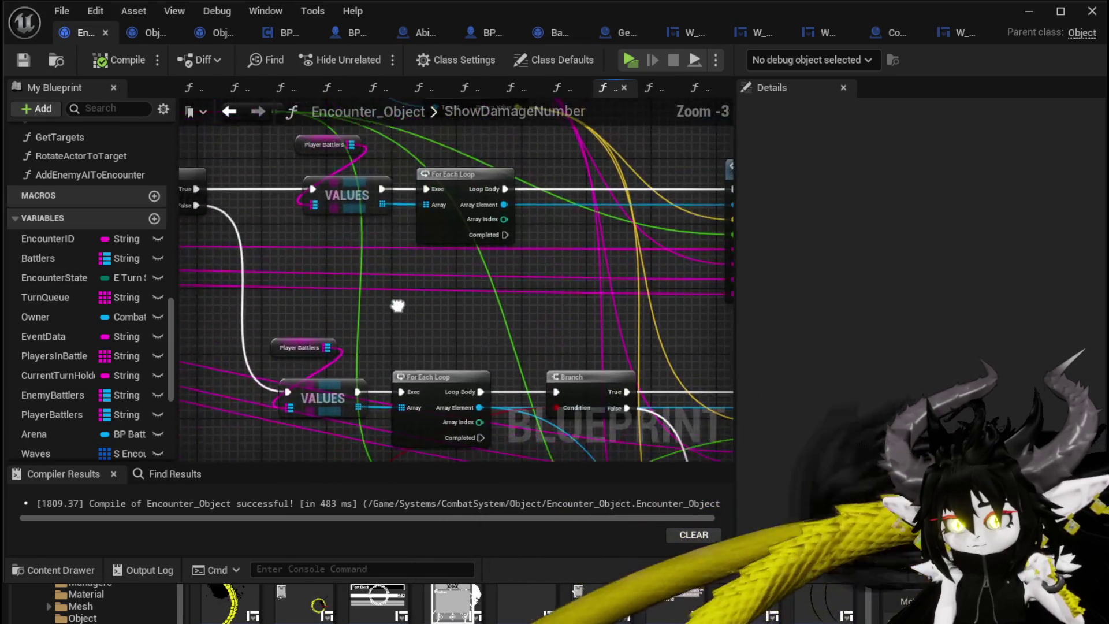
pyautogui.moveTo(396, 302)
pyautogui.mouseDown()
pyautogui.moveTo(581, 312)
pyautogui.moveTo(396, 265)
pyautogui.moveTo(639, 252)
pyautogui.moveTo(656, 262)
pyautogui.moveTo(594, 245)
pyautogui.moveTo(702, 164)
pyautogui.moveTo(578, 78)
pyautogui.moveTo(442, 72)
pyautogui.moveTo(454, 68)
pyautogui.moveTo(648, 289)
pyautogui.moveTo(676, 302)
pyautogui.moveTo(718, 159)
pyautogui.moveTo(181, 274)
pyautogui.moveTo(421, 321)
pyautogui.moveTo(407, 325)
pyautogui.moveTo(380, 158)
pyautogui.moveTo(419, 215)
pyautogui.moveTo(443, 174)
pyautogui.moveTo(427, 266)
pyautogui.mouseUp()
pyautogui.scroll(-2, 181, 275)
pyautogui.scroll(2, 182, 275)
# Move the Get Total Value and Add nodes down-left toward the FIND node.
pyautogui.moveTo(406, 386)
pyautogui.mouseDown()
pyautogui.moveTo(309, 364)
pyautogui.moveTo(586, 333)
pyautogui.mouseUp()
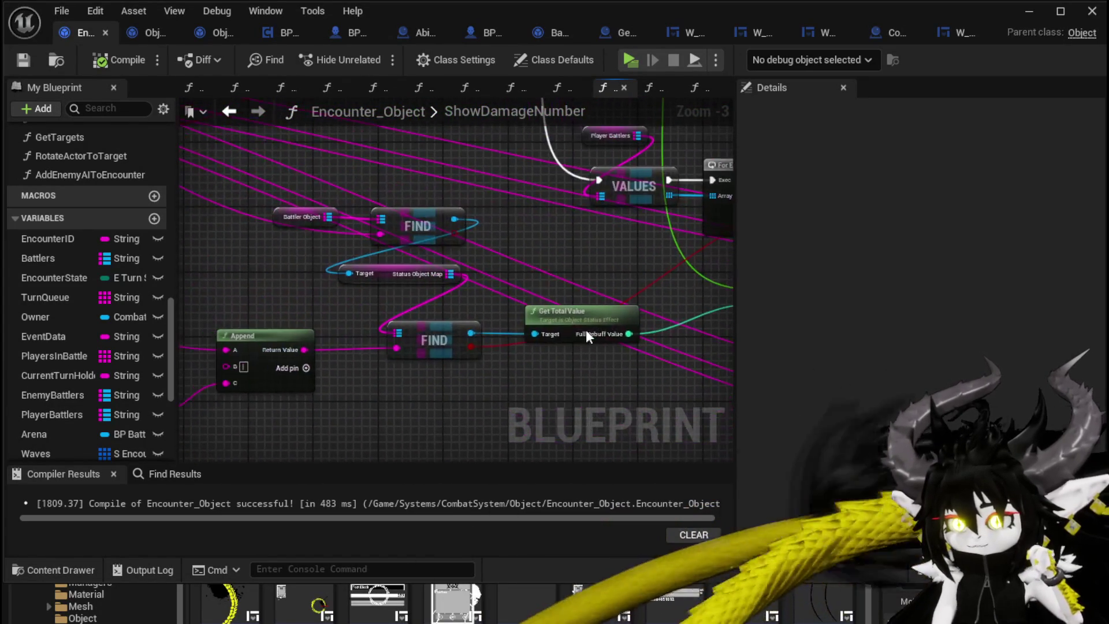
pyautogui.moveTo(450, 312); pyautogui.dragTo(533, 295)
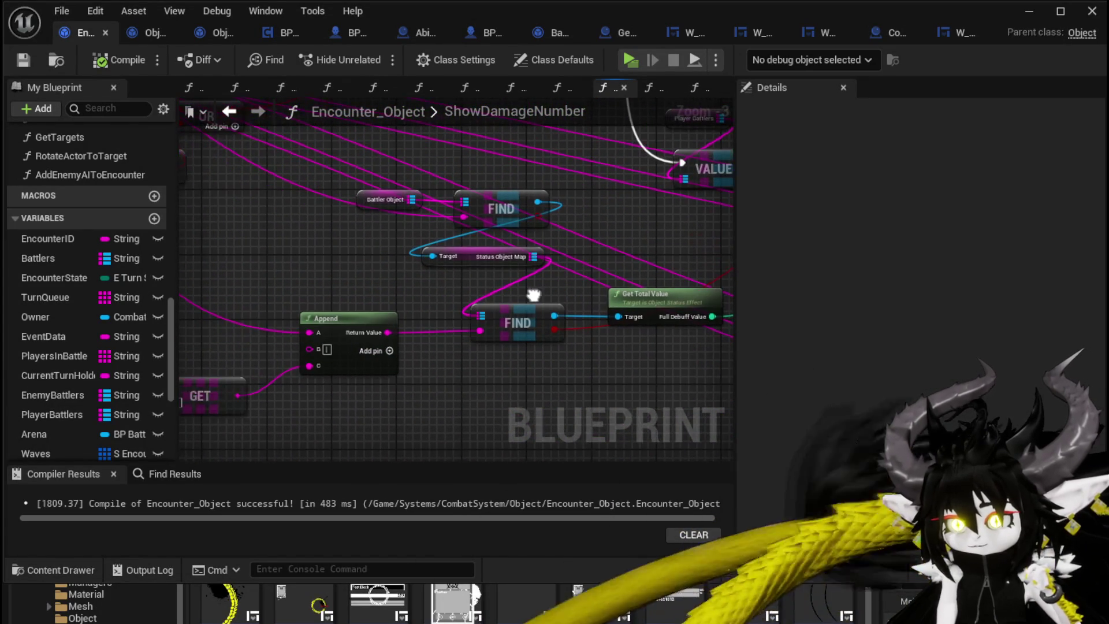
pyautogui.moveTo(477, 247)
pyautogui.mouseDown()
pyautogui.moveTo(341, 210)
pyautogui.moveTo(433, 296)
pyautogui.mouseUp()
pyautogui.moveTo(495, 258); pyautogui.dragTo(306, 305)
pyautogui.moveTo(358, 275); pyautogui.dragTo(548, 249)
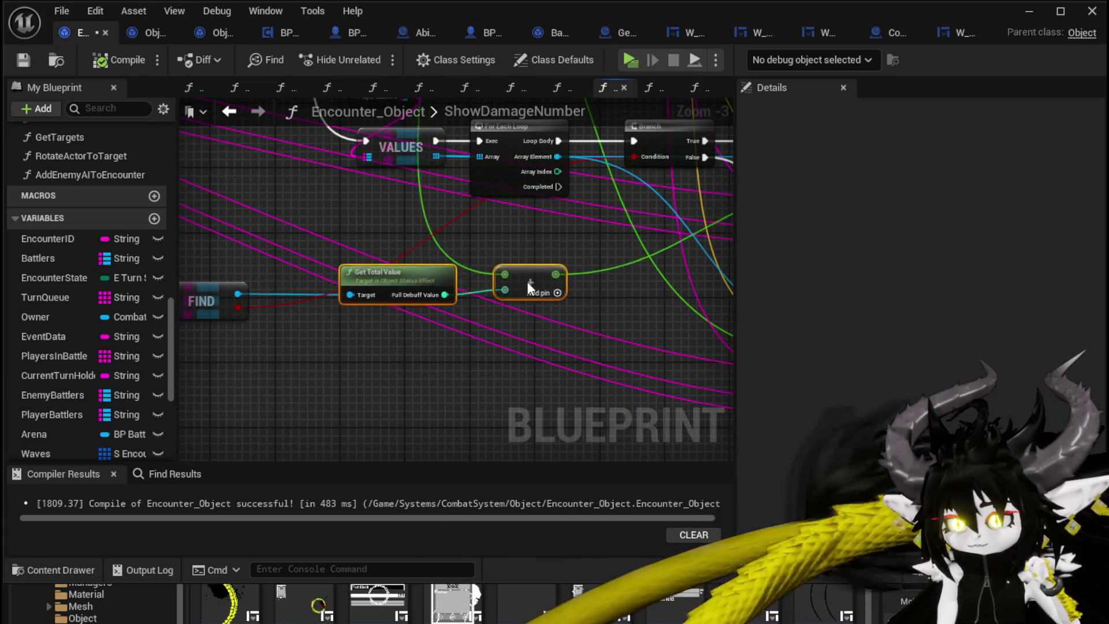
pyautogui.moveTo(528, 284); pyautogui.dragTo(463, 373)
# Check the FIND, loop and Show Damage Number nodes after the move.
pyautogui.moveTo(456, 272); pyautogui.dragTo(619, 259)
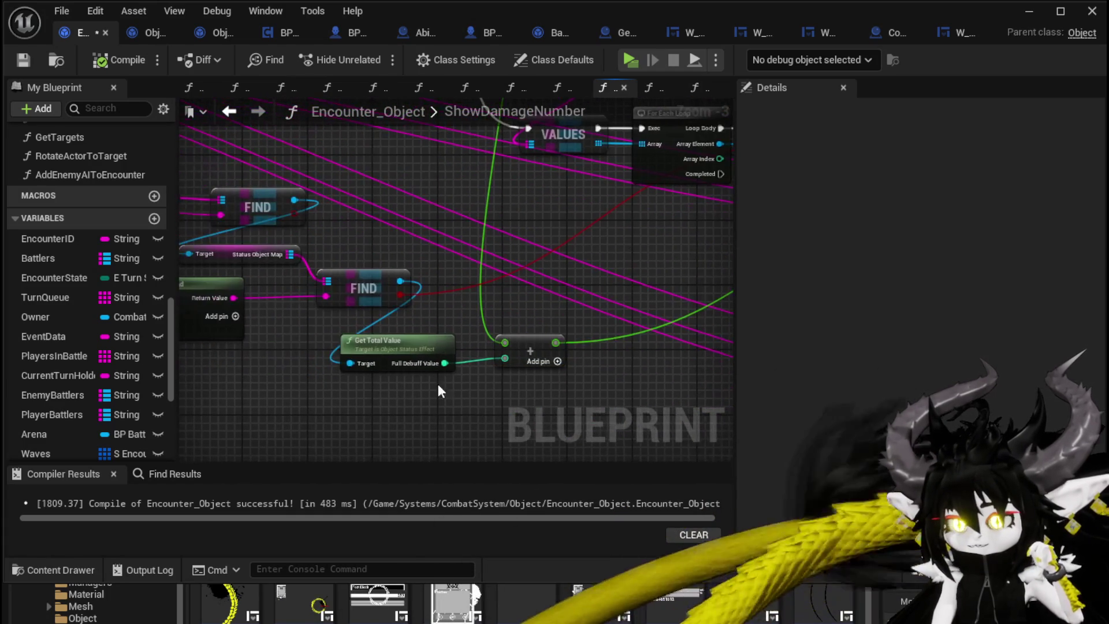
pyautogui.click(437, 321)
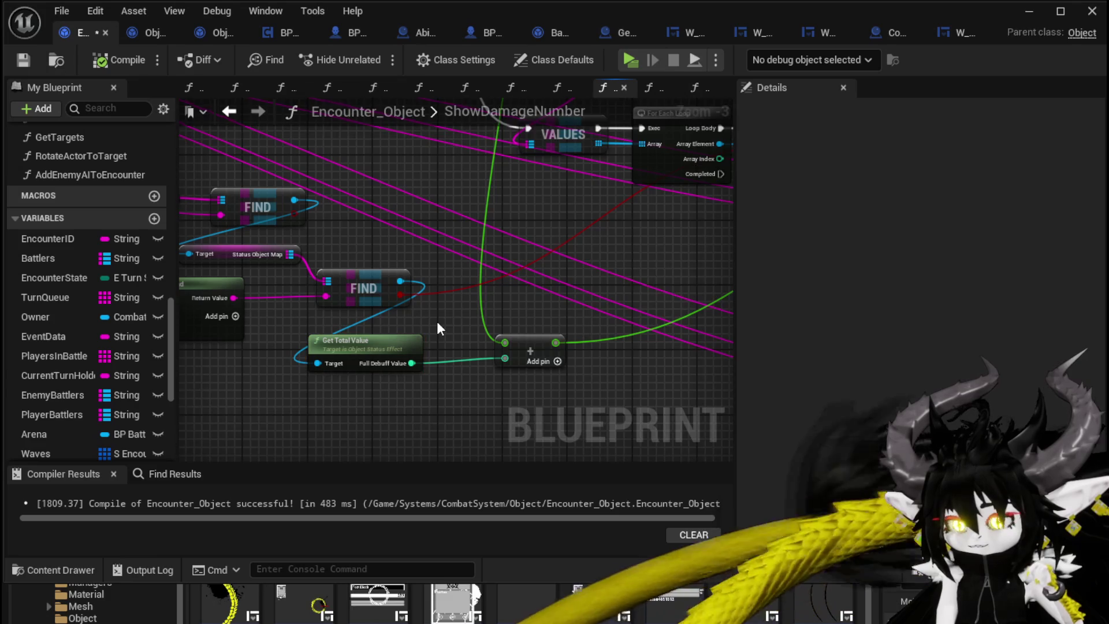
pyautogui.moveTo(437, 322); pyautogui.dragTo(453, 312)
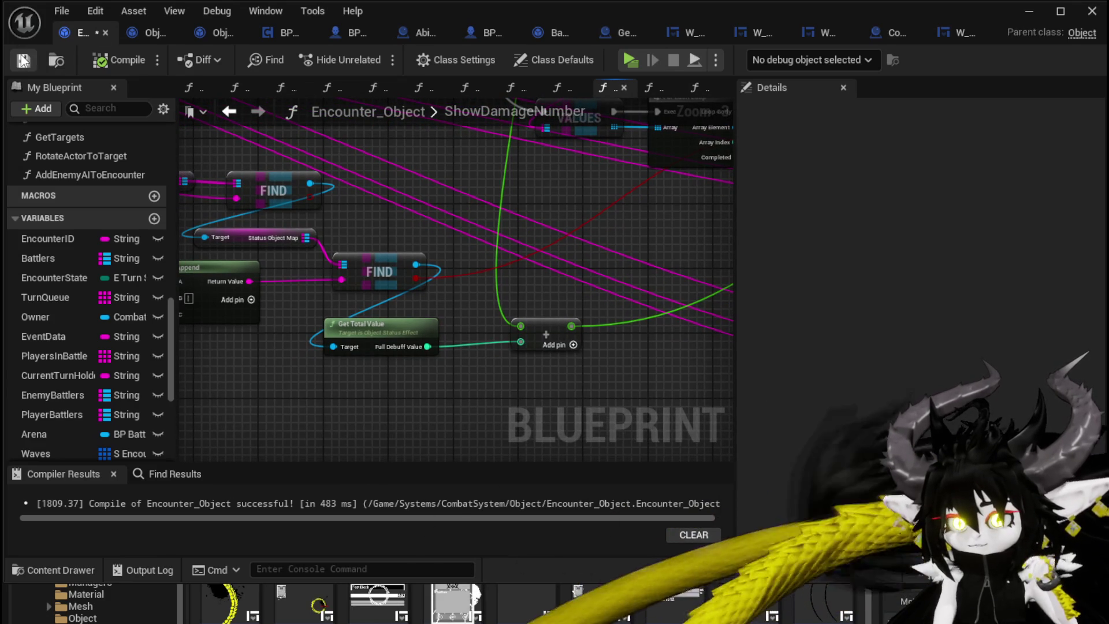
pyautogui.moveTo(451, 233)
pyautogui.mouseDown()
pyautogui.moveTo(479, 243)
pyautogui.moveTo(297, 227)
pyautogui.moveTo(188, 268)
pyautogui.moveTo(314, 347)
pyautogui.moveTo(435, 280)
pyautogui.moveTo(536, 290)
pyautogui.moveTo(485, 339)
pyautogui.moveTo(309, 324)
pyautogui.moveTo(173, 138)
pyautogui.moveTo(193, 120)
pyautogui.moveTo(231, 119)
pyautogui.moveTo(415, 273)
pyautogui.moveTo(516, 327)
pyautogui.moveTo(634, 245)
pyautogui.moveTo(601, 258)
pyautogui.moveTo(594, 378)
pyautogui.mouseUp()
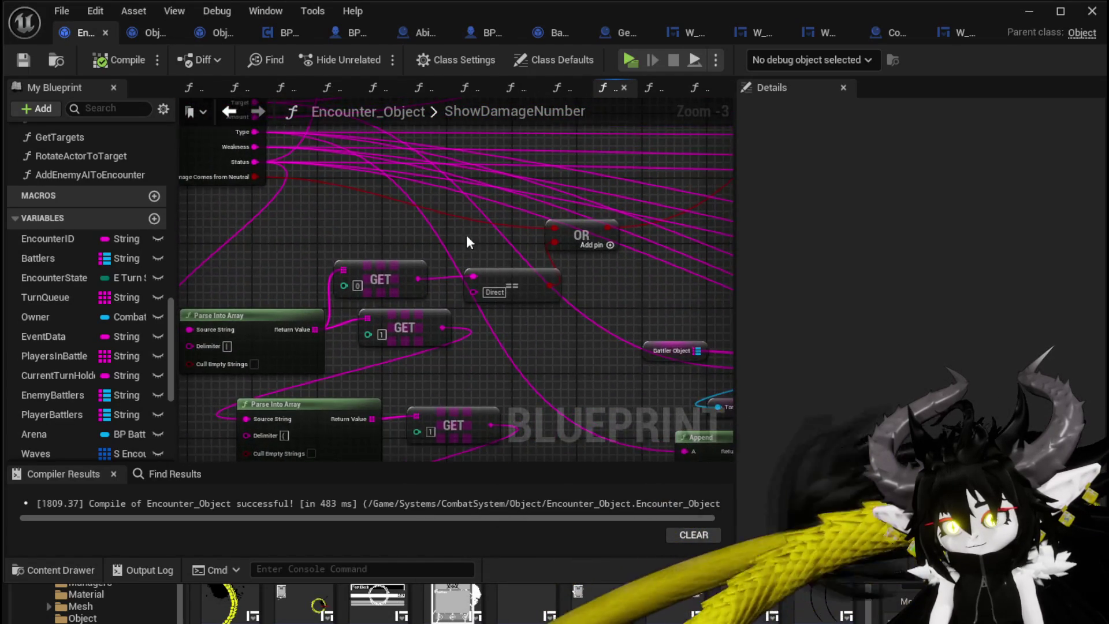
# Select the ShowDamageNumber entry node to view its Damage category, Public access and inputs.
pyautogui.moveTo(471, 242)
pyautogui.mouseDown()
pyautogui.moveTo(400, 272)
pyautogui.moveTo(353, 277)
pyautogui.moveTo(327, 297)
pyautogui.moveTo(401, 250)
pyautogui.moveTo(389, 324)
pyautogui.moveTo(308, 193)
pyautogui.mouseUp()
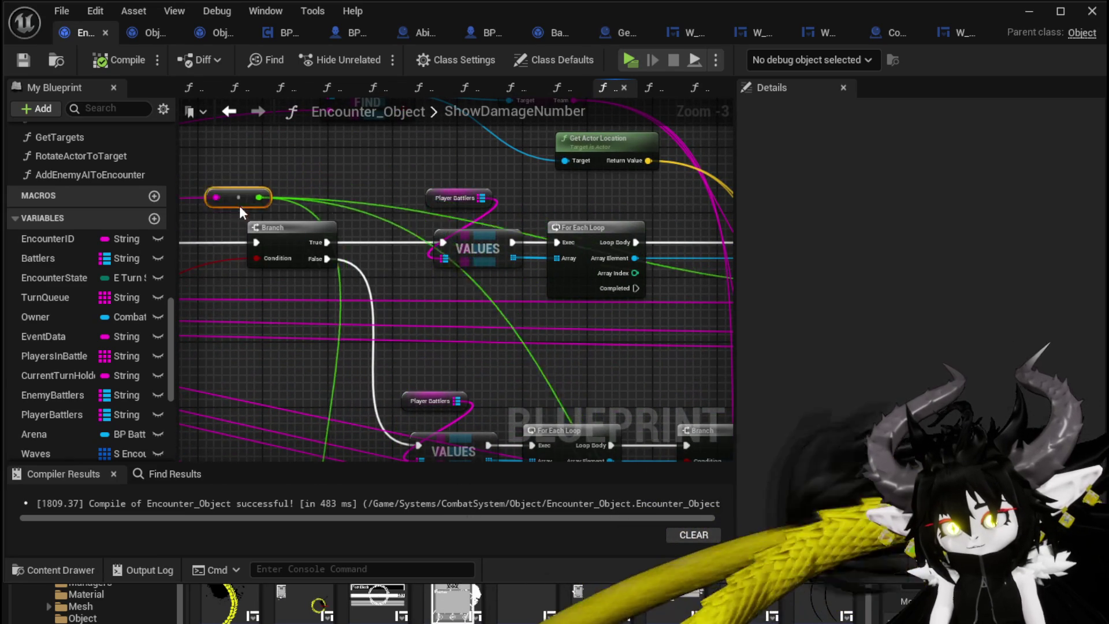
pyautogui.moveTo(338, 323)
pyautogui.mouseDown()
pyautogui.moveTo(315, 198)
pyautogui.moveTo(649, 285)
pyautogui.moveTo(584, 297)
pyautogui.mouseUp()
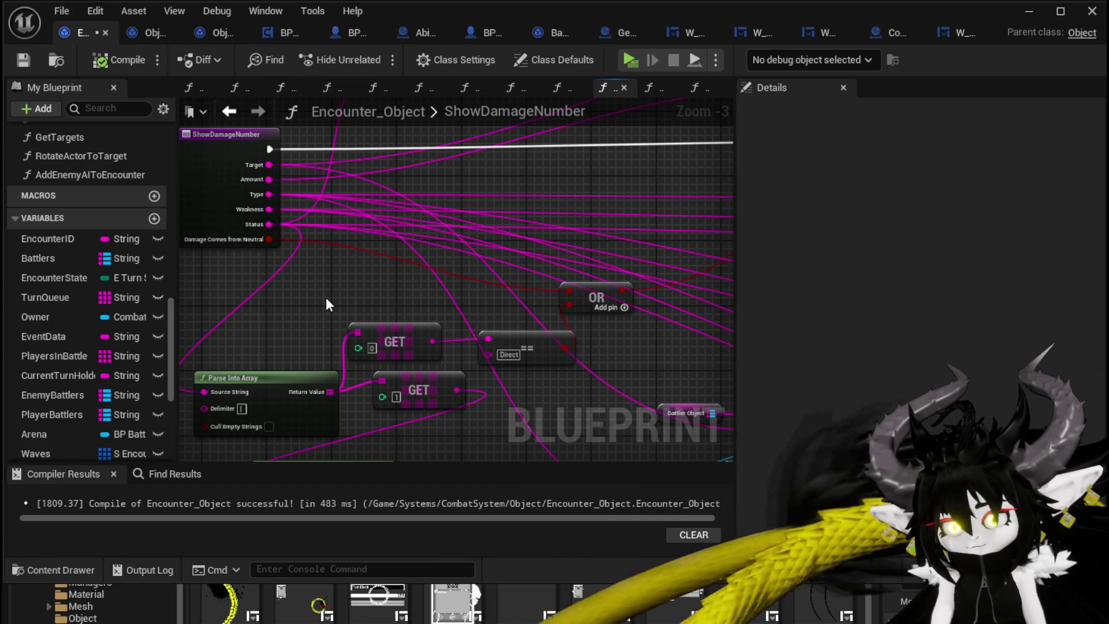
pyautogui.moveTo(326, 304); pyautogui.dragTo(421, 324)
pyautogui.click(300, 166)
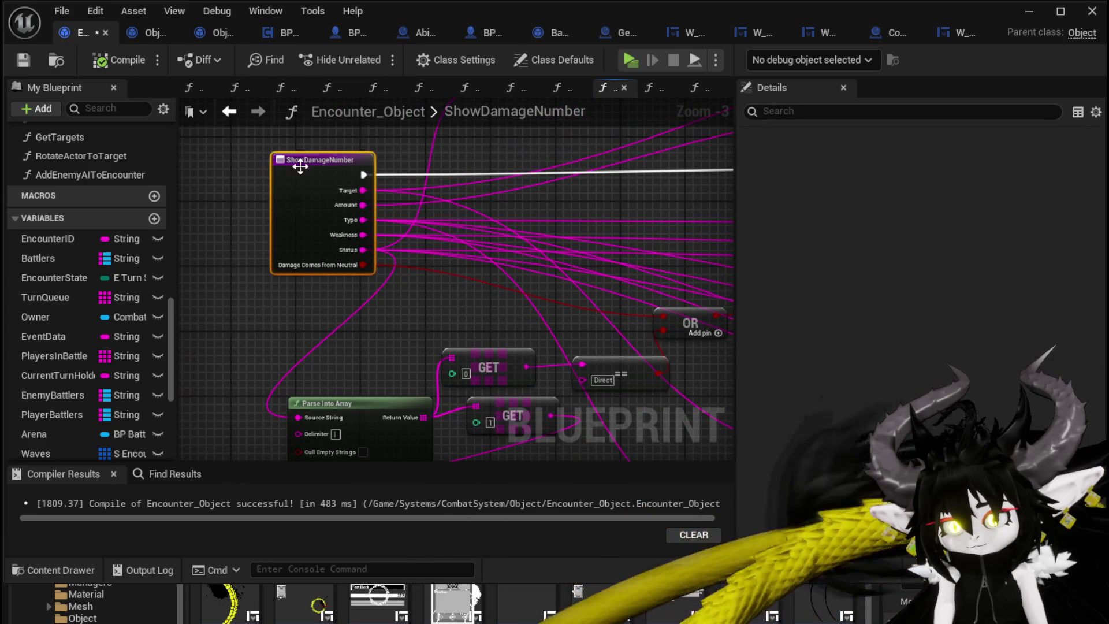
pyautogui.click(245, 302)
pyautogui.moveTo(215, 305)
pyautogui.mouseDown()
pyautogui.moveTo(49, 234)
pyautogui.moveTo(364, 298)
pyautogui.moveTo(284, 241)
pyautogui.mouseUp()
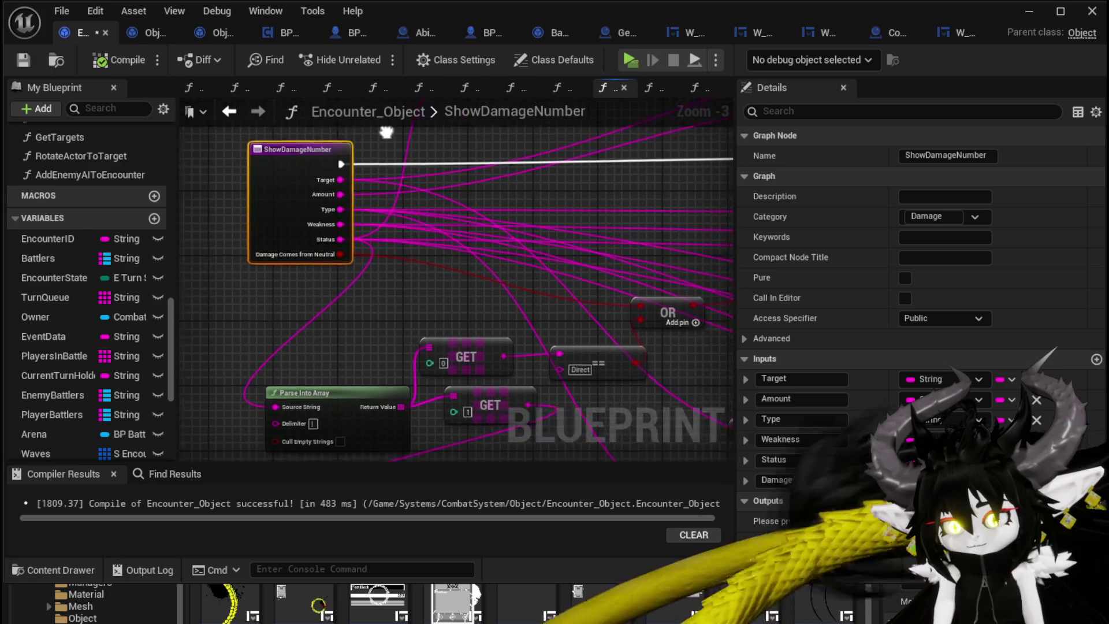
pyautogui.moveTo(377, 321)
pyautogui.mouseDown()
pyautogui.moveTo(364, 247)
pyautogui.moveTo(110, 138)
pyautogui.moveTo(341, 247)
pyautogui.moveTo(505, 372)
pyautogui.moveTo(393, 369)
pyautogui.moveTo(376, 305)
pyautogui.moveTo(650, 289)
pyautogui.mouseUp()
# Shift the Make Array node about 70 px right.
pyautogui.scroll(-2, 346, 255)
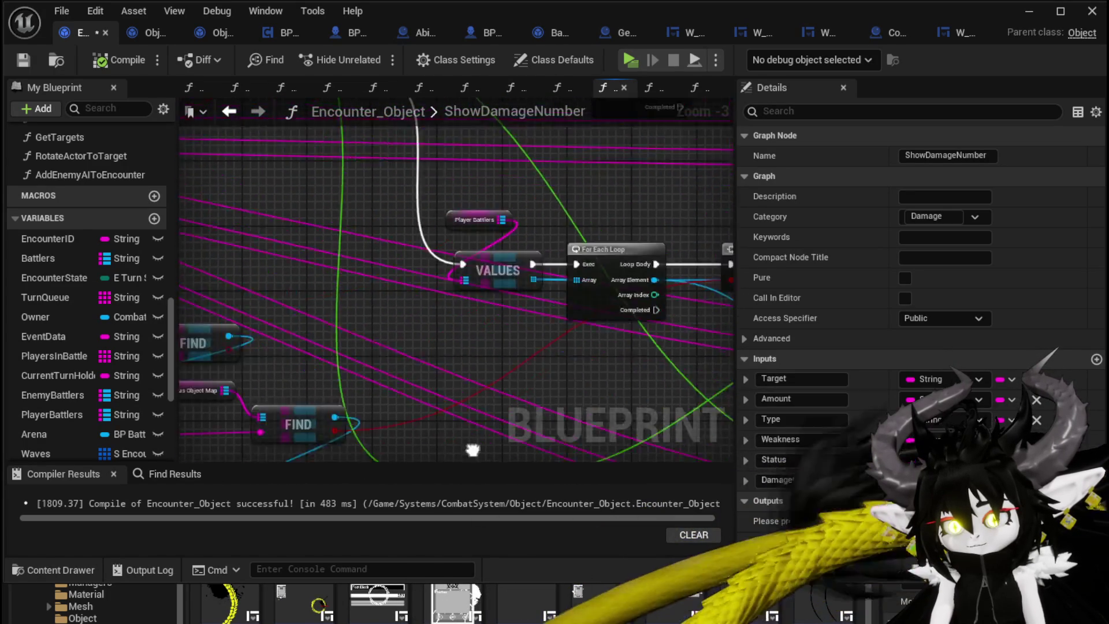
pyautogui.click(386, 209)
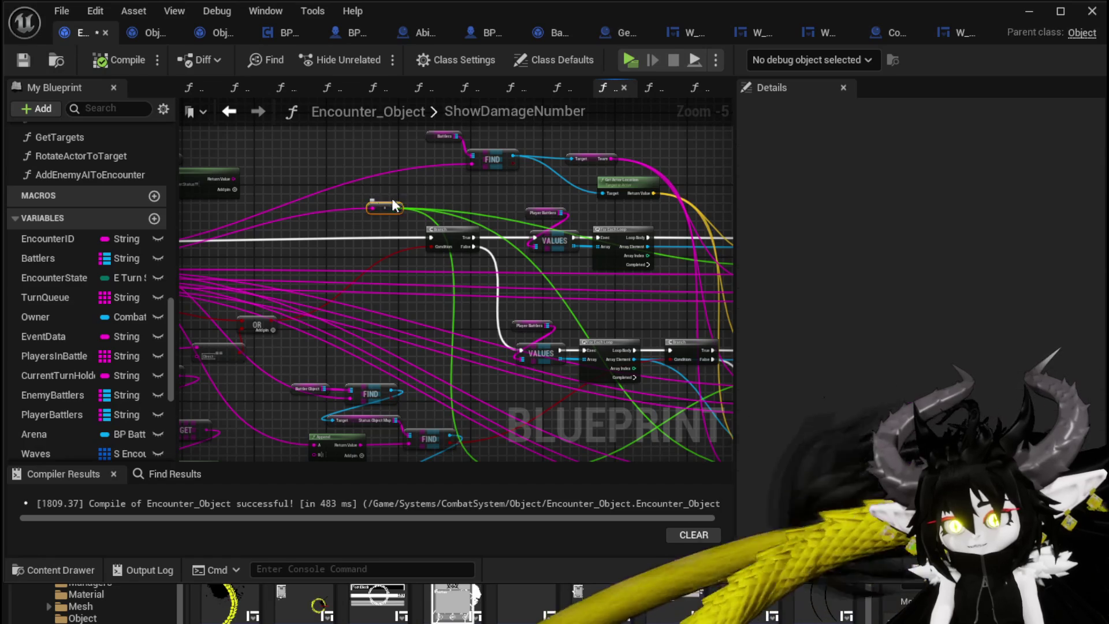
pyautogui.moveTo(386, 209); pyautogui.dragTo(408, 157)
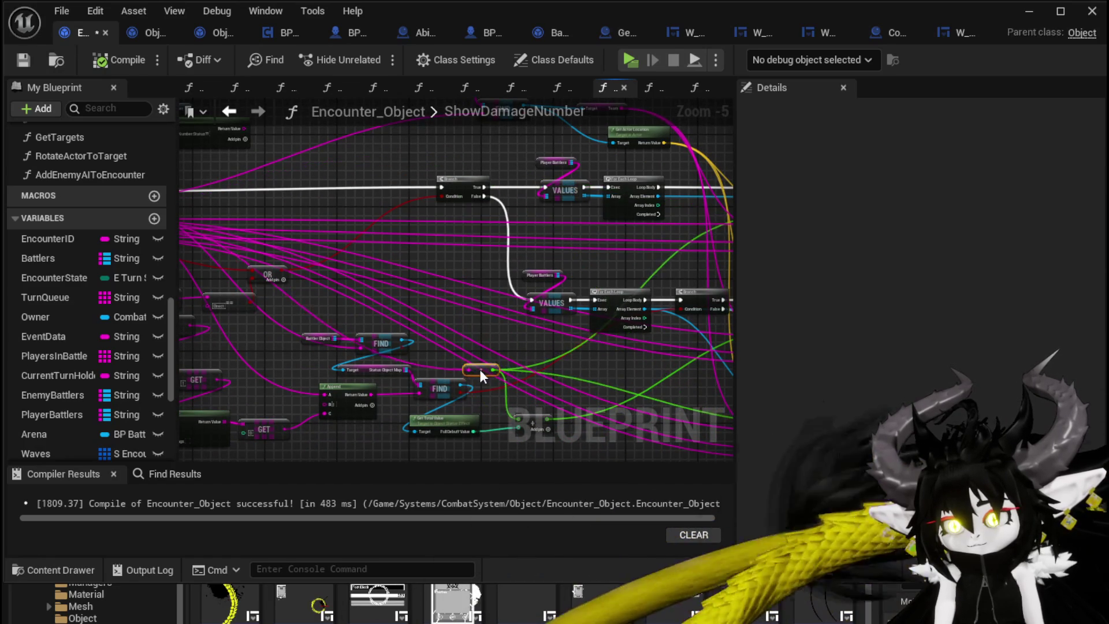
pyautogui.moveTo(521, 401); pyautogui.dragTo(512, 330)
pyautogui.scroll(1, 485, 295)
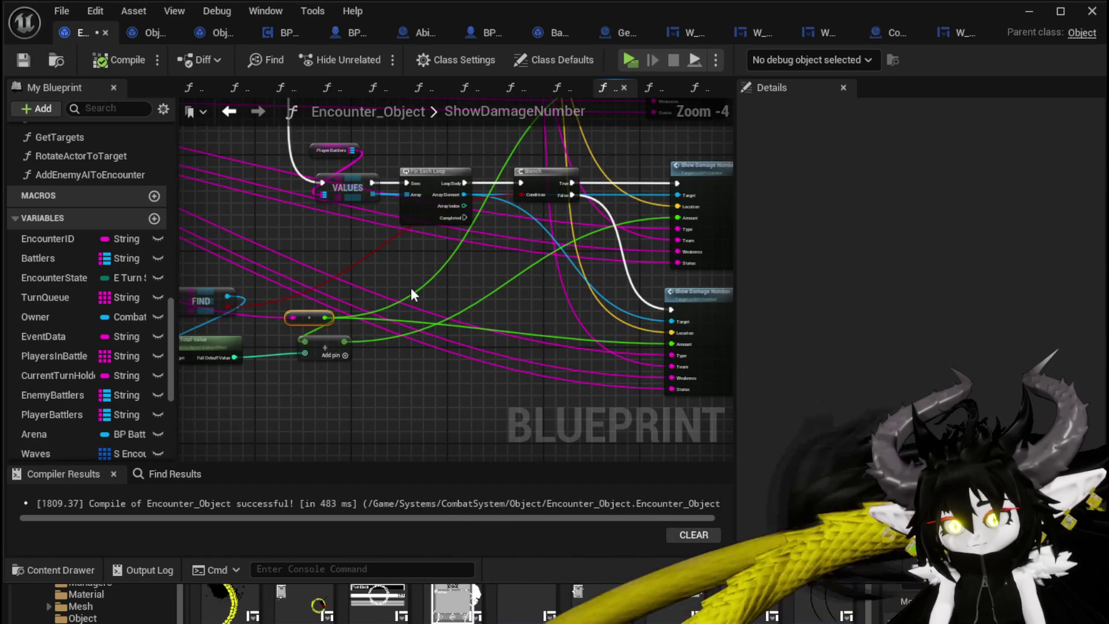
pyautogui.moveTo(491, 278); pyautogui.dragTo(399, 249)
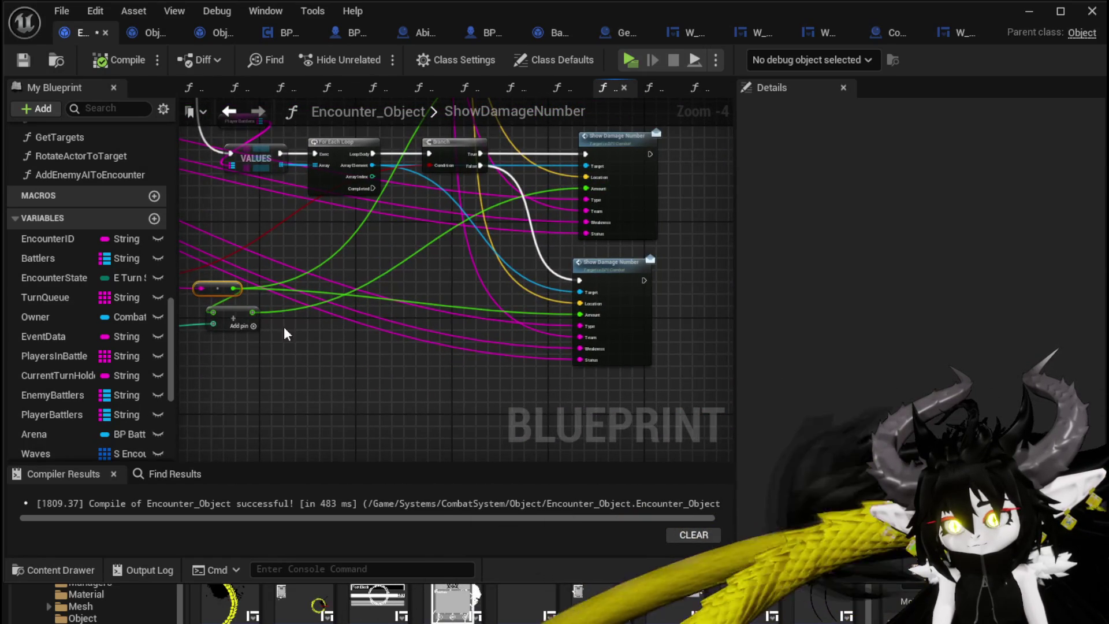
pyautogui.moveTo(232, 316); pyautogui.dragTo(274, 317)
# Wire the summed damage value into the upper Show Damage Number node's Amount pin.
pyautogui.scroll(1, 383, 281)
pyautogui.moveTo(462, 273)
pyautogui.mouseDown()
pyautogui.moveTo(433, 334)
pyautogui.moveTo(557, 299)
pyautogui.mouseUp()
pyautogui.moveTo(478, 287)
pyautogui.mouseDown()
pyautogui.moveTo(266, 287)
pyautogui.moveTo(513, 290)
pyautogui.moveTo(555, 347)
pyautogui.moveTo(603, 384)
pyautogui.moveTo(605, 312)
pyautogui.mouseUp()
pyautogui.moveTo(604, 221); pyautogui.dragTo(604, 220)
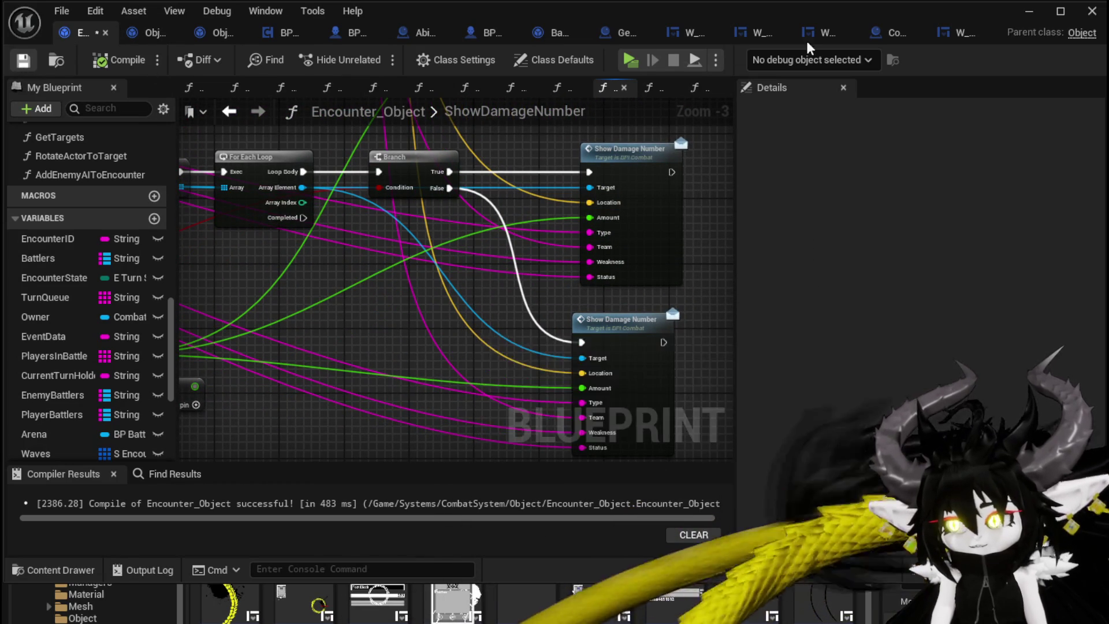
# Play-test the level, casting TestAbility on the slime until one enemy is defeated.
pyautogui.click(1030, 11)
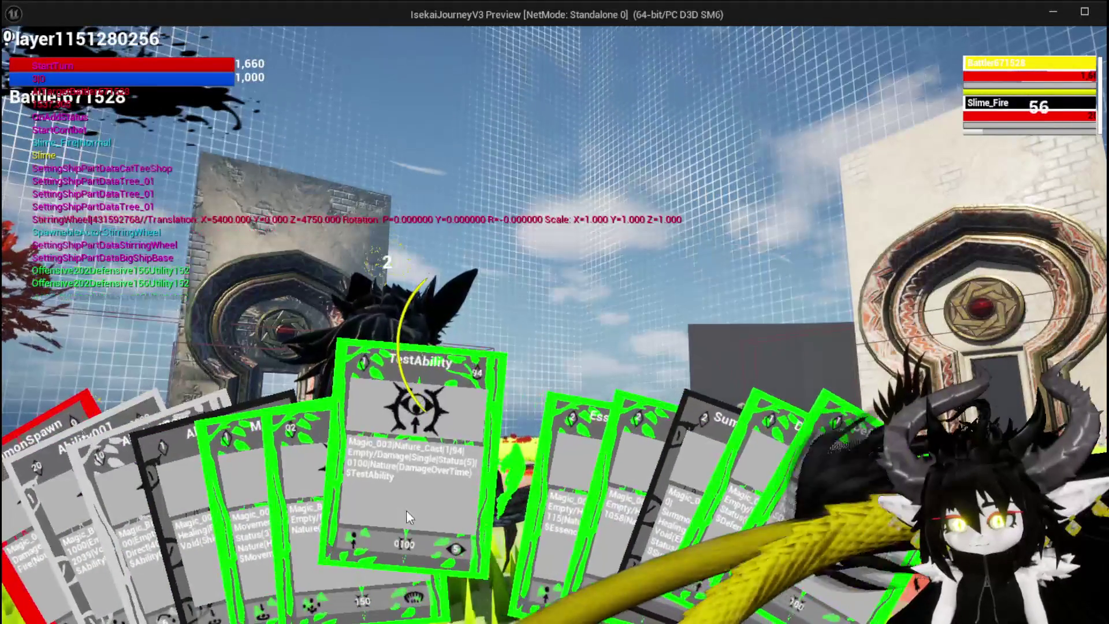
pyautogui.click(407, 510)
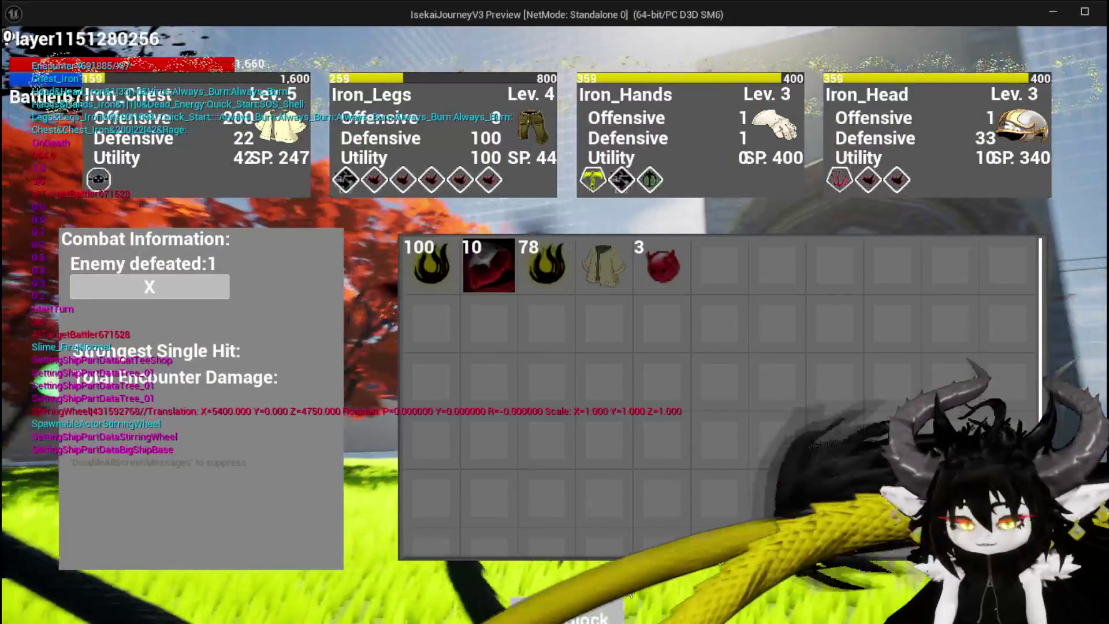
# Stop the play session, save the level and return to the ShowDamageNumber graph.
pyautogui.press('Escape')
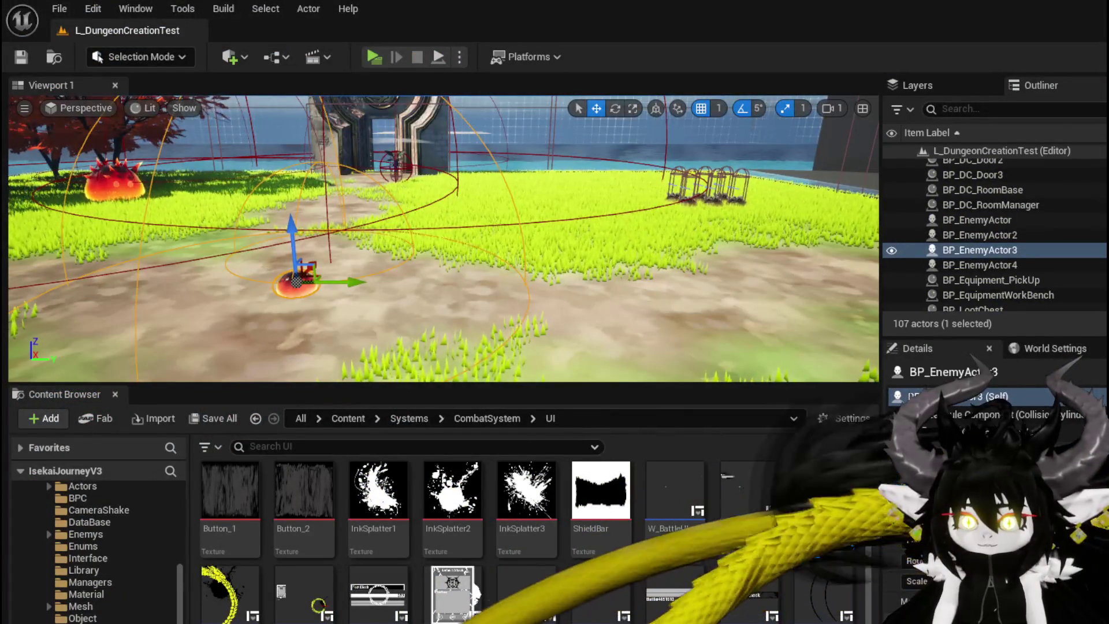
pyautogui.hotkey('ctrl', 's')
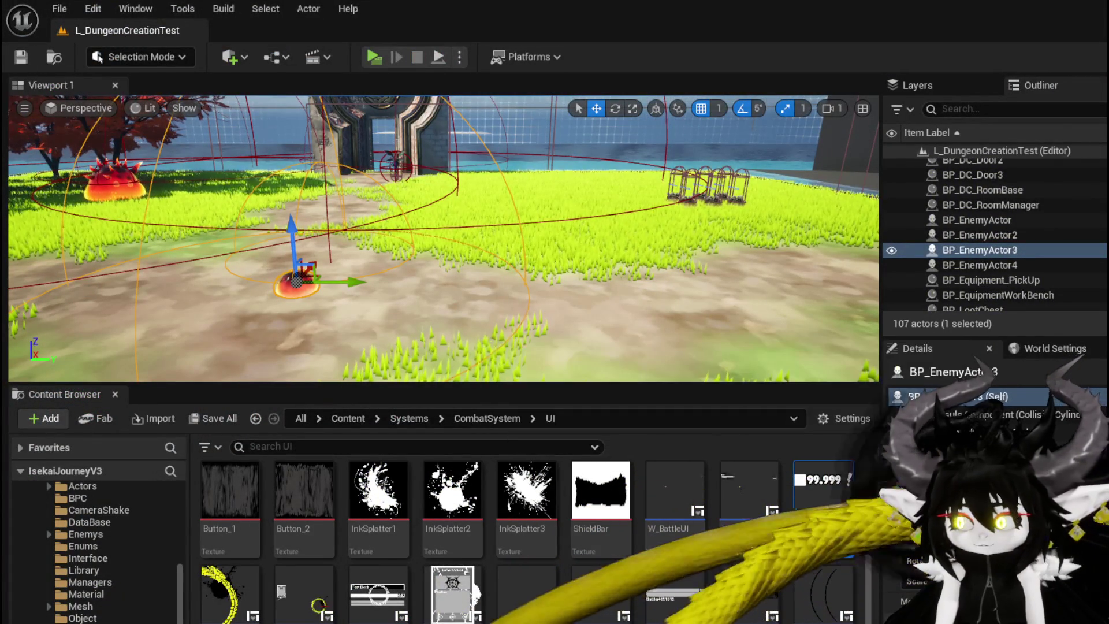
pyautogui.hotkey('alt', 'Tab')
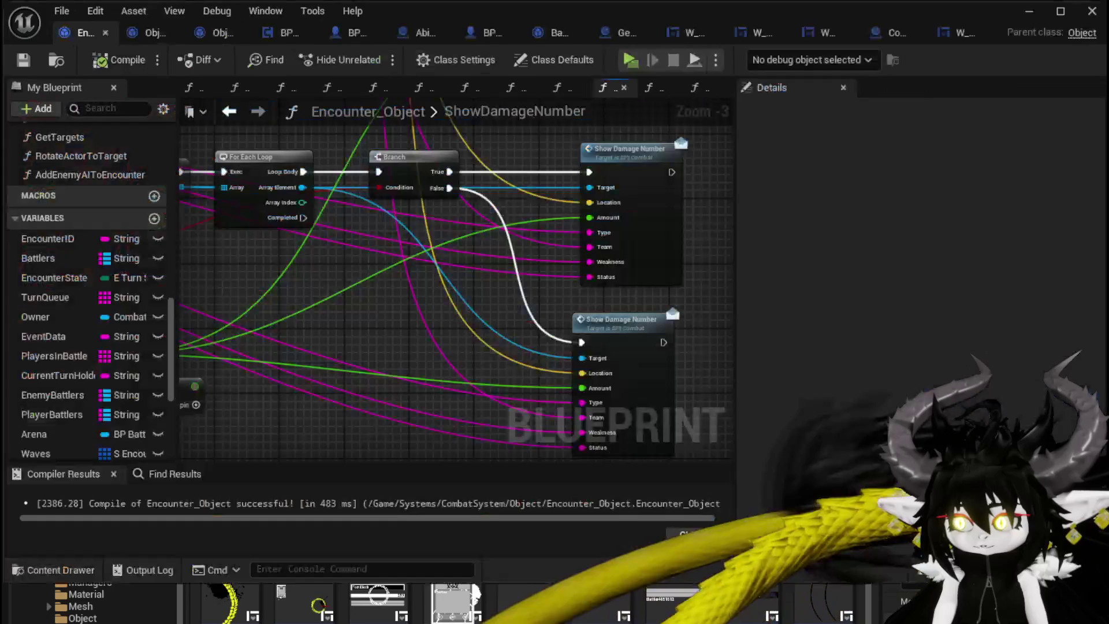
pyautogui.scroll(-5, 365, 299)
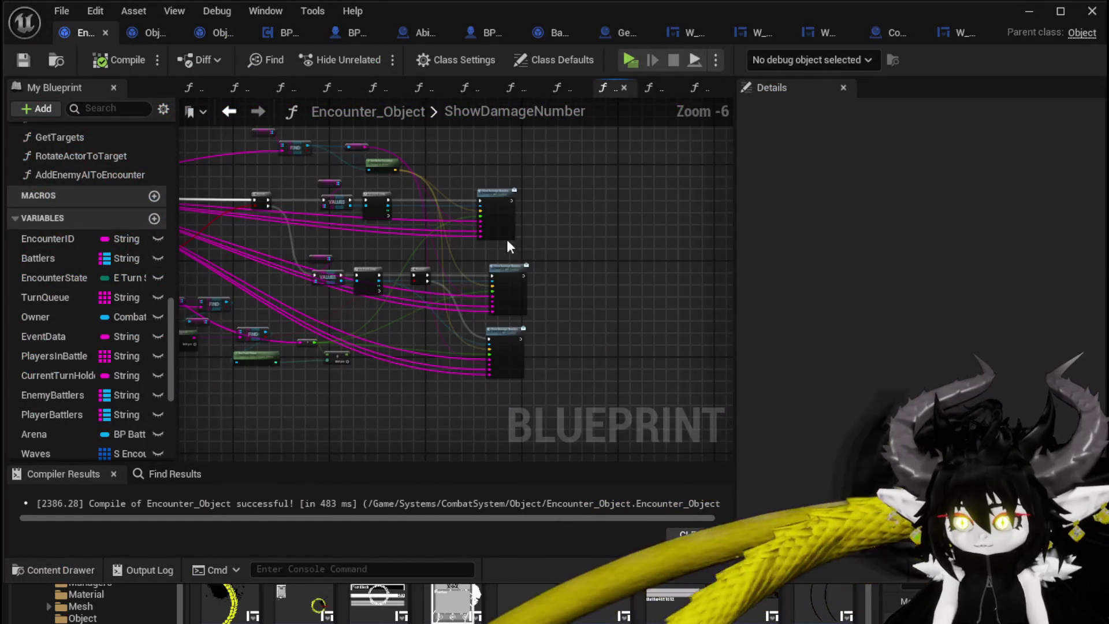
pyautogui.moveTo(603, 331)
pyautogui.mouseDown()
pyautogui.moveTo(677, 365)
pyautogui.moveTo(598, 247)
pyautogui.mouseUp()
# In the DamageBattler graph, select and copy the Show Damage Number call.
pyautogui.hotkey('alt', 'Left')
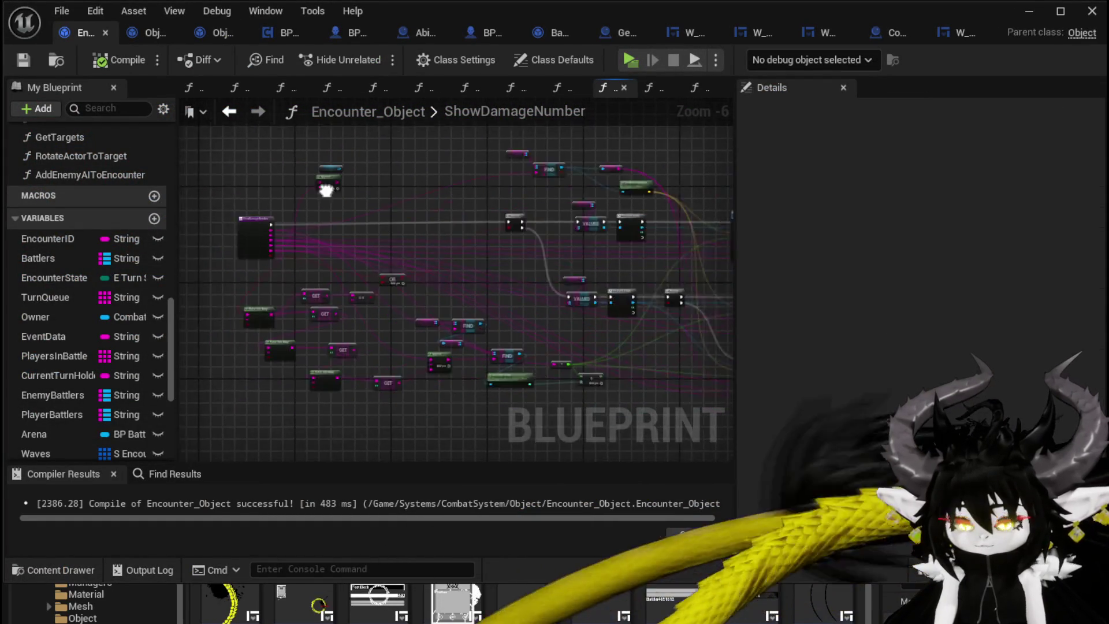
pyautogui.scroll(3, 439, 205)
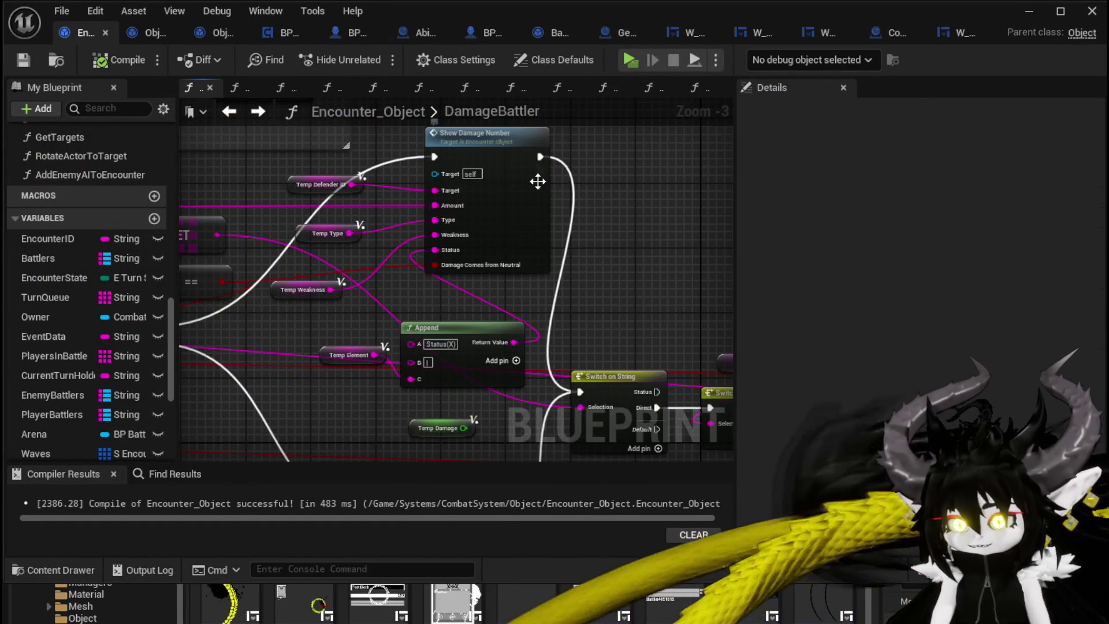
pyautogui.scroll(-3, 439, 205)
pyautogui.moveTo(425, 178); pyautogui.dragTo(411, 190)
pyautogui.click(456, 231)
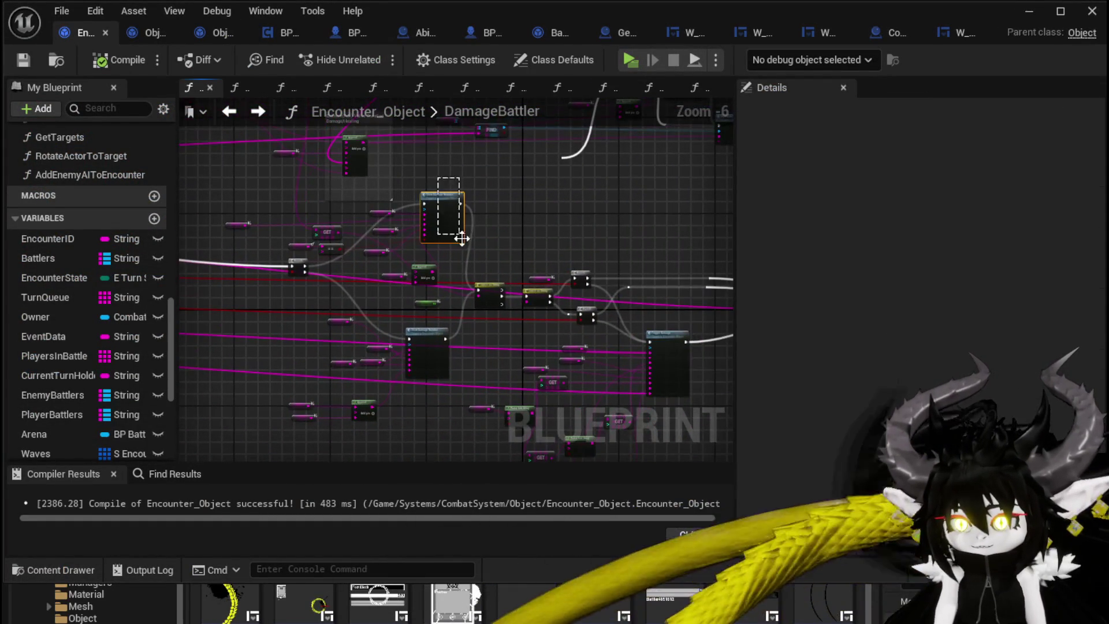
# Paste the copied Show Damage Number node into Object_DamageSequence's CreateNumberWidget graph, then delete it.
pyautogui.click(145, 33)
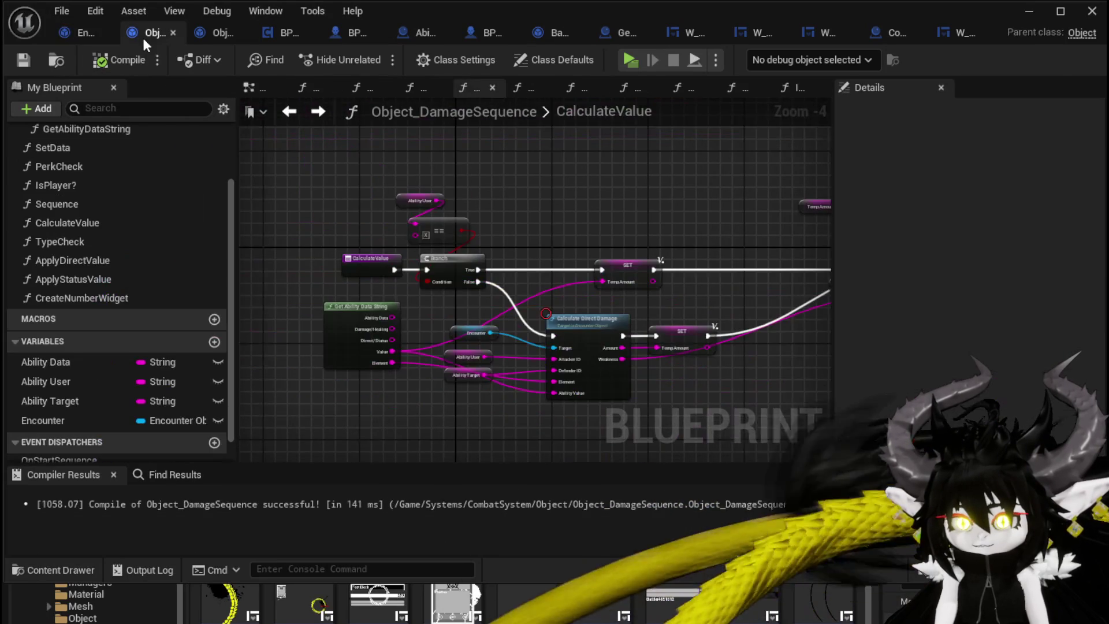
pyautogui.doubleClick(60, 296)
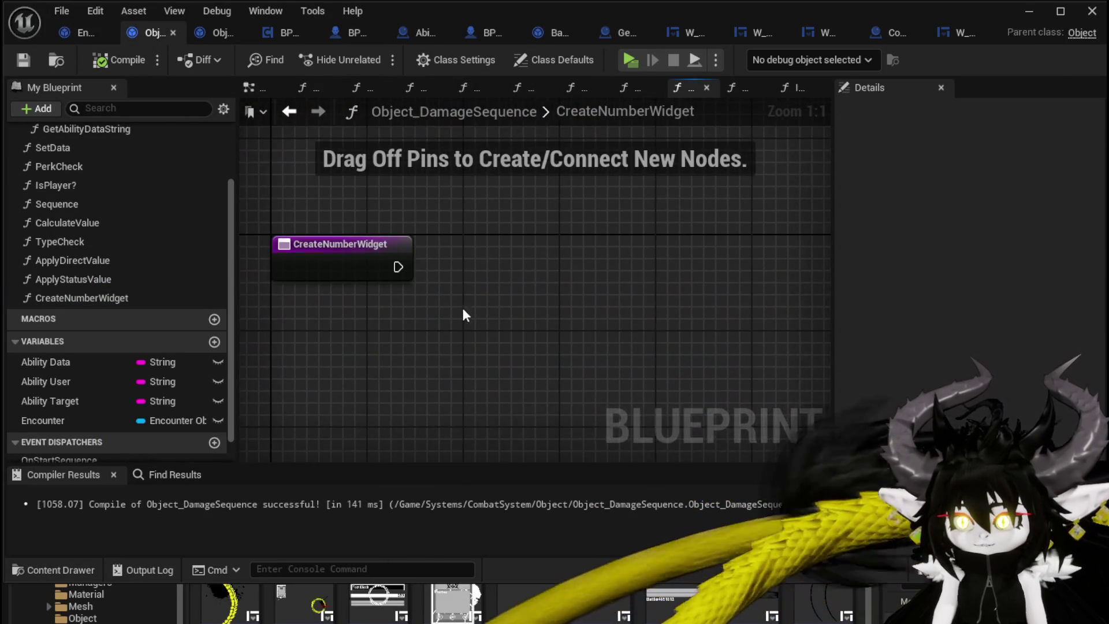
pyautogui.hotkey('ctrl', 'v')
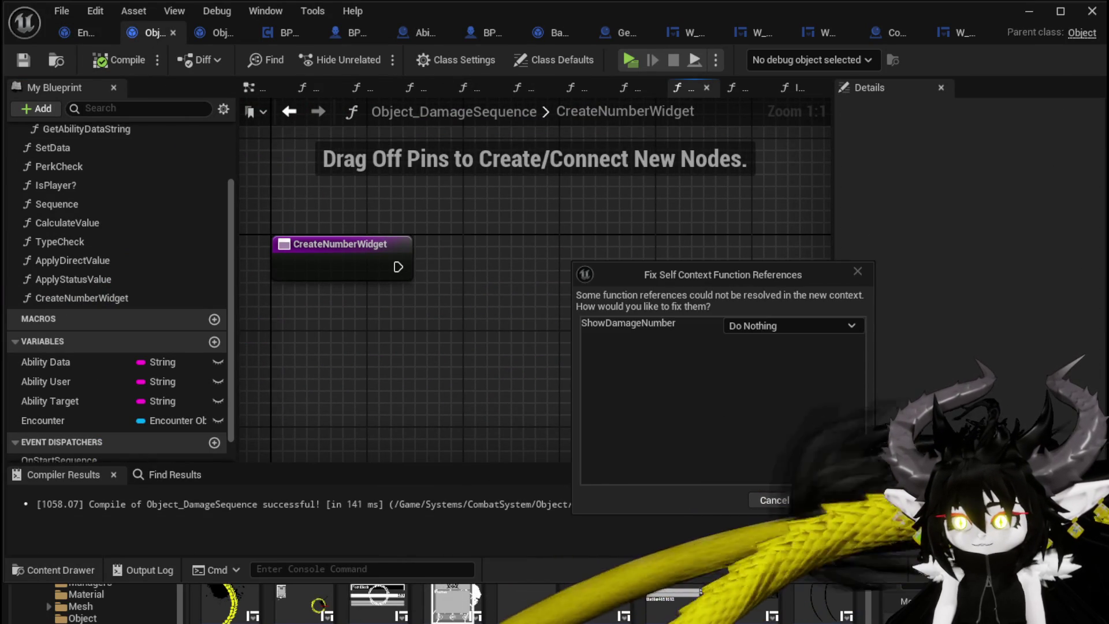
pyautogui.click(831, 500)
pyautogui.press('Delete')
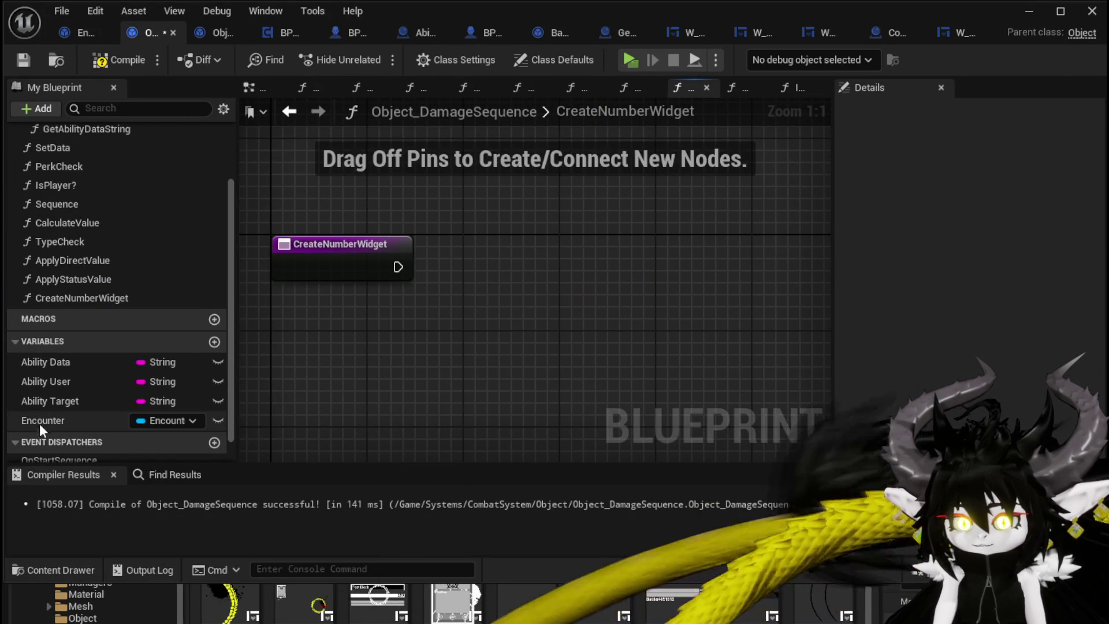
# Add an Encounter getter and a Show Damage Number call targeting it, then arrange both.
pyautogui.moveTo(43, 421)
pyautogui.mouseDown()
pyautogui.moveTo(351, 345)
pyautogui.moveTo(506, 341)
pyautogui.mouseUp()
pyautogui.click(358, 353)
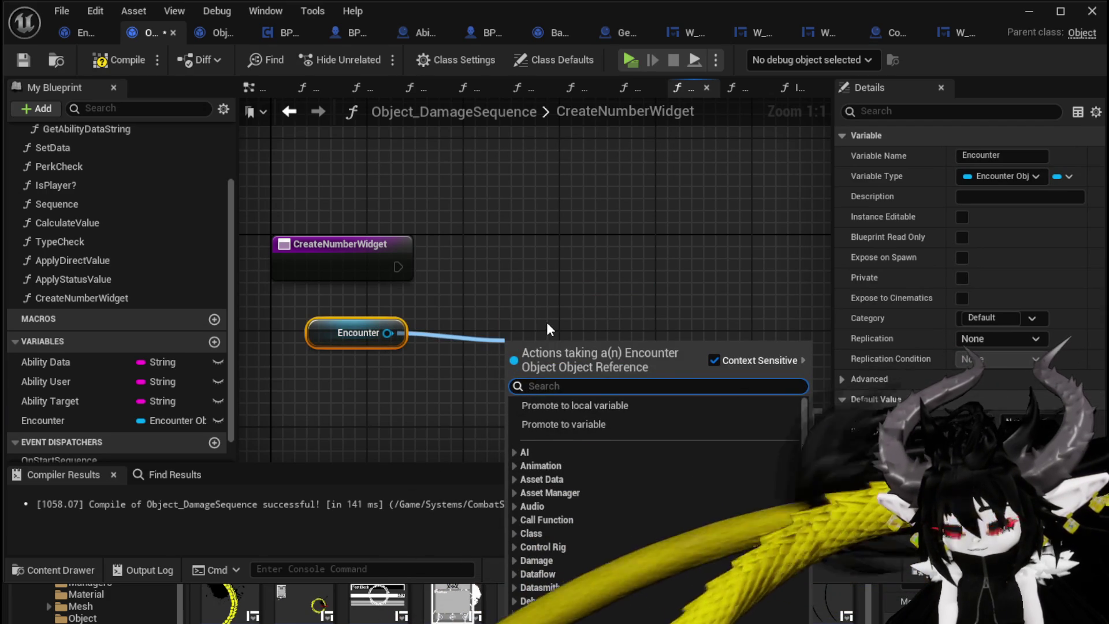
pyautogui.write('Damage Nu')
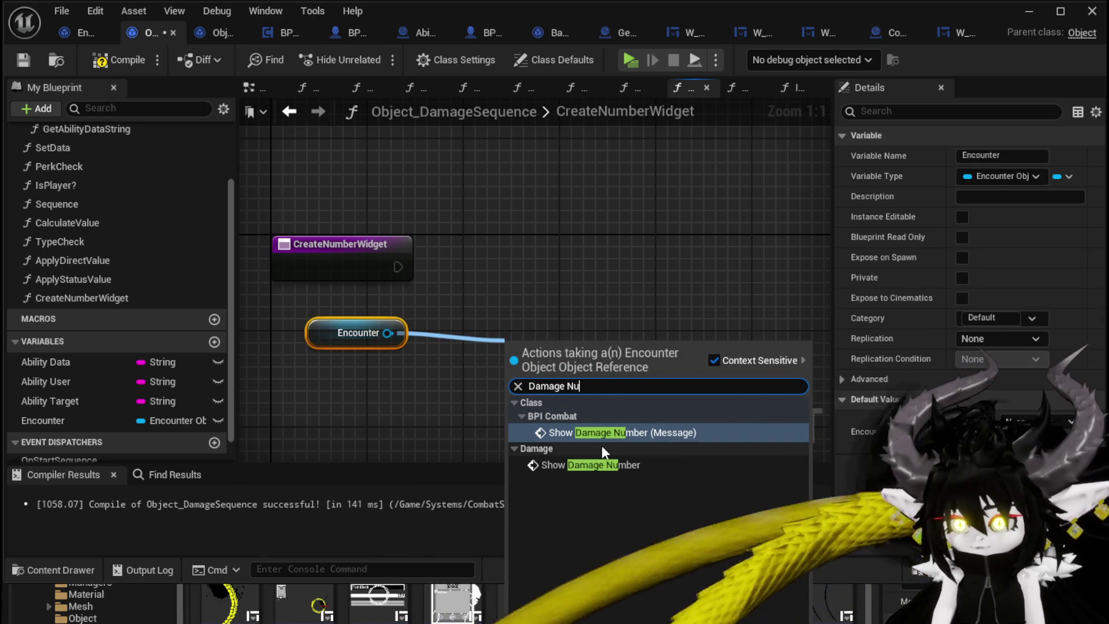
pyautogui.click(601, 465)
pyautogui.moveTo(569, 364)
pyautogui.mouseDown()
pyautogui.moveTo(541, 254)
pyautogui.moveTo(398, 267)
pyautogui.mouseUp()
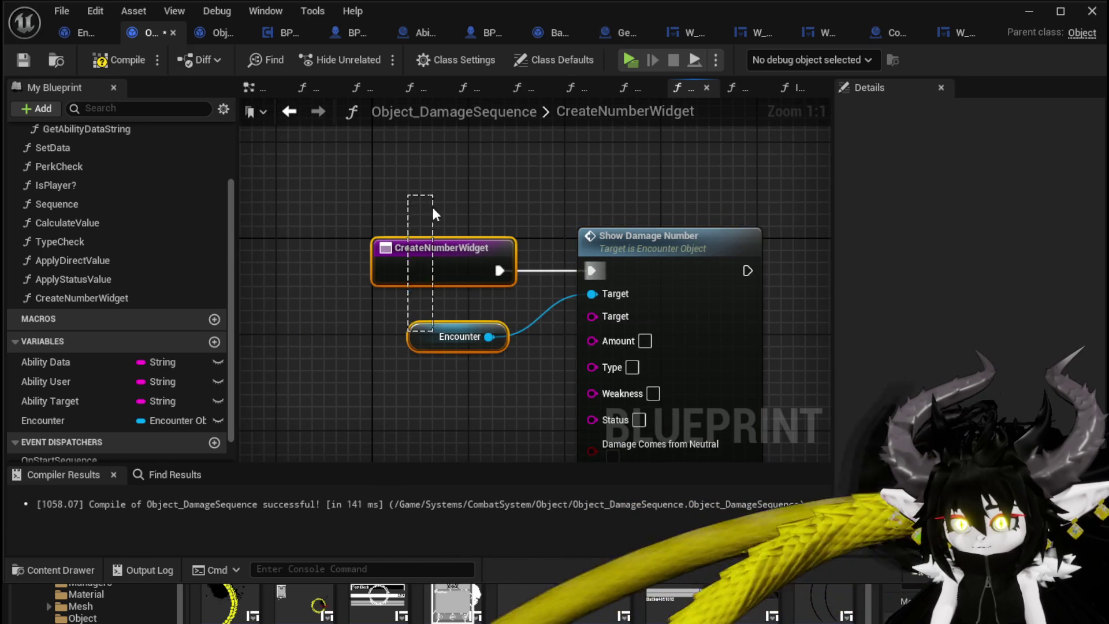
pyautogui.moveTo(433, 213)
pyautogui.mouseDown()
pyautogui.moveTo(415, 347)
pyautogui.moveTo(480, 231)
pyautogui.moveTo(429, 205)
pyautogui.mouseUp()
pyautogui.click(547, 198)
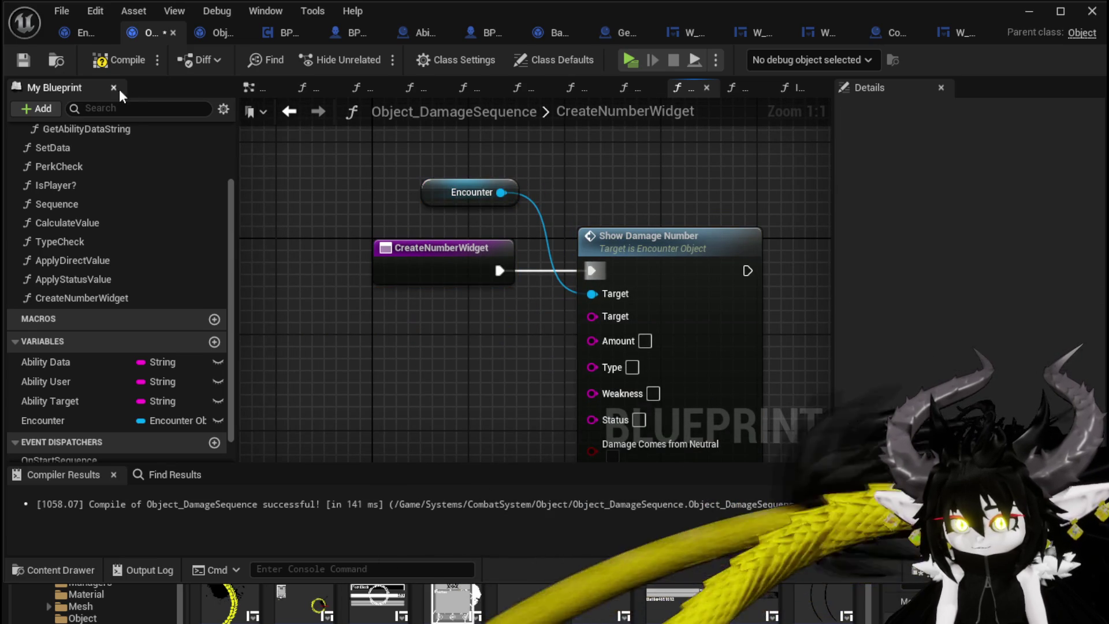
# Compile, then wire an Ability Target getter into Show Damage Number's Target input.
pyautogui.click(109, 60)
pyautogui.moveTo(404, 341); pyautogui.dragTo(346, 273)
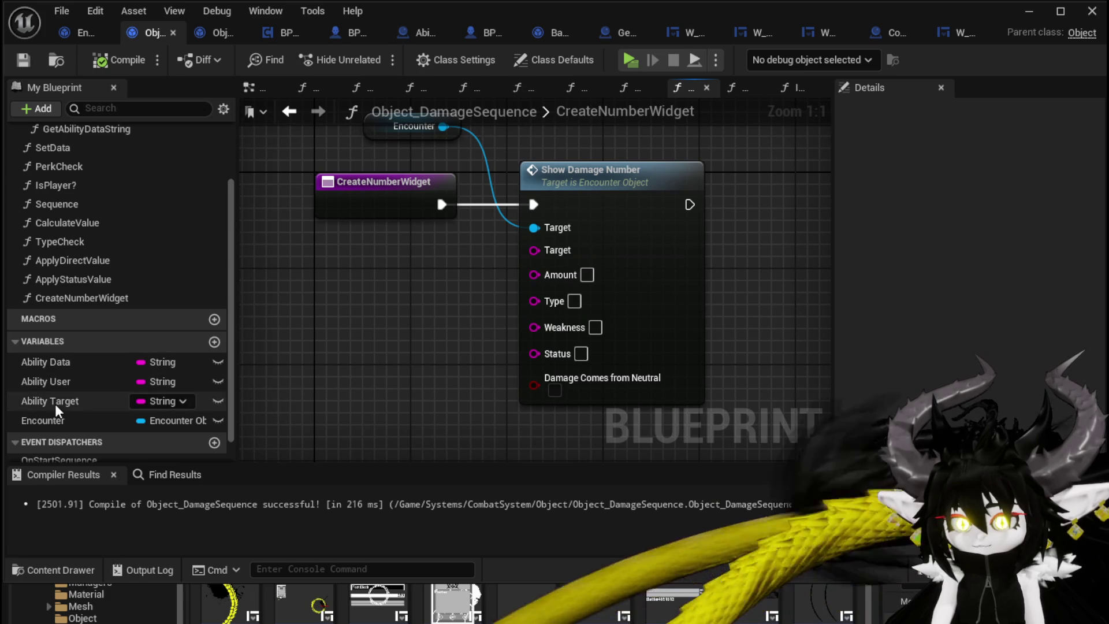
pyautogui.moveTo(54, 403); pyautogui.dragTo(539, 252)
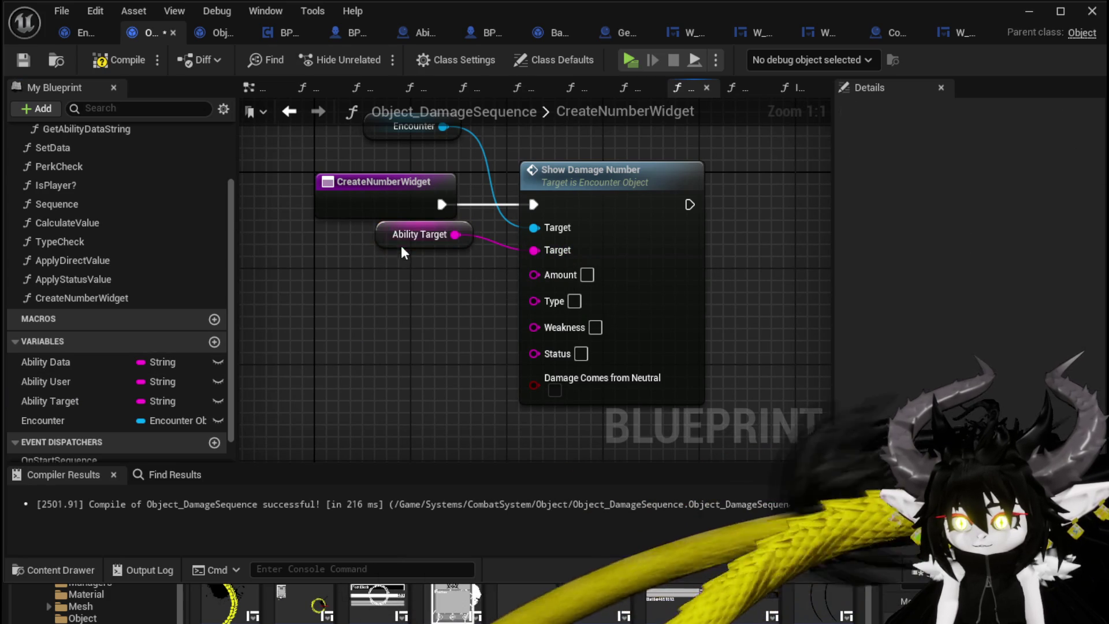
pyautogui.moveTo(402, 247); pyautogui.dragTo(398, 256)
pyautogui.click(387, 312)
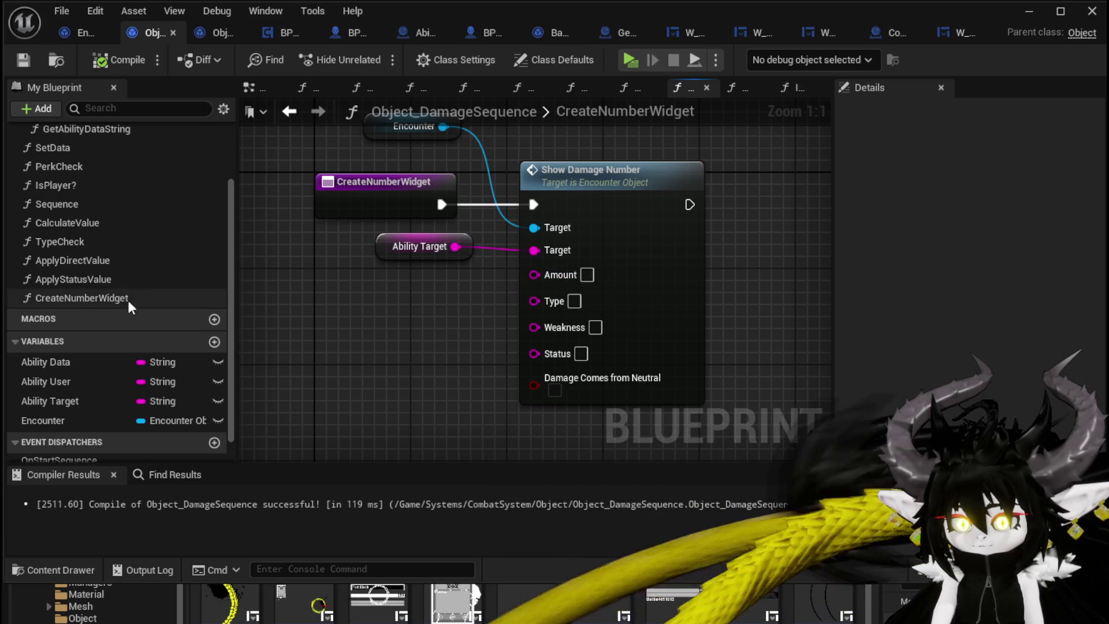
# Add Get Ability Data String, wiring Damage/Healing to Type and Direct/Status to Status.
pyautogui.scroll(3, 128, 305)
pyautogui.moveTo(71, 202); pyautogui.dragTo(254, 263)
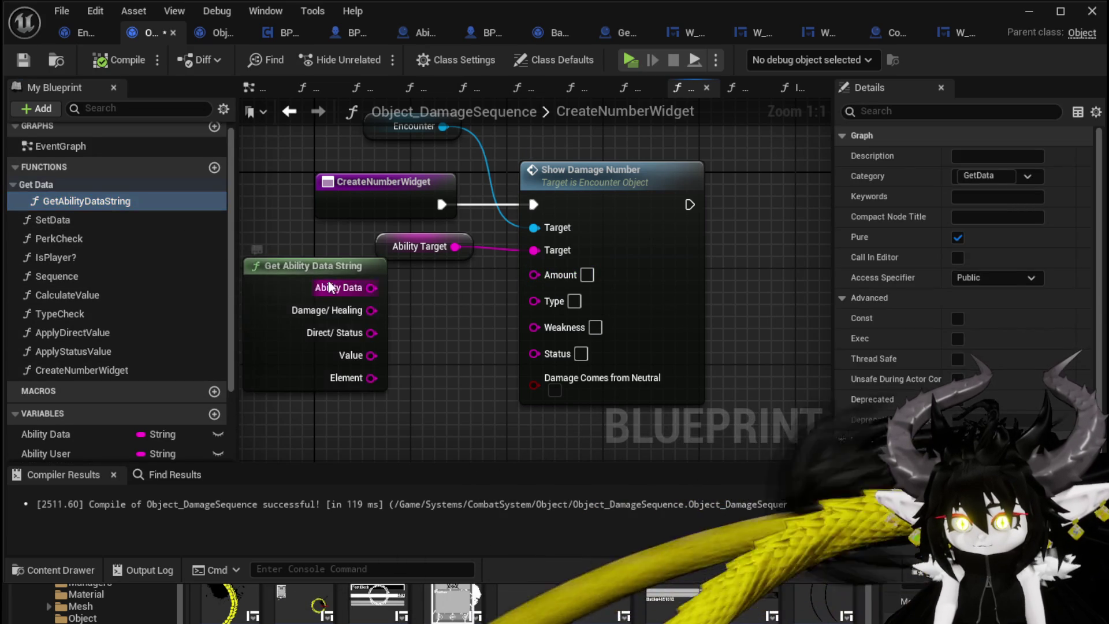
pyautogui.moveTo(330, 287)
pyautogui.mouseDown()
pyautogui.moveTo(389, 320)
pyautogui.moveTo(344, 279)
pyautogui.moveTo(453, 308)
pyautogui.moveTo(445, 351)
pyautogui.mouseUp()
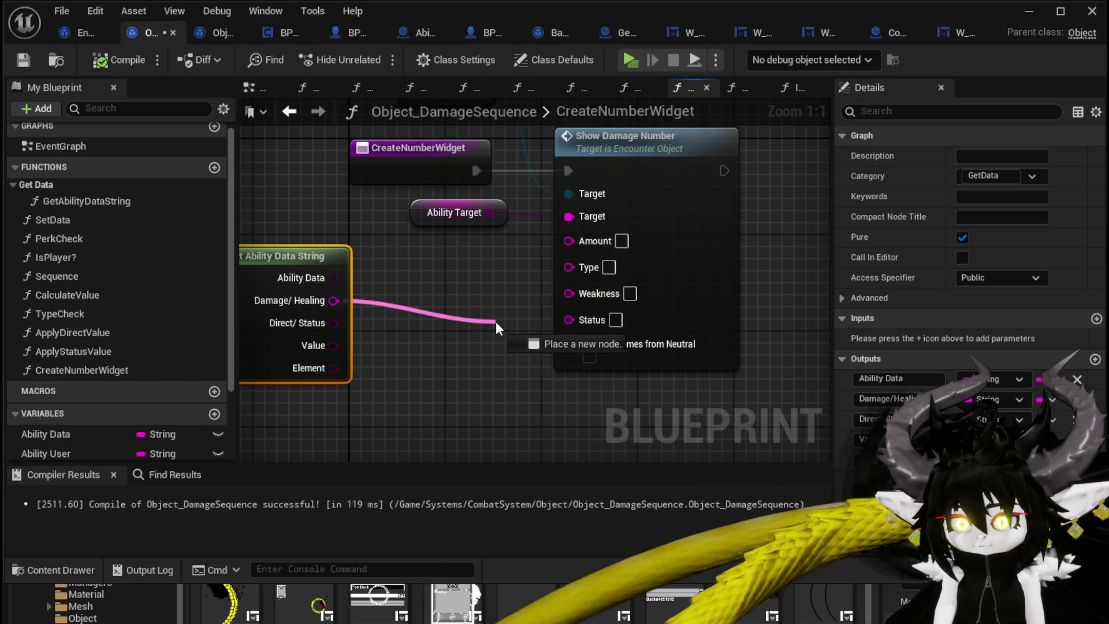
pyautogui.moveTo(495, 321)
pyautogui.mouseDown()
pyautogui.moveTo(529, 281)
pyautogui.moveTo(568, 266)
pyautogui.mouseUp()
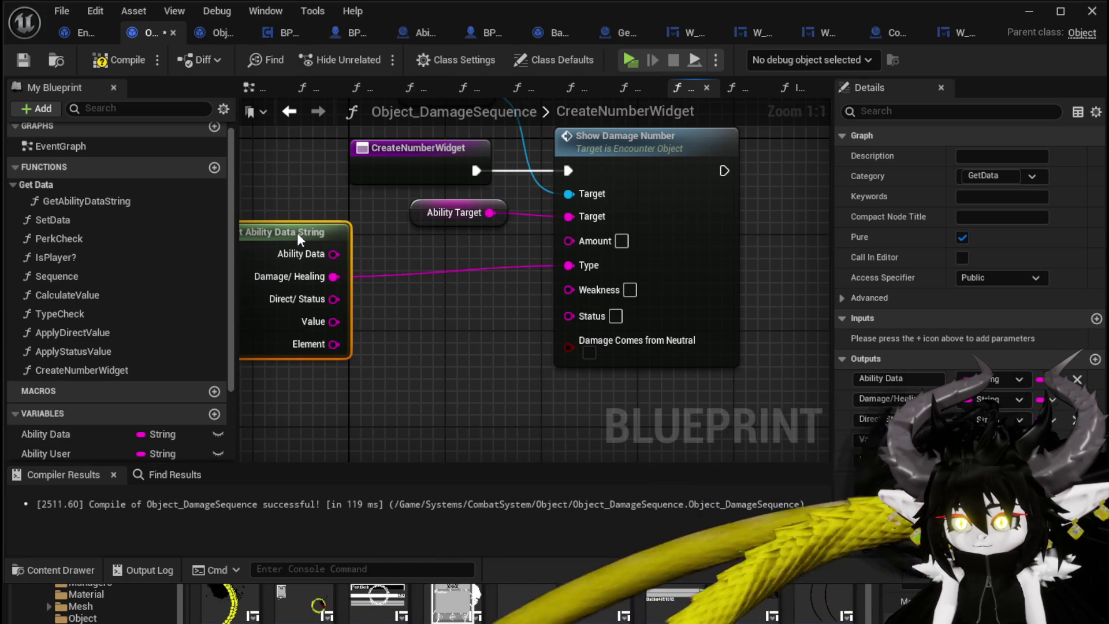
pyautogui.moveTo(297, 232); pyautogui.dragTo(302, 219)
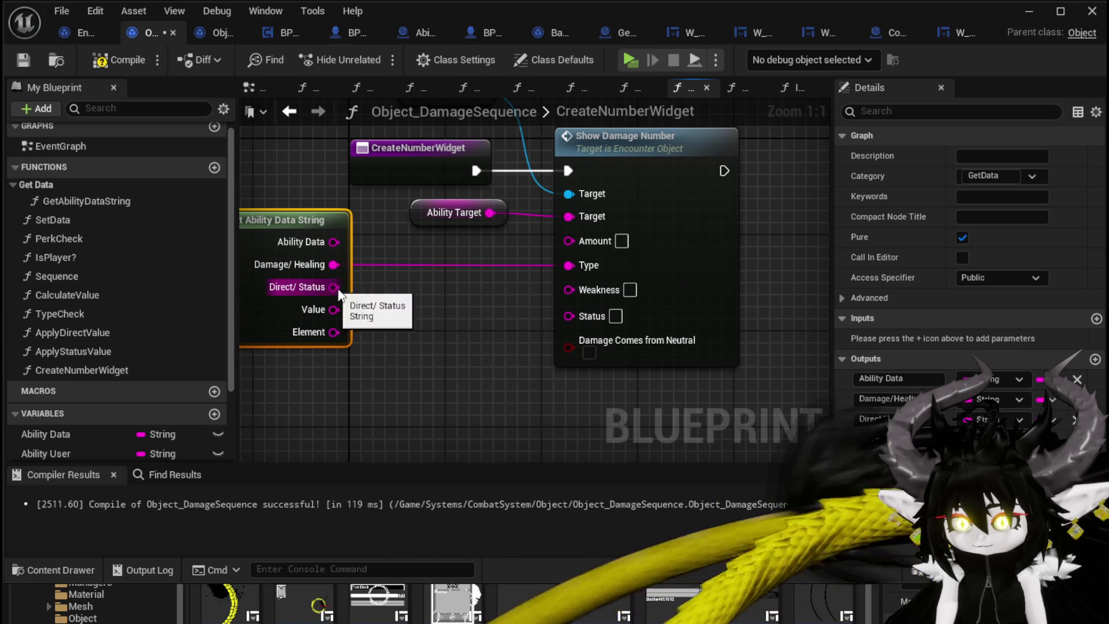
pyautogui.moveTo(339, 295); pyautogui.dragTo(569, 315)
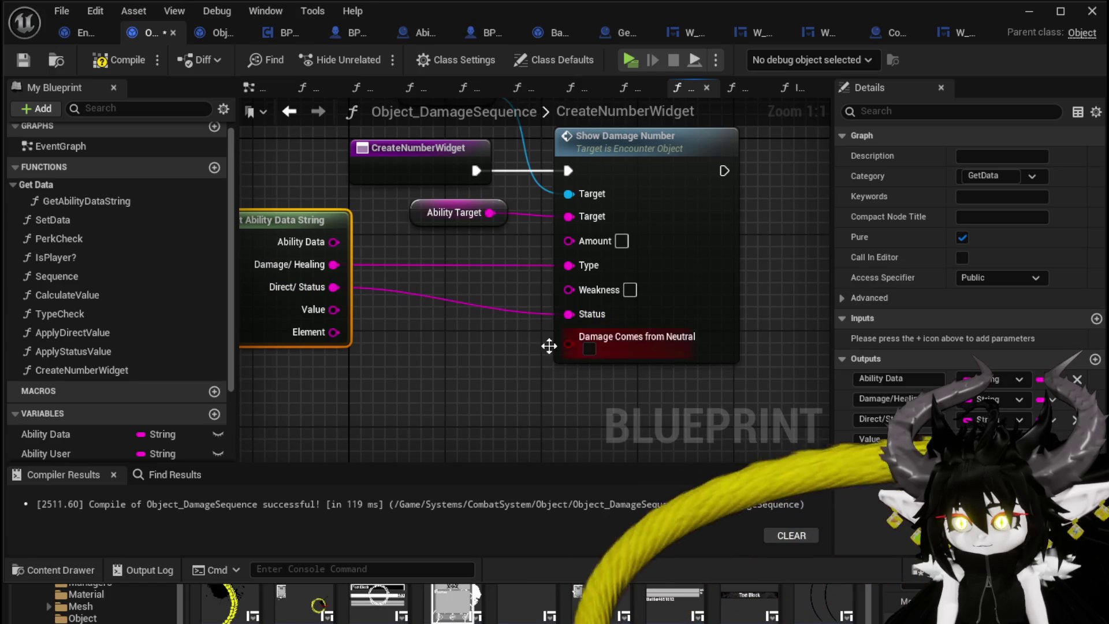
pyautogui.click(507, 361)
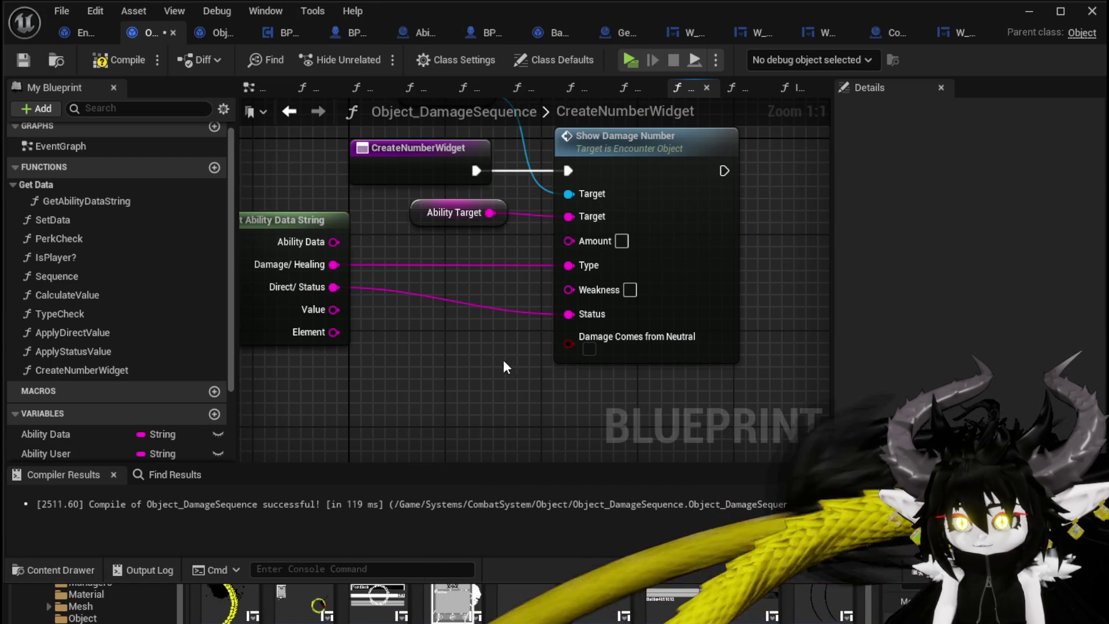
# Adjust the view around the Get Ability Data String and Show Damage Number nodes.
pyautogui.moveTo(504, 361); pyautogui.dragTo(515, 339)
pyautogui.click(306, 202)
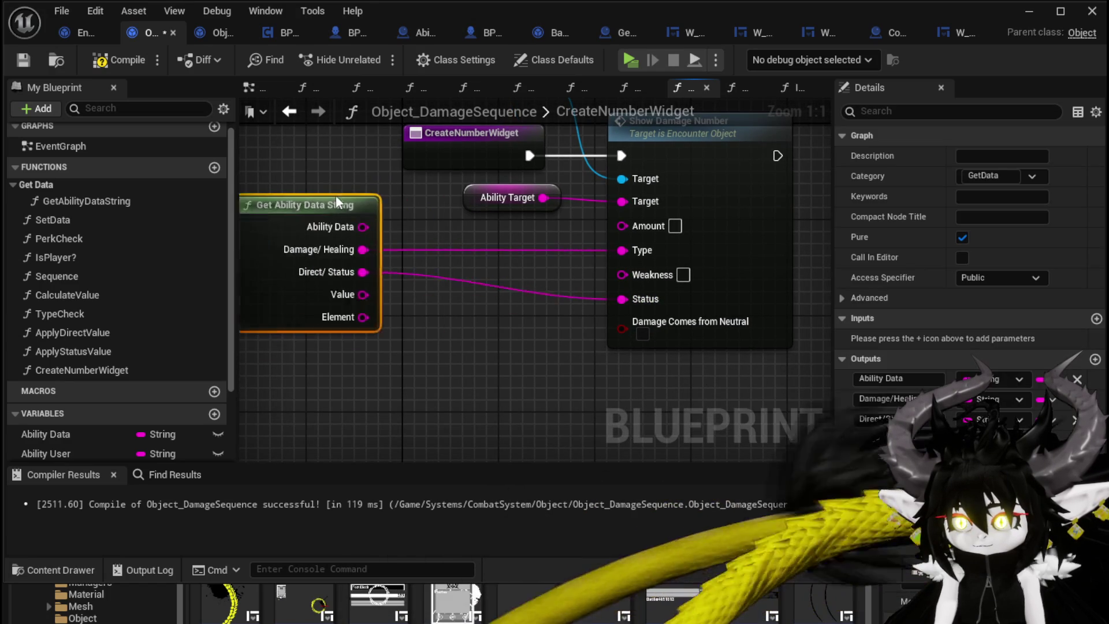
pyautogui.click(505, 337)
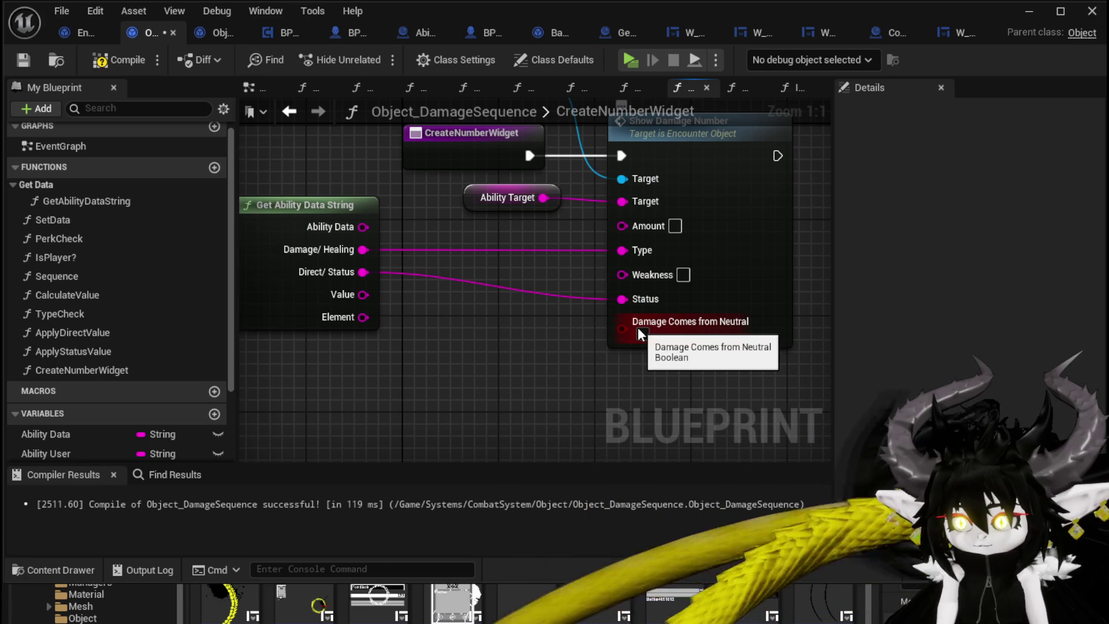
pyautogui.scroll(-2, 519, 265)
pyautogui.click(701, 266)
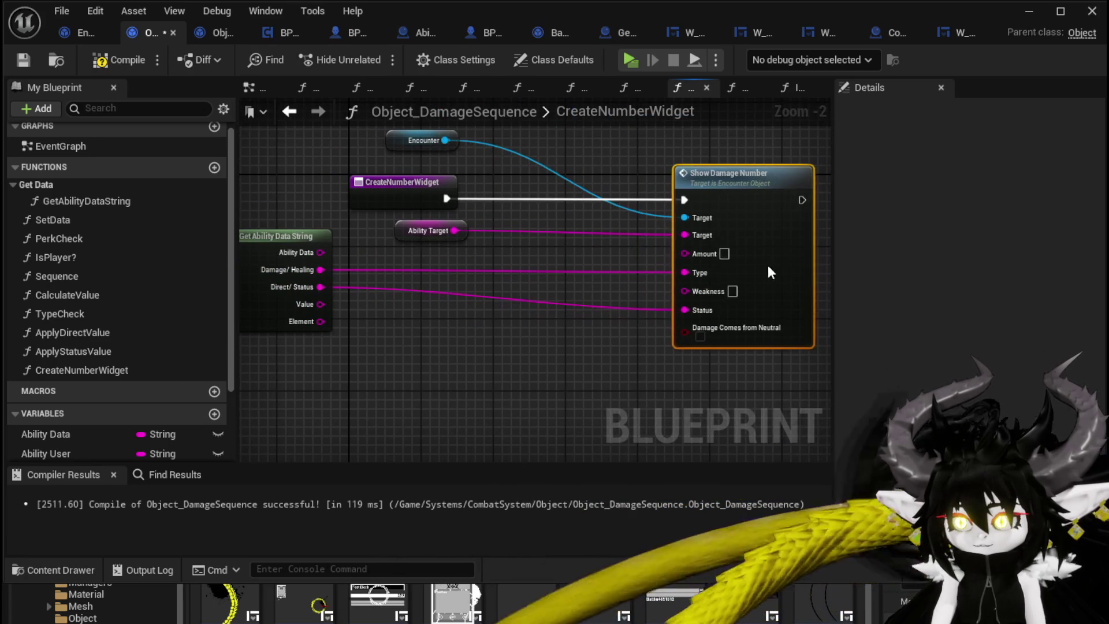
pyautogui.moveTo(767, 265); pyautogui.dragTo(777, 265)
pyautogui.scroll(-2, 58, 439)
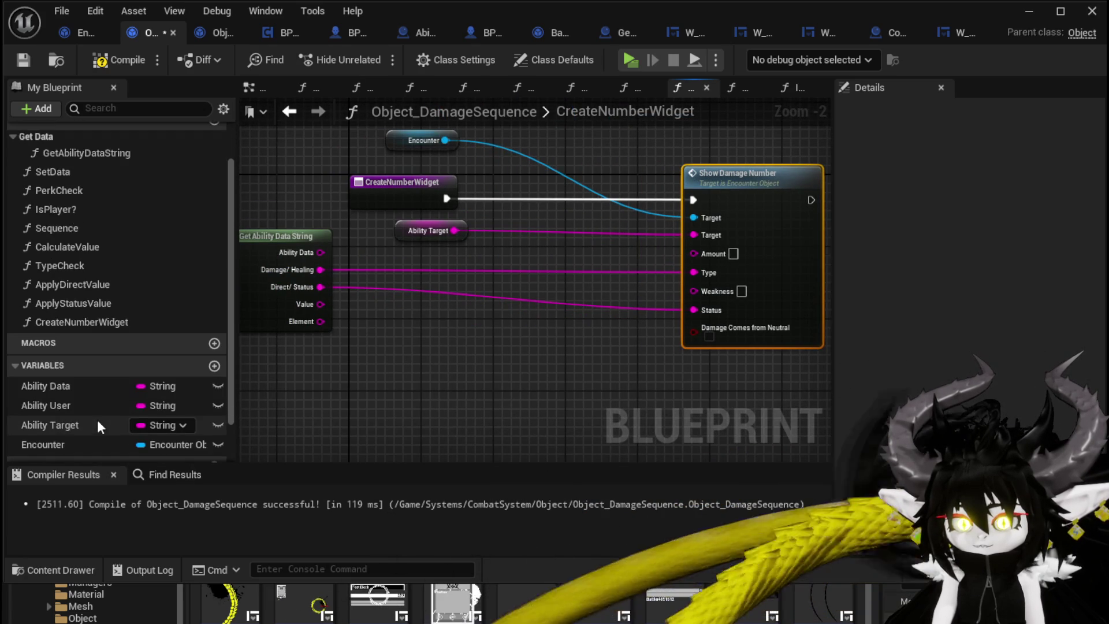
# Add an == check on Ability User feeding Damage Comes from Neutral.
pyautogui.click(67, 404)
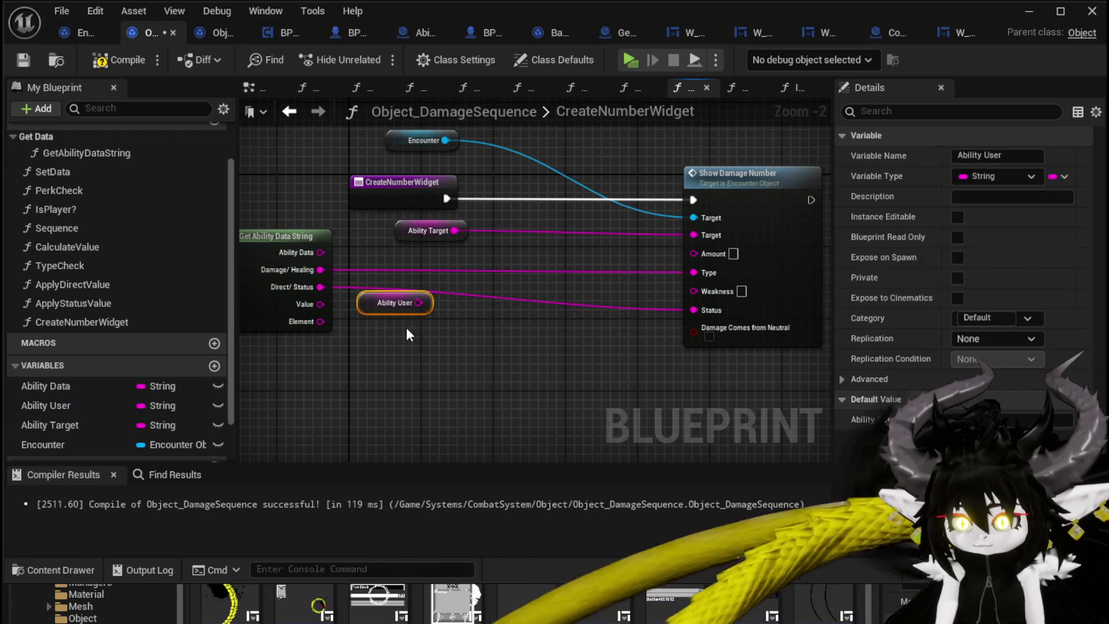
pyautogui.moveTo(418, 303)
pyautogui.mouseDown()
pyautogui.moveTo(451, 334)
pyautogui.moveTo(469, 335)
pyautogui.mouseUp()
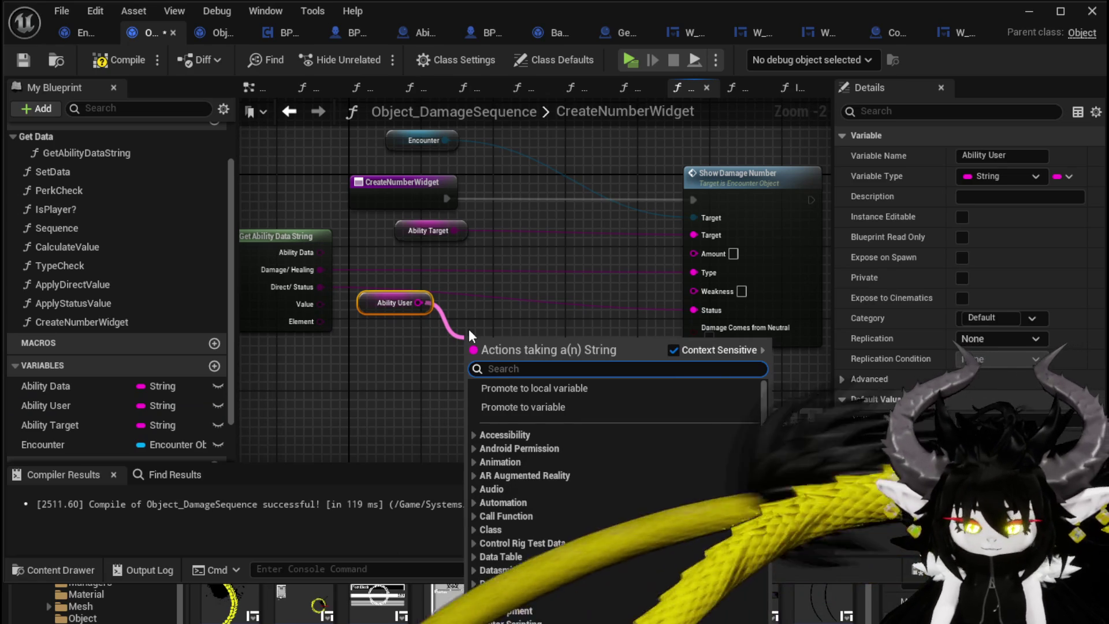
pyautogui.write('==')
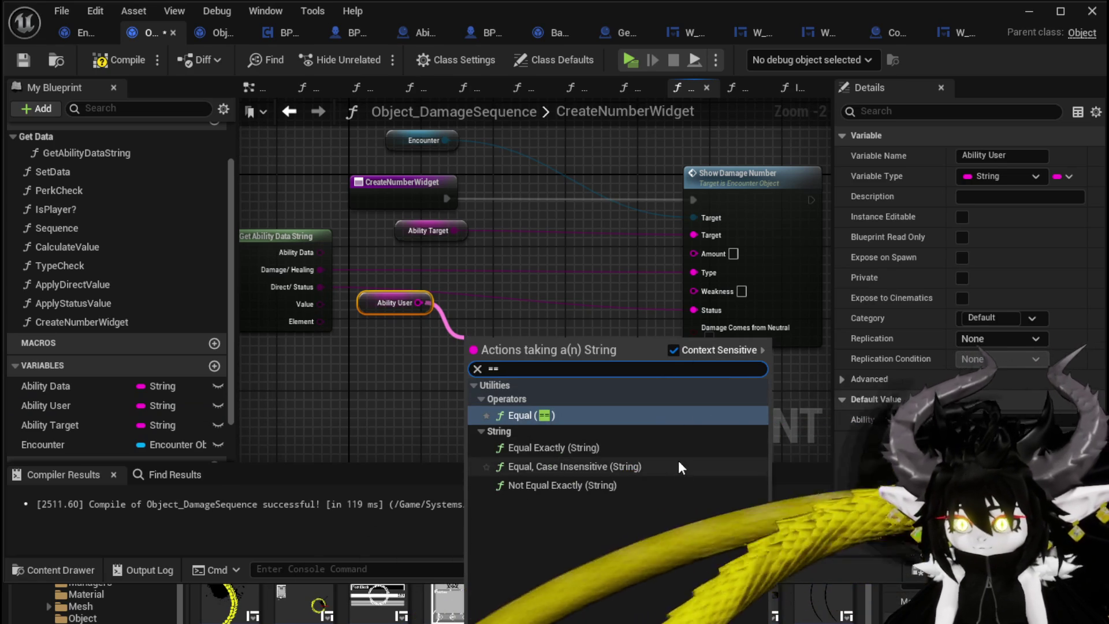
pyautogui.press('Return')
pyautogui.moveTo(538, 357); pyautogui.dragTo(649, 340)
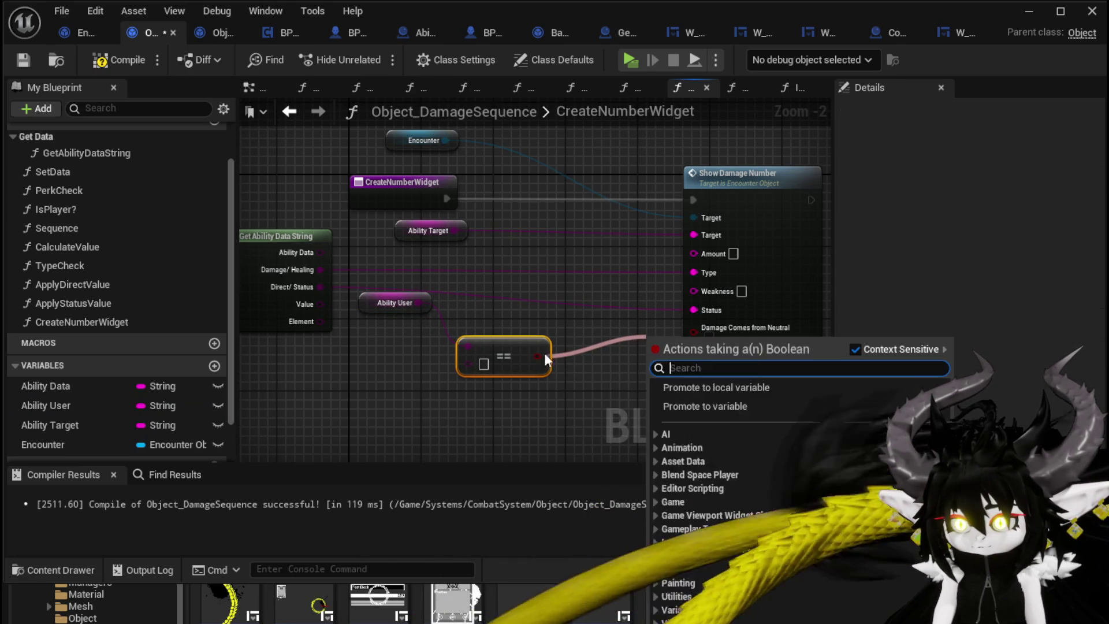
pyautogui.click(439, 365)
pyautogui.click(629, 373)
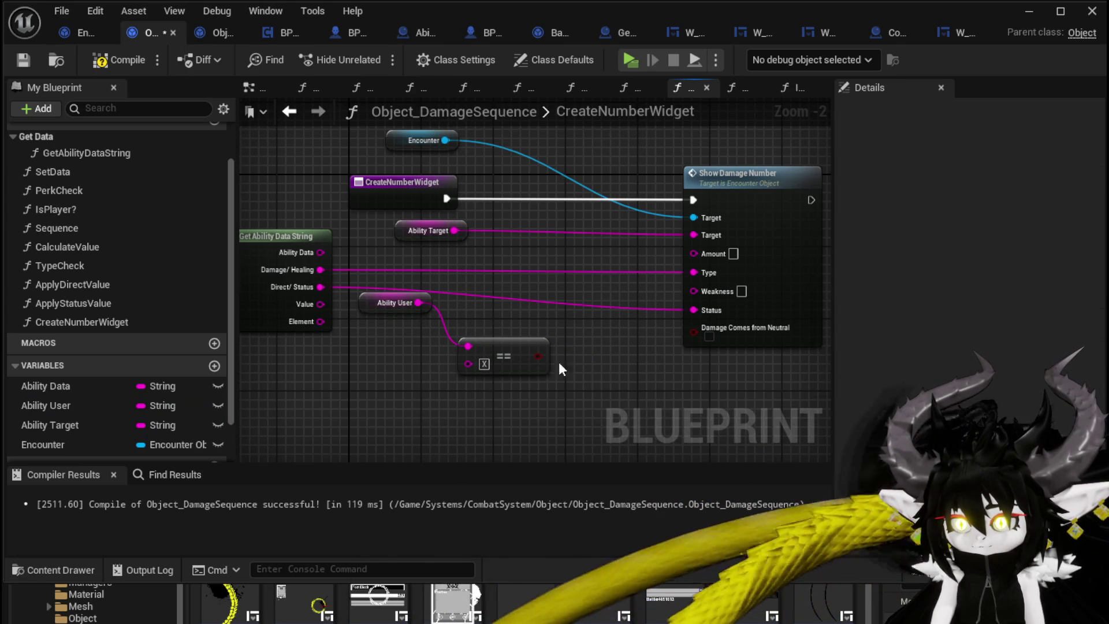
pyautogui.moveTo(537, 356); pyautogui.dragTo(700, 333)
# Move the Ability User and == nodes together down-right.
pyautogui.moveTo(370, 304); pyautogui.dragTo(381, 322)
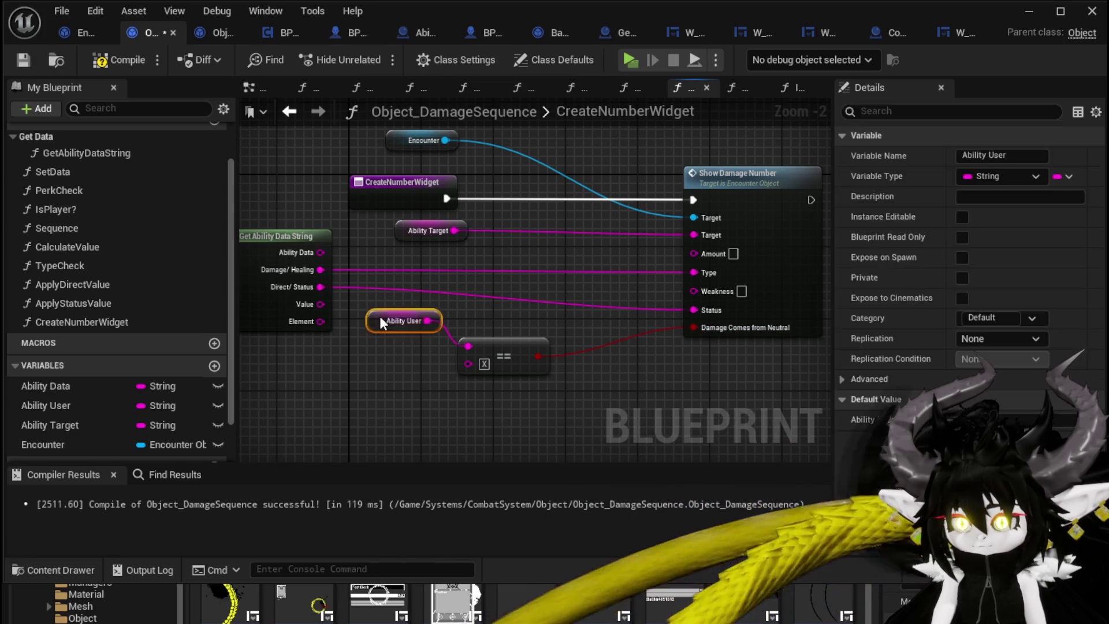
pyautogui.moveTo(494, 312); pyautogui.dragTo(359, 374)
pyautogui.moveTo(547, 341); pyautogui.dragTo(574, 359)
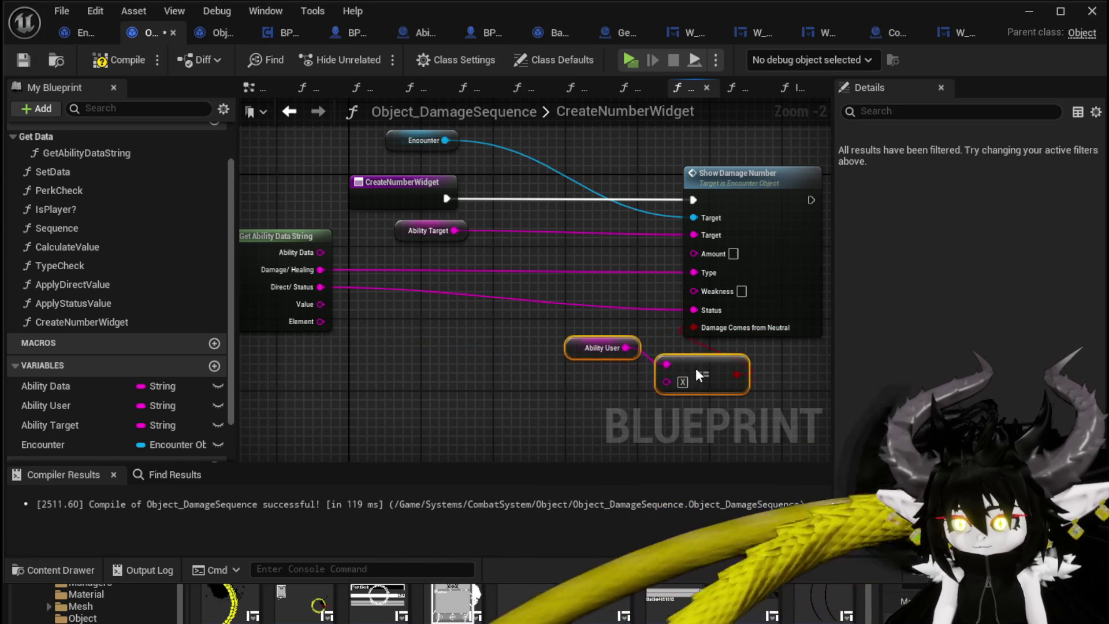
pyautogui.moveTo(696, 370); pyautogui.dragTo(705, 380)
pyautogui.click(518, 316)
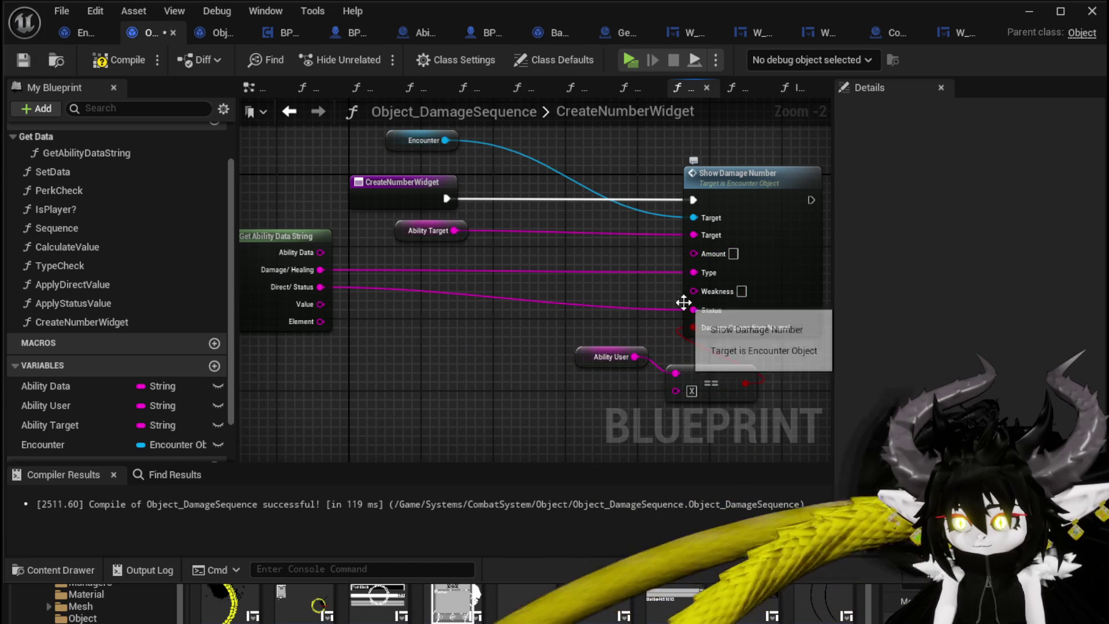
# Add Amount and Weakness function inputs wired to Show Damage Number, then compile and save.
pyautogui.moveTo(694, 253); pyautogui.dragTo(370, 196)
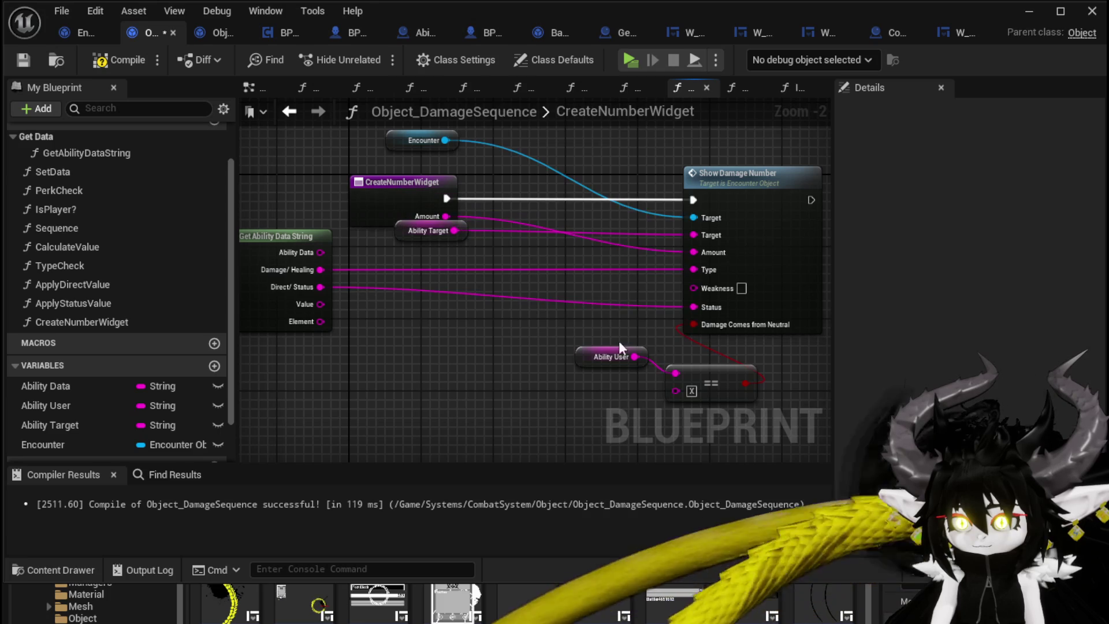
pyautogui.moveTo(417, 232)
pyautogui.mouseDown()
pyautogui.moveTo(528, 234)
pyautogui.moveTo(691, 145)
pyautogui.mouseUp()
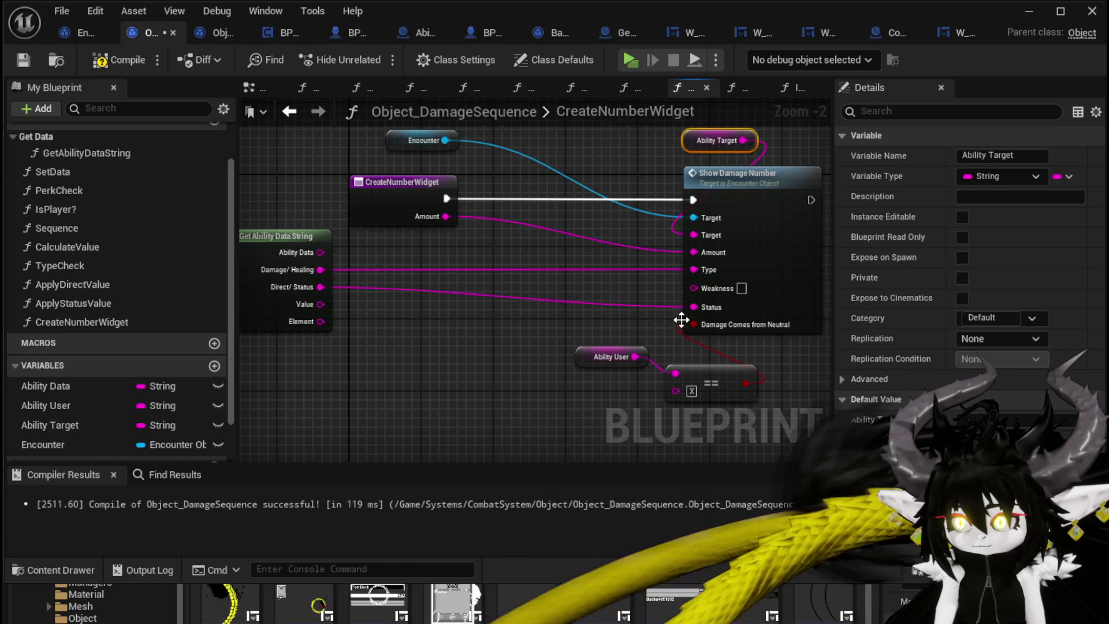
pyautogui.click(693, 288)
pyautogui.moveTo(693, 288); pyautogui.dragTo(405, 197)
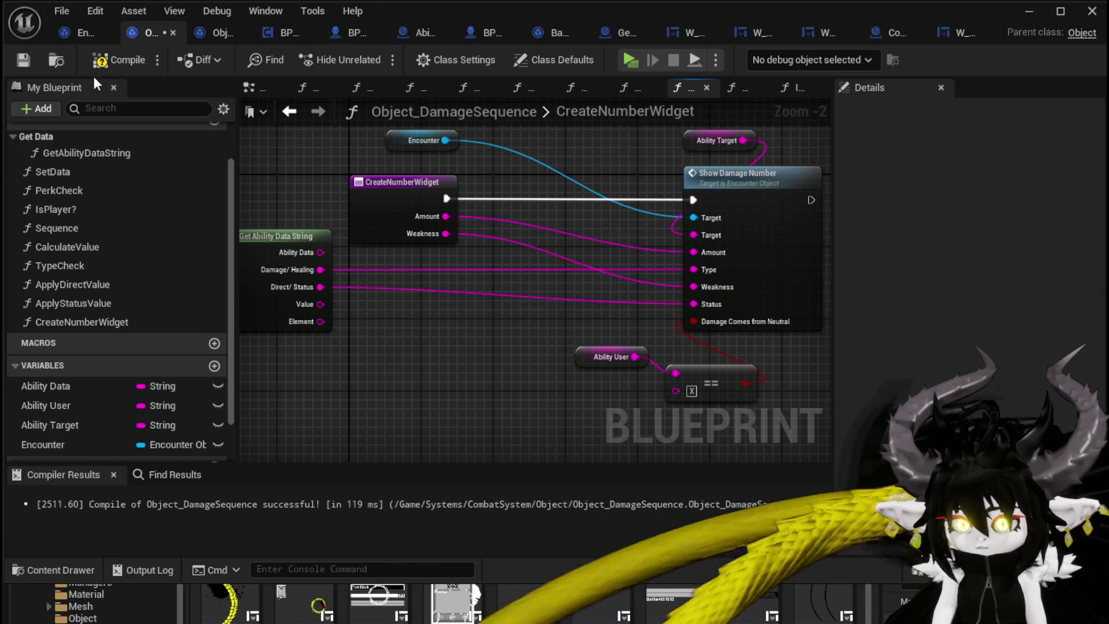
pyautogui.click(32, 59)
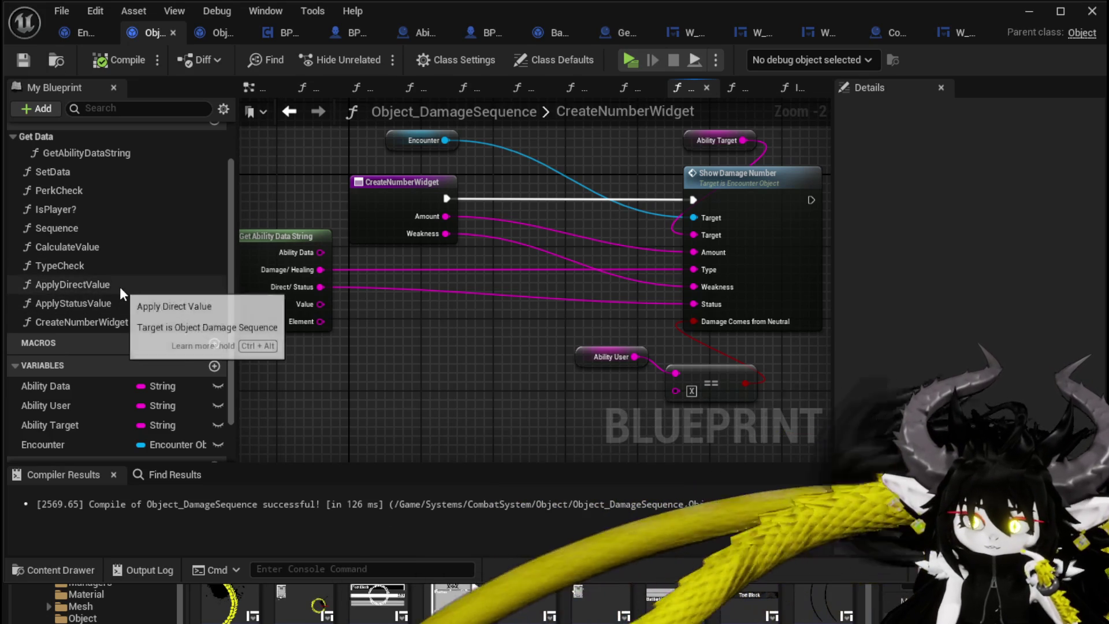
# Open the TypeCheck function graph and add a Create Number Widget call to it.
pyautogui.doubleClick(110, 264)
pyautogui.moveTo(685, 329); pyautogui.dragTo(321, 303)
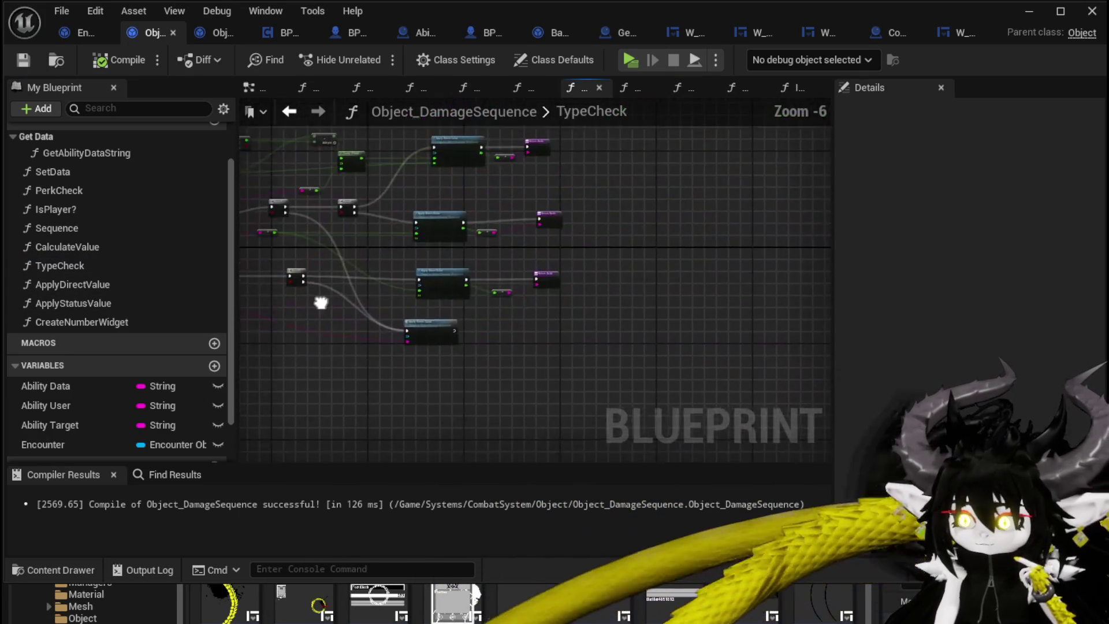
pyautogui.scroll(1, 559, 295)
pyautogui.scroll(1, 653, 307)
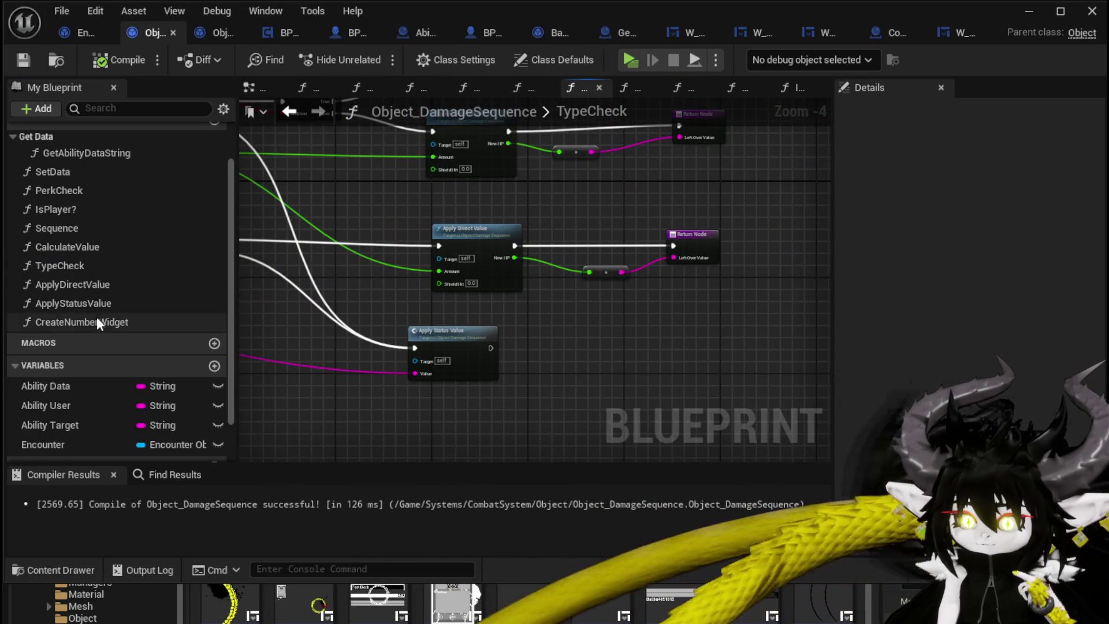
pyautogui.moveTo(96, 322)
pyautogui.mouseDown()
pyautogui.moveTo(508, 332)
pyautogui.moveTo(528, 346)
pyautogui.moveTo(577, 328)
pyautogui.mouseUp()
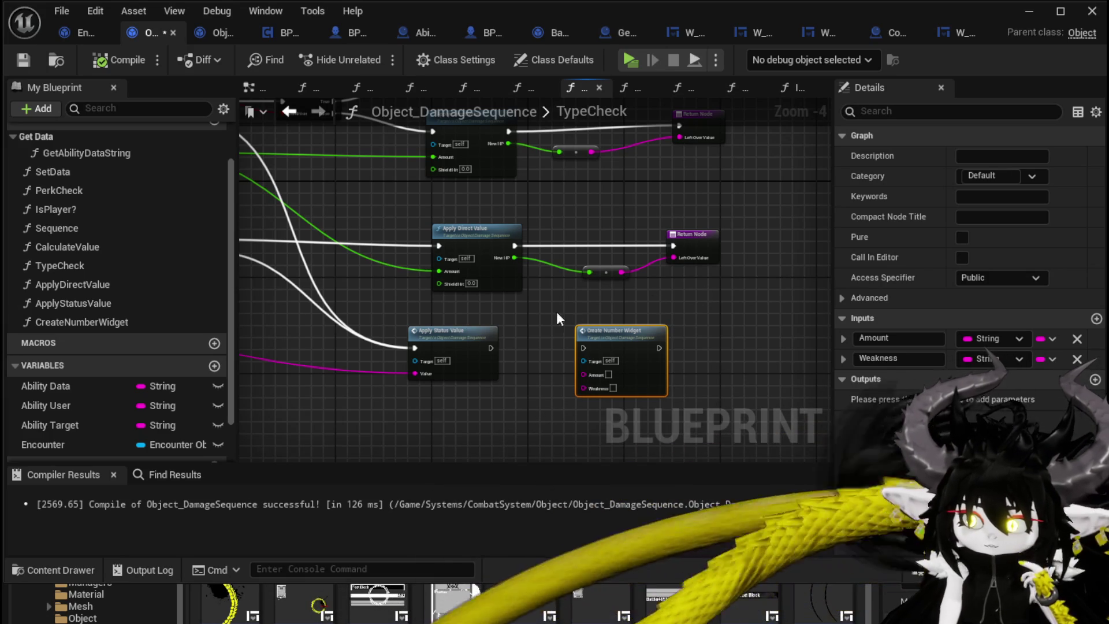
# Wire a Get Amount node into Create Number Widget's Amount input.
pyautogui.moveTo(556, 310)
pyautogui.mouseDown()
pyautogui.moveTo(679, 219)
pyautogui.moveTo(372, 331)
pyautogui.moveTo(471, 255)
pyautogui.moveTo(595, 237)
pyautogui.mouseUp()
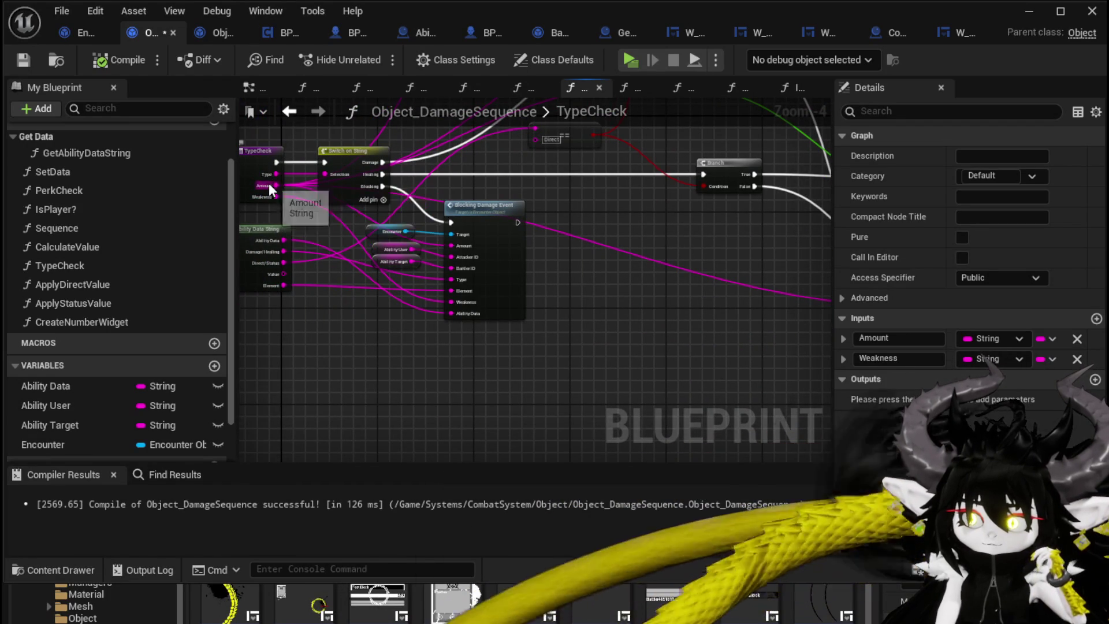
pyautogui.moveTo(269, 183); pyautogui.dragTo(586, 272)
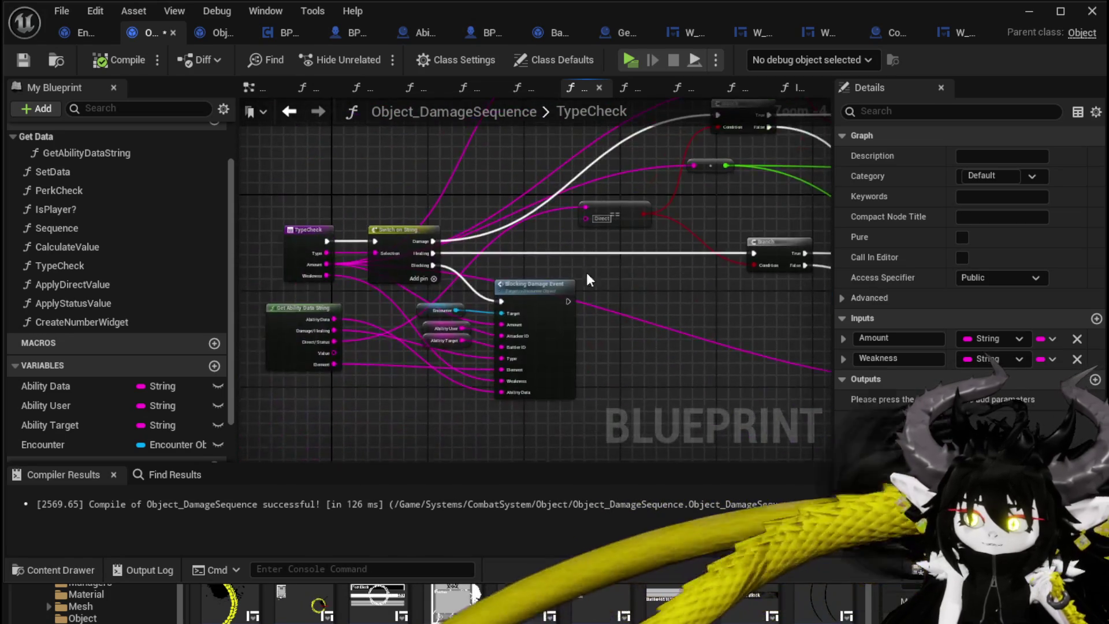
pyautogui.scroll(2, 321, 285)
pyautogui.scroll(-2, 374, 277)
pyautogui.moveTo(374, 277); pyautogui.dragTo(391, 290)
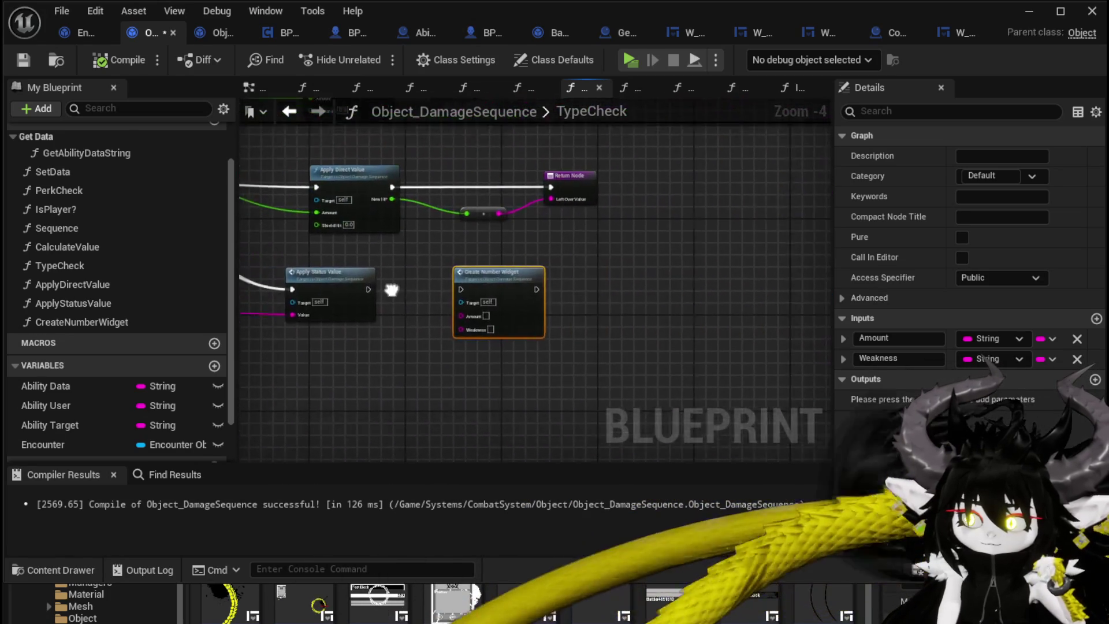
pyautogui.scroll(3, 392, 289)
pyautogui.moveTo(351, 351); pyautogui.dragTo(511, 301)
pyautogui.moveTo(592, 272); pyautogui.dragTo(476, 315)
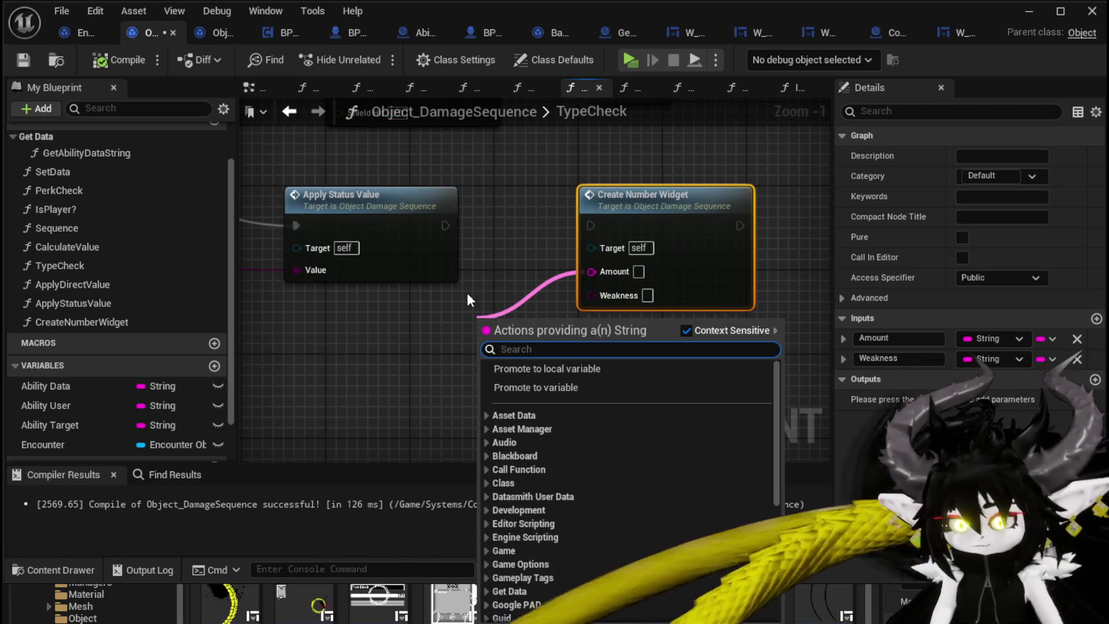
pyautogui.write('amoun')
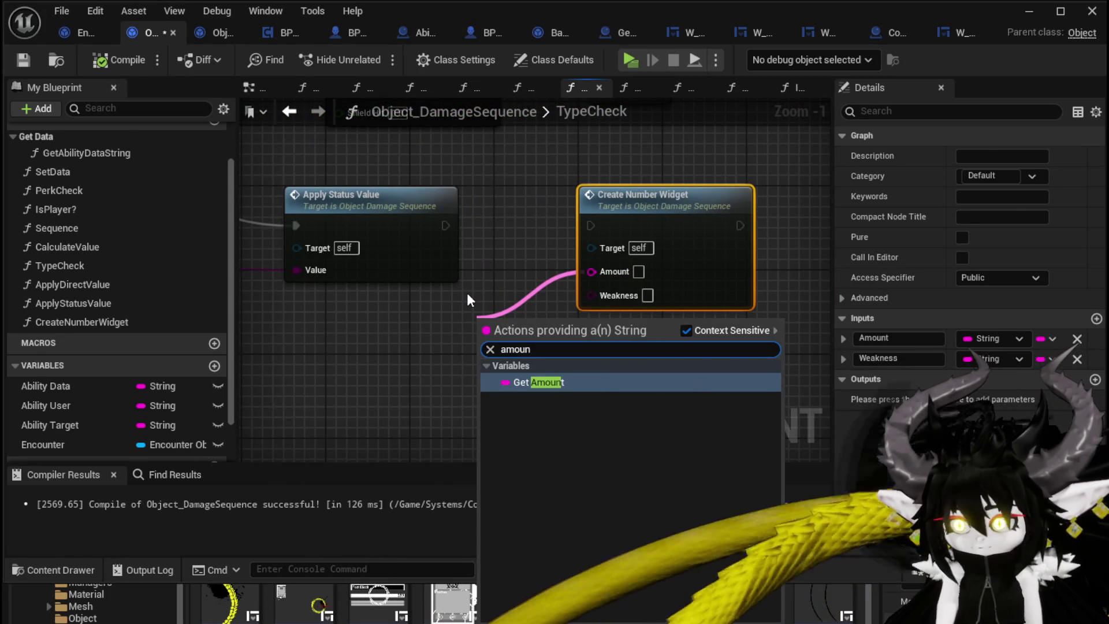
pyautogui.press('Return')
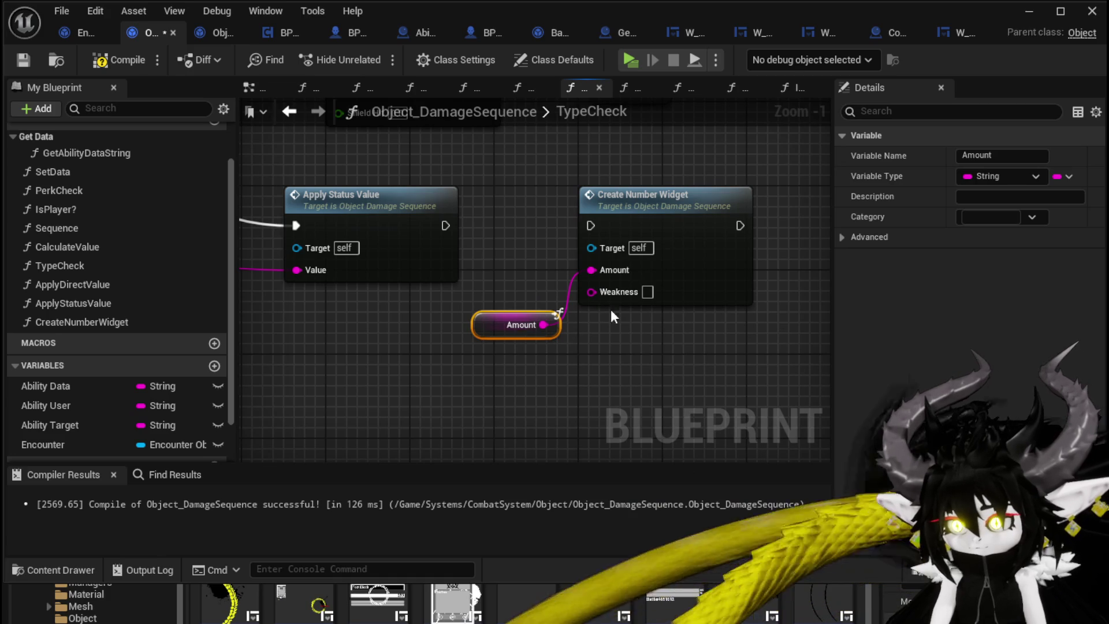
# Wire a Get Weakness node into the Weakness input and tuck both getters beside the node.
pyautogui.moveTo(592, 292)
pyautogui.mouseDown()
pyautogui.moveTo(556, 371)
pyautogui.moveTo(520, 391)
pyautogui.moveTo(504, 369)
pyautogui.mouseUp()
pyautogui.write('Wea')
pyautogui.click(611, 455)
pyautogui.keyDown('ctrl'); pyautogui.click(489, 325); pyautogui.keyUp('ctrl')
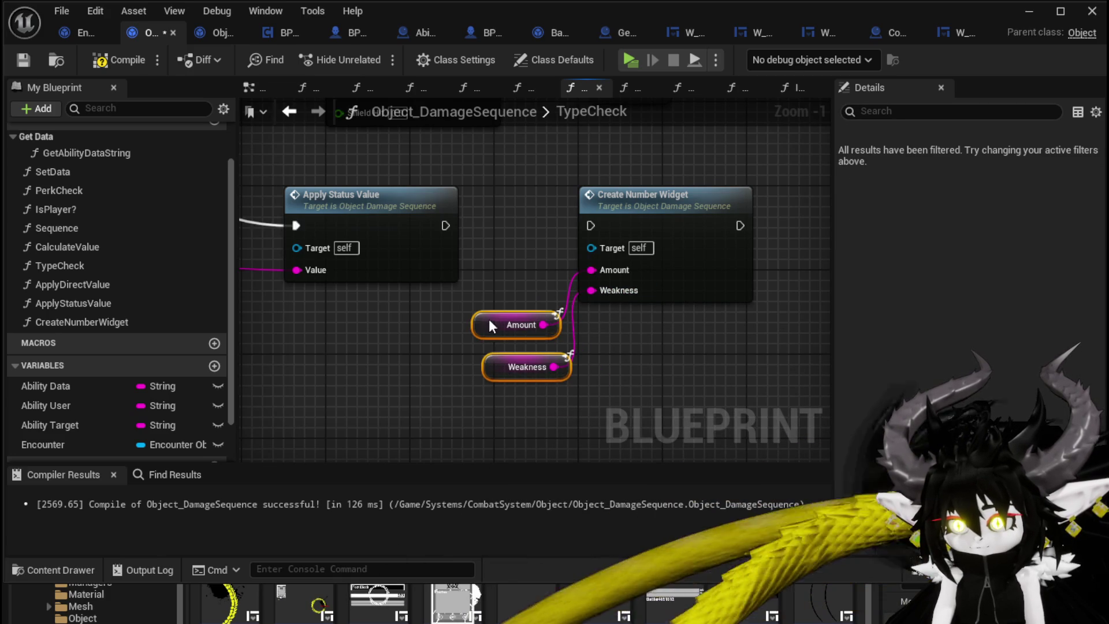
pyautogui.moveTo(489, 324); pyautogui.dragTo(479, 314)
# Connect Apply Status Value's exec output so Create Number Widget runs after it.
pyautogui.moveTo(445, 225); pyautogui.dragTo(613, 231)
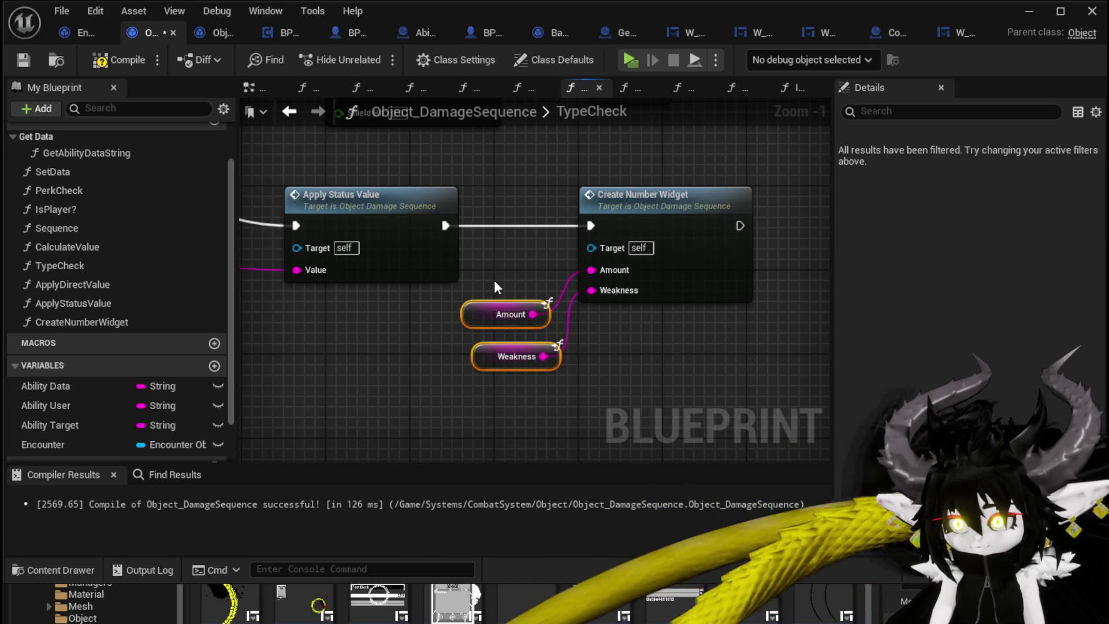
pyautogui.scroll(-3, 494, 279)
pyautogui.click(479, 378)
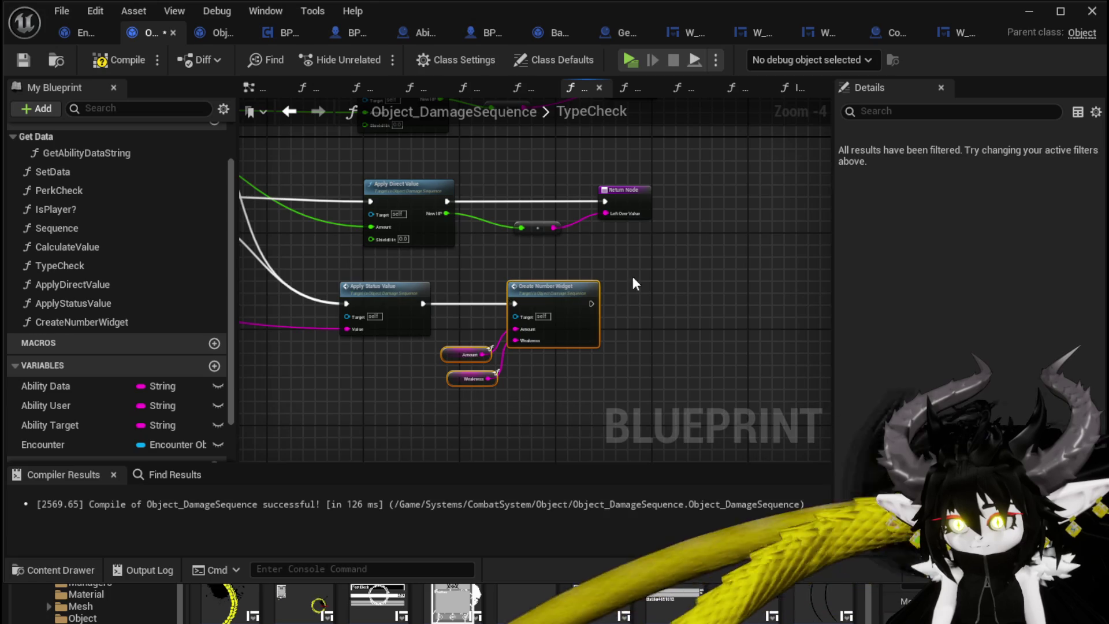
# Paste Create Number Widget with getters into the first Apply Direct Value branch before its Return Node, then compile and save.
pyautogui.hotkey('ctrl', 'c')
pyautogui.hotkey('ctrl', 'v')
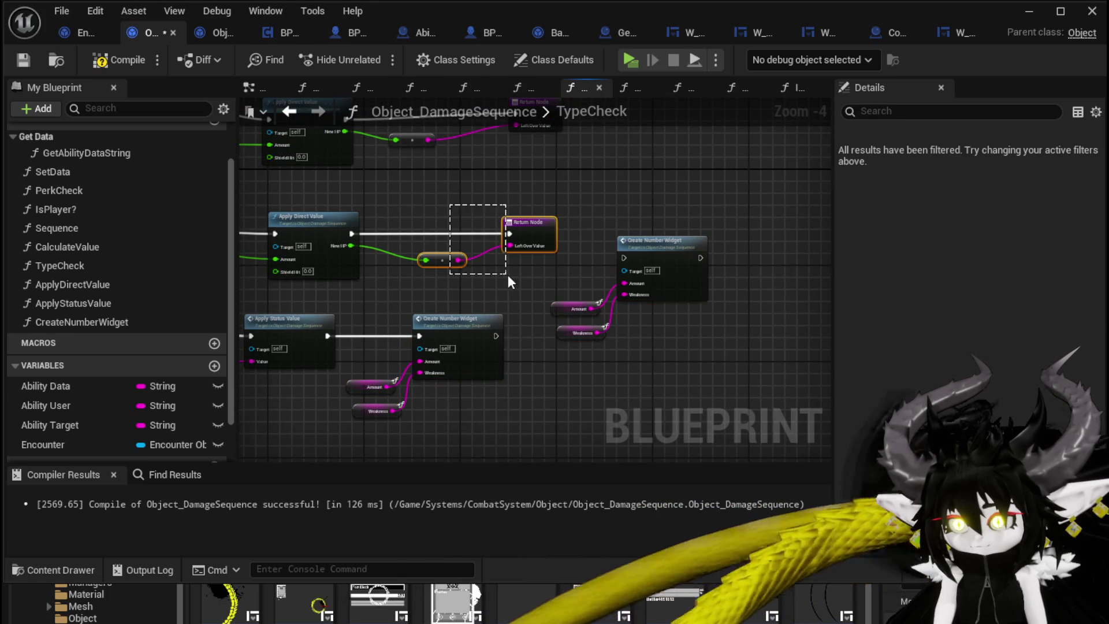
pyautogui.moveTo(527, 222)
pyautogui.mouseDown()
pyautogui.moveTo(785, 217)
pyautogui.moveTo(820, 227)
pyautogui.moveTo(737, 231)
pyautogui.moveTo(754, 225)
pyautogui.mouseUp()
pyautogui.moveTo(656, 228); pyautogui.dragTo(504, 360)
pyautogui.moveTo(582, 237); pyautogui.dragTo(550, 220)
pyautogui.moveTo(291, 233); pyautogui.dragTo(405, 237)
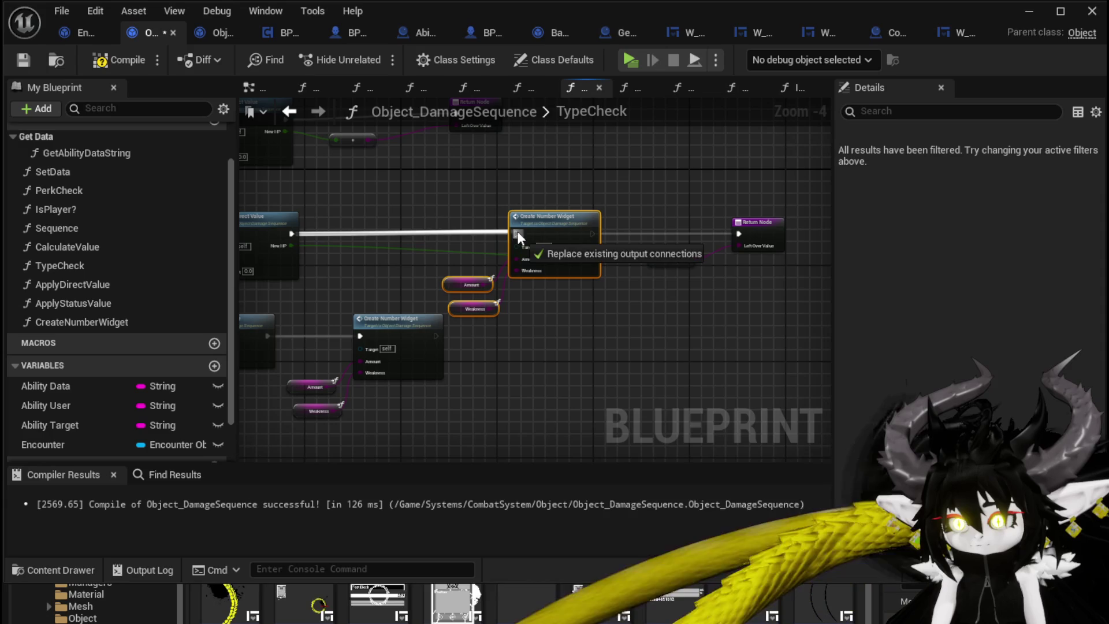
pyautogui.moveTo(518, 231); pyautogui.dragTo(519, 232)
pyautogui.moveTo(592, 233); pyautogui.dragTo(726, 229)
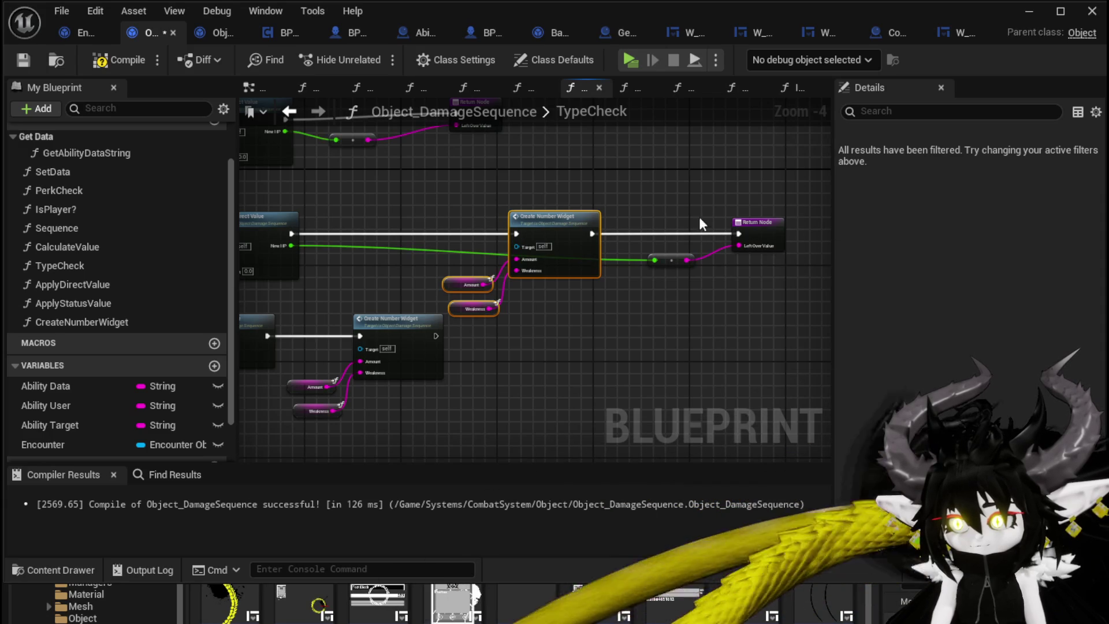
pyautogui.click(509, 344)
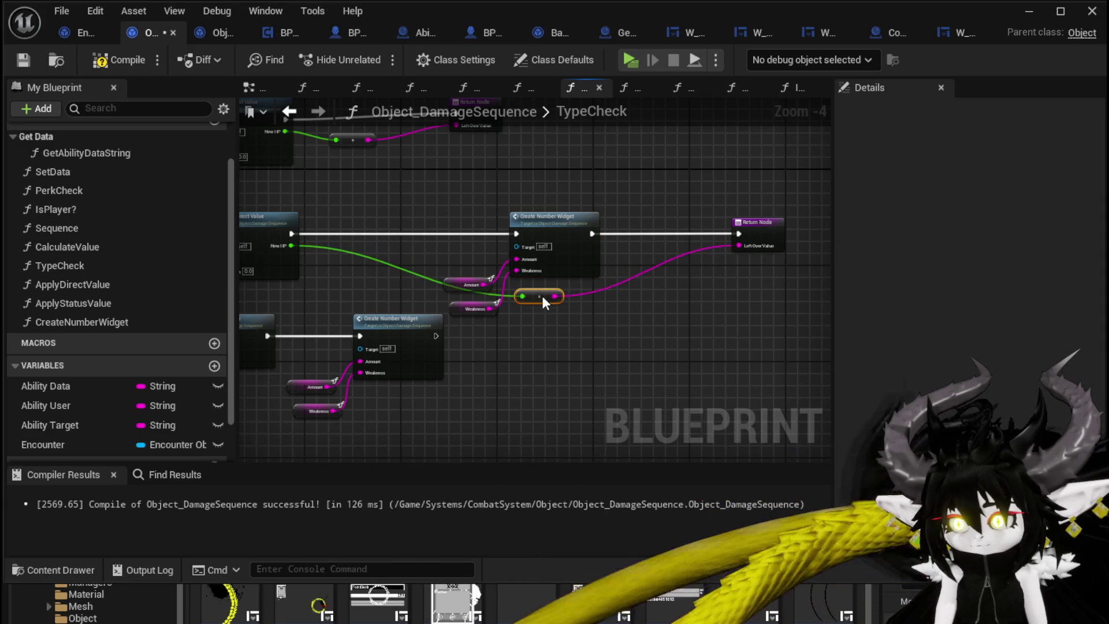
pyautogui.click(17, 64)
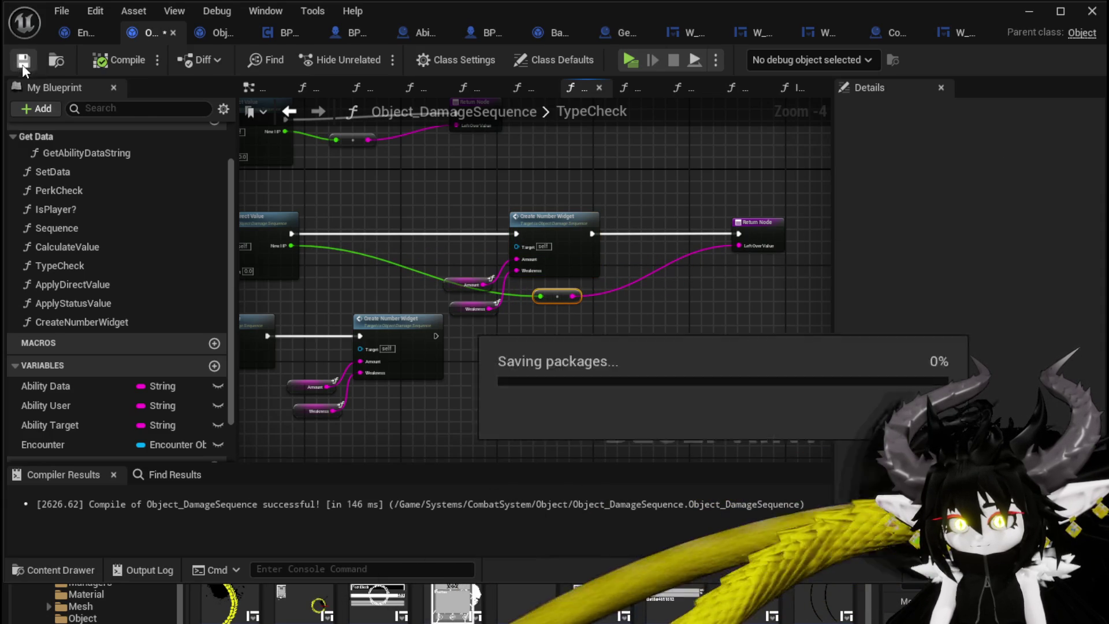
# Add another Create Number Widget copy between the second Apply Direct Value and its Return Node.
pyautogui.moveTo(517, 325); pyautogui.dragTo(518, 324)
pyautogui.scroll(5, 568, 157)
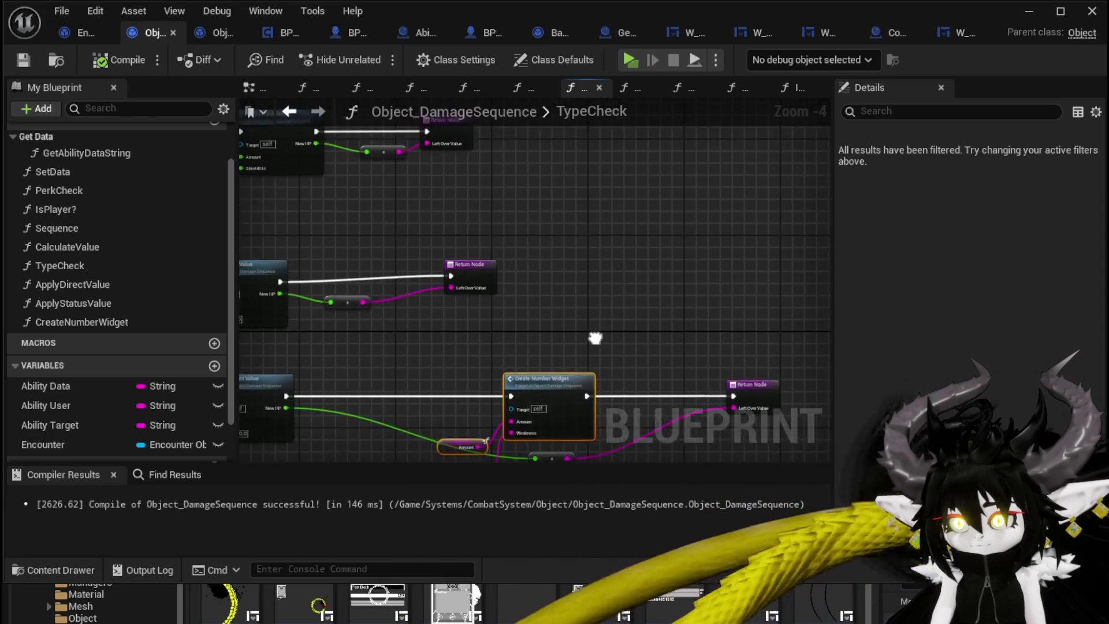
pyautogui.hotkey('ctrl', 'c')
pyautogui.hotkey('ctrl', 'v')
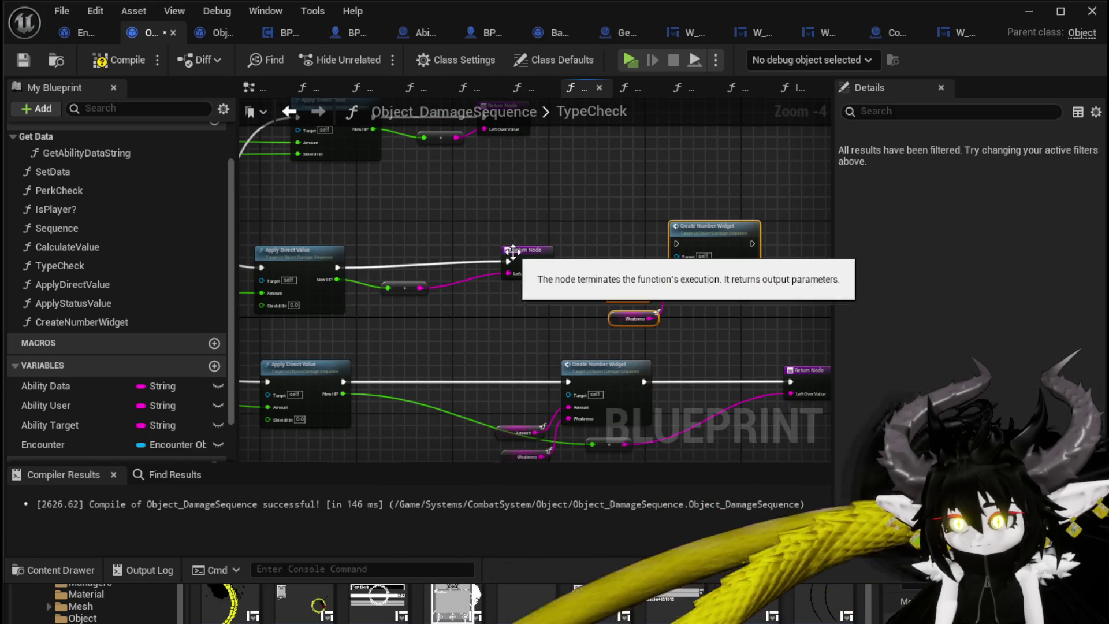
pyautogui.moveTo(518, 253)
pyautogui.mouseDown()
pyautogui.moveTo(761, 275)
pyautogui.moveTo(777, 259)
pyautogui.mouseUp()
pyautogui.moveTo(594, 218); pyautogui.dragTo(682, 323)
pyautogui.moveTo(715, 239)
pyautogui.mouseDown()
pyautogui.moveTo(593, 237)
pyautogui.moveTo(604, 269)
pyautogui.mouseUp()
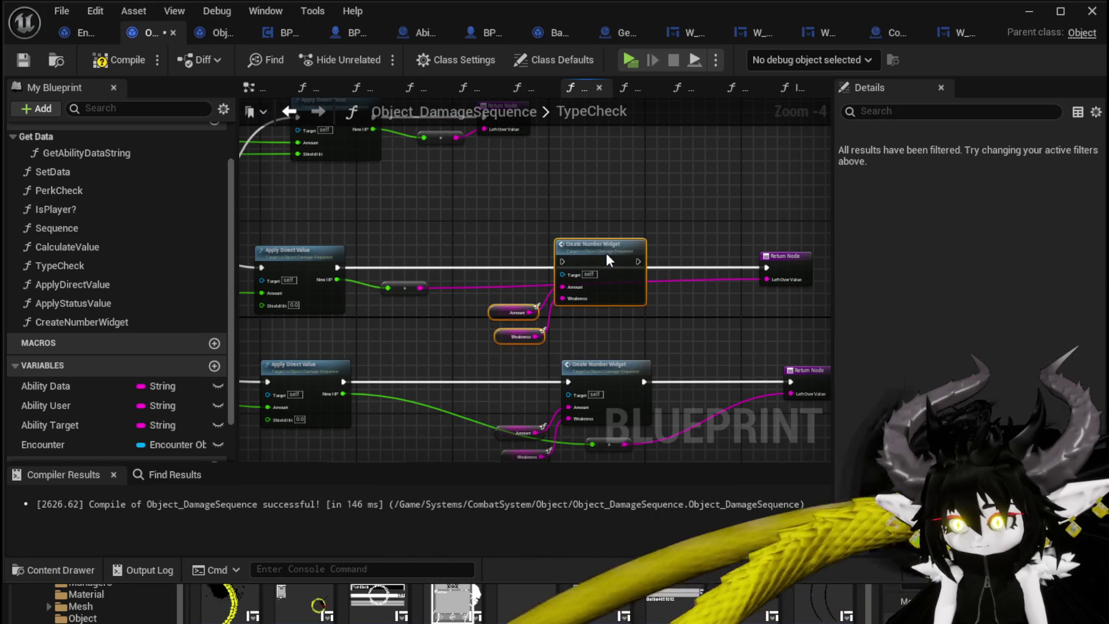
pyautogui.moveTo(338, 267); pyautogui.dragTo(562, 261)
pyautogui.moveTo(637, 261); pyautogui.dragTo(766, 267)
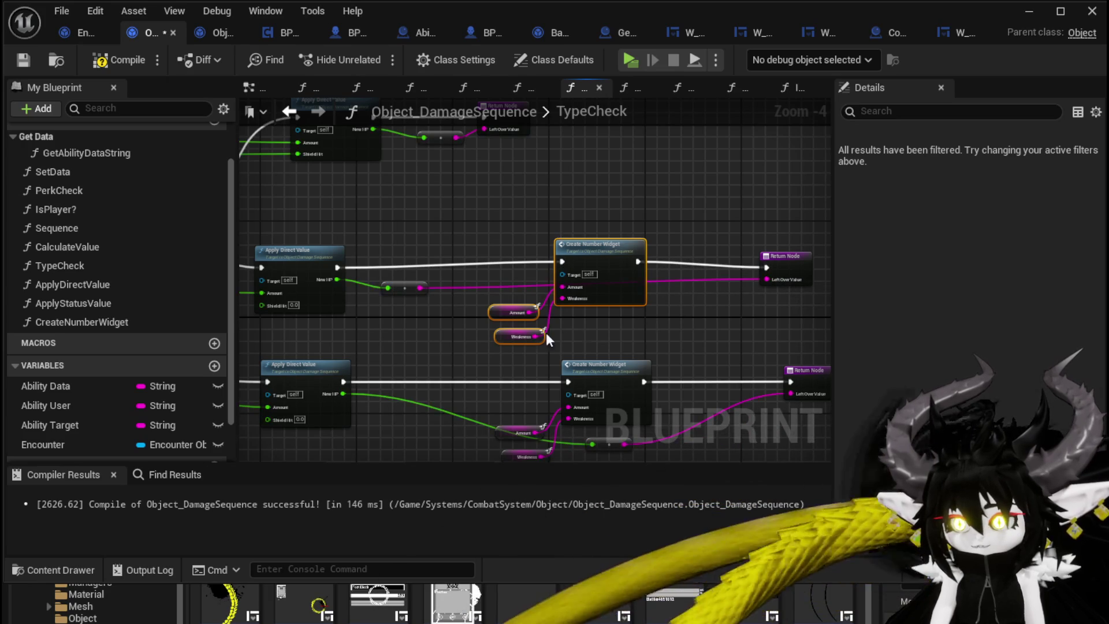
# Insert a third Create Number Widget copy before the next branch's Return Node and recompile.
pyautogui.moveTo(553, 175); pyautogui.dragTo(546, 269)
pyautogui.moveTo(492, 206); pyautogui.dragTo(692, 203)
pyautogui.hotkey('ctrl', 'v')
pyautogui.moveTo(649, 260)
pyautogui.mouseDown()
pyautogui.moveTo(573, 205)
pyautogui.moveTo(537, 205)
pyautogui.mouseUp()
pyautogui.moveTo(611, 204); pyautogui.dragTo(674, 211)
pyautogui.click(500, 215)
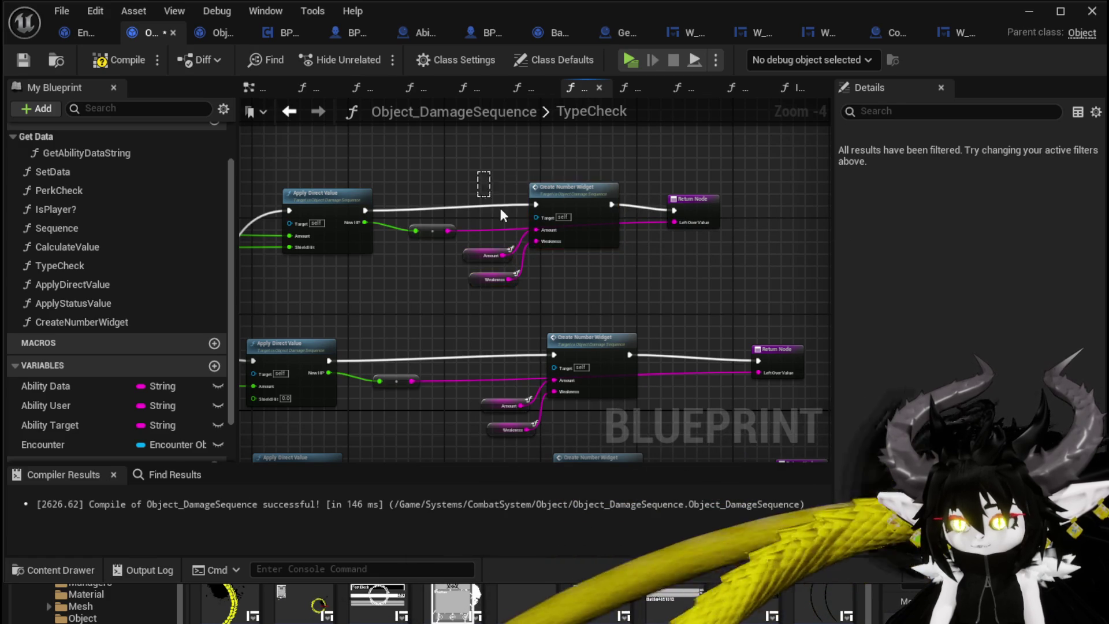
pyautogui.moveTo(572, 196); pyautogui.dragTo(575, 202)
pyautogui.moveTo(671, 278); pyautogui.dragTo(658, 251)
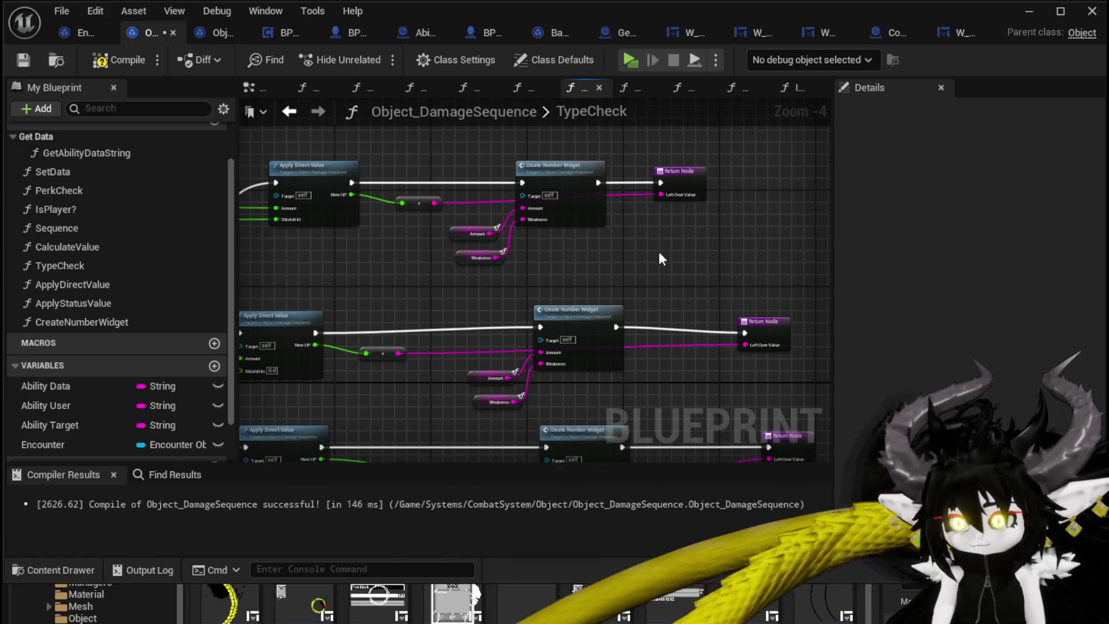
pyautogui.click(118, 60)
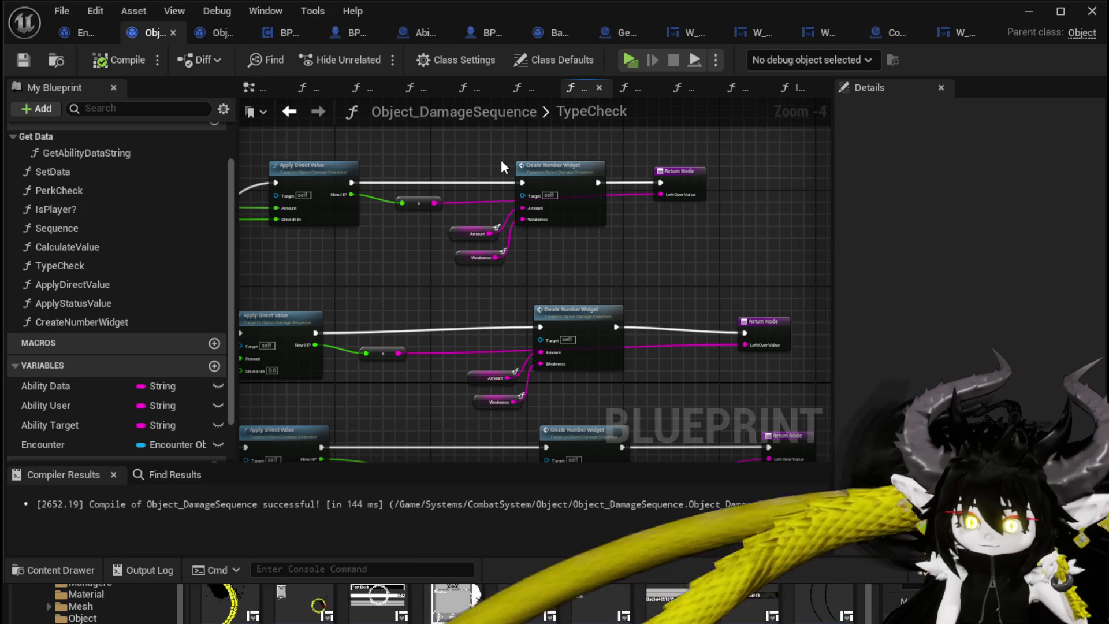
# Switch to the Encounter_Object blueprint's DamageBattler graph.
pyautogui.moveTo(496, 165)
pyautogui.mouseDown()
pyautogui.moveTo(509, 144)
pyautogui.moveTo(533, 176)
pyautogui.moveTo(508, 121)
pyautogui.mouseUp()
pyautogui.moveTo(650, 185)
pyautogui.mouseDown()
pyautogui.moveTo(479, 253)
pyautogui.moveTo(462, 243)
pyautogui.mouseUp()
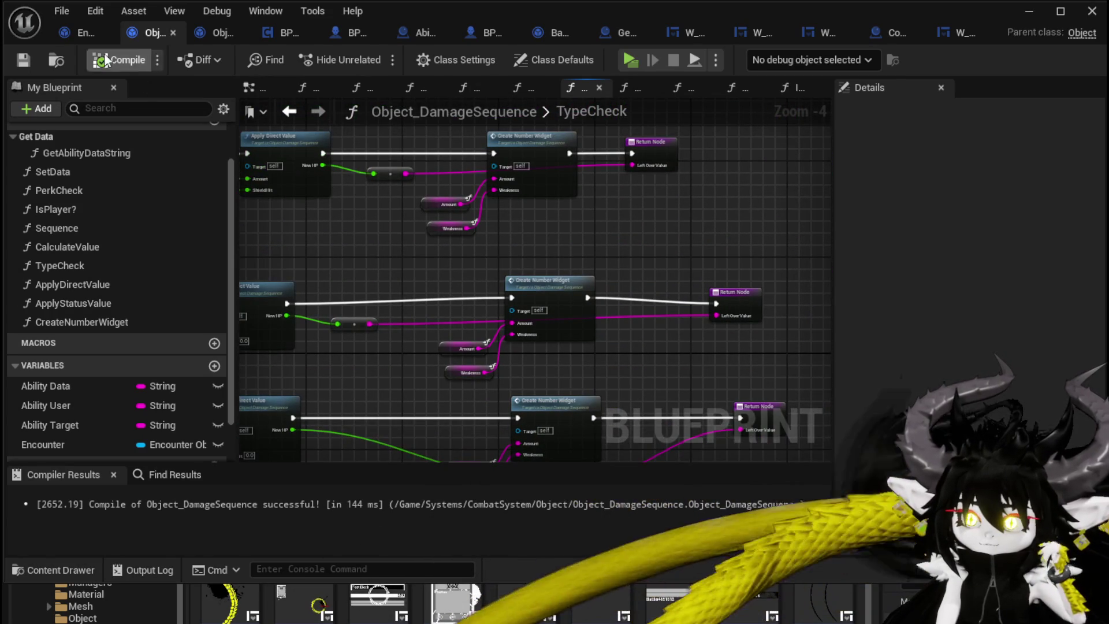
pyautogui.click(75, 33)
pyautogui.moveTo(561, 264)
pyautogui.mouseDown()
pyautogui.moveTo(596, 223)
pyautogui.moveTo(453, 237)
pyautogui.moveTo(424, 199)
pyautogui.moveTo(504, 207)
pyautogui.moveTo(492, 196)
pyautogui.mouseUp()
# Review DamageBattler's Print String, Death Event and Hit Reaction nodes, then compile and save Encounter_Object.
pyautogui.moveTo(596, 314)
pyautogui.mouseDown()
pyautogui.moveTo(453, 255)
pyautogui.moveTo(370, 263)
pyautogui.mouseUp()
pyautogui.scroll(1, 324, 266)
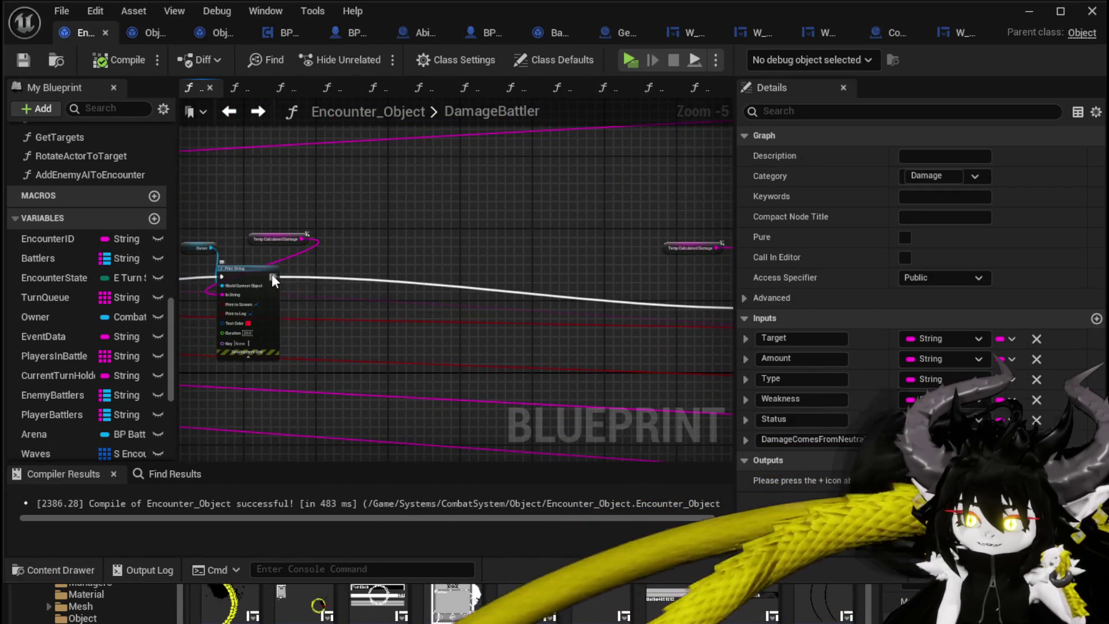
pyautogui.moveTo(270, 275)
pyautogui.mouseDown()
pyautogui.moveTo(553, 356)
pyautogui.moveTo(655, 453)
pyautogui.moveTo(681, 454)
pyautogui.moveTo(694, 147)
pyautogui.moveTo(445, 287)
pyautogui.moveTo(365, 283)
pyautogui.moveTo(428, 270)
pyautogui.moveTo(362, 267)
pyautogui.mouseUp()
pyautogui.scroll(2, 401, 261)
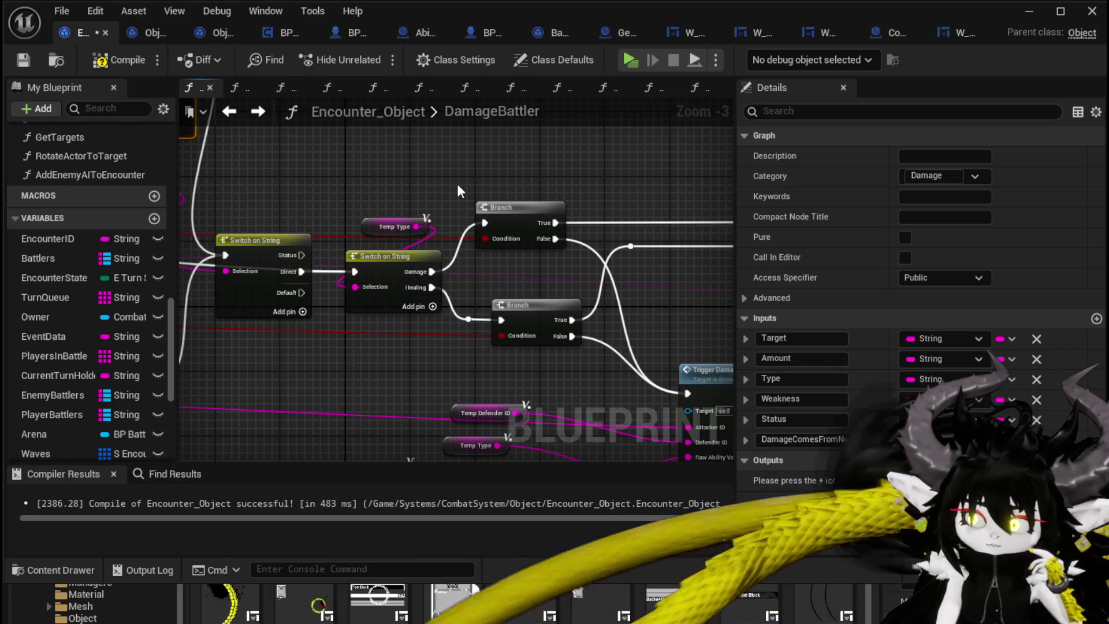
pyautogui.scroll(-1, 457, 185)
pyautogui.moveTo(458, 185); pyautogui.dragTo(398, 144)
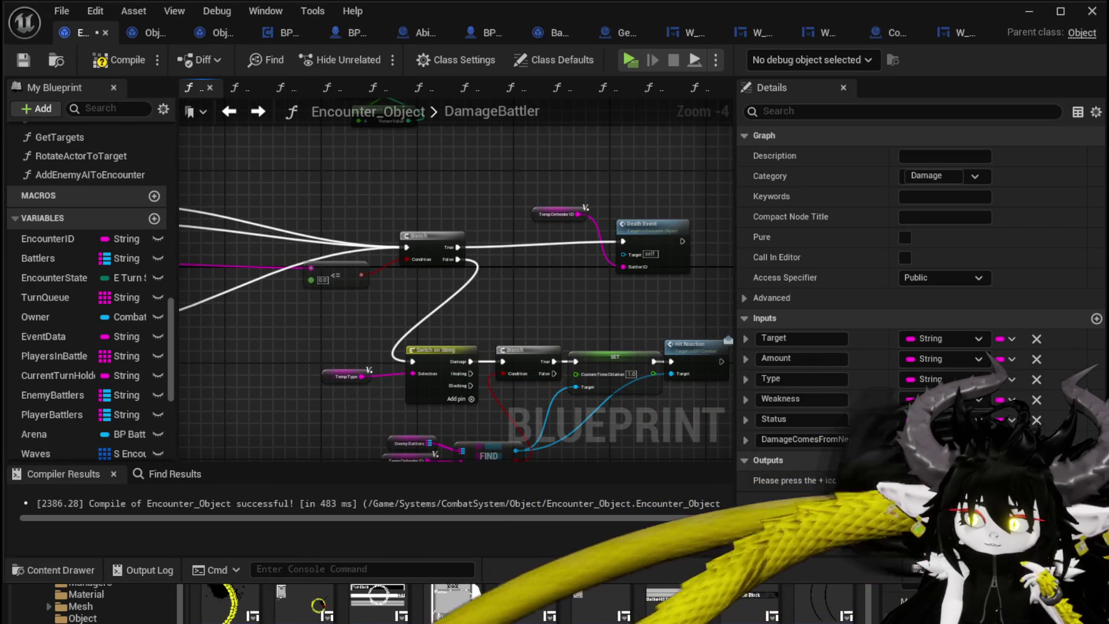
pyautogui.scroll(-2, 431, 204)
pyautogui.moveTo(431, 204)
pyautogui.mouseDown()
pyautogui.moveTo(504, 270)
pyautogui.moveTo(586, 270)
pyautogui.mouseUp()
pyautogui.click(413, 176)
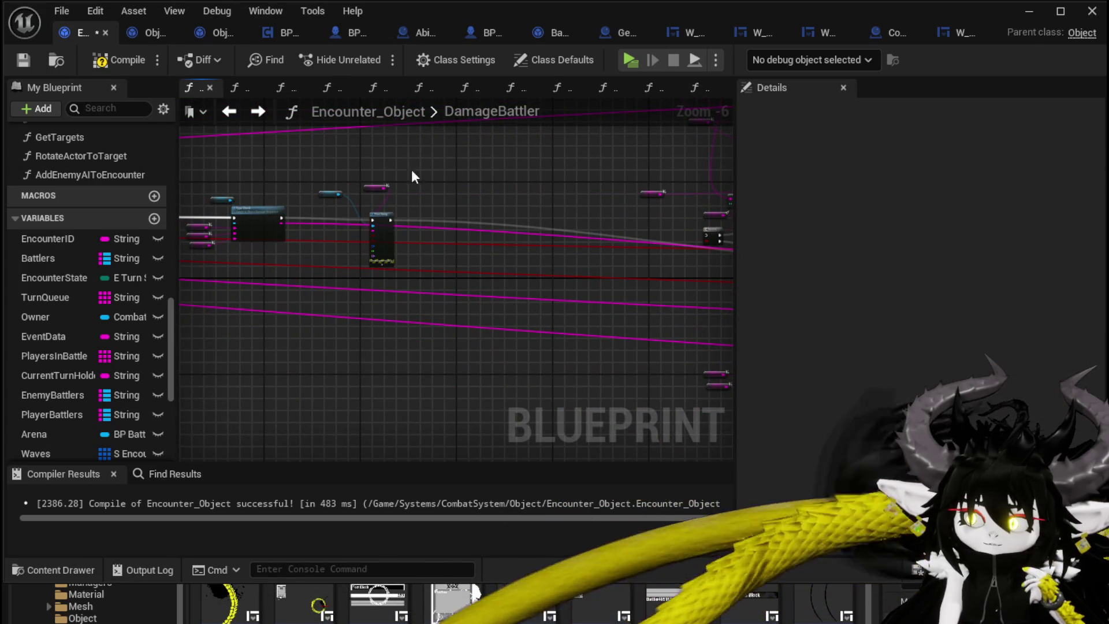
pyautogui.click(15, 59)
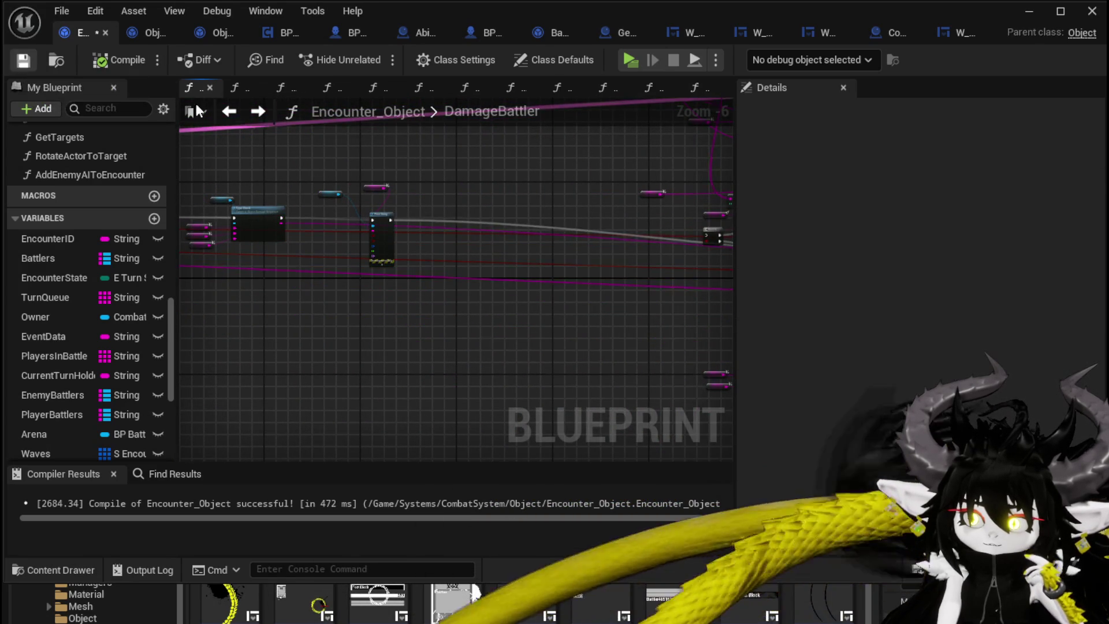
pyautogui.click(1024, 16)
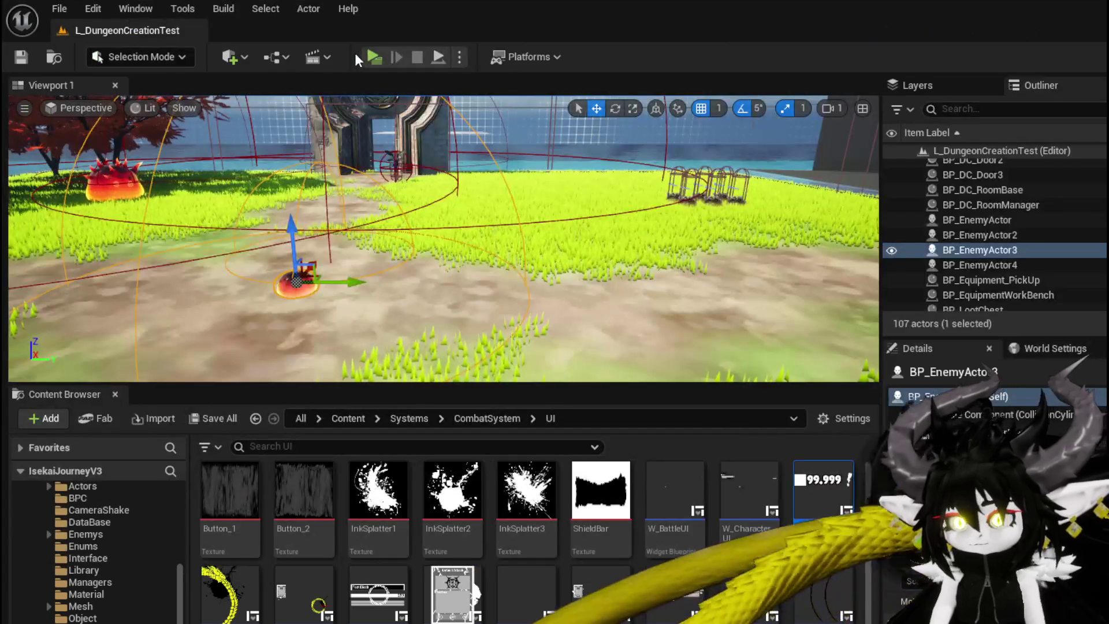
pyautogui.click(382, 63)
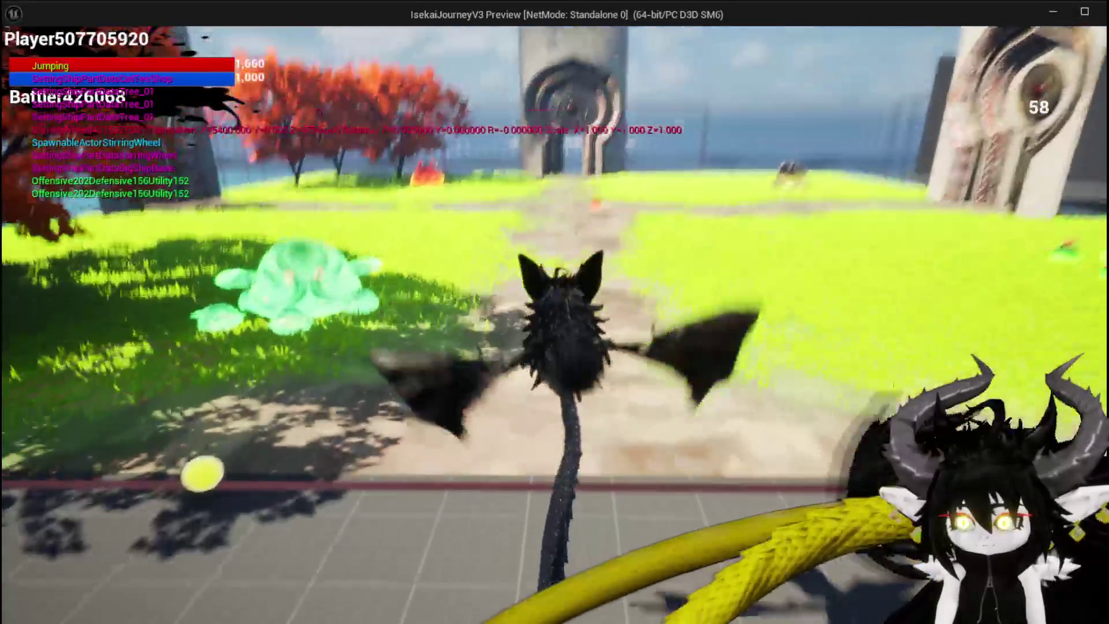
pyautogui.press('w')
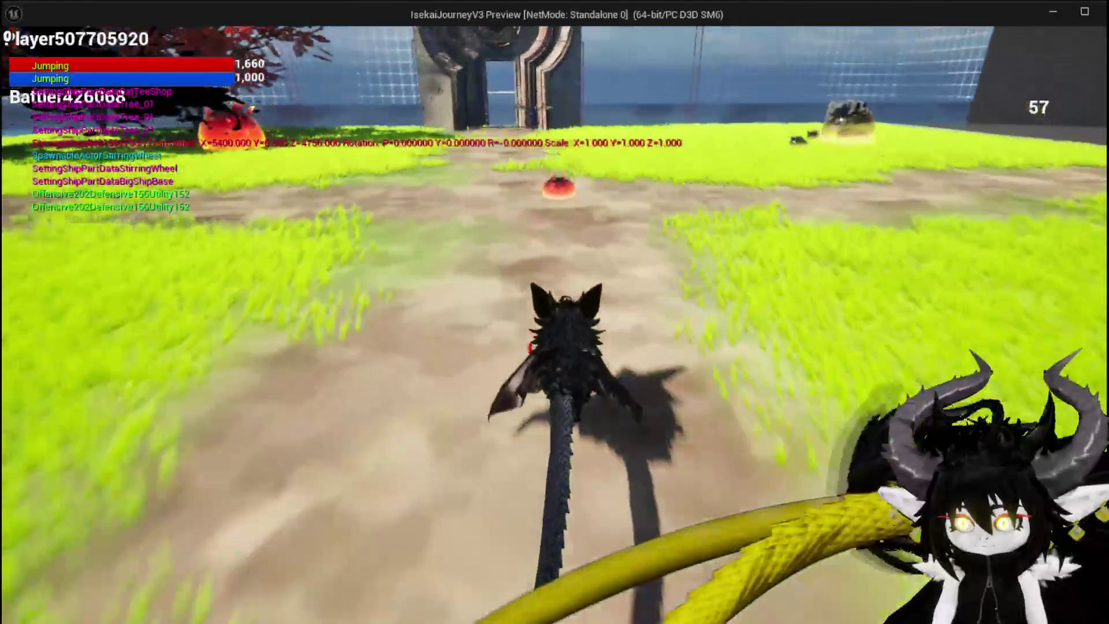
pyautogui.press('w')
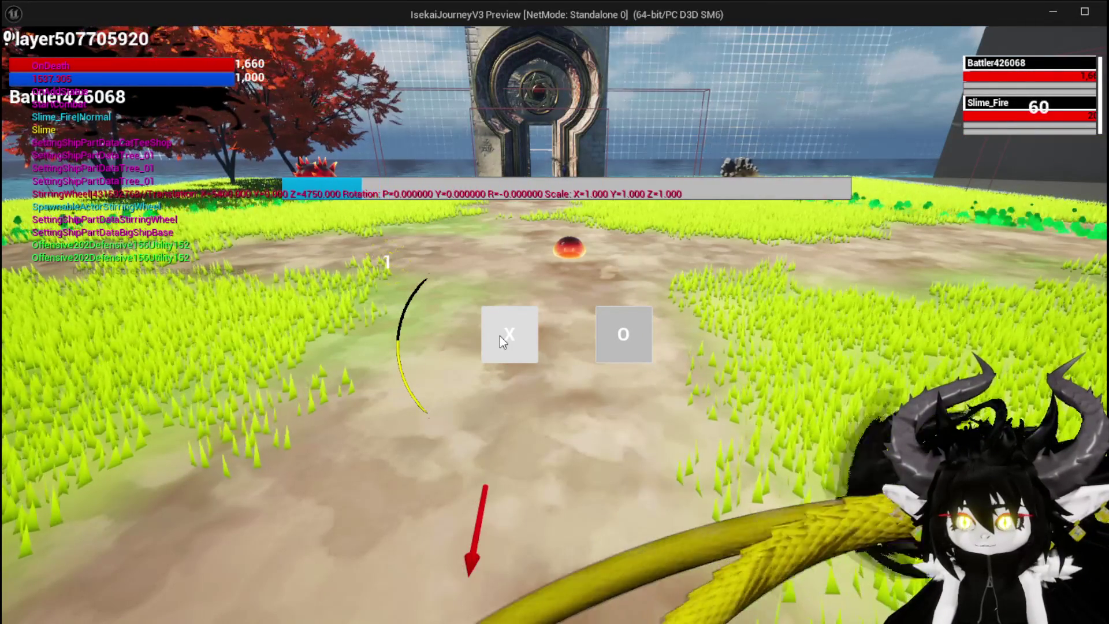
pyautogui.click(500, 335)
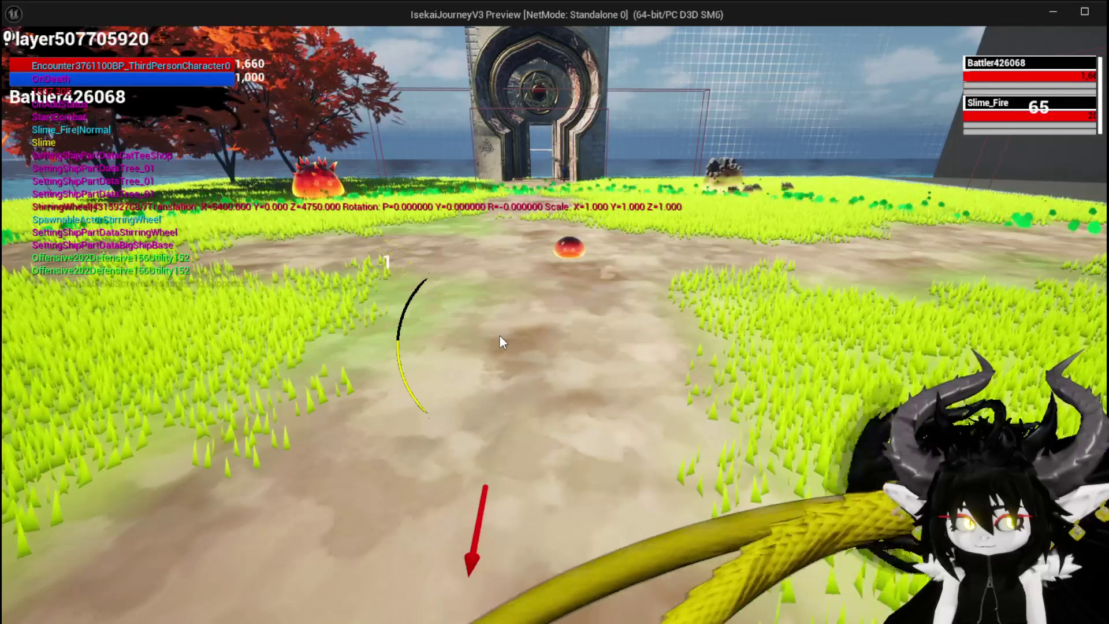
pyautogui.press('Escape')
pyautogui.hotkey('ctrl', 's')
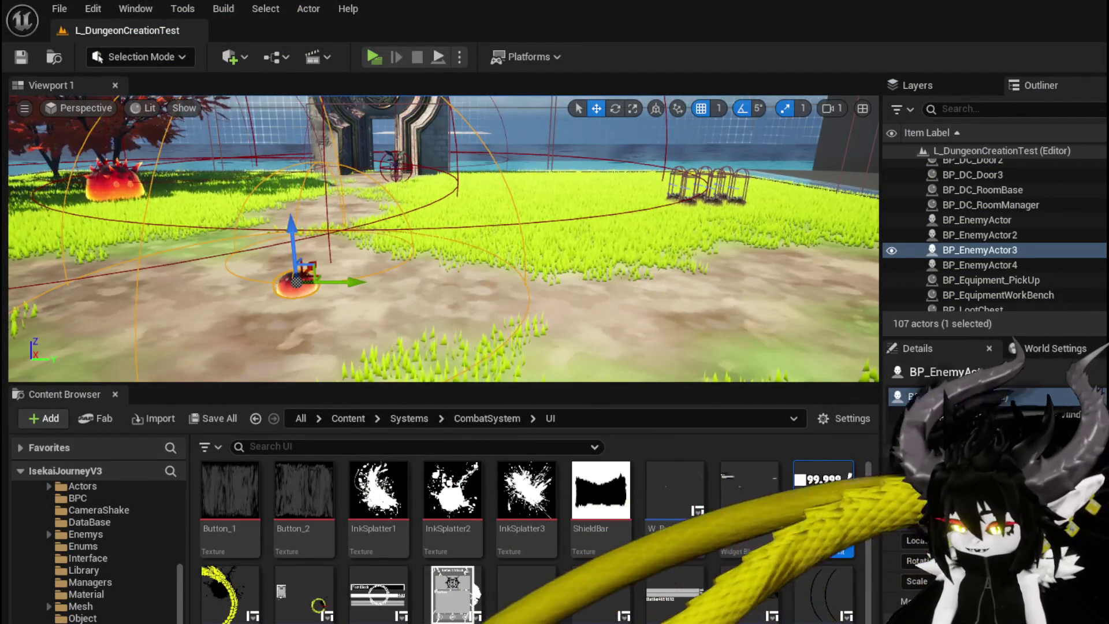
pyautogui.hotkey('alt', 'Tab')
pyautogui.scroll(-4, 458, 339)
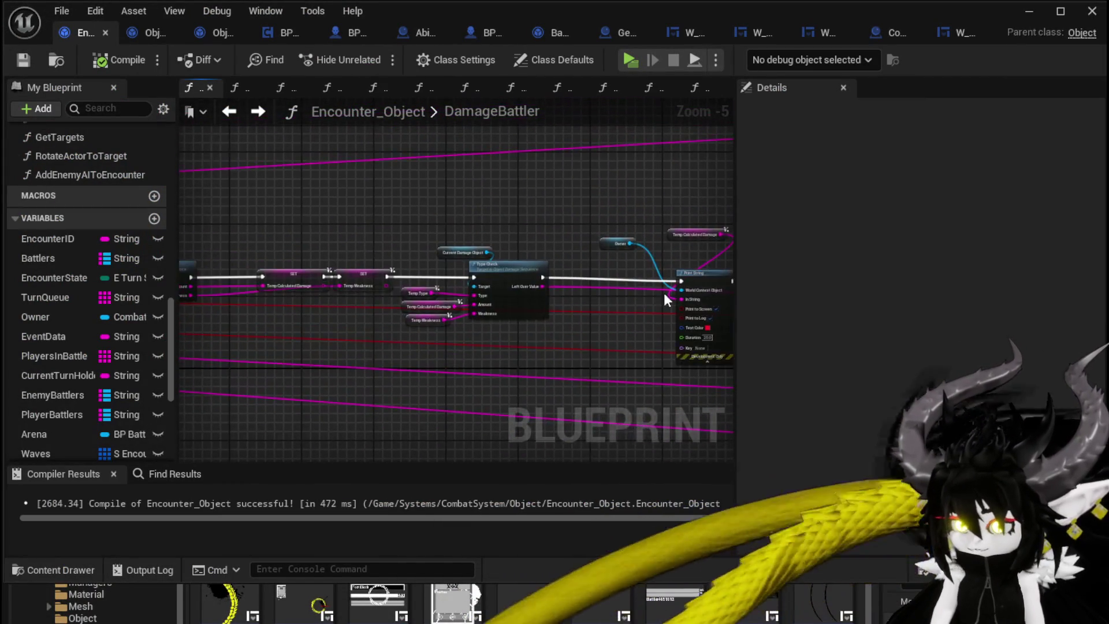
# Open the TypeCheck function from its Type Check call in Object_DamageSequence.
pyautogui.scroll(1, 541, 263)
pyautogui.scroll(2, 540, 263)
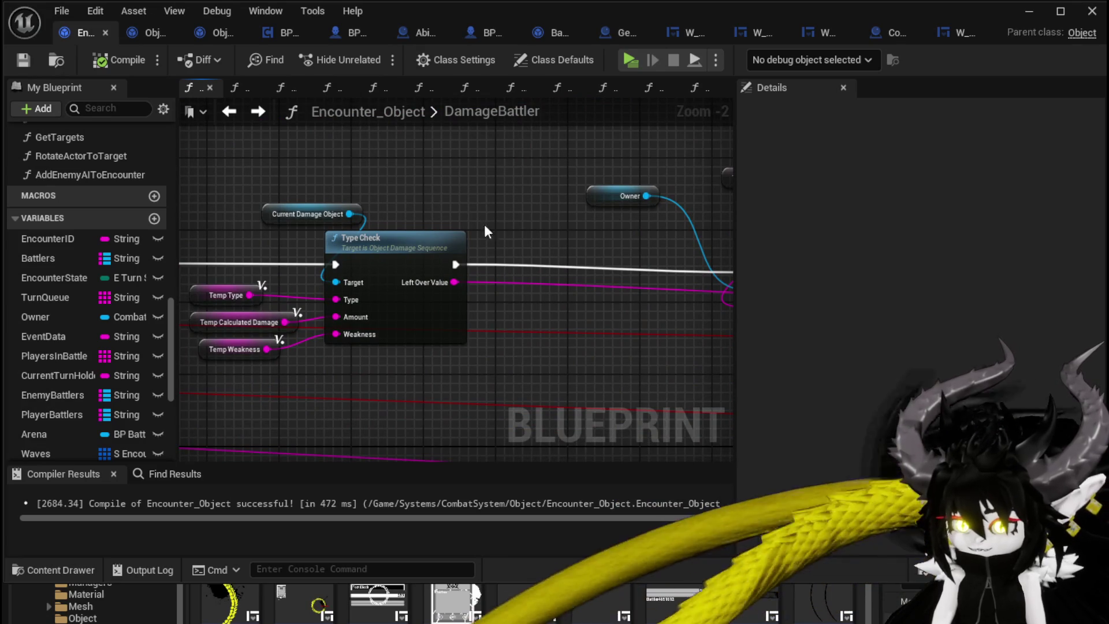
pyautogui.scroll(-2, 406, 234)
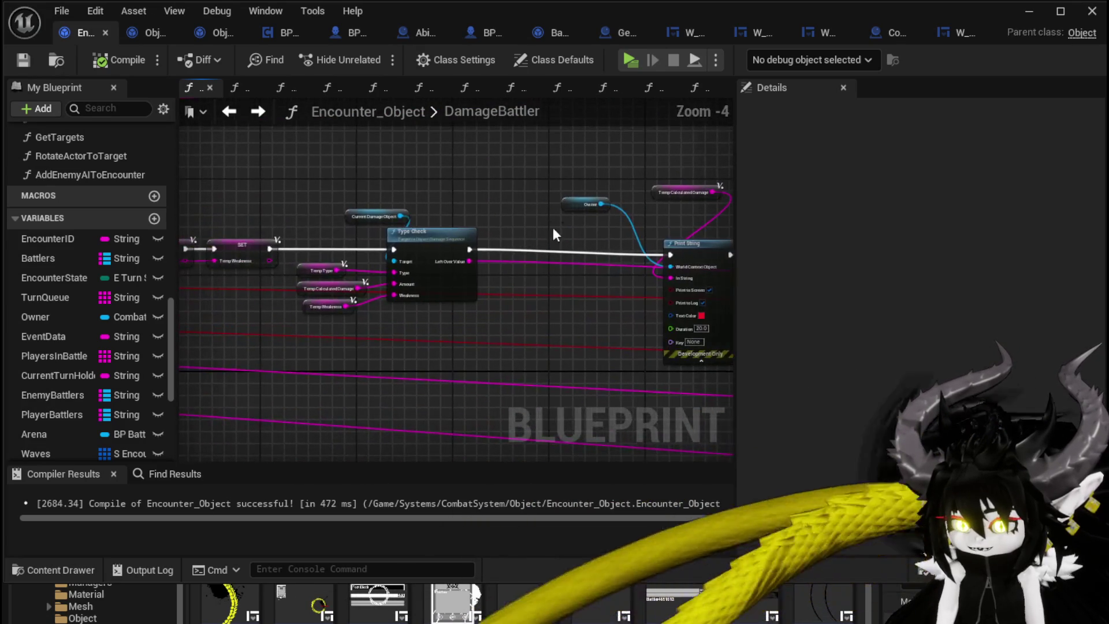
pyautogui.moveTo(453, 220); pyautogui.dragTo(811, 235)
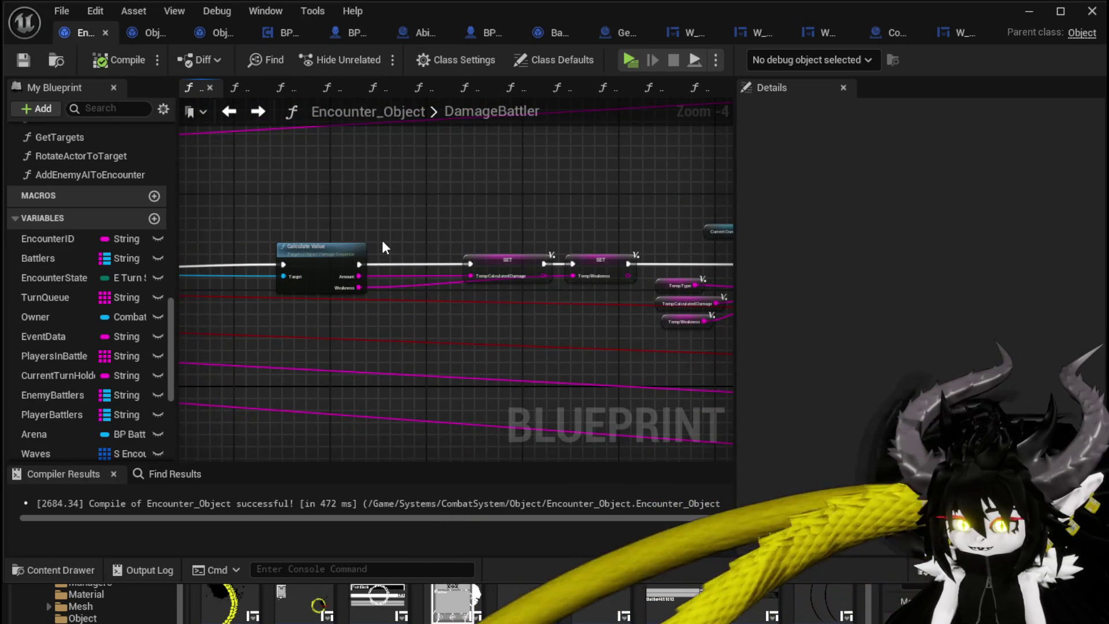
pyautogui.doubleClick(470, 248)
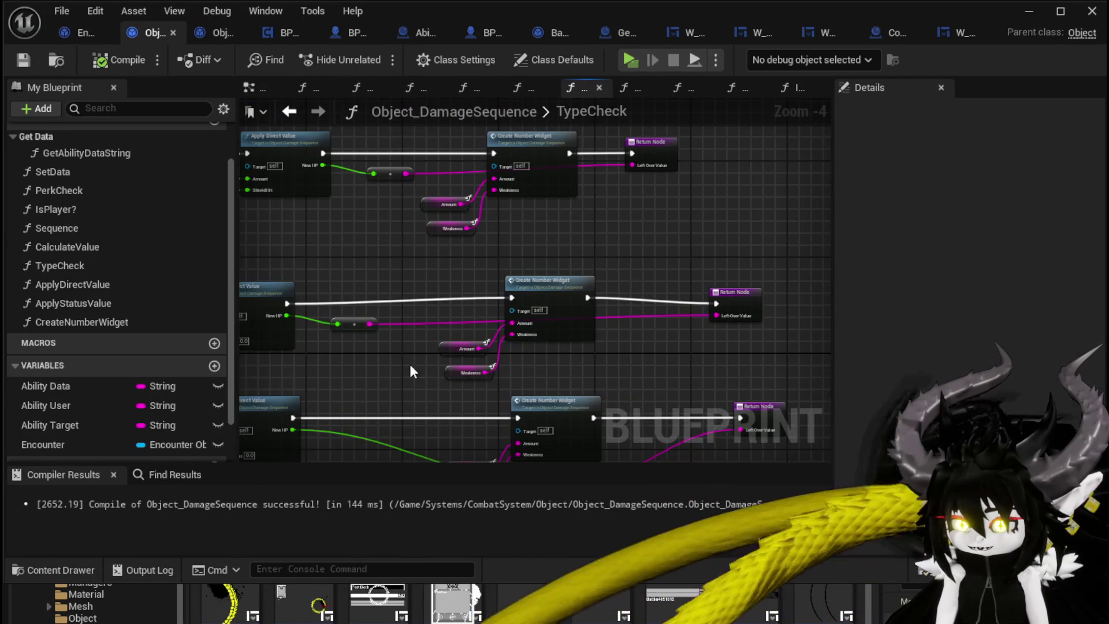
# Look through TypeCheck's Apply Status Value and Apply Direct Value branches, then open CreateNumberWidget.
pyautogui.moveTo(412, 372); pyautogui.dragTo(548, 242)
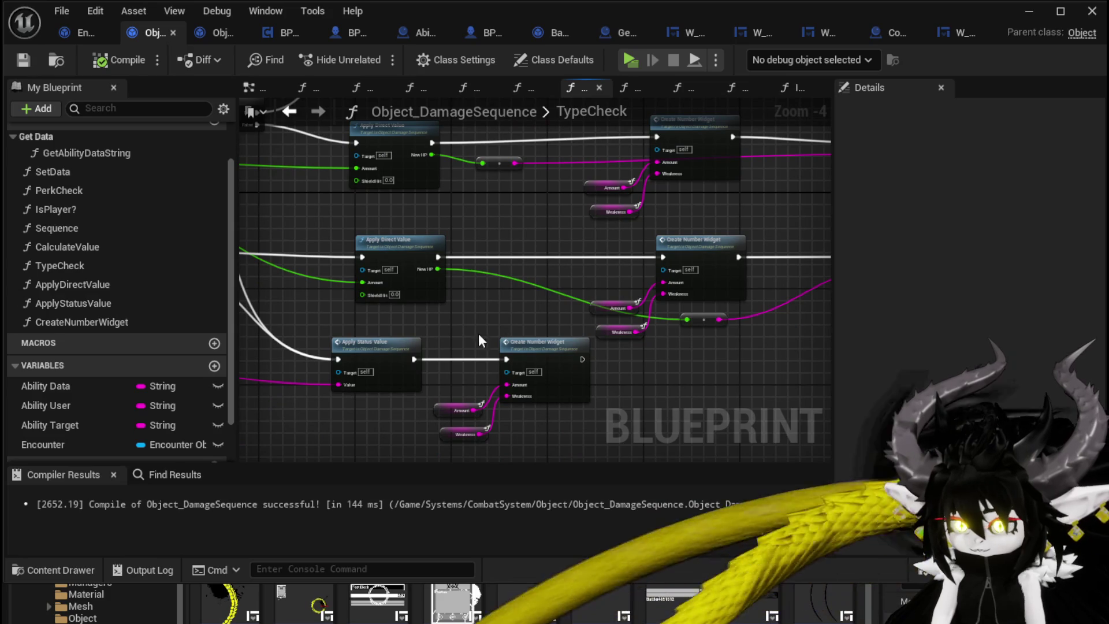
pyautogui.moveTo(432, 317); pyautogui.dragTo(650, 345)
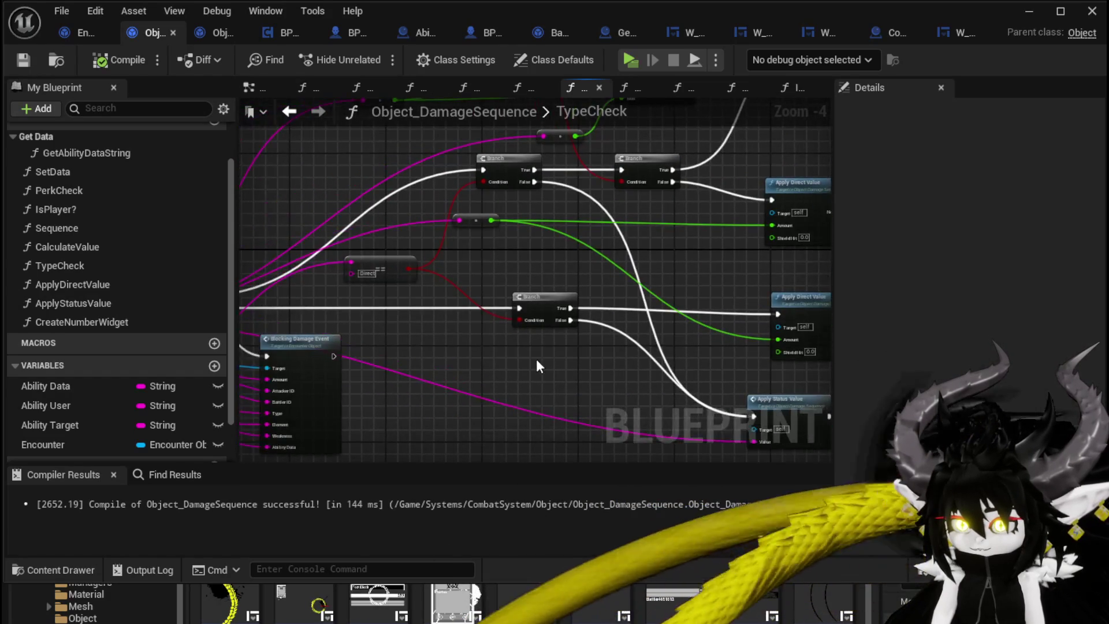
pyautogui.moveTo(537, 363)
pyautogui.mouseDown()
pyautogui.moveTo(672, 332)
pyautogui.moveTo(653, 339)
pyautogui.mouseUp()
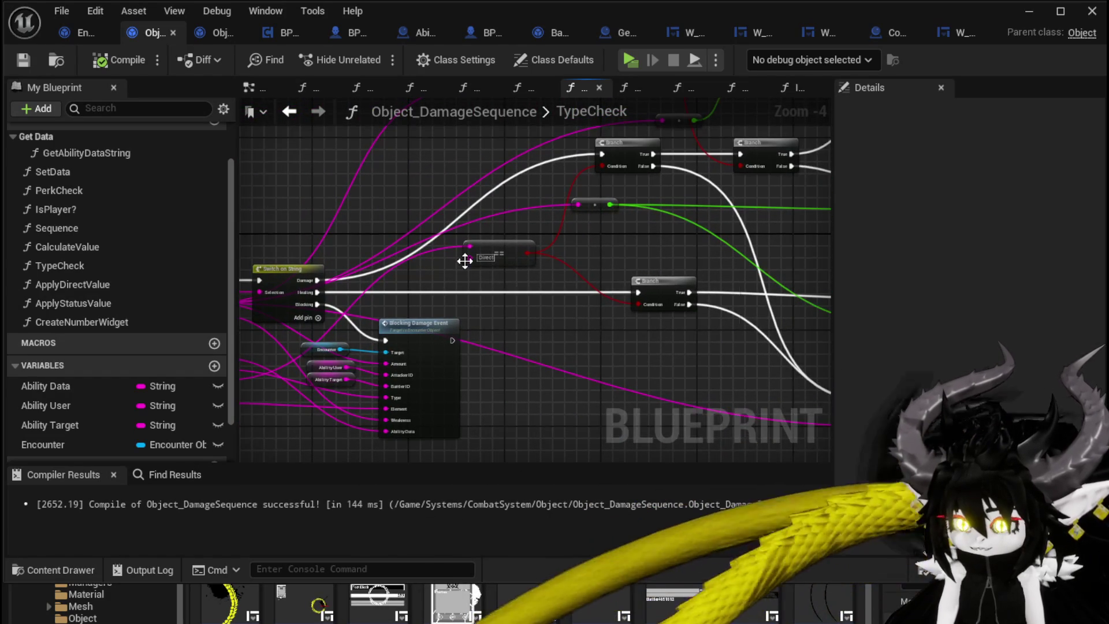
pyautogui.moveTo(505, 253); pyautogui.dragTo(631, 258)
pyautogui.moveTo(542, 224); pyautogui.dragTo(407, 301)
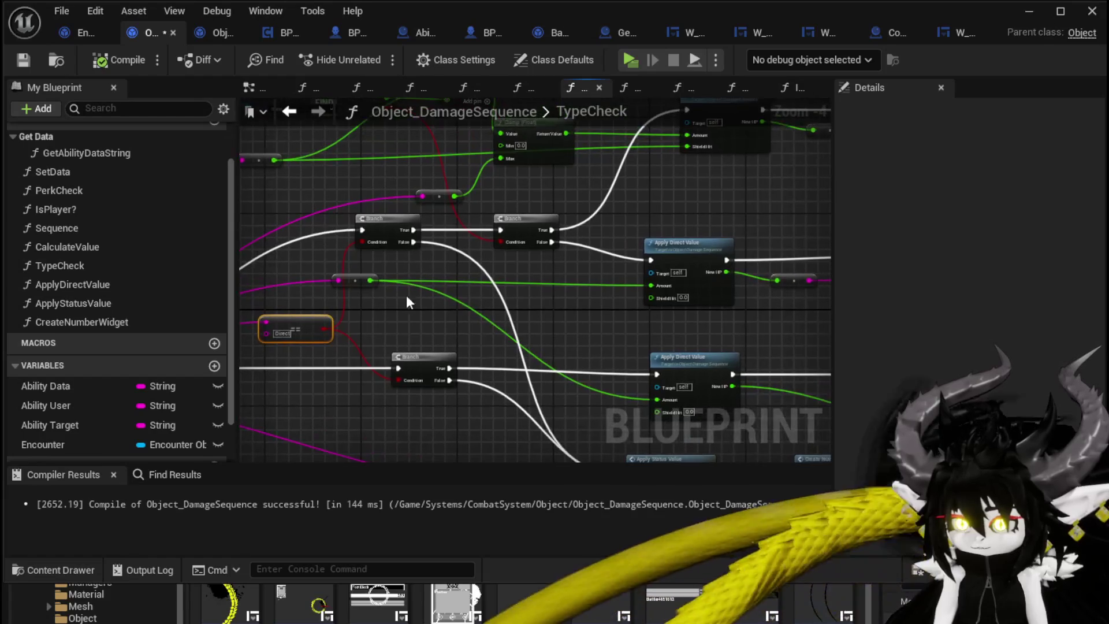
pyautogui.moveTo(575, 293)
pyautogui.mouseDown()
pyautogui.moveTo(555, 240)
pyautogui.moveTo(451, 204)
pyautogui.moveTo(565, 225)
pyautogui.mouseUp()
pyautogui.moveTo(674, 261); pyautogui.dragTo(692, 252)
pyautogui.moveTo(519, 222)
pyautogui.mouseDown()
pyautogui.moveTo(537, 264)
pyautogui.moveTo(597, 264)
pyautogui.mouseUp()
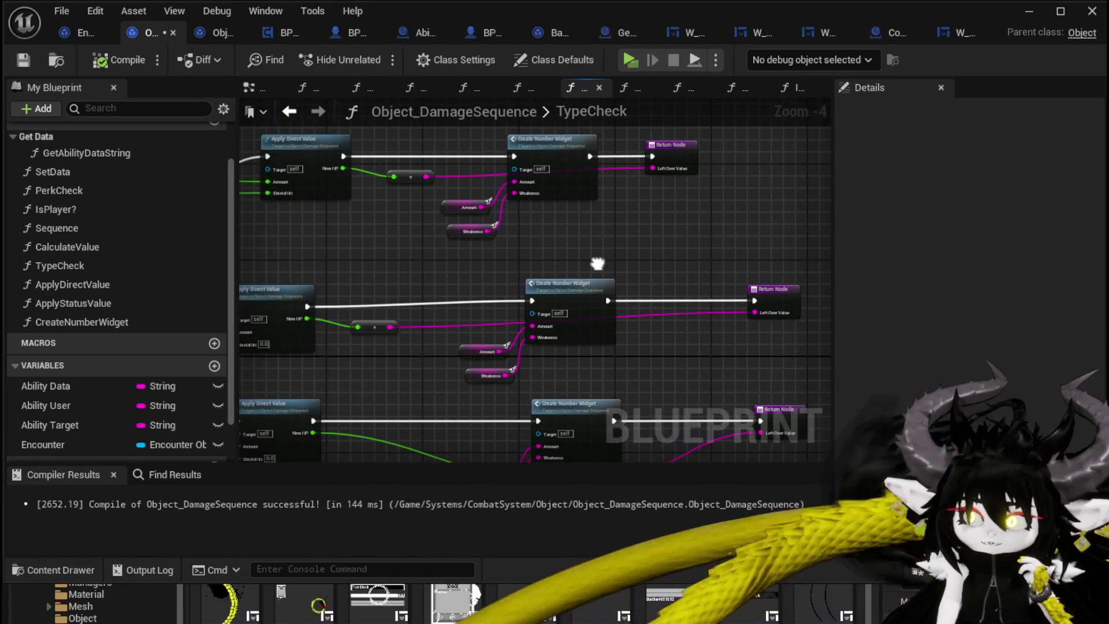
pyautogui.doubleClick(563, 159)
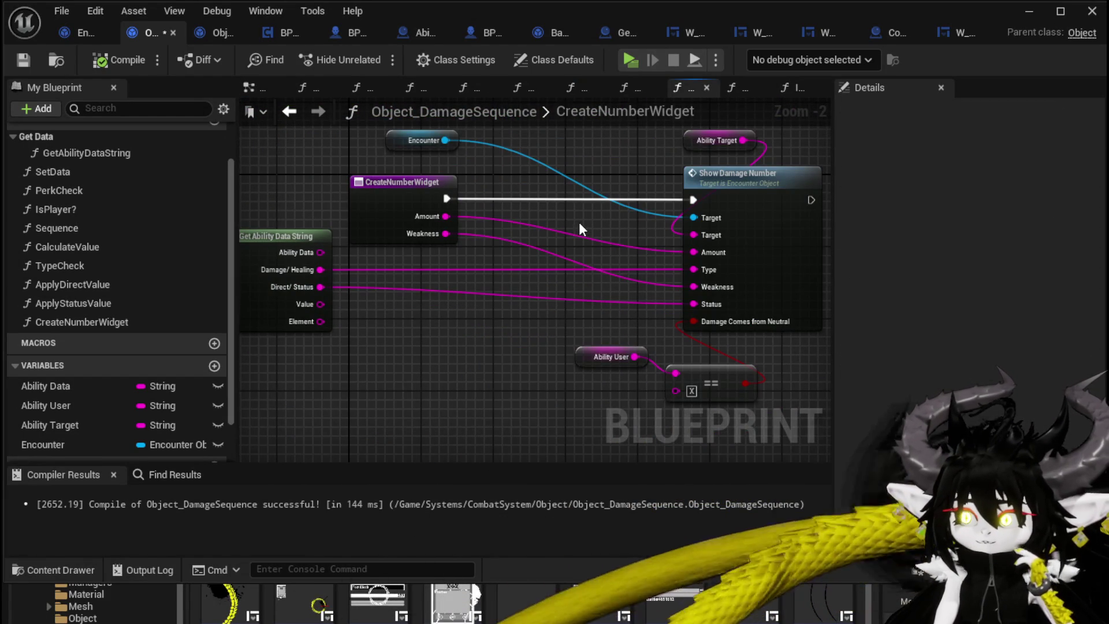
# Open Encounter_Object's ShowDamageNumber function and look over its VALUES loop nodes.
pyautogui.doubleClick(751, 191)
pyautogui.scroll(3, 582, 225)
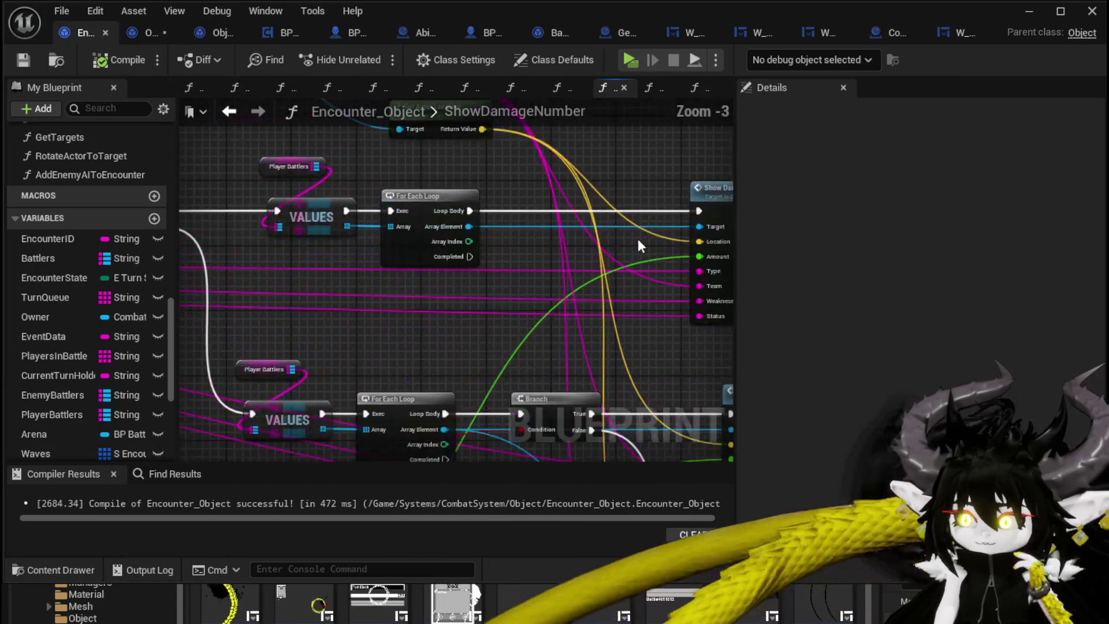
pyautogui.moveTo(637, 238); pyautogui.dragTo(278, 178)
pyautogui.scroll(-1, 661, 312)
pyautogui.moveTo(660, 312)
pyautogui.mouseDown()
pyautogui.moveTo(632, 206)
pyautogui.moveTo(476, 215)
pyautogui.moveTo(627, 218)
pyautogui.moveTo(364, 207)
pyautogui.moveTo(345, 217)
pyautogui.mouseUp()
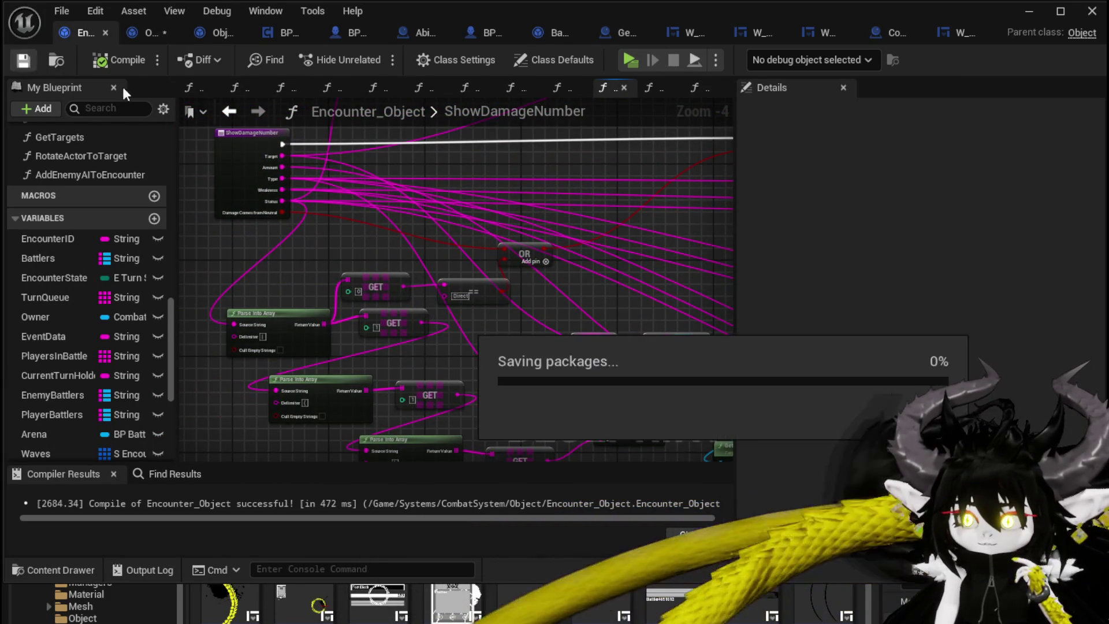
# Return to the DamageBattler graph's entry node and look across it.
pyautogui.click(229, 111)
pyautogui.scroll(-2, 565, 314)
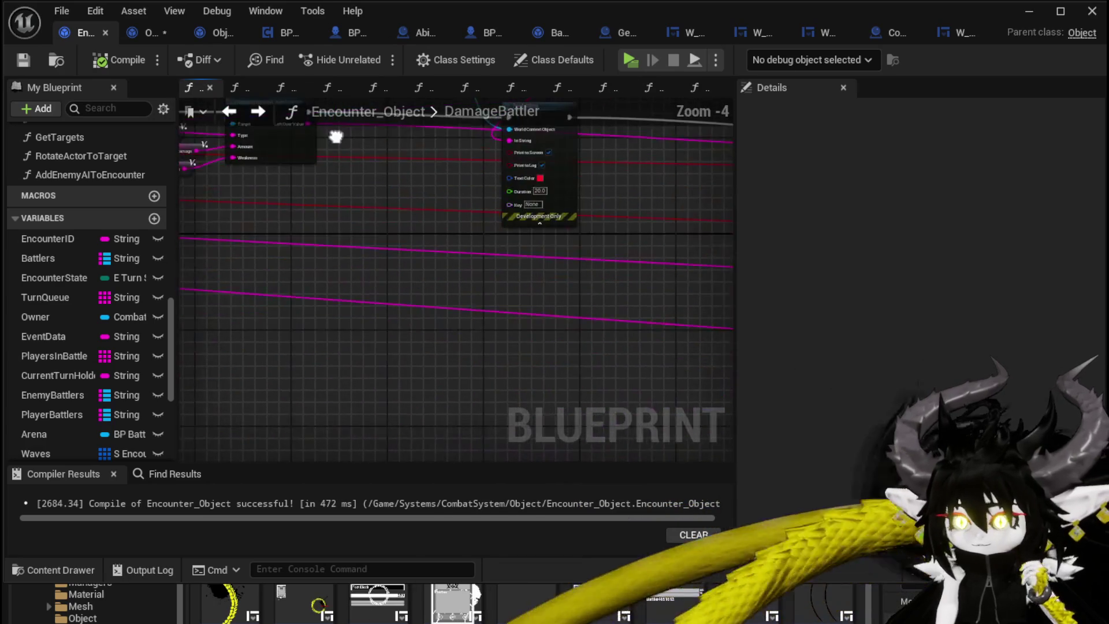
pyautogui.click(230, 115)
pyautogui.scroll(1, 504, 273)
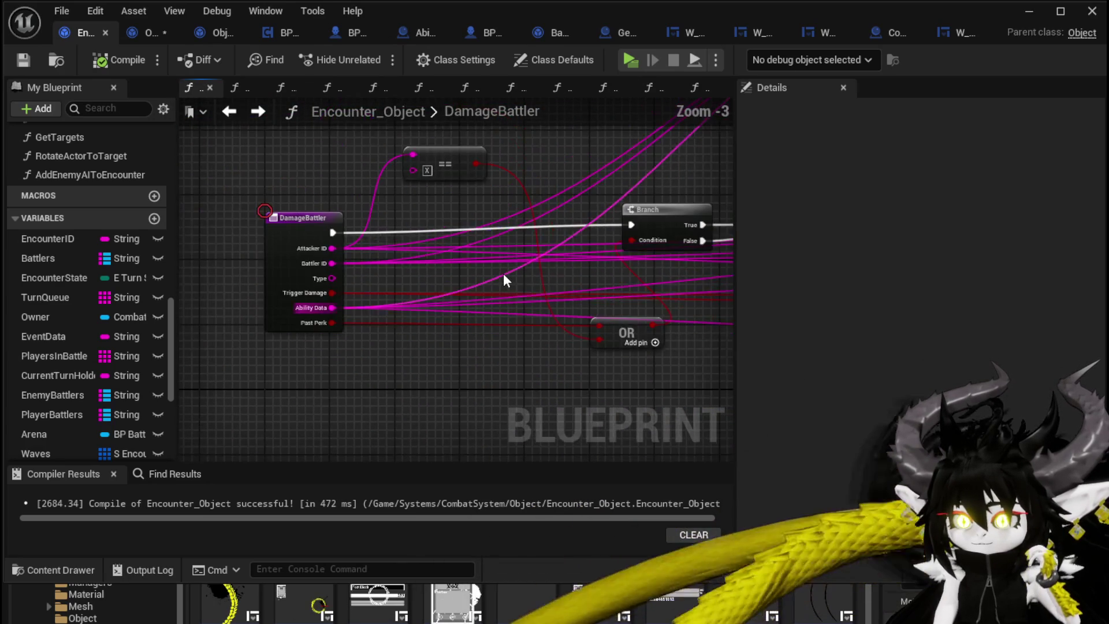
pyautogui.scroll(-2, 411, 404)
pyautogui.moveTo(251, 367)
pyautogui.mouseDown()
pyautogui.moveTo(325, 337)
pyautogui.moveTo(386, 358)
pyautogui.mouseUp()
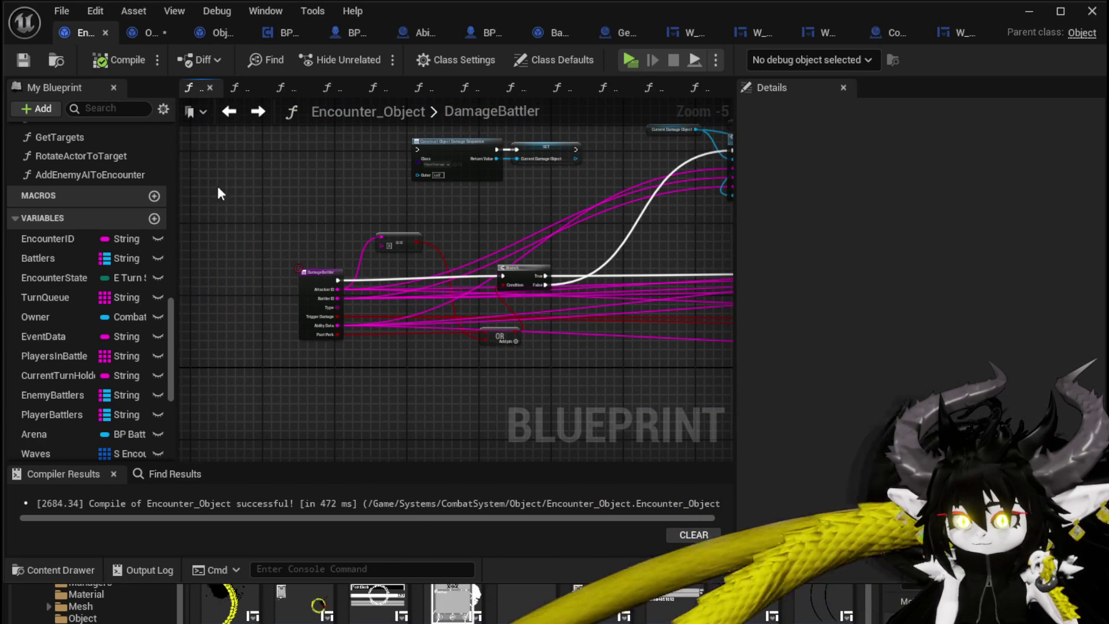
pyautogui.scroll(-2, 597, 254)
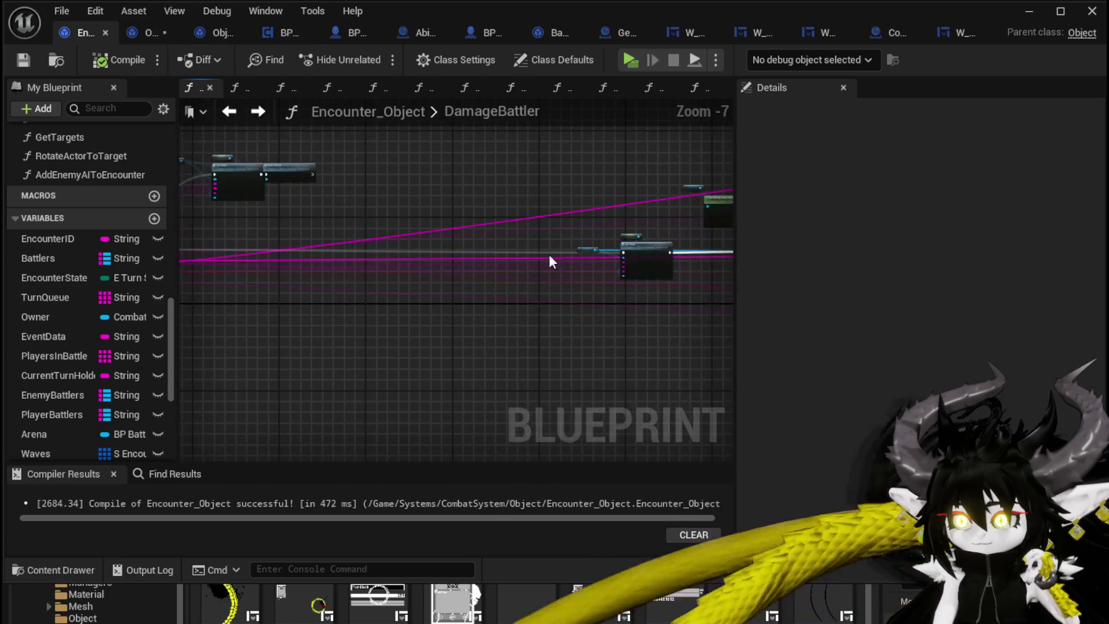
pyautogui.scroll(3, 375, 236)
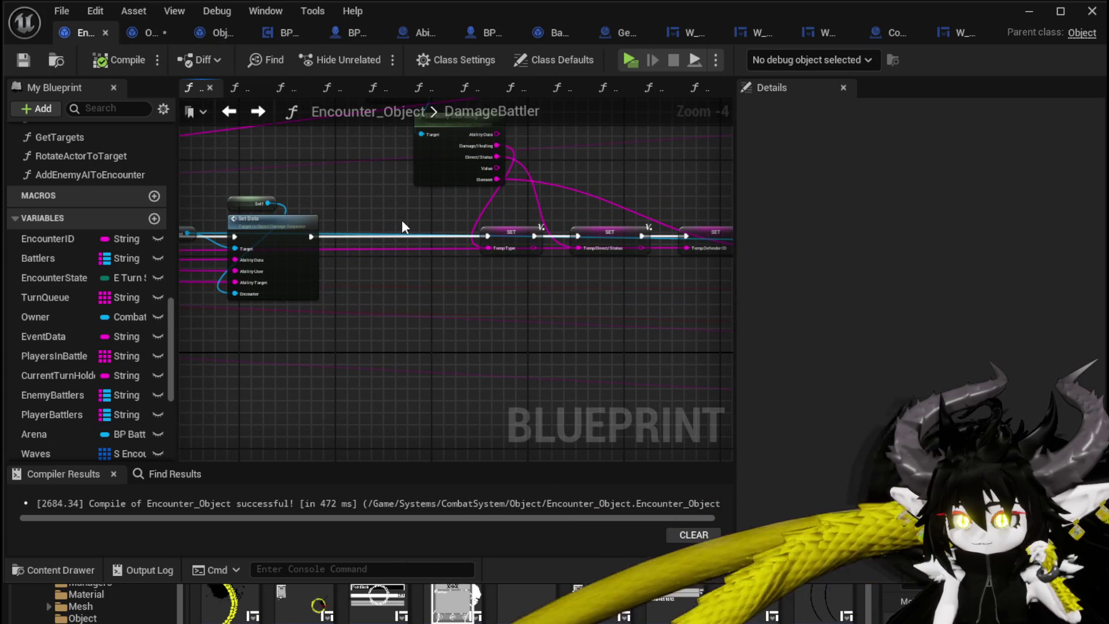
# Follow DamageBattler's flow from Calculate Value through Show Damage Number to Death Event, then open Type Check.
pyautogui.moveTo(660, 188)
pyautogui.mouseDown()
pyautogui.moveTo(548, 204)
pyautogui.moveTo(296, 181)
pyautogui.mouseUp()
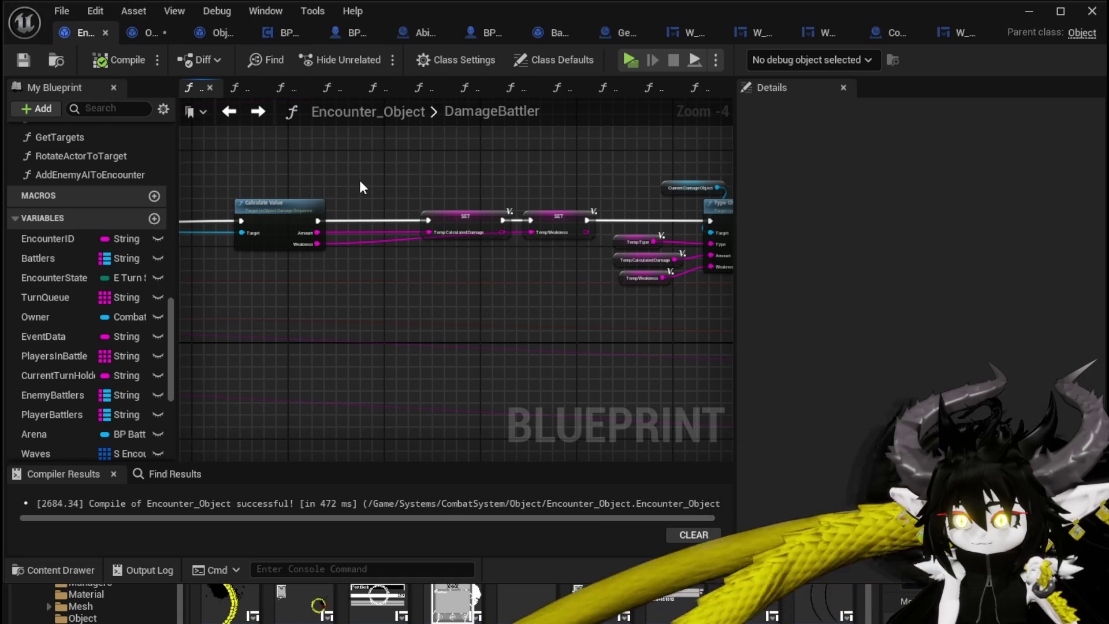
pyautogui.moveTo(367, 179); pyautogui.dragTo(225, 174)
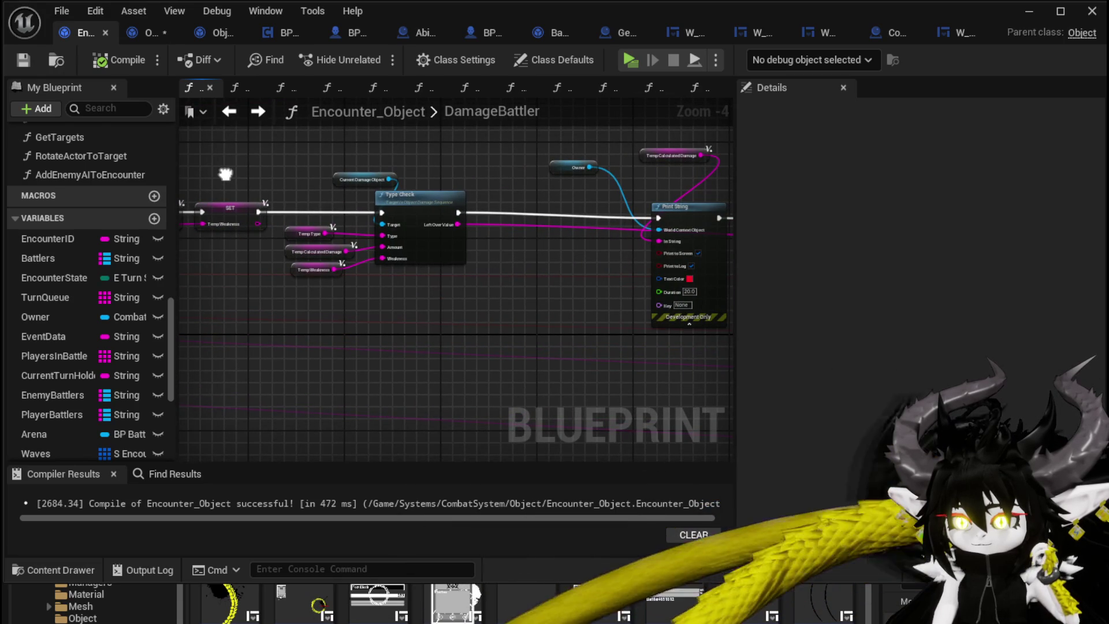
pyautogui.moveTo(507, 171)
pyautogui.mouseDown()
pyautogui.moveTo(452, 187)
pyautogui.moveTo(182, 165)
pyautogui.mouseUp()
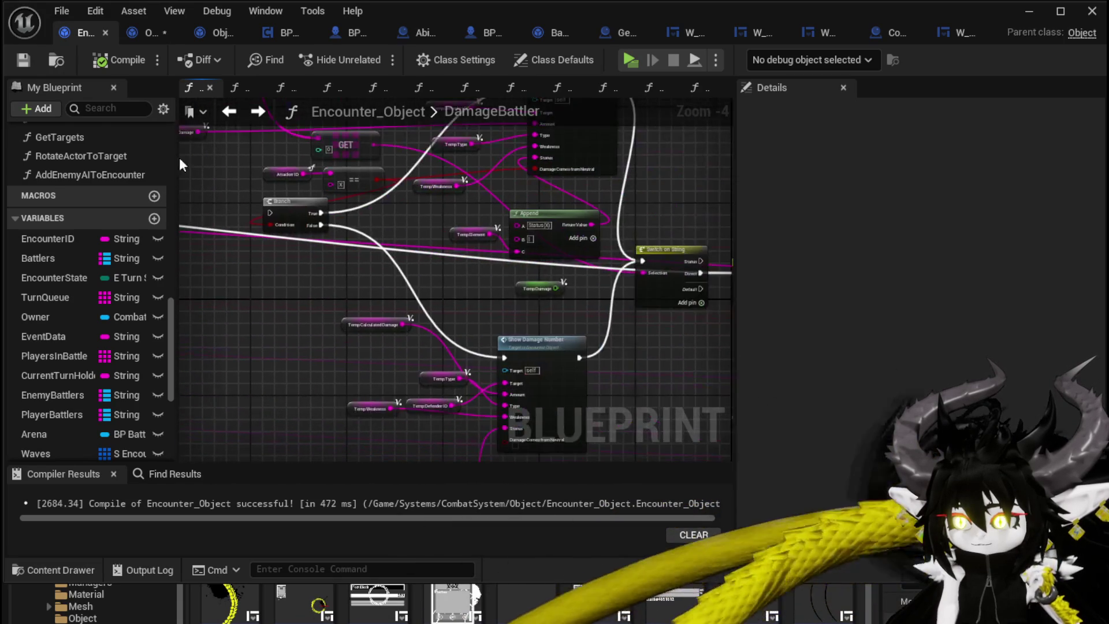
pyautogui.moveTo(722, 214); pyautogui.dragTo(247, 185)
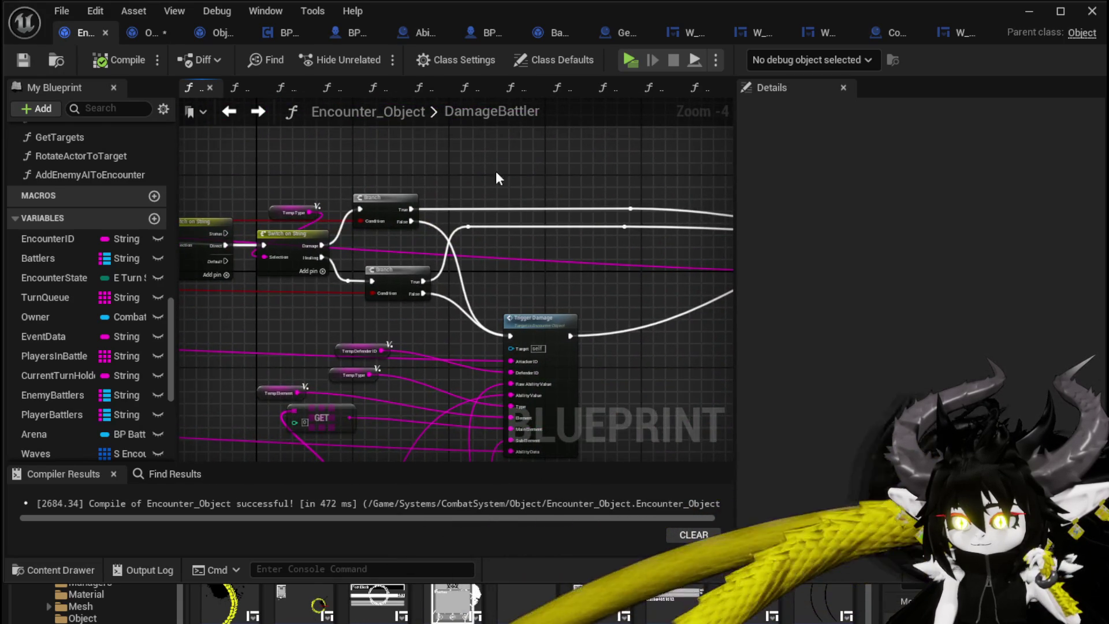
pyautogui.moveTo(497, 174); pyautogui.dragTo(123, 169)
pyautogui.moveTo(490, 187)
pyautogui.mouseDown()
pyautogui.moveTo(273, 176)
pyautogui.moveTo(566, 191)
pyautogui.moveTo(386, 156)
pyautogui.mouseUp()
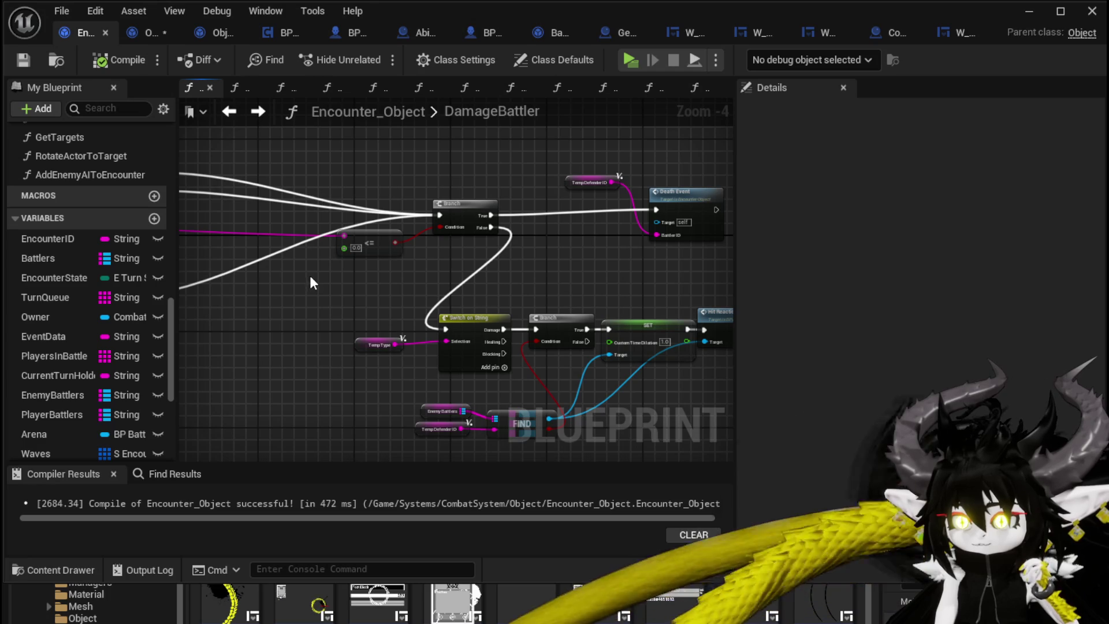
pyautogui.moveTo(313, 272)
pyautogui.mouseDown()
pyautogui.moveTo(594, 258)
pyautogui.moveTo(321, 265)
pyautogui.mouseUp()
pyautogui.scroll(-2, 594, 257)
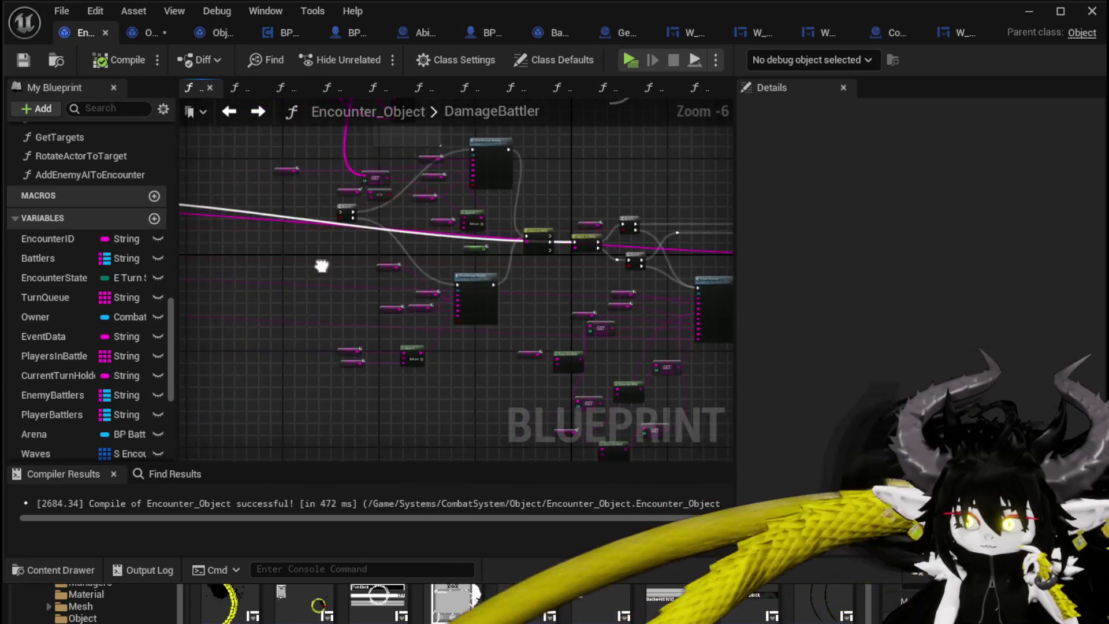
pyautogui.scroll(3, 394, 254)
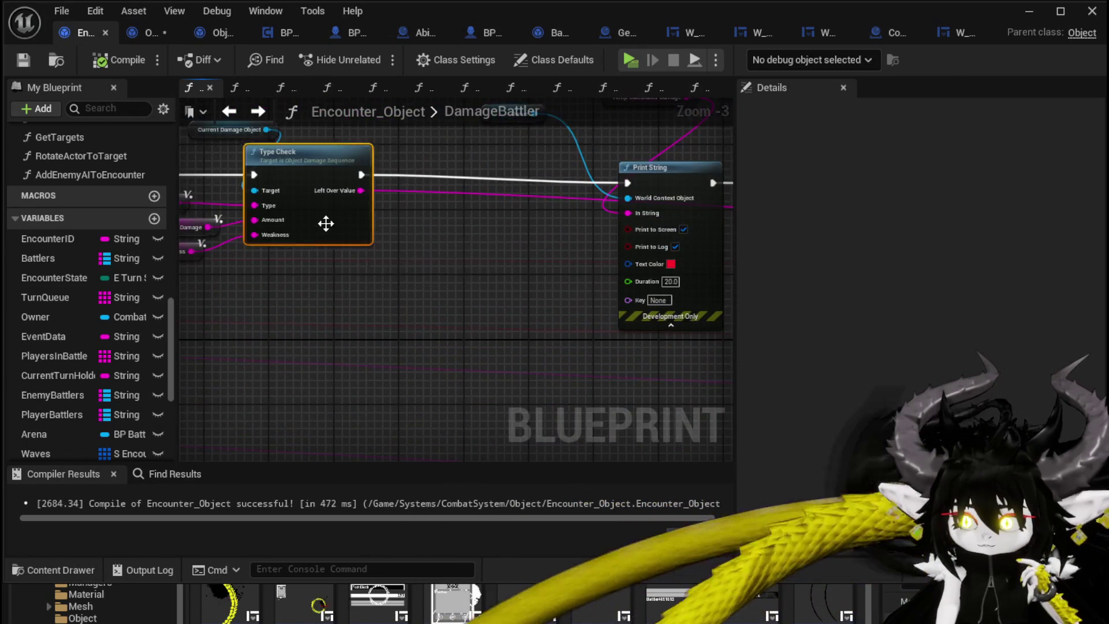
pyautogui.doubleClick(325, 223)
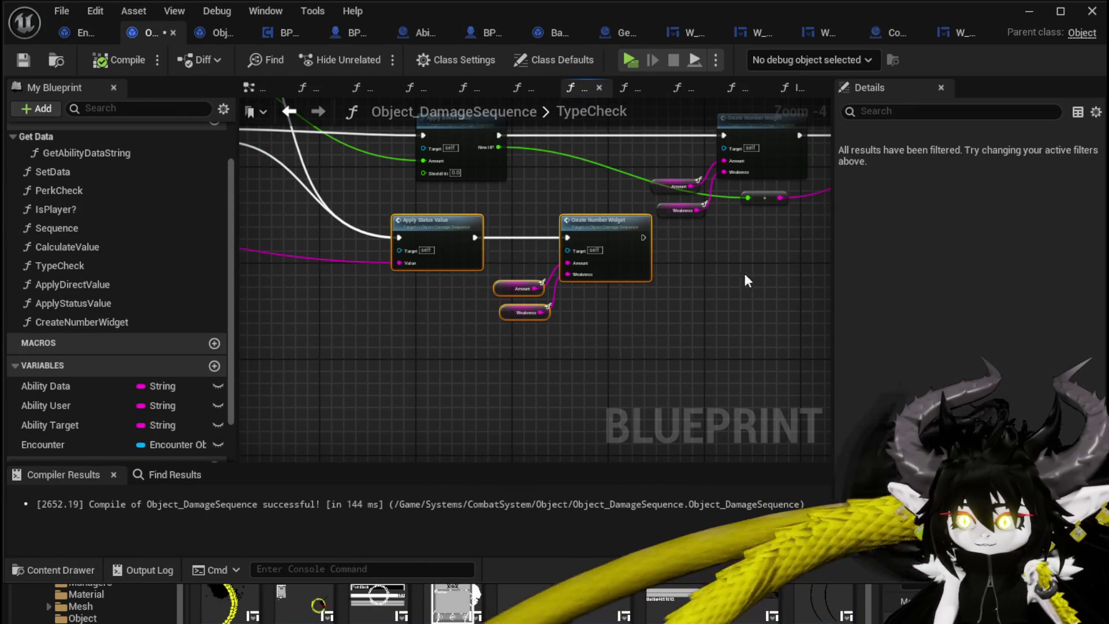
# End the status branch's Create Number Widget at a pasted Return Node copy, compile, and minimize the editor.
pyautogui.moveTo(744, 280); pyautogui.dragTo(425, 275)
pyautogui.click(581, 167)
pyautogui.moveTo(601, 156)
pyautogui.mouseDown()
pyautogui.moveTo(549, 317)
pyautogui.moveTo(740, 325)
pyautogui.moveTo(508, 358)
pyautogui.moveTo(663, 274)
pyautogui.mouseUp()
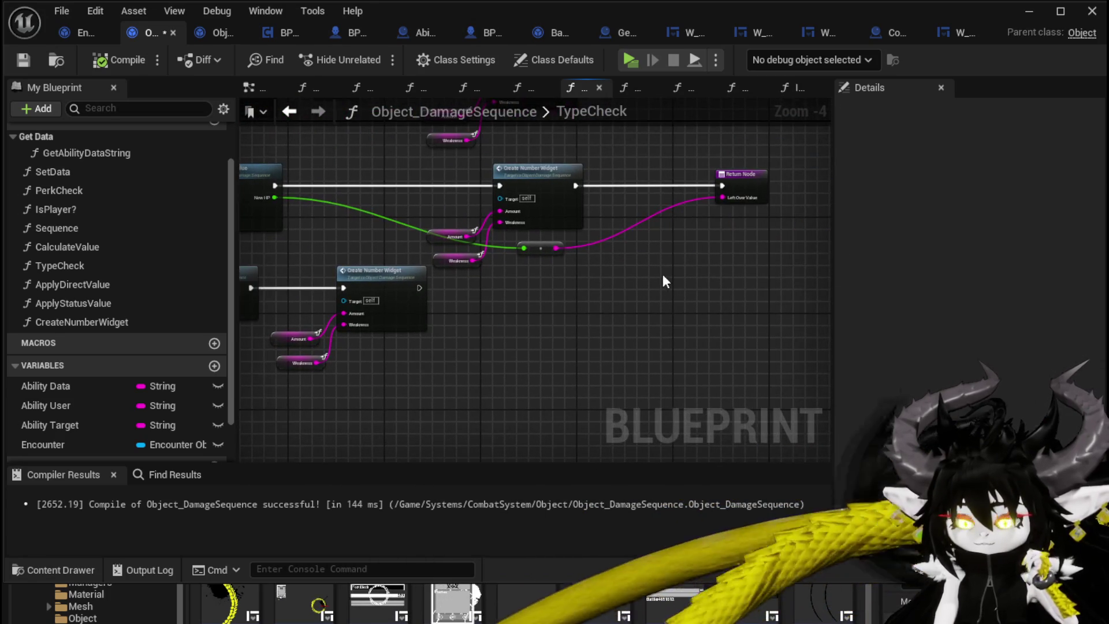
pyautogui.click(771, 175)
pyautogui.hotkey('ctrl', 'c')
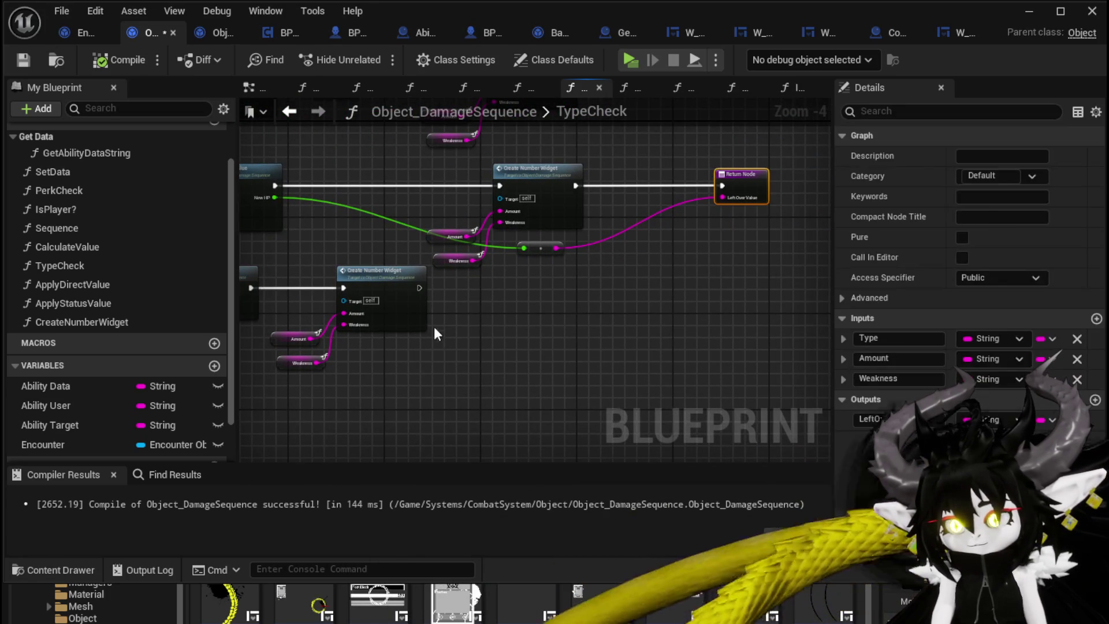
pyautogui.hotkey('ctrl', 'v')
pyautogui.moveTo(419, 288); pyautogui.dragTo(452, 306)
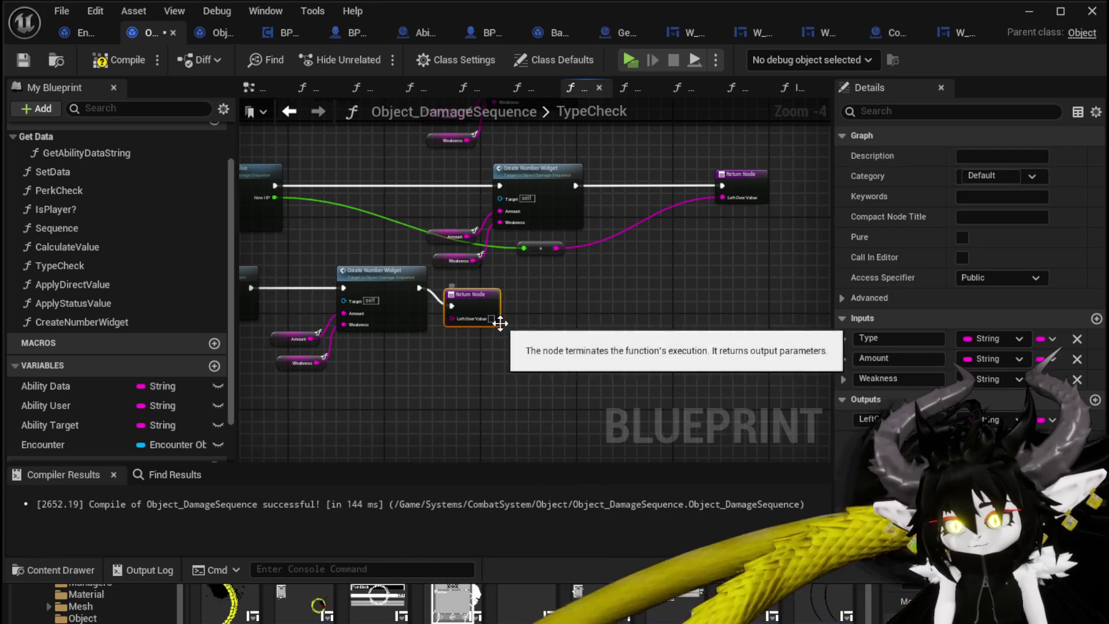
pyautogui.click(579, 320)
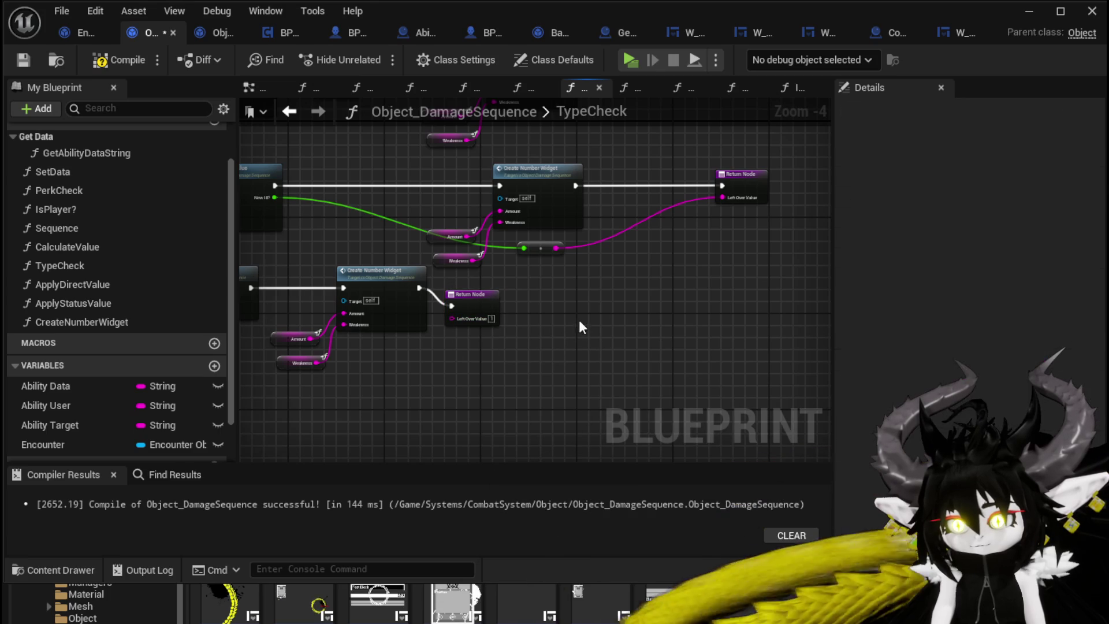
pyautogui.click(138, 67)
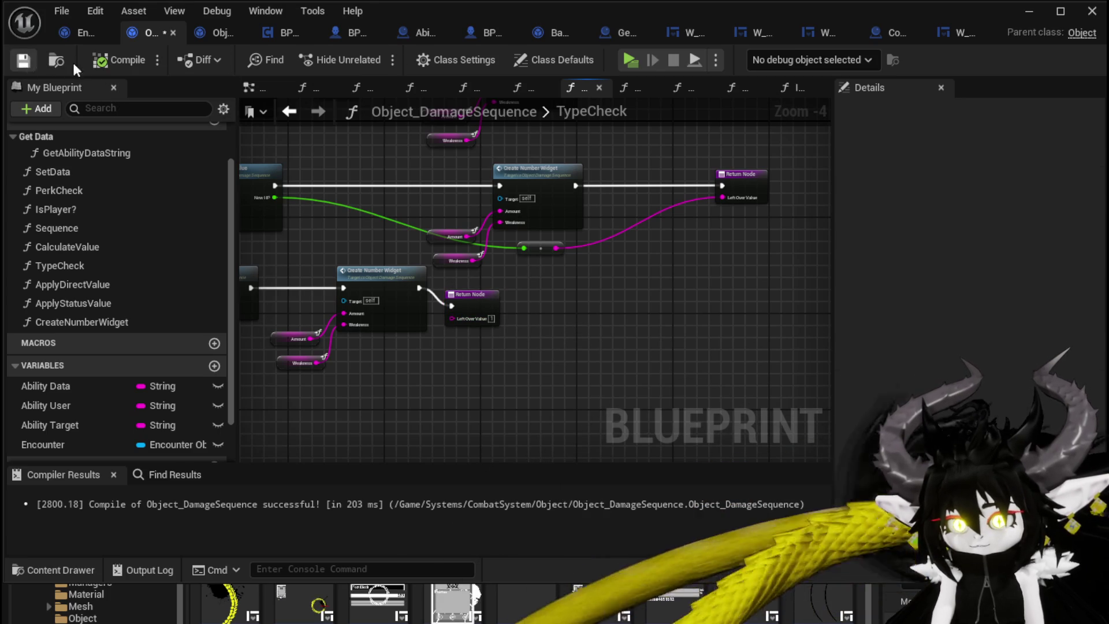
pyautogui.click(1029, 11)
# Start a play-test, walk to the gate and begin a battle with the slime.
pyautogui.click(383, 57)
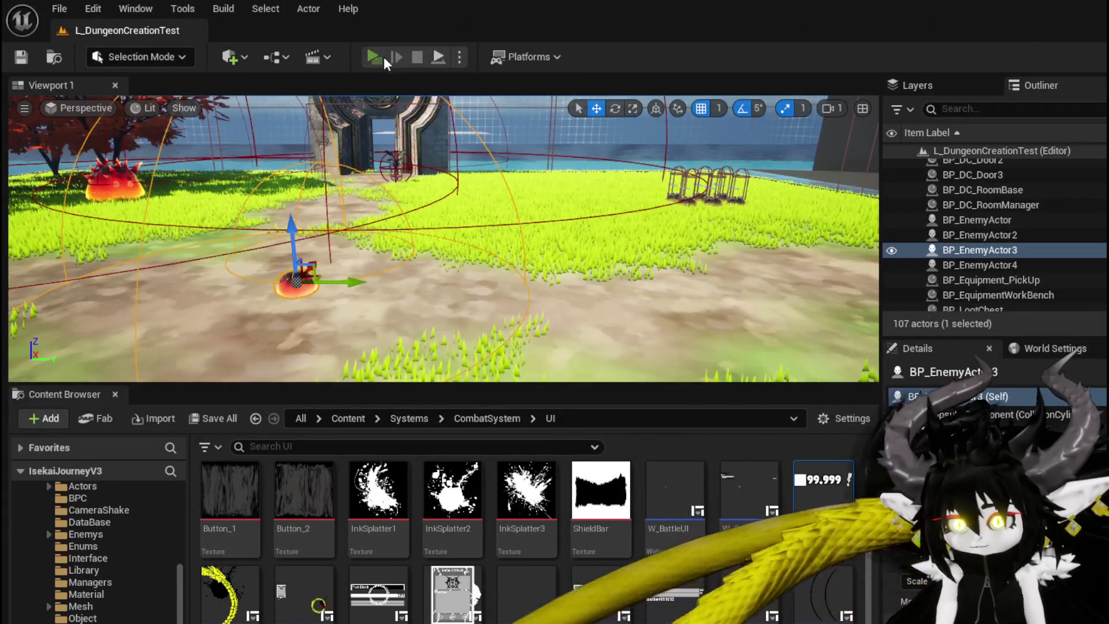
pyautogui.press('w')
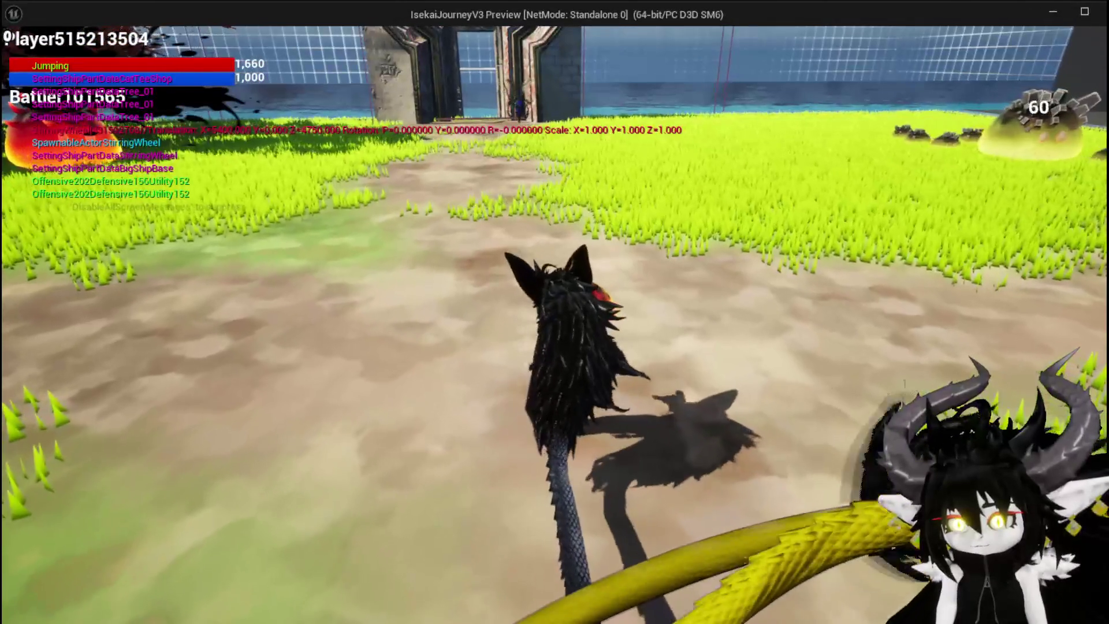
pyautogui.press('e')
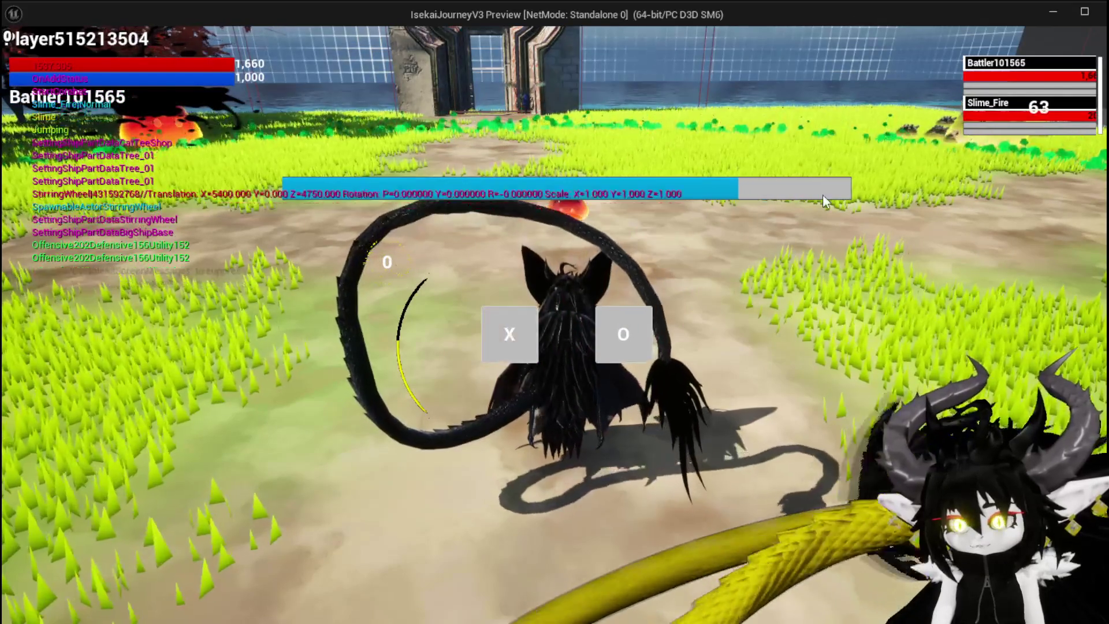
pyautogui.click(486, 326)
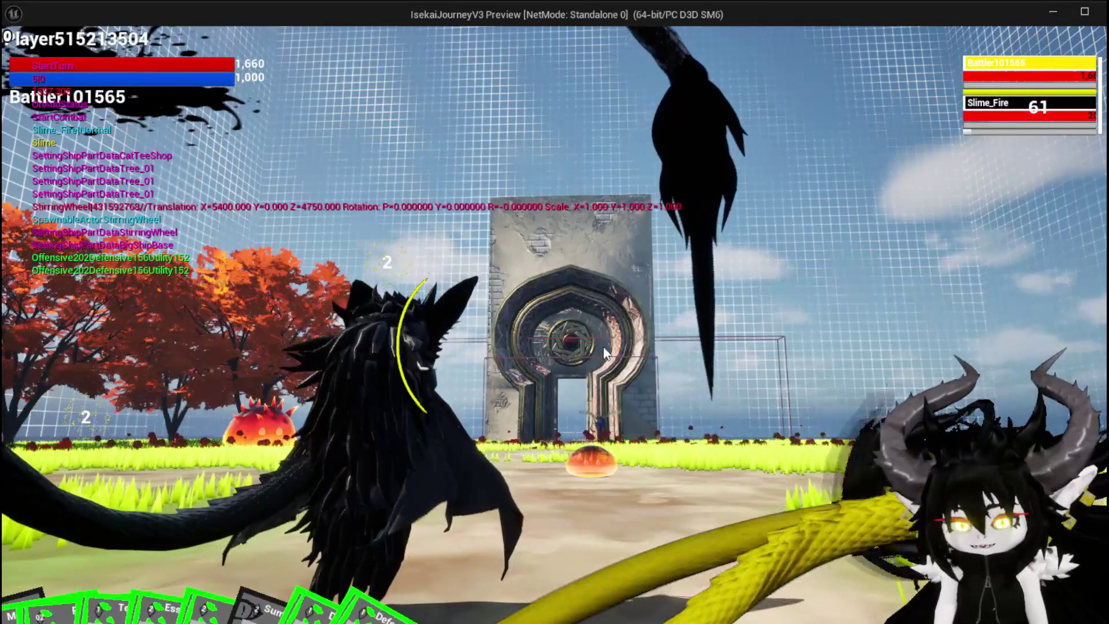
# Cast the TestAbility card on Slime_Fire for 482 damage, then stop the play-test.
pyautogui.moveTo(352, 543)
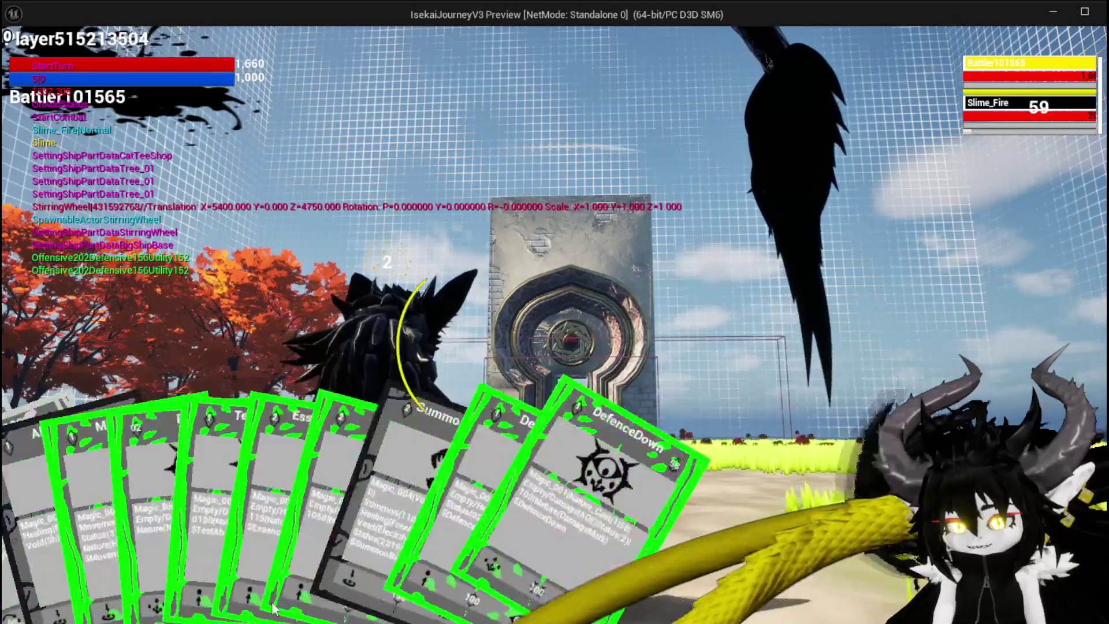
pyautogui.click(452, 473)
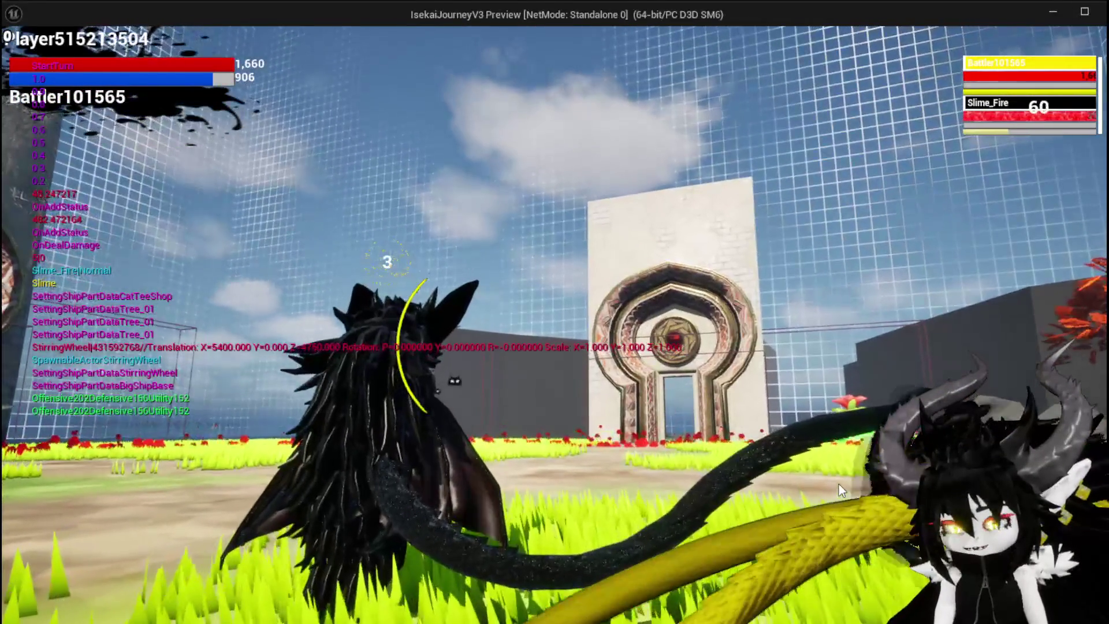
pyautogui.click(838, 484)
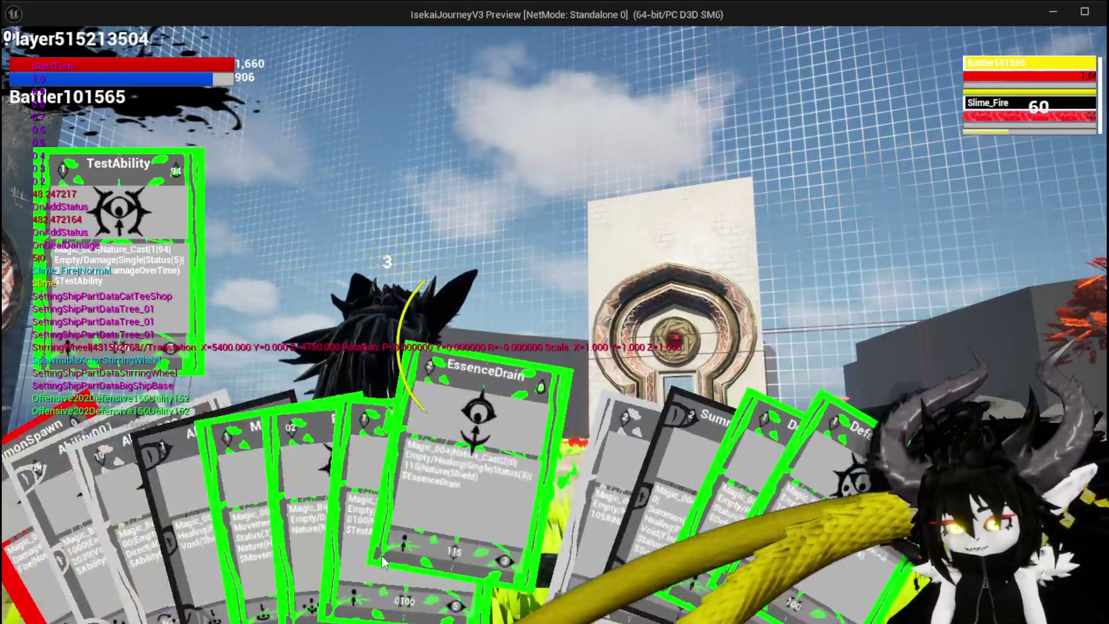
pyautogui.click(359, 528)
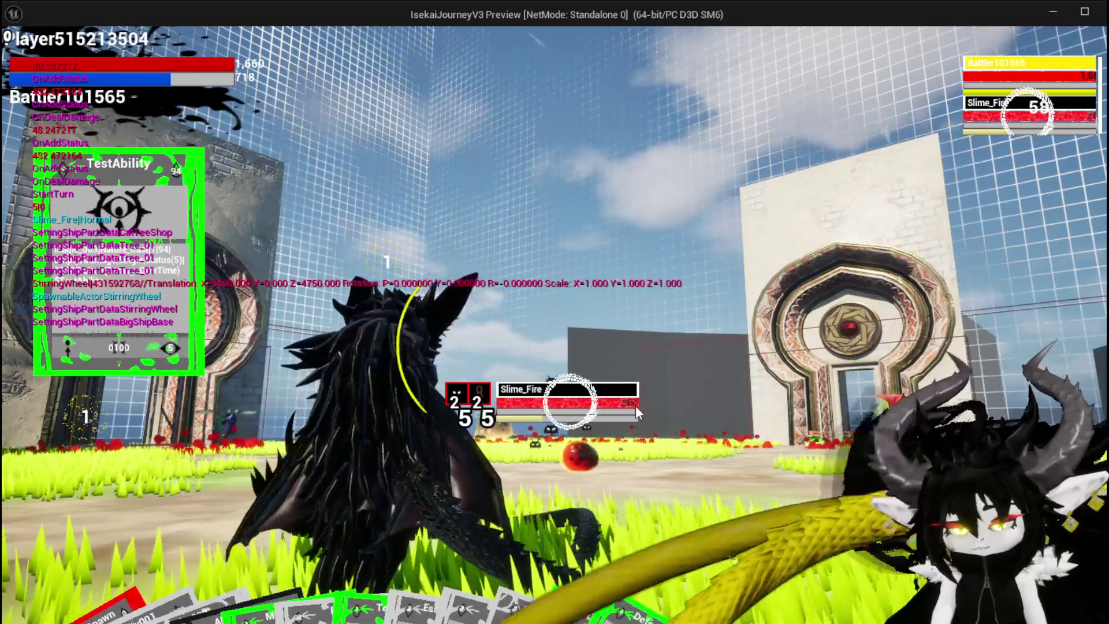
pyautogui.press('Escape')
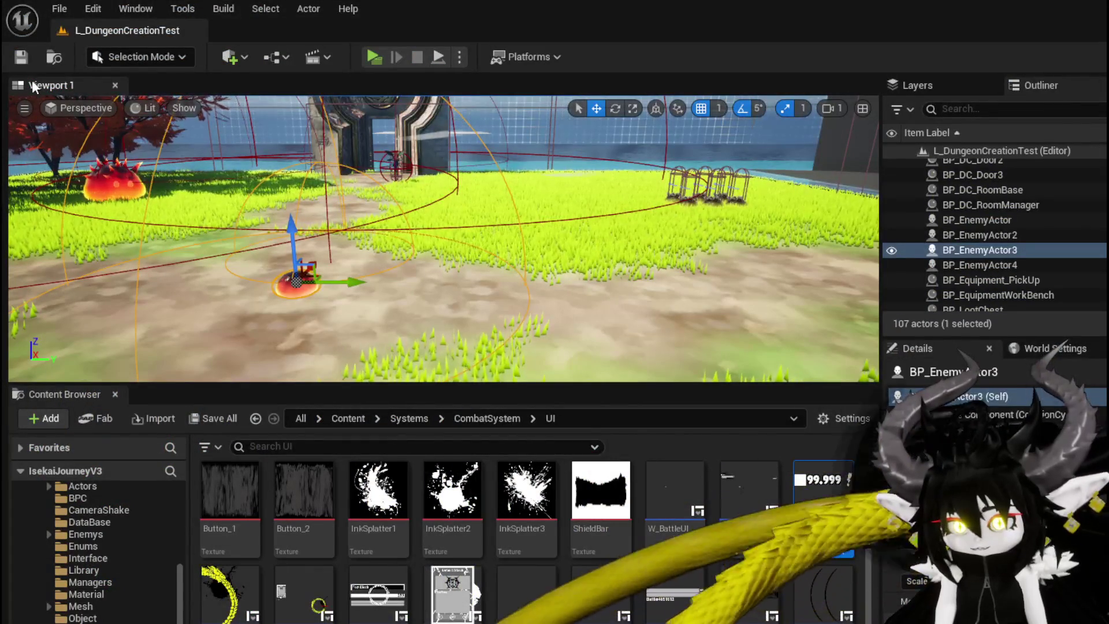
# Save all changed assets and switch to the Encounter_Object ShowDamageNumber graph.
pyautogui.click(27, 66)
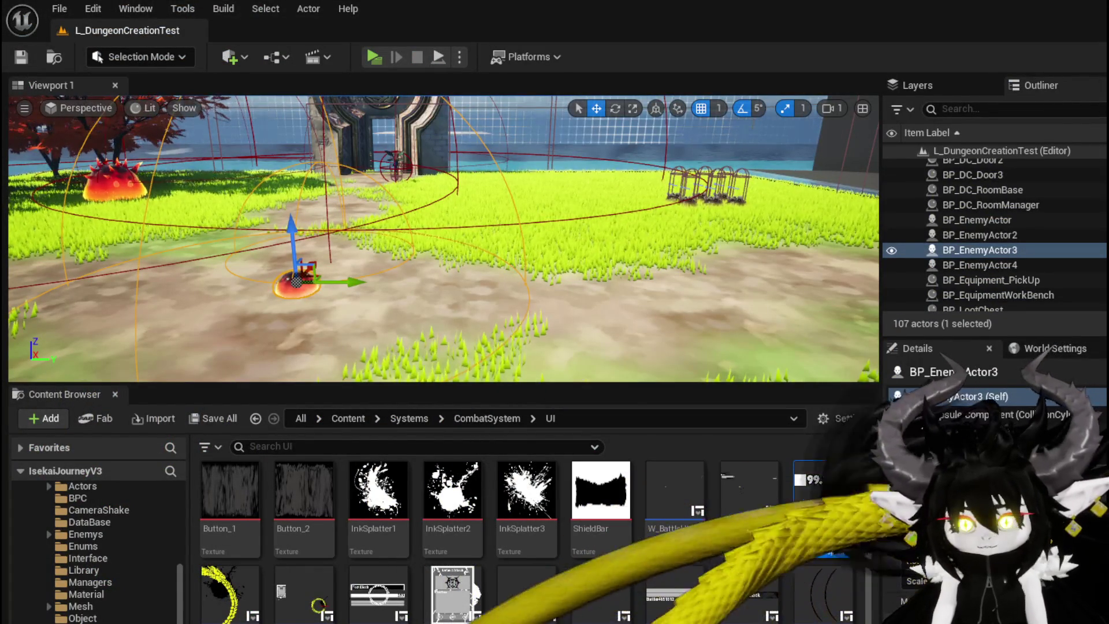
pyautogui.hotkey('alt', 'Tab')
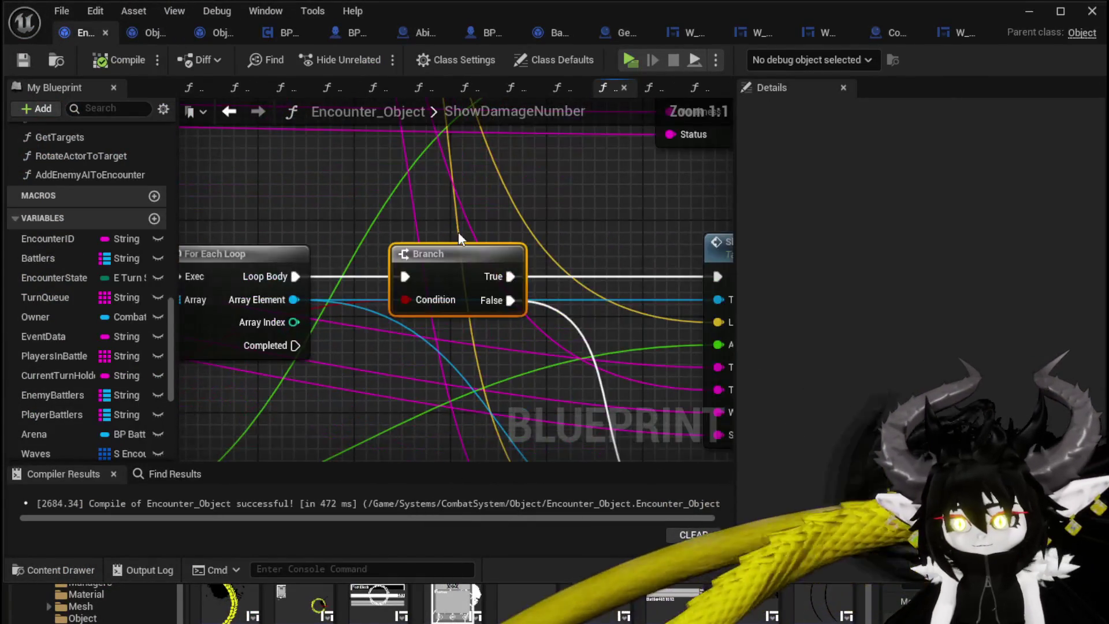
pyautogui.scroll(-3, 458, 231)
pyautogui.moveTo(420, 222)
pyautogui.mouseDown()
pyautogui.moveTo(279, 212)
pyautogui.moveTo(551, 199)
pyautogui.moveTo(391, 268)
pyautogui.mouseUp()
# Pan through the OR, GET, Status Object Map, VALUES, For Each Loop, FIND and Append nodes.
pyautogui.scroll(-2, 546, 198)
pyautogui.scroll(1, 405, 283)
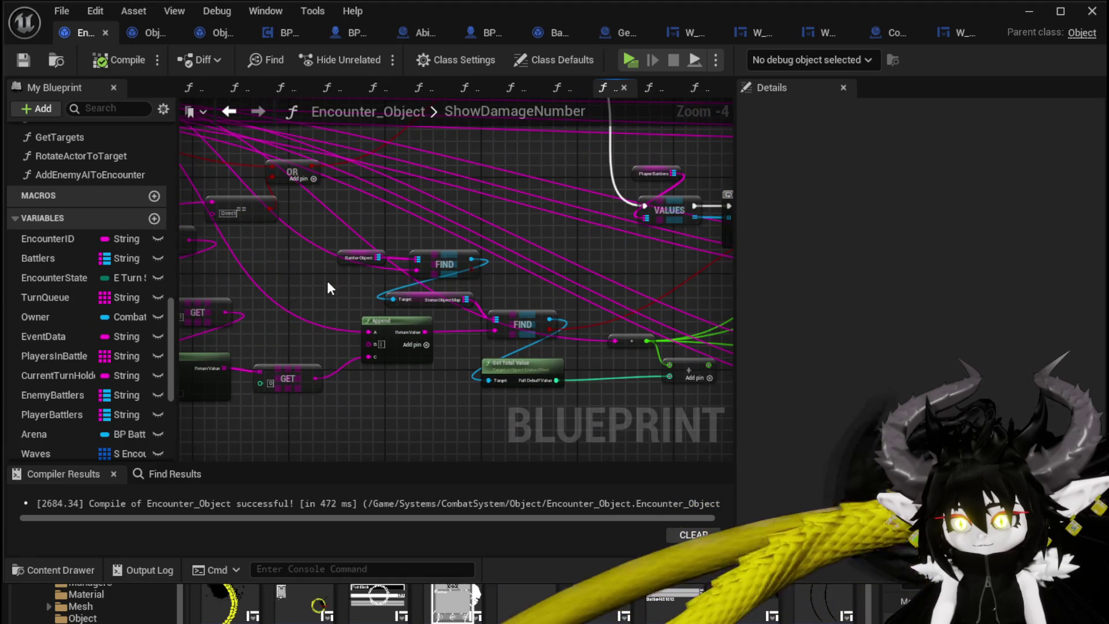
pyautogui.moveTo(329, 287)
pyautogui.mouseDown()
pyautogui.moveTo(292, 274)
pyautogui.moveTo(308, 283)
pyautogui.mouseUp()
pyautogui.moveTo(374, 312)
pyautogui.mouseDown()
pyautogui.moveTo(433, 355)
pyautogui.moveTo(441, 385)
pyautogui.moveTo(441, 329)
pyautogui.moveTo(572, 325)
pyautogui.moveTo(272, 258)
pyautogui.moveTo(173, 260)
pyautogui.mouseUp()
pyautogui.moveTo(484, 269)
pyautogui.mouseDown()
pyautogui.moveTo(271, 260)
pyautogui.moveTo(429, 270)
pyautogui.mouseUp()
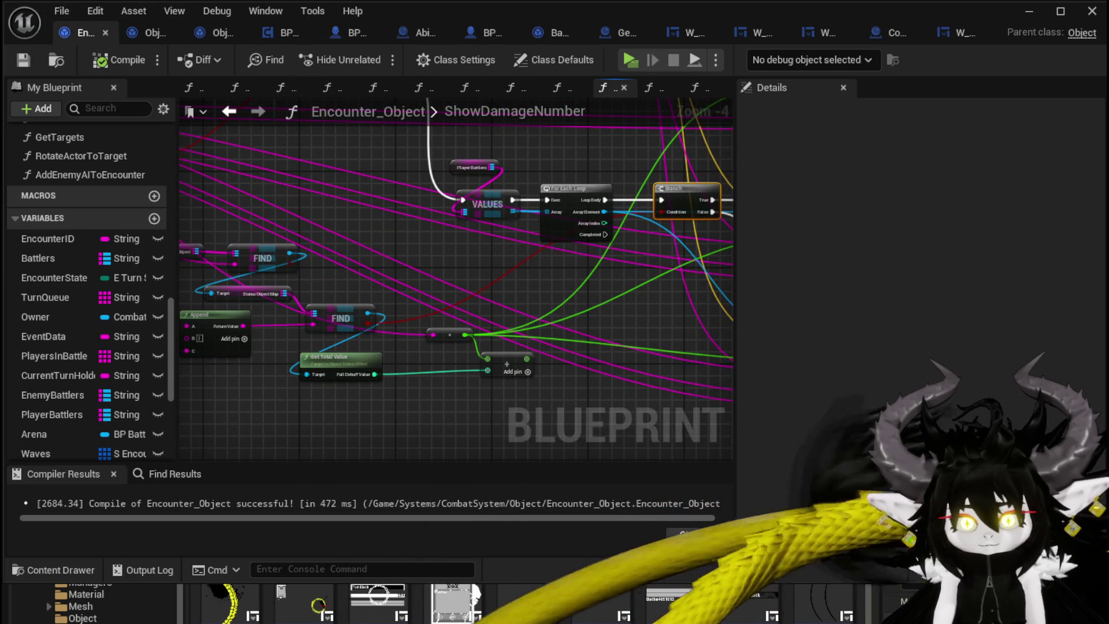
pyautogui.moveTo(408, 285); pyautogui.dragTo(488, 292)
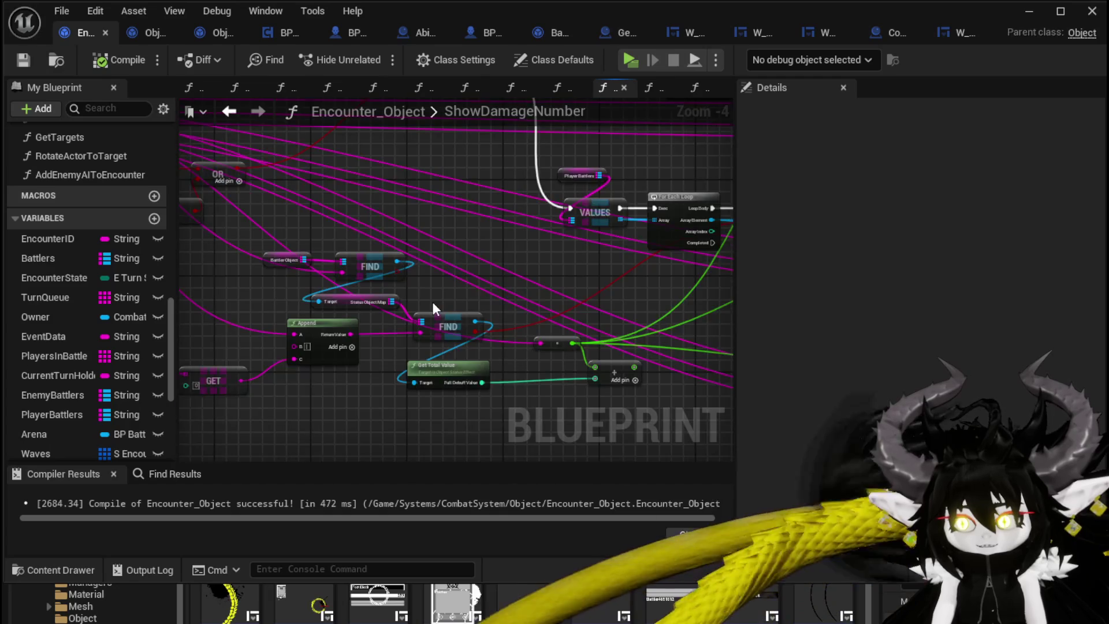
pyautogui.scroll(2, 432, 301)
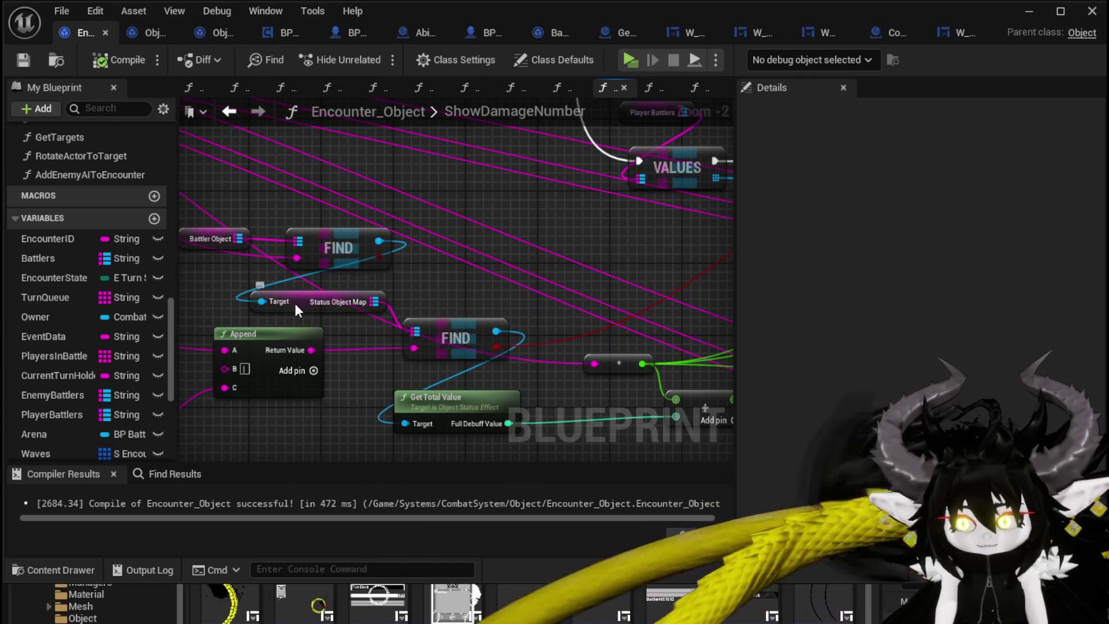
pyautogui.moveTo(295, 303); pyautogui.dragTo(322, 295)
pyautogui.click(502, 300)
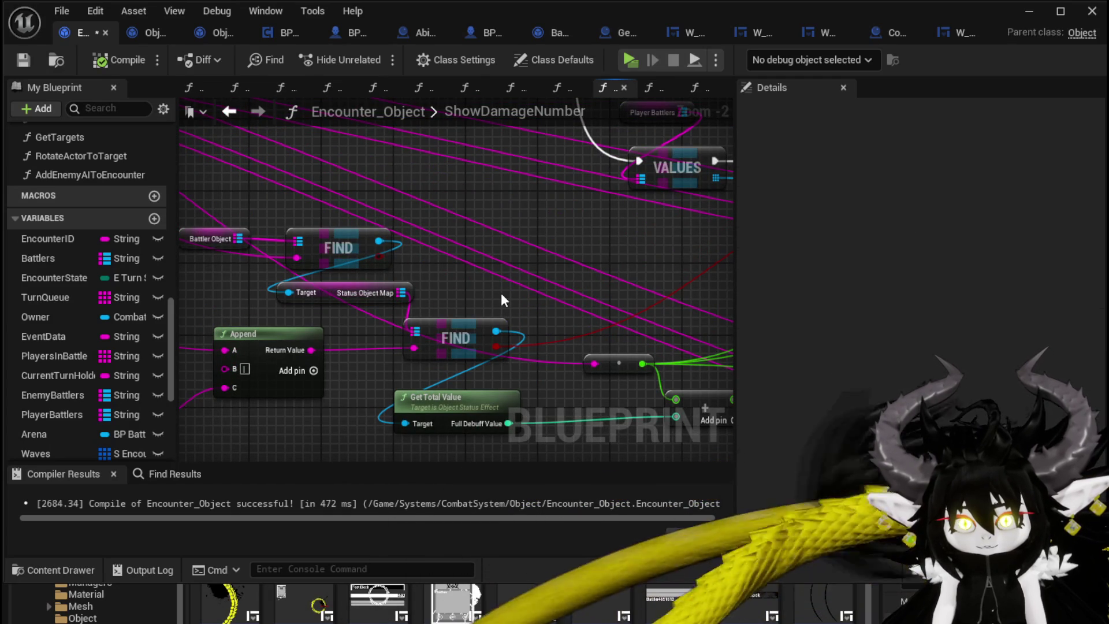
pyautogui.moveTo(501, 293); pyautogui.dragTo(105, 328)
pyautogui.moveTo(317, 324)
pyautogui.mouseDown()
pyautogui.moveTo(640, 306)
pyautogui.moveTo(337, 293)
pyautogui.moveTo(552, 307)
pyautogui.moveTo(483, 301)
pyautogui.mouseUp()
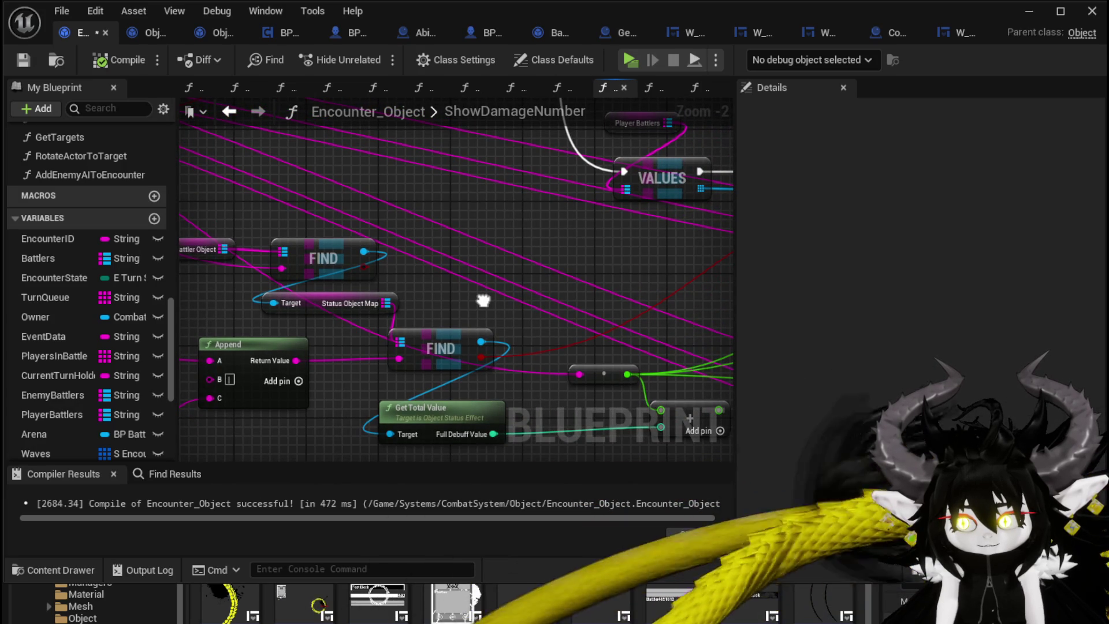
pyautogui.moveTo(483, 301)
pyautogui.mouseDown()
pyautogui.moveTo(138, 319)
pyautogui.moveTo(458, 305)
pyautogui.moveTo(581, 330)
pyautogui.moveTo(723, 314)
pyautogui.mouseUp()
# Review the FIND/Append chain, the Branch-VALUES-For Each Loop chain and both Show Damage Number calls.
pyautogui.scroll(-2, 376, 302)
pyautogui.moveTo(376, 302)
pyautogui.mouseDown()
pyautogui.moveTo(549, 376)
pyautogui.moveTo(211, 253)
pyautogui.mouseUp()
pyautogui.moveTo(423, 286); pyautogui.dragTo(404, 286)
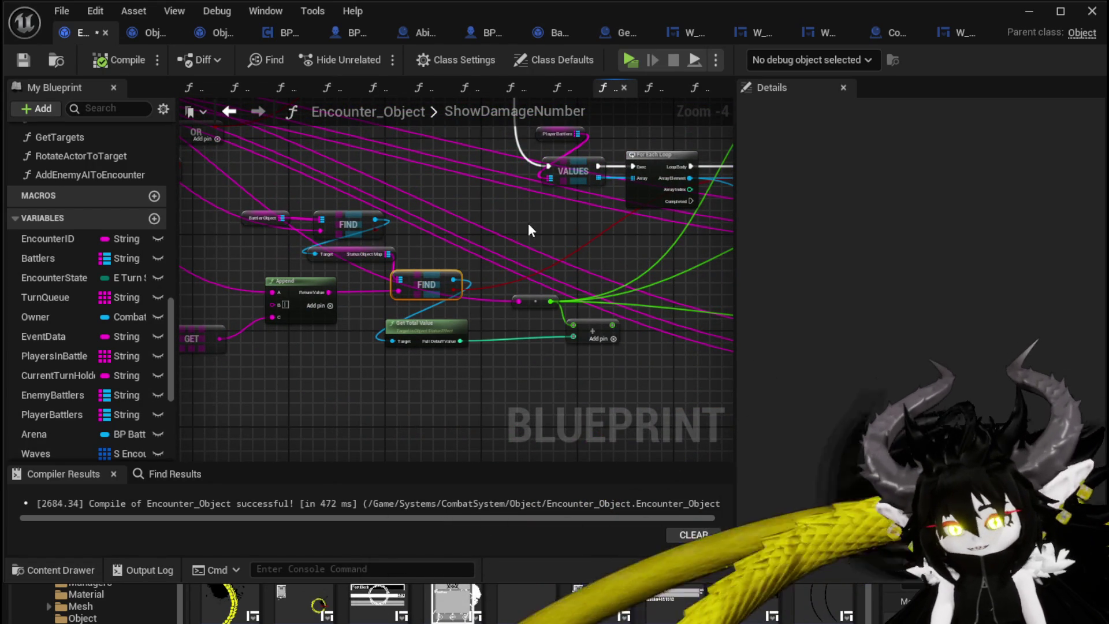
pyautogui.moveTo(529, 224)
pyautogui.mouseDown()
pyautogui.moveTo(486, 223)
pyautogui.moveTo(448, 205)
pyautogui.mouseUp()
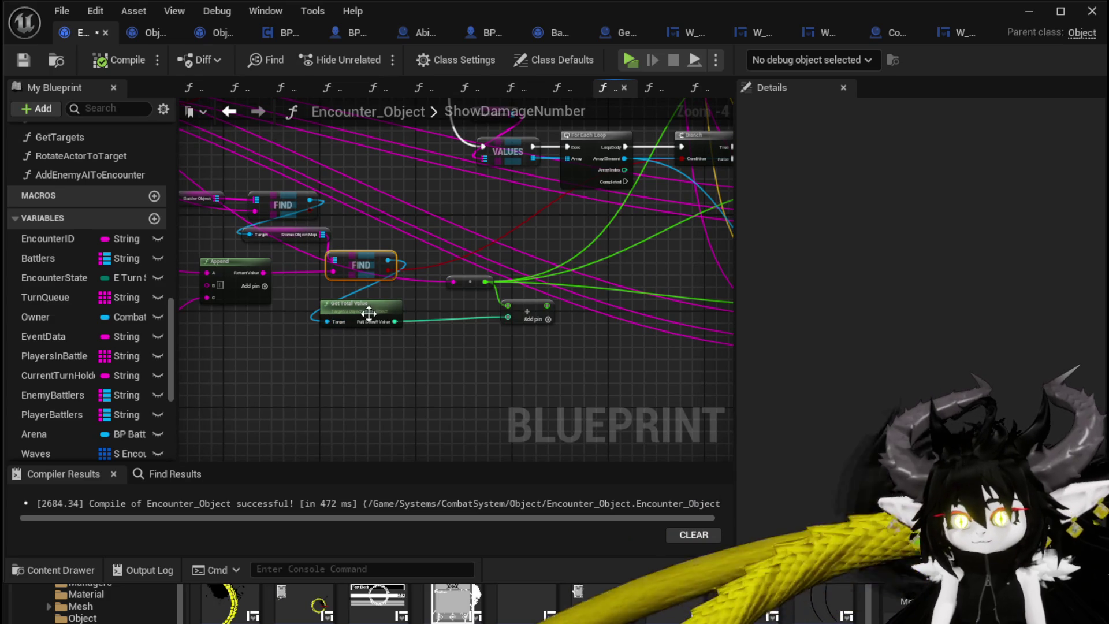
pyautogui.moveTo(453, 265)
pyautogui.mouseDown()
pyautogui.moveTo(473, 245)
pyautogui.moveTo(196, 321)
pyautogui.mouseUp()
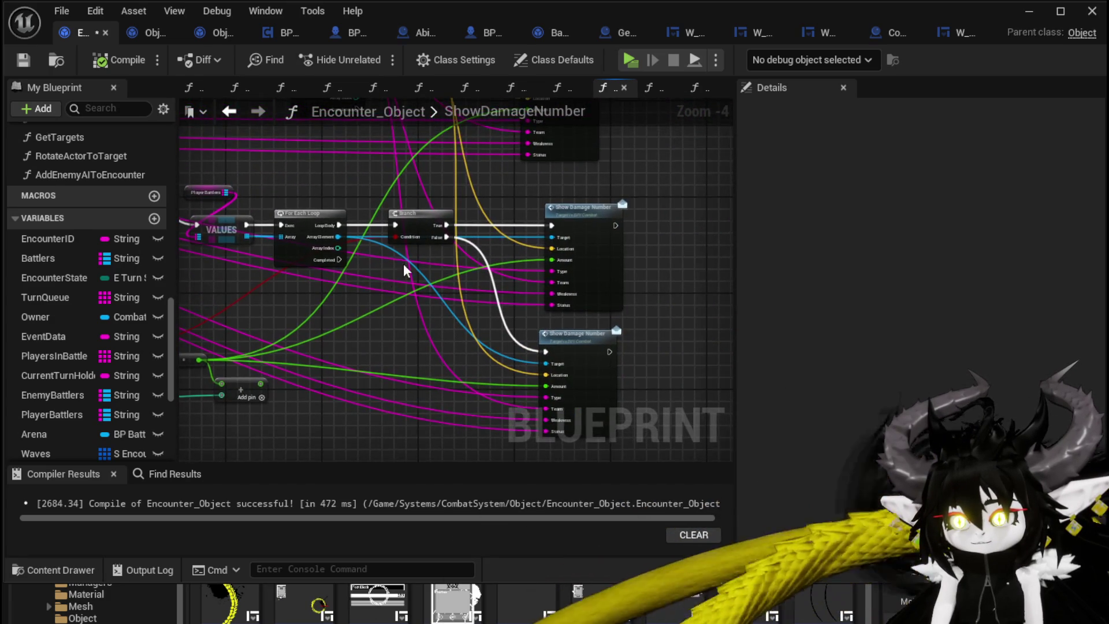
pyautogui.moveTo(404, 270)
pyautogui.mouseDown()
pyautogui.moveTo(399, 306)
pyautogui.moveTo(354, 342)
pyautogui.moveTo(611, 318)
pyautogui.moveTo(308, 329)
pyautogui.moveTo(580, 316)
pyautogui.moveTo(295, 309)
pyautogui.mouseUp()
pyautogui.scroll(2, 476, 280)
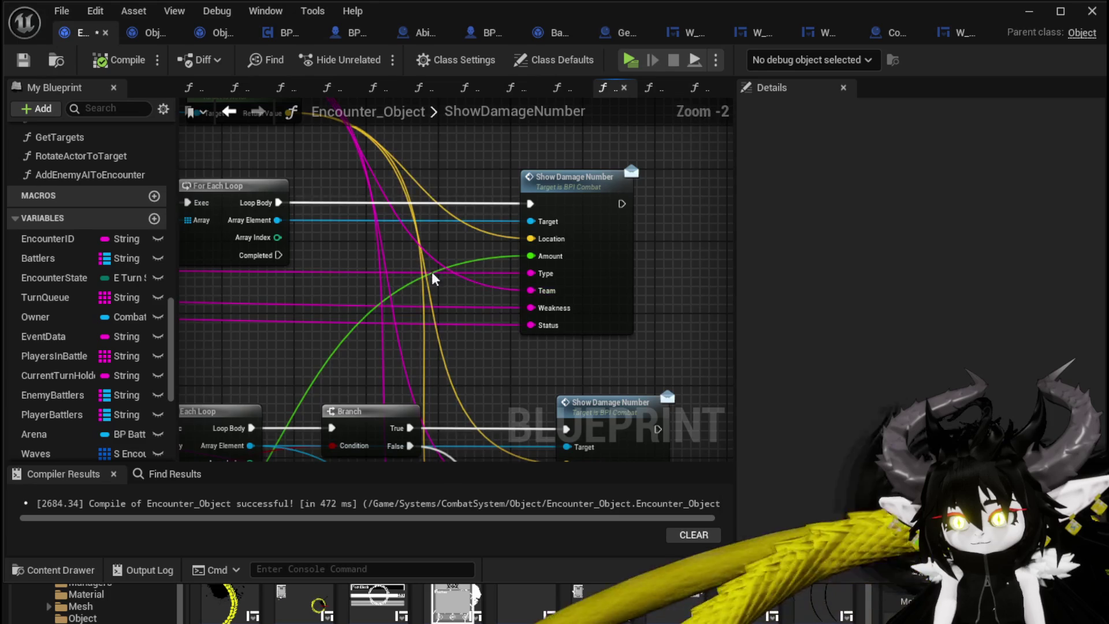
pyautogui.moveTo(340, 248)
pyautogui.mouseDown()
pyautogui.moveTo(394, 329)
pyautogui.moveTo(693, 394)
pyautogui.mouseUp()
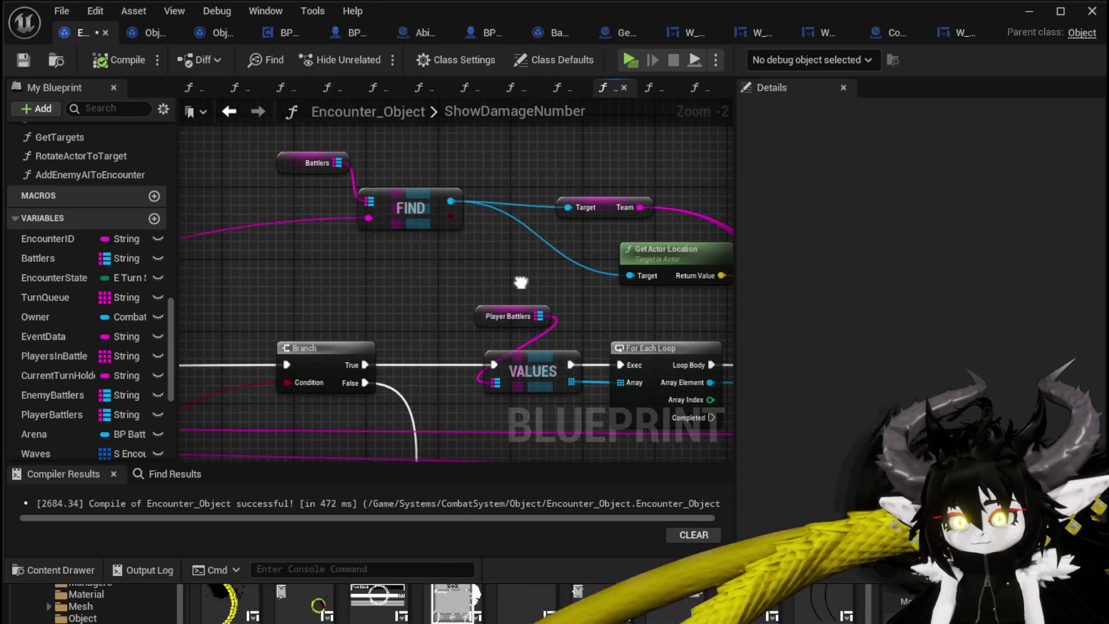
pyautogui.moveTo(520, 290); pyautogui.dragTo(210, 254)
# Inspect the Battlers FIND, VALUES loop and OR/GET/Branch nodes, then save the Encounter_Object blueprint.
pyautogui.moveTo(299, 258)
pyautogui.mouseDown()
pyautogui.moveTo(320, 234)
pyautogui.moveTo(536, 263)
pyautogui.mouseUp()
pyautogui.scroll(-3, 320, 234)
pyautogui.scroll(3, 349, 219)
pyautogui.scroll(-2, 346, 248)
pyautogui.moveTo(369, 251); pyautogui.dragTo(146, 165)
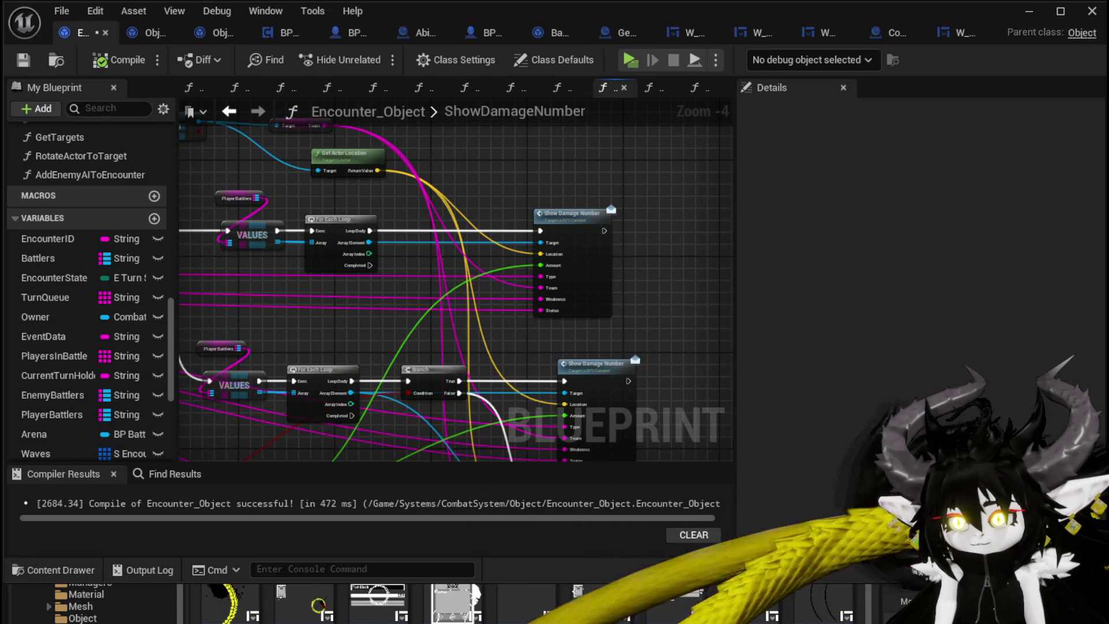
pyautogui.moveTo(456, 202)
pyautogui.mouseDown()
pyautogui.moveTo(515, 193)
pyautogui.moveTo(640, 214)
pyautogui.moveTo(617, 214)
pyautogui.mouseUp()
pyautogui.scroll(-4, 476, 217)
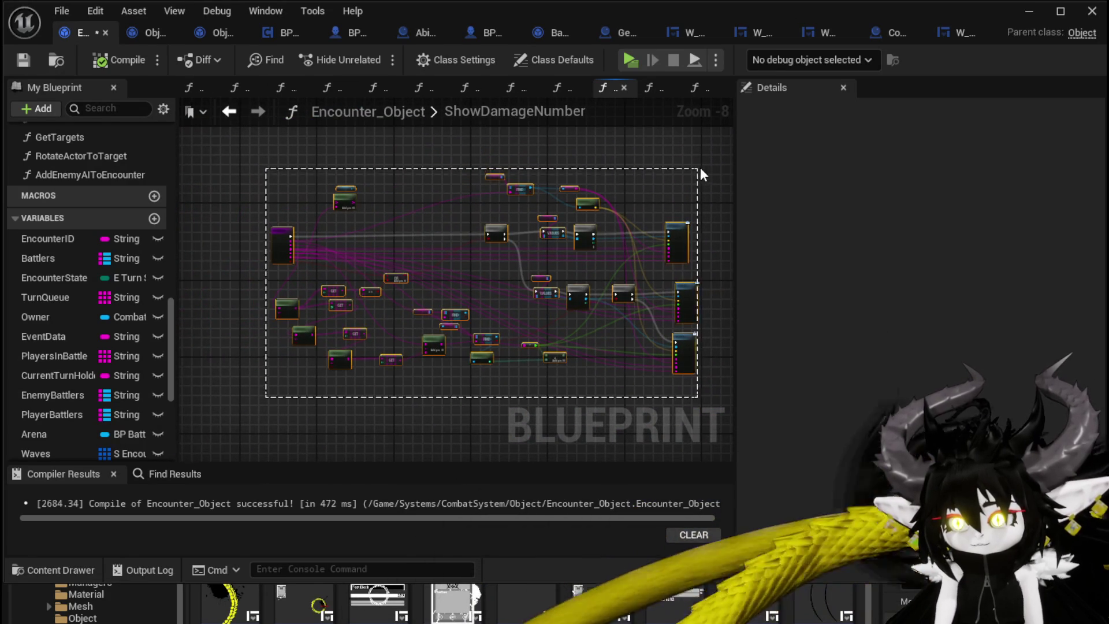
pyautogui.moveTo(700, 167); pyautogui.dragTo(550, 151)
pyautogui.click(12, 67)
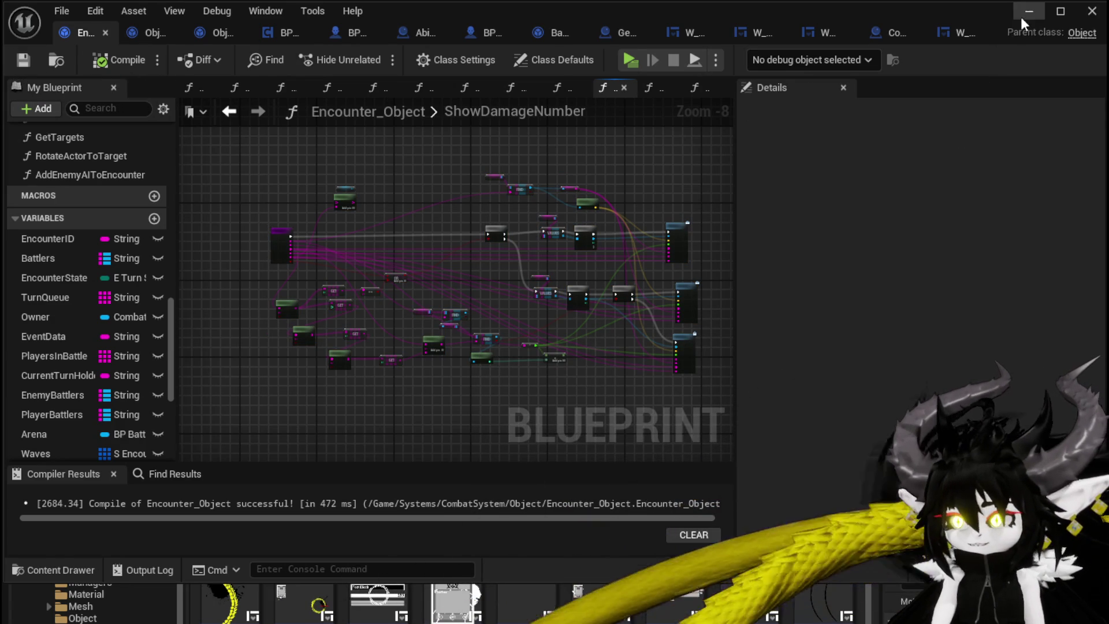
# Start a new play session, run the character to the red slime and play the SummonSpawn card.
pyautogui.click(1020, 14)
pyautogui.click(373, 57)
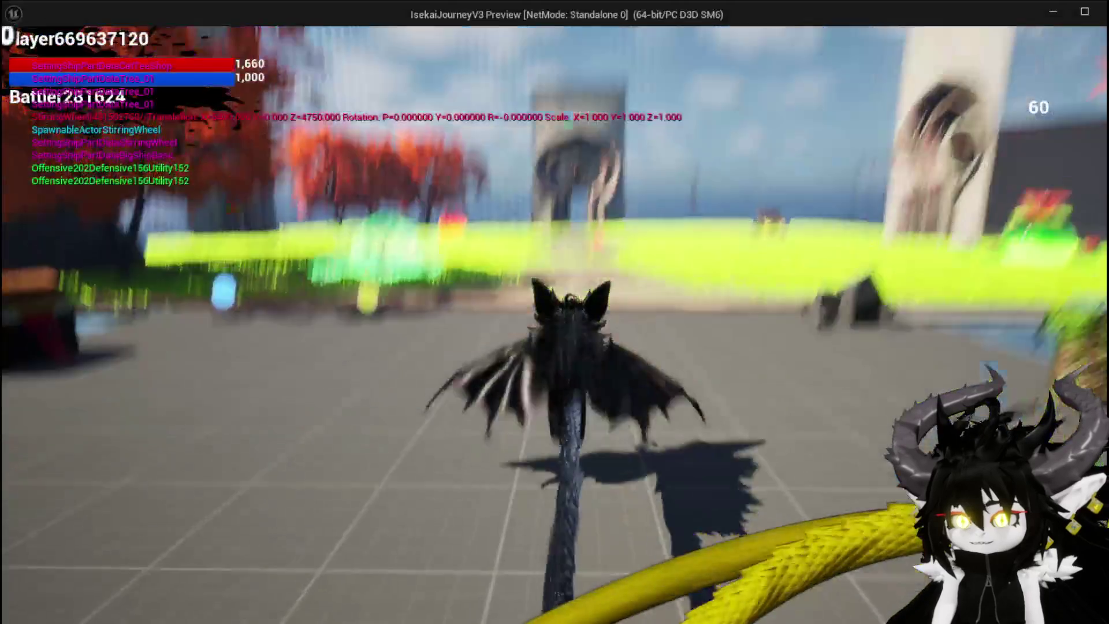
pyautogui.press('space')
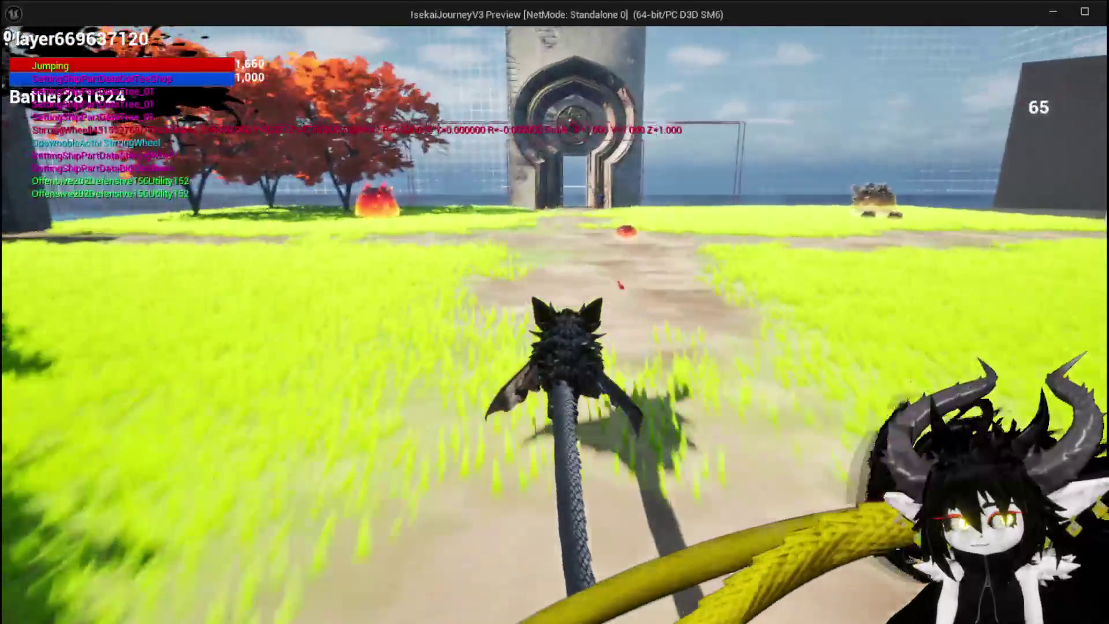
pyautogui.press('w')
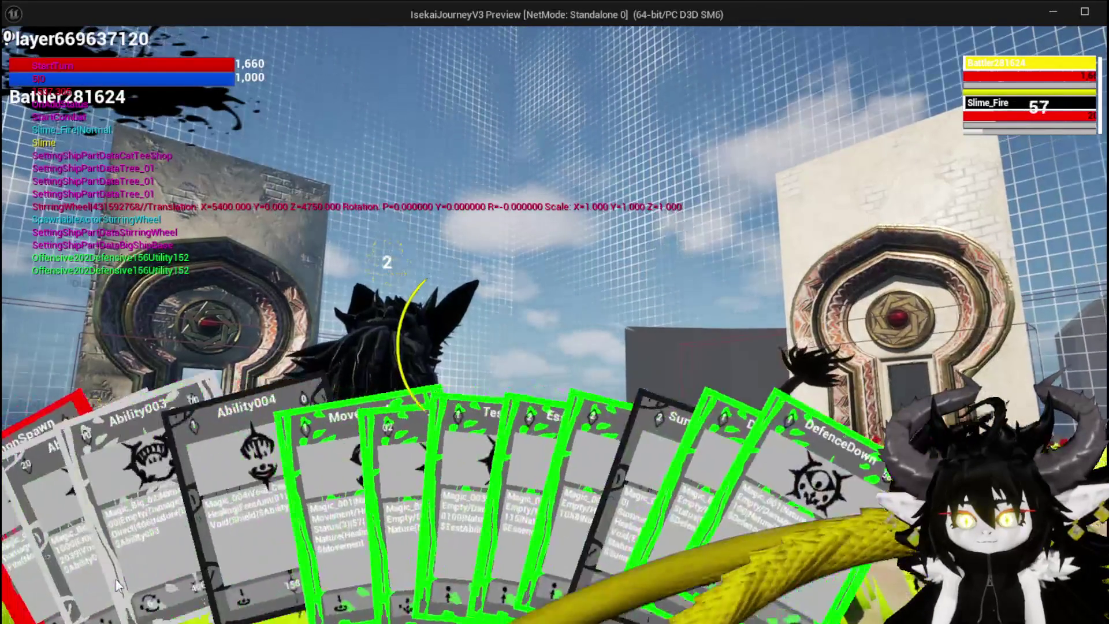
pyautogui.click(27, 555)
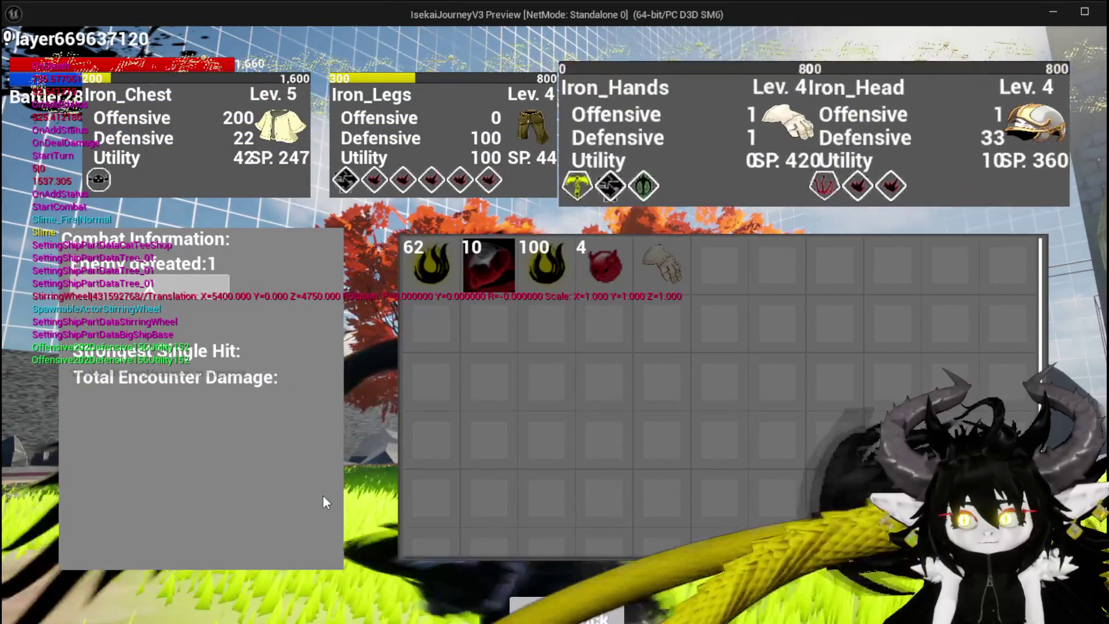
# Stop the play-in-editor session and save the level and changed assets.
pyautogui.hotkey('alt', 'Tab')
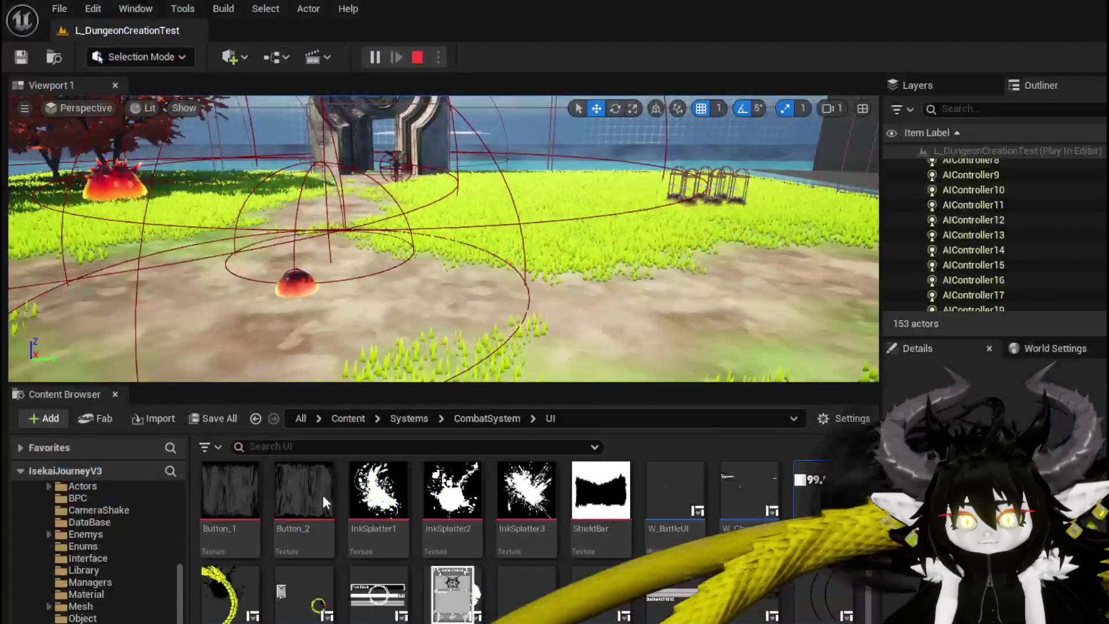
pyautogui.press('Escape')
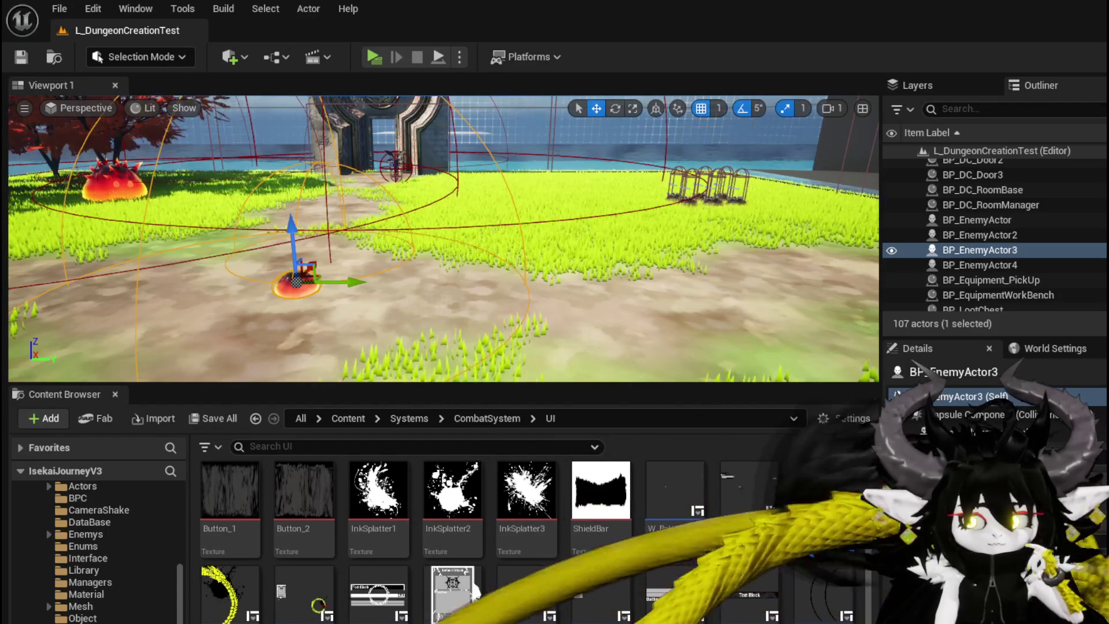
pyautogui.click(23, 61)
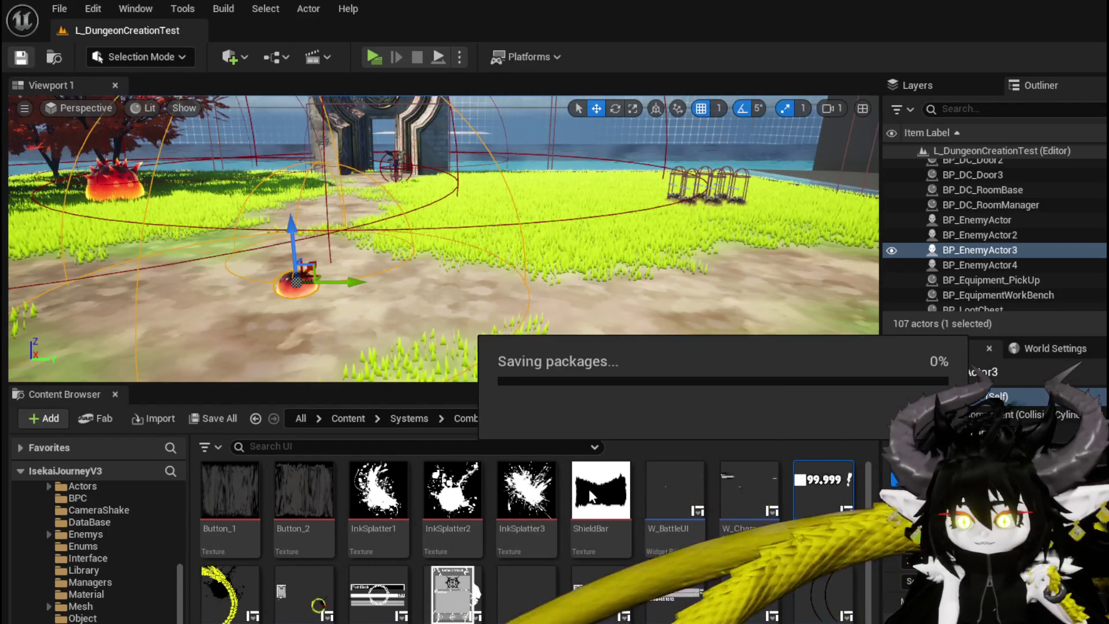
# Look over the ShowDamageNumber graph again, then switch to the Object_DamageSequence TypeCheck graph.
pyautogui.hotkey('alt', 'Tab')
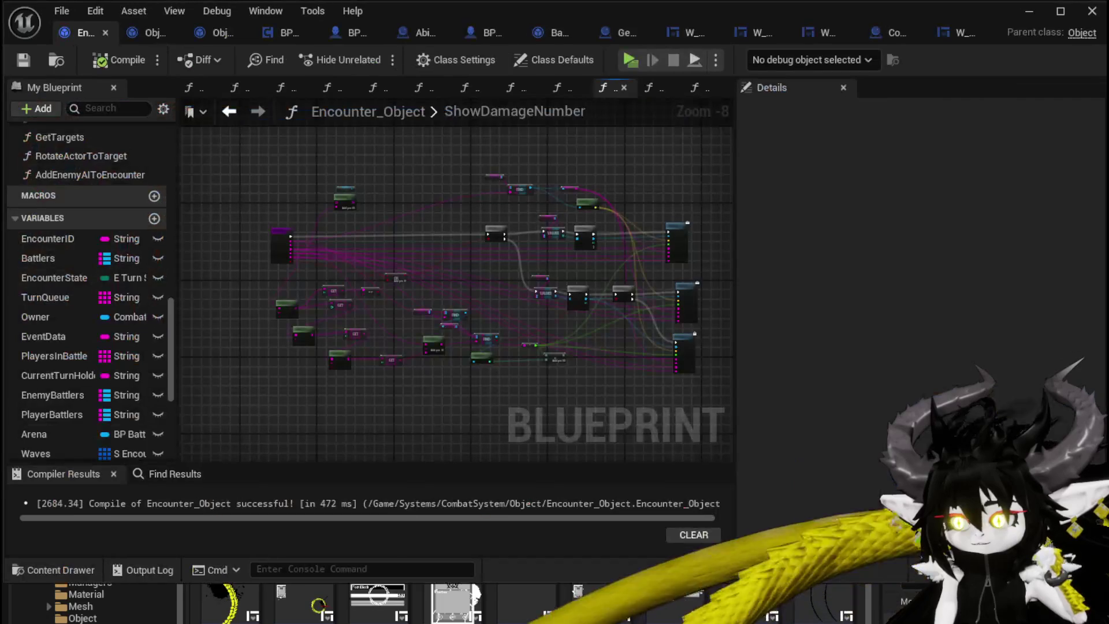
pyautogui.scroll(4, 311, 236)
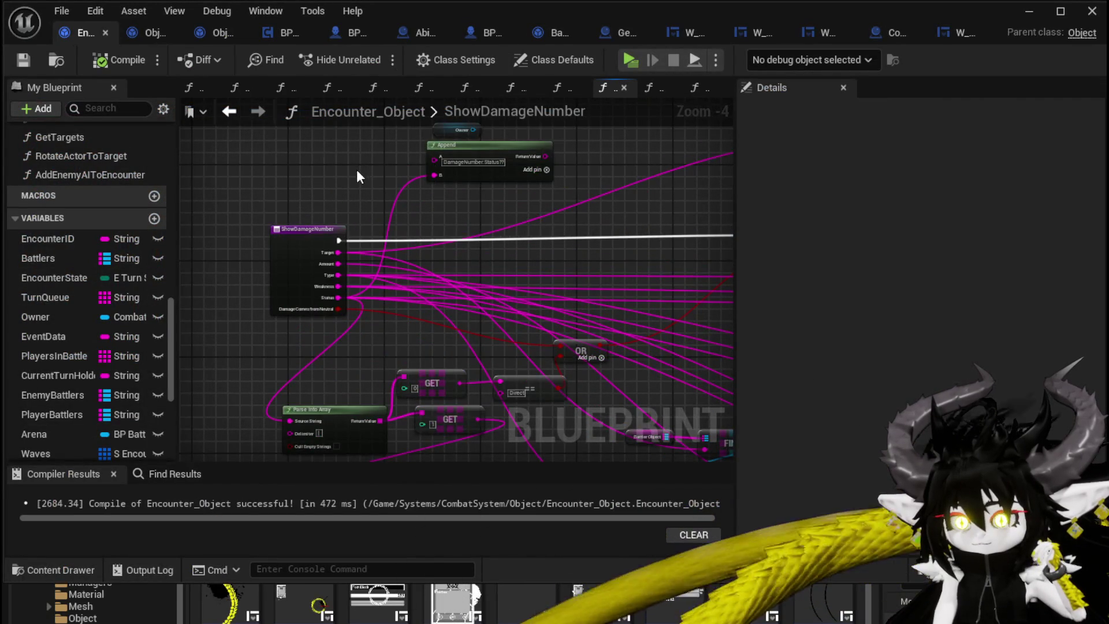
pyautogui.scroll(-2, 355, 168)
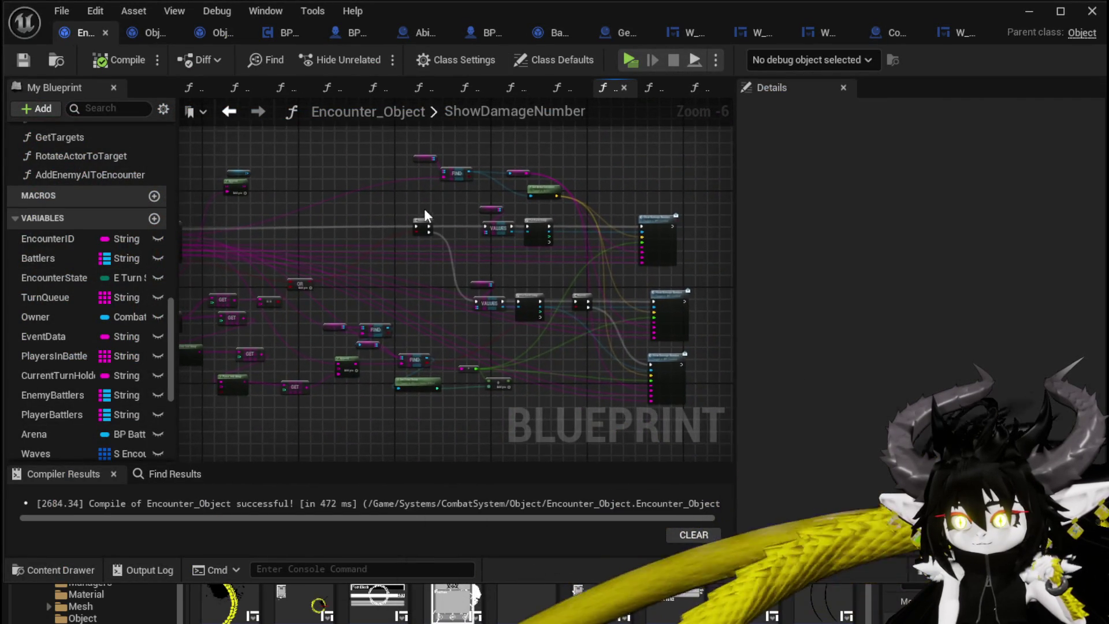
pyautogui.scroll(2, 424, 209)
pyautogui.scroll(-2, 459, 218)
pyautogui.scroll(2, 310, 209)
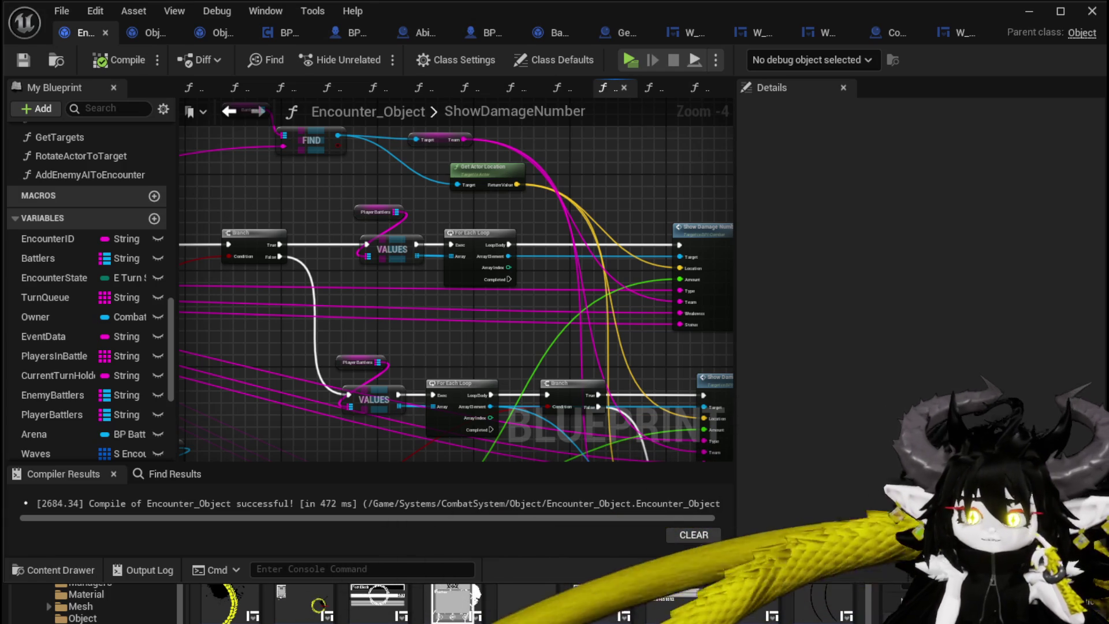
pyautogui.scroll(-2, 354, 197)
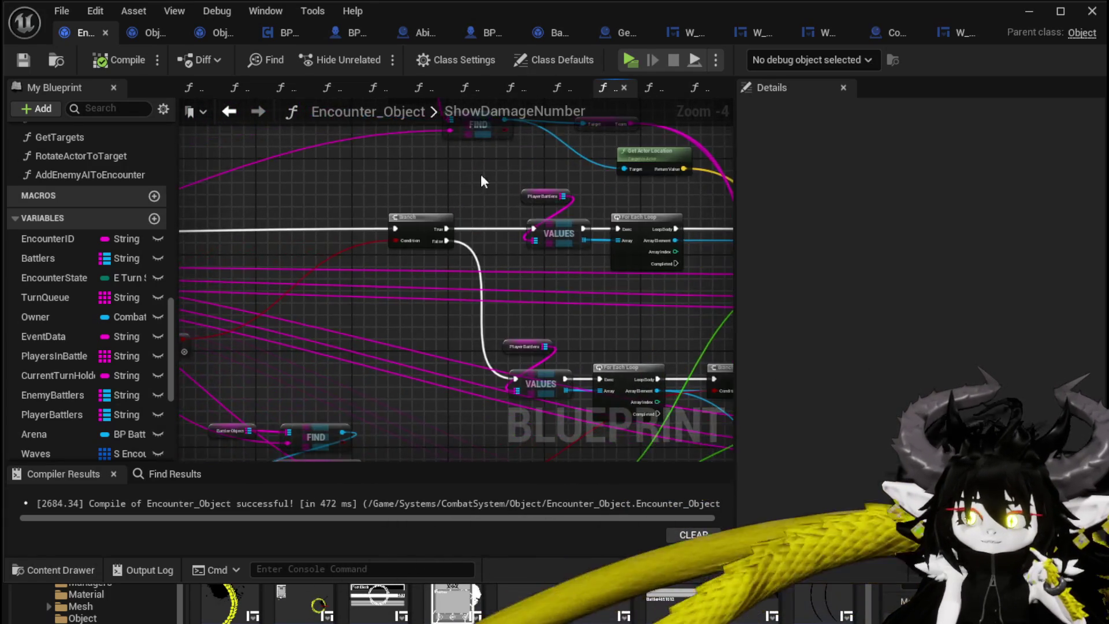
pyautogui.moveTo(368, 171)
pyautogui.mouseDown()
pyautogui.moveTo(577, 178)
pyautogui.moveTo(297, 172)
pyautogui.mouseUp()
pyautogui.scroll(2, 332, 194)
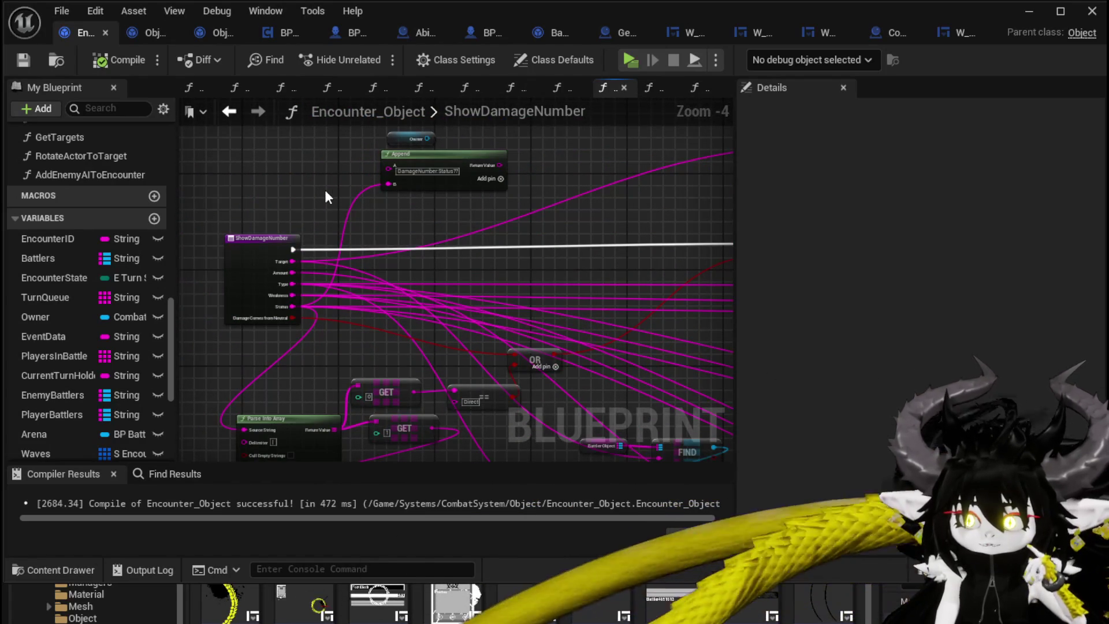
pyautogui.click(152, 33)
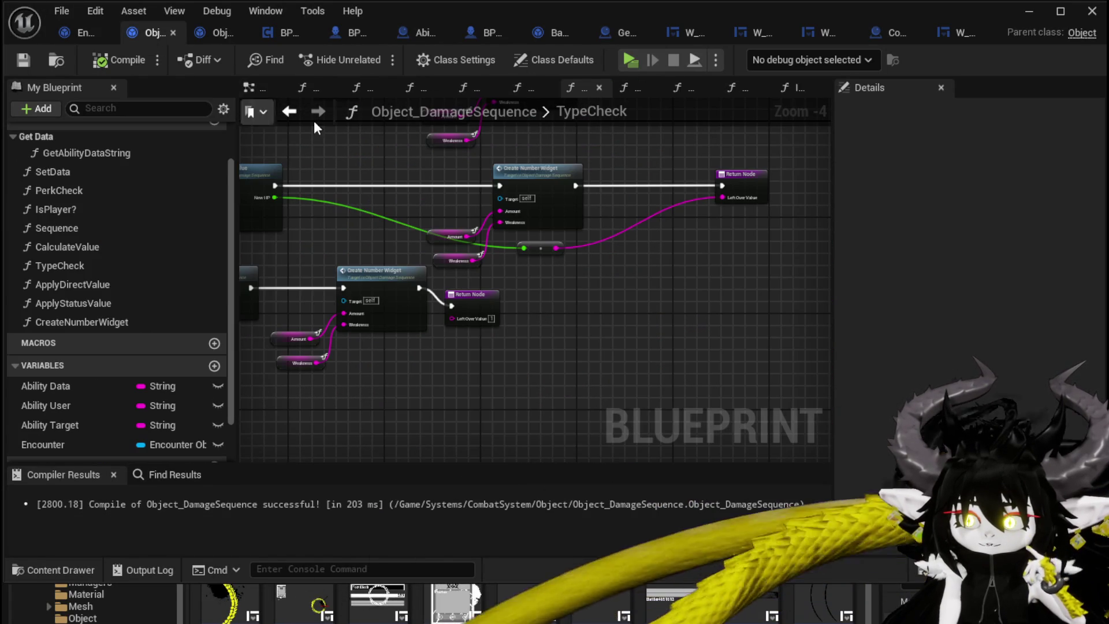
# Zoom and pan around the TypeCheck graph to survey its nodes.
pyautogui.moveTo(315, 127)
pyautogui.mouseDown()
pyautogui.moveTo(379, 166)
pyautogui.moveTo(504, 185)
pyautogui.moveTo(464, 207)
pyautogui.moveTo(440, 266)
pyautogui.moveTo(513, 200)
pyautogui.moveTo(583, 237)
pyautogui.moveTo(686, 248)
pyautogui.moveTo(414, 258)
pyautogui.moveTo(764, 228)
pyautogui.moveTo(566, 220)
pyautogui.moveTo(603, 283)
pyautogui.moveTo(354, 285)
pyautogui.moveTo(504, 249)
pyautogui.moveTo(423, 317)
pyautogui.moveTo(480, 284)
pyautogui.mouseUp()
pyautogui.scroll(-1, 473, 185)
pyautogui.scroll(-1, 473, 184)
pyautogui.scroll(2, 531, 216)
pyautogui.scroll(2, 509, 246)
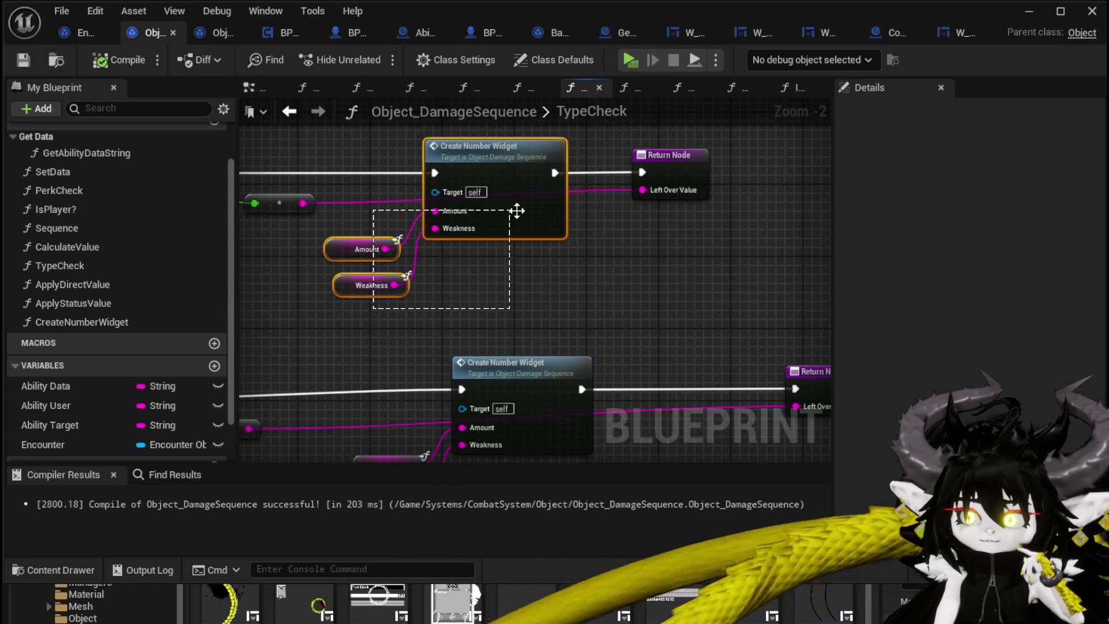
pyautogui.moveTo(517, 211); pyautogui.dragTo(517, 211)
pyautogui.scroll(-1, 517, 211)
pyautogui.scroll(-1, 559, 224)
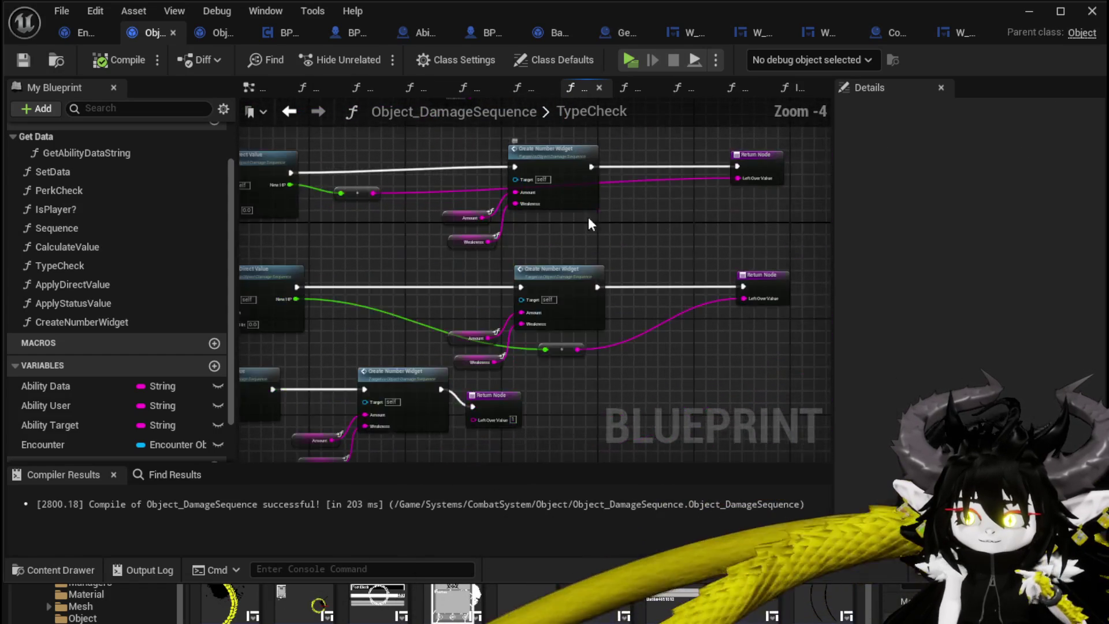
pyautogui.moveTo(591, 222)
pyautogui.mouseDown()
pyautogui.moveTo(715, 279)
pyautogui.moveTo(477, 190)
pyautogui.moveTo(624, 223)
pyautogui.moveTo(602, 176)
pyautogui.moveTo(560, 155)
pyautogui.mouseUp()
pyautogui.scroll(-2, 478, 190)
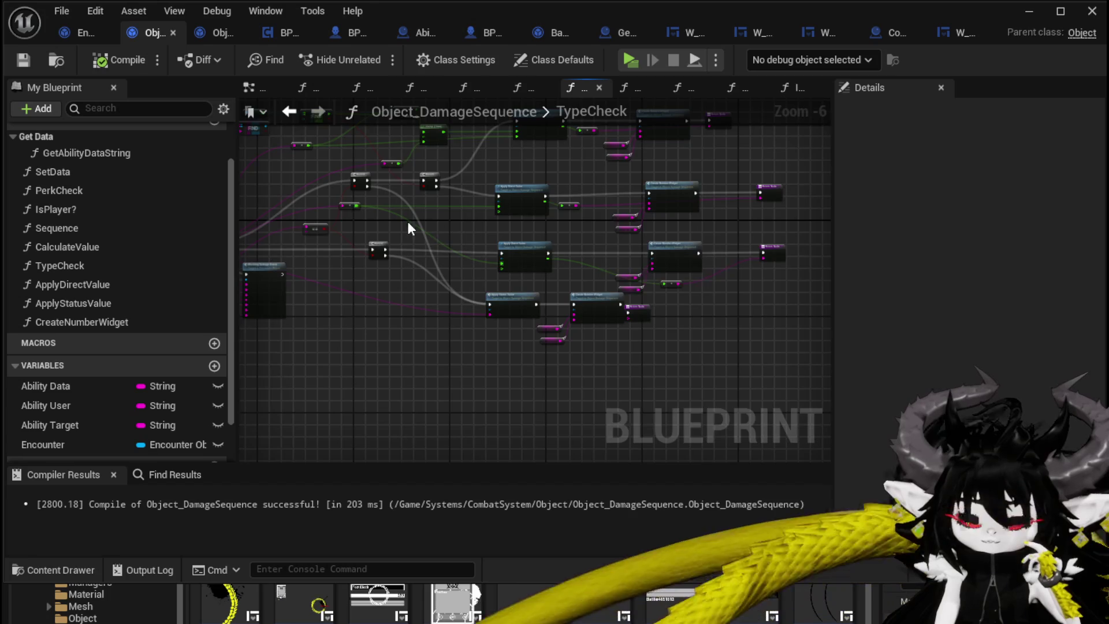
pyautogui.scroll(3, 409, 228)
# Toggle a breakpoint on the TypeCheck node and minimize the Blueprint editor.
pyautogui.rightClick(430, 292)
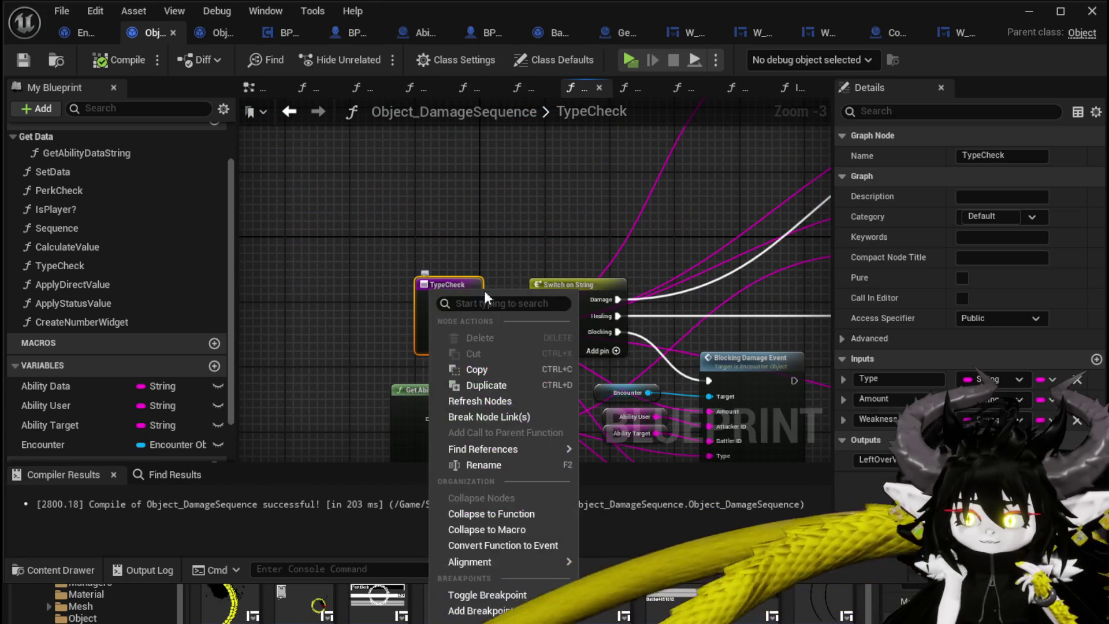
pyautogui.moveTo(509, 449)
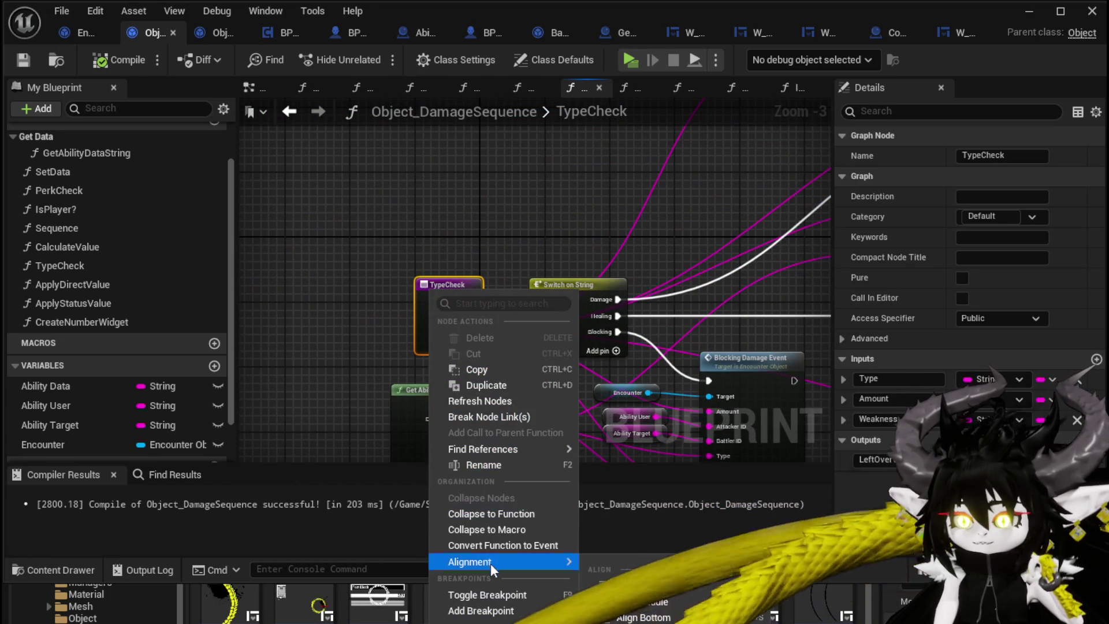
pyautogui.click(482, 616)
pyautogui.click(419, 249)
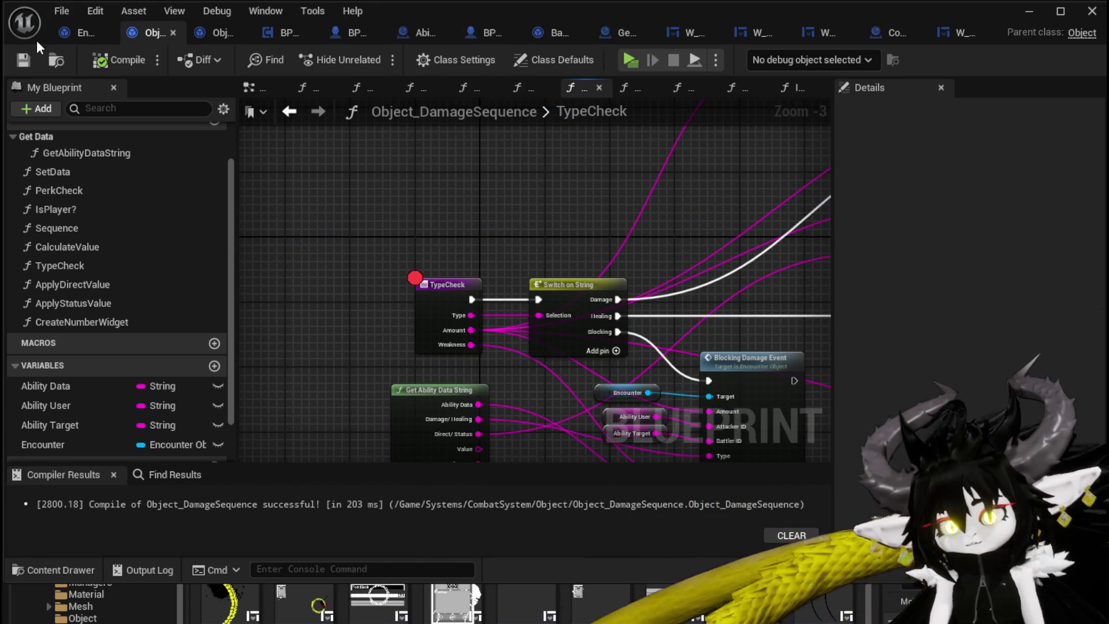
pyautogui.click(1028, 11)
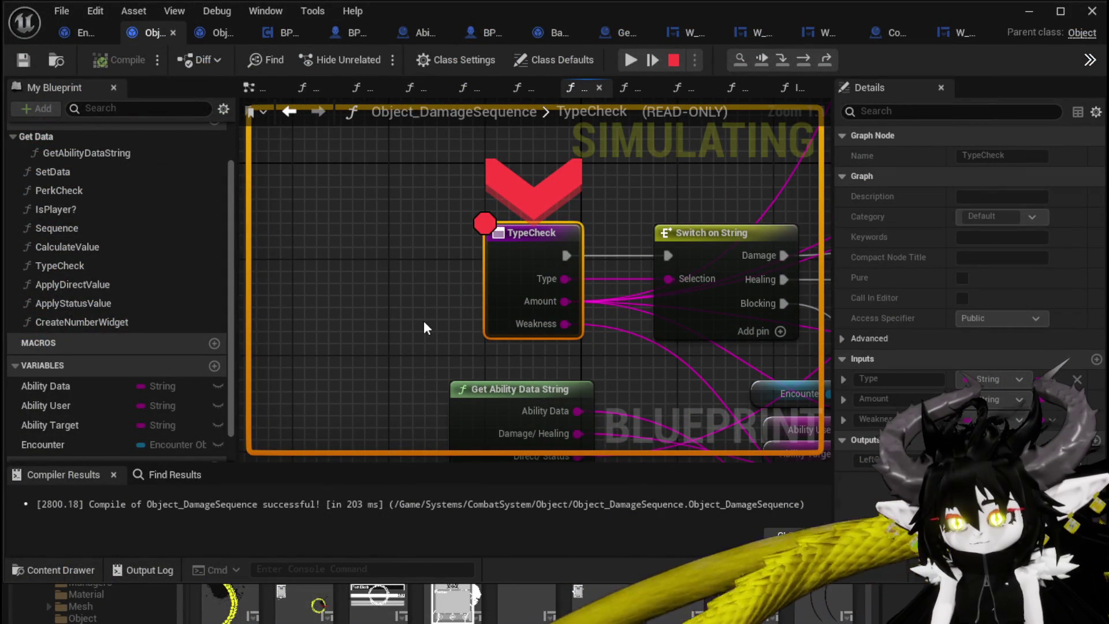
# Resume, play the SummonSpawn card, and step through TypeCheck past Create Number Widget.
pyautogui.click(627, 59)
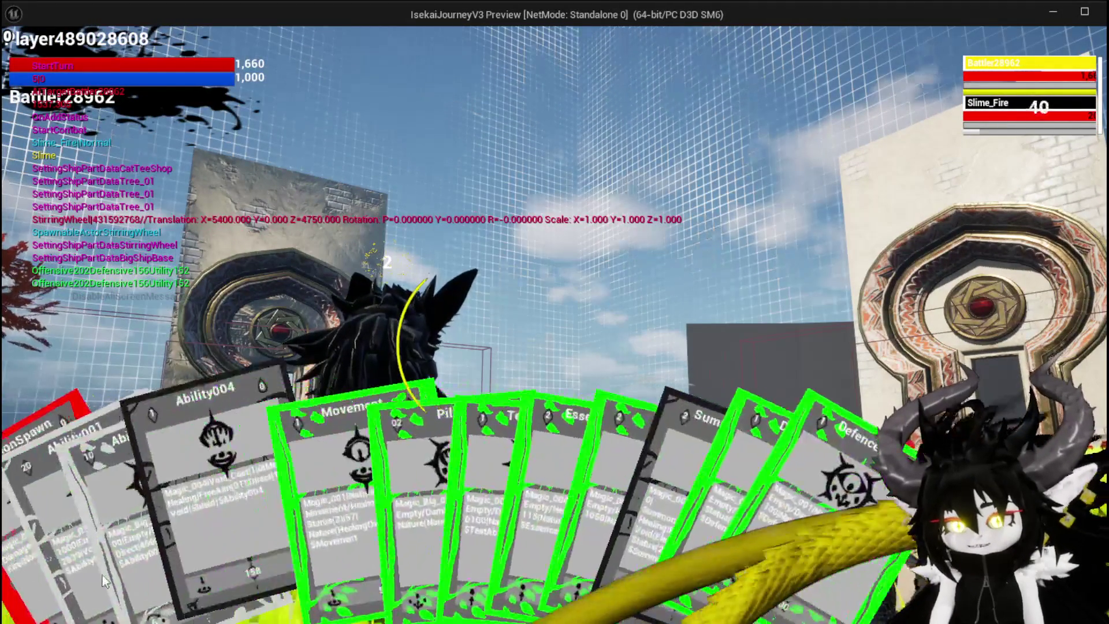
pyautogui.click(33, 589)
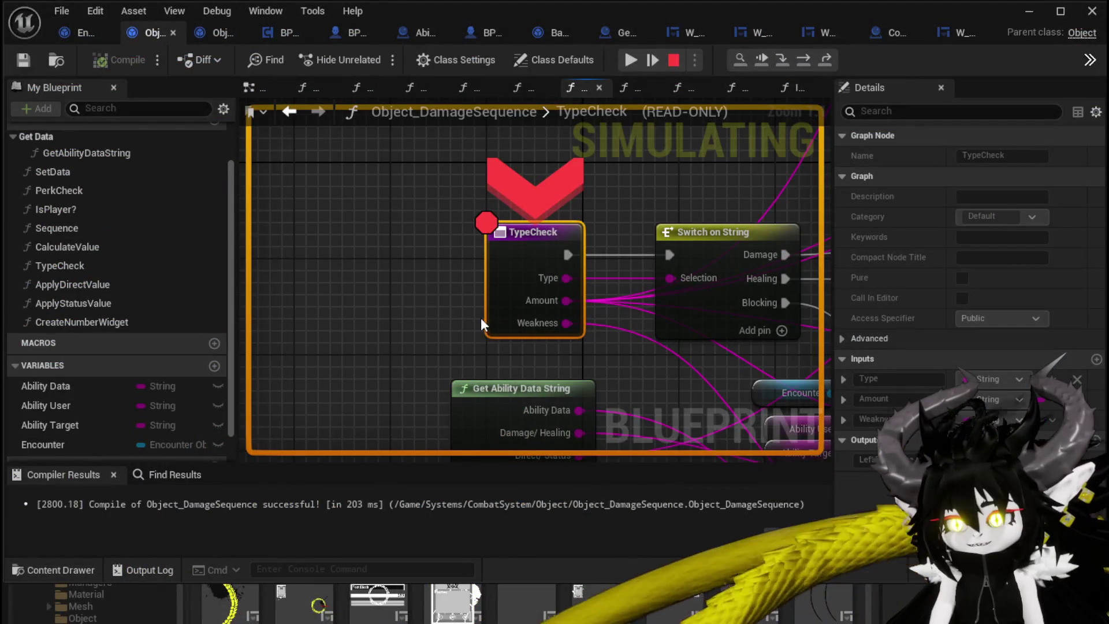
pyautogui.click(802, 60)
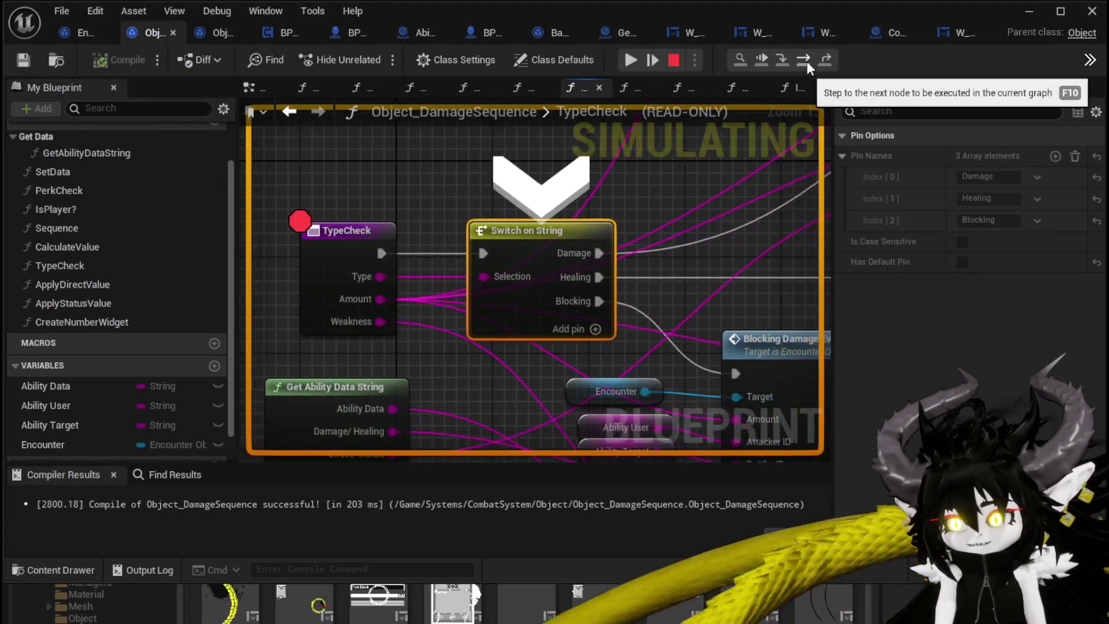
pyautogui.click(802, 60)
pyautogui.click(806, 62)
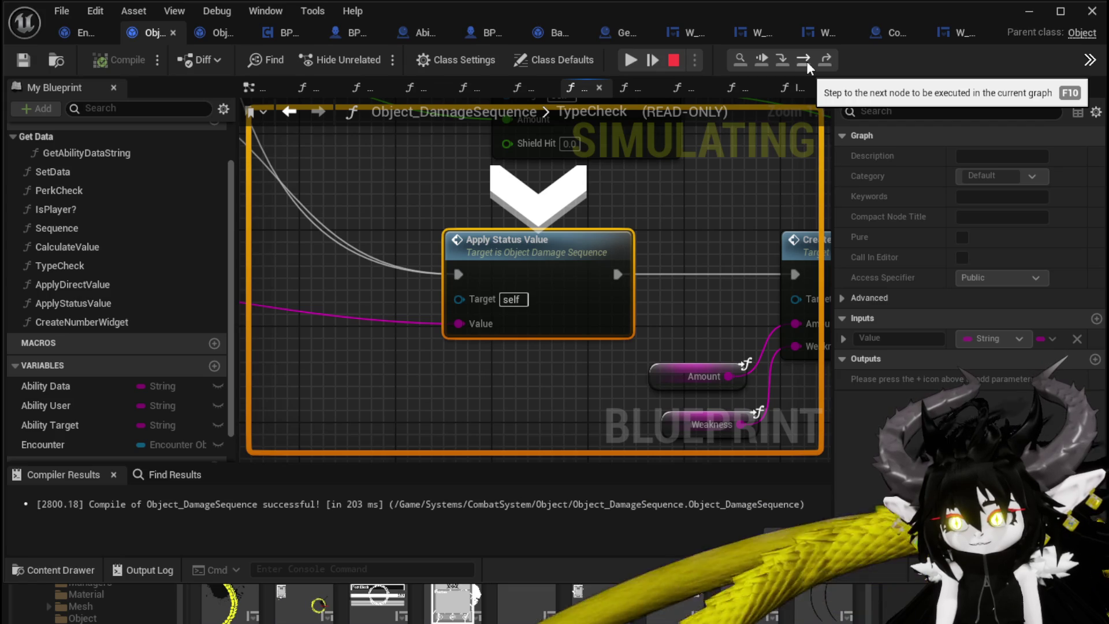
pyautogui.click(806, 61)
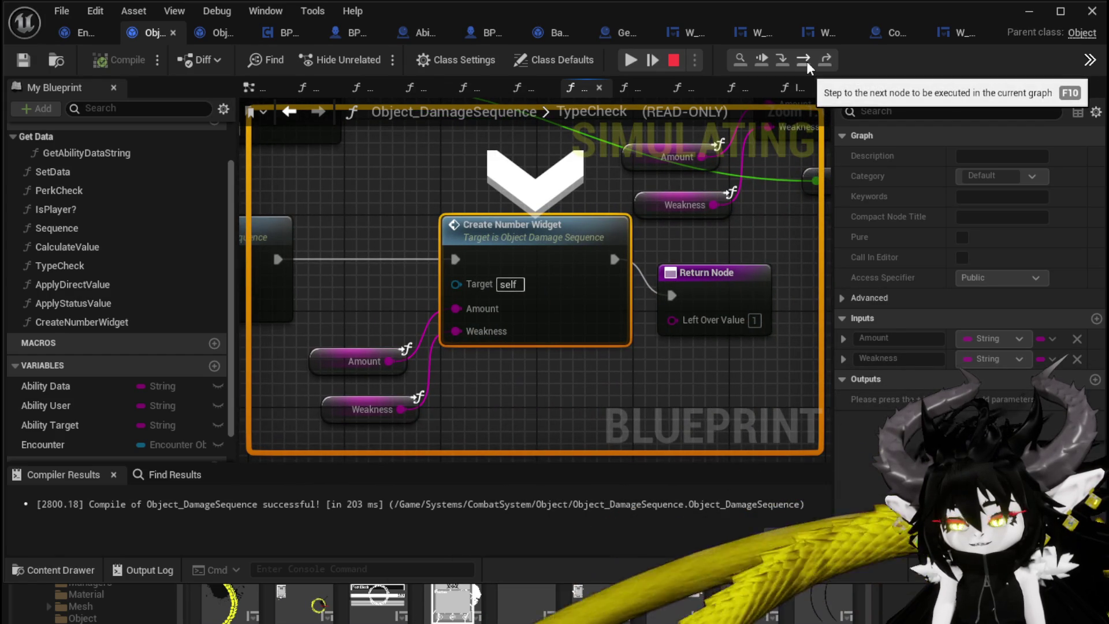
pyautogui.click(806, 62)
# Step through DamageBattler's Print String and Trigger Damage, then TypeCheck again to its Return Node.
pyautogui.click(806, 62)
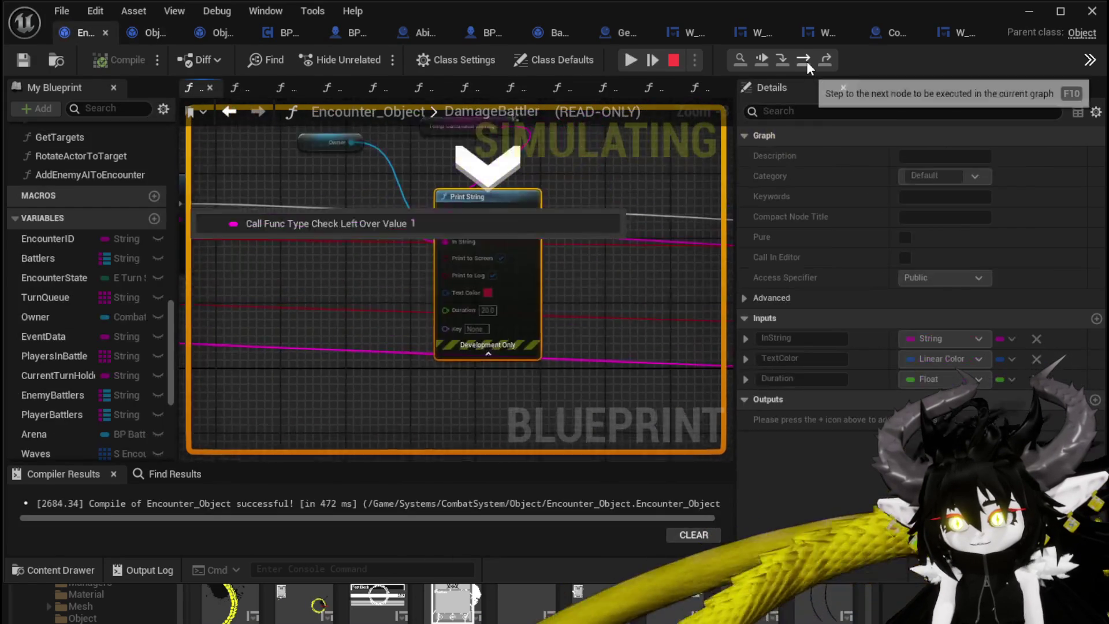
pyautogui.click(806, 61)
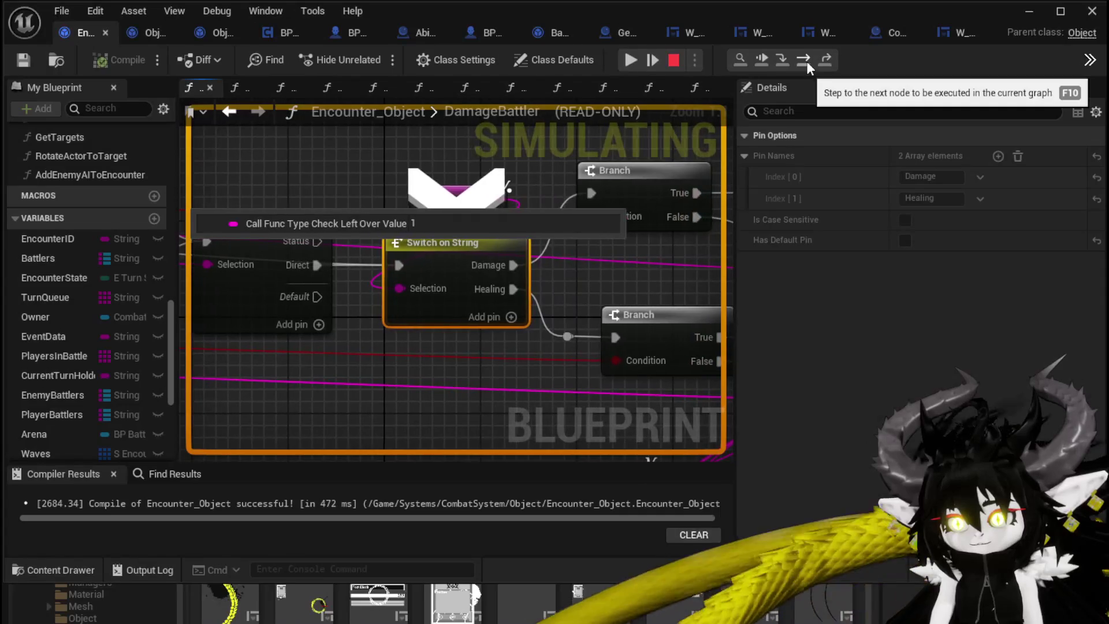
pyautogui.click(806, 61)
pyautogui.click(806, 61)
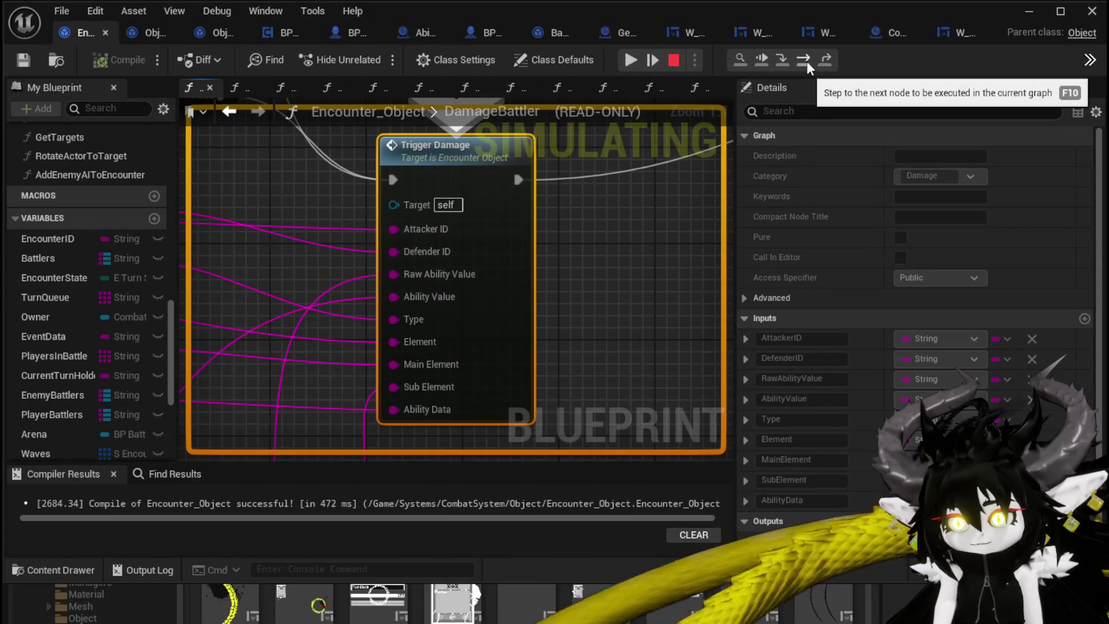
pyautogui.click(806, 61)
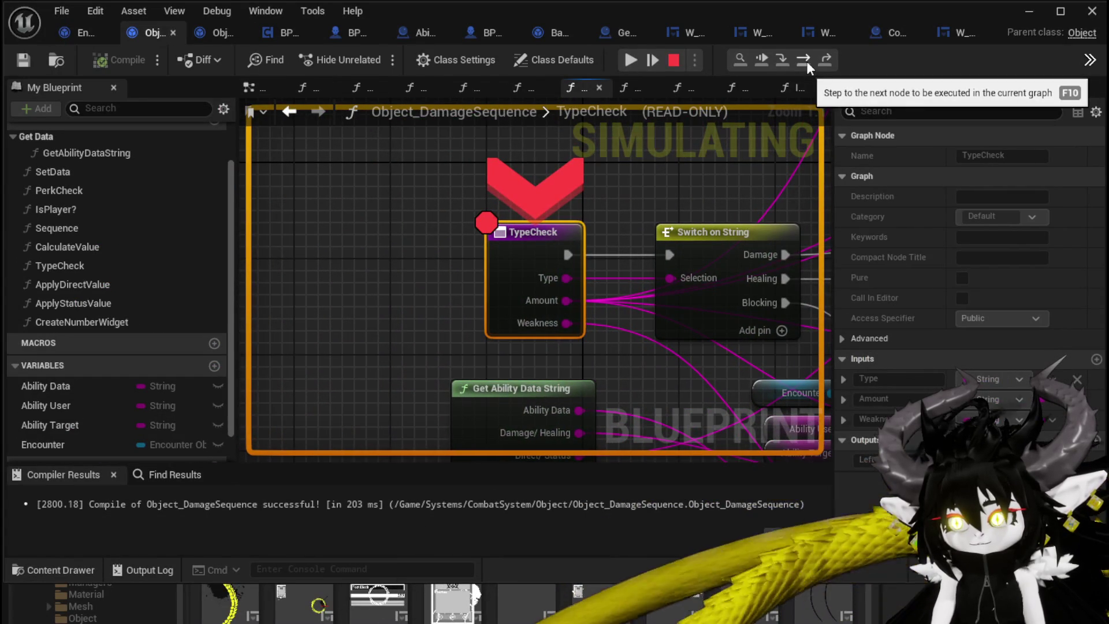
pyautogui.click(806, 61)
pyautogui.click(806, 62)
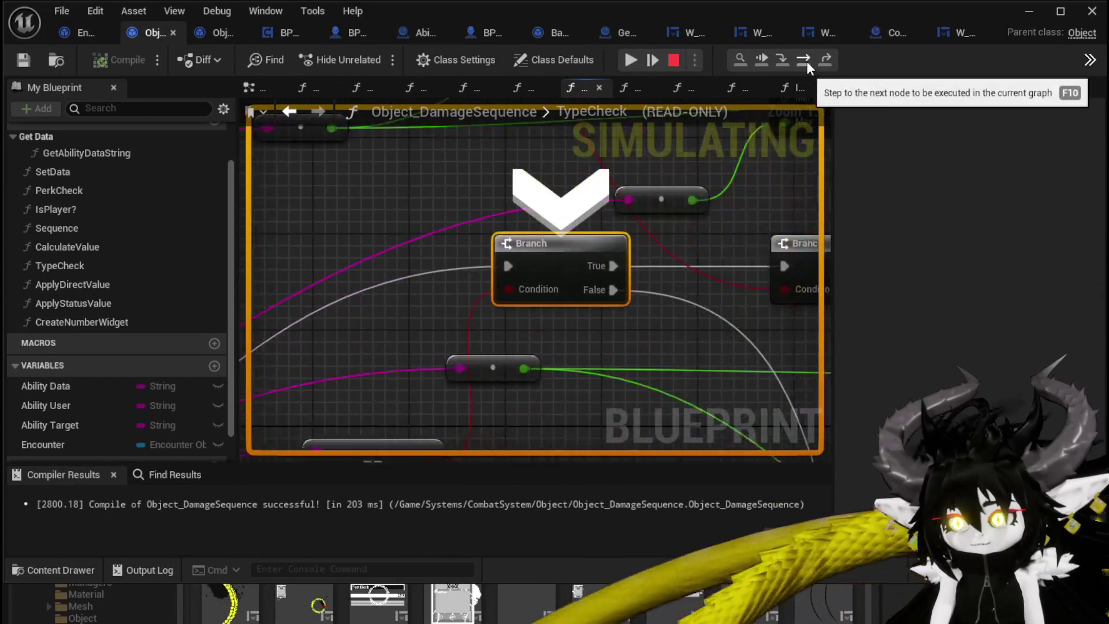
pyautogui.click(807, 62)
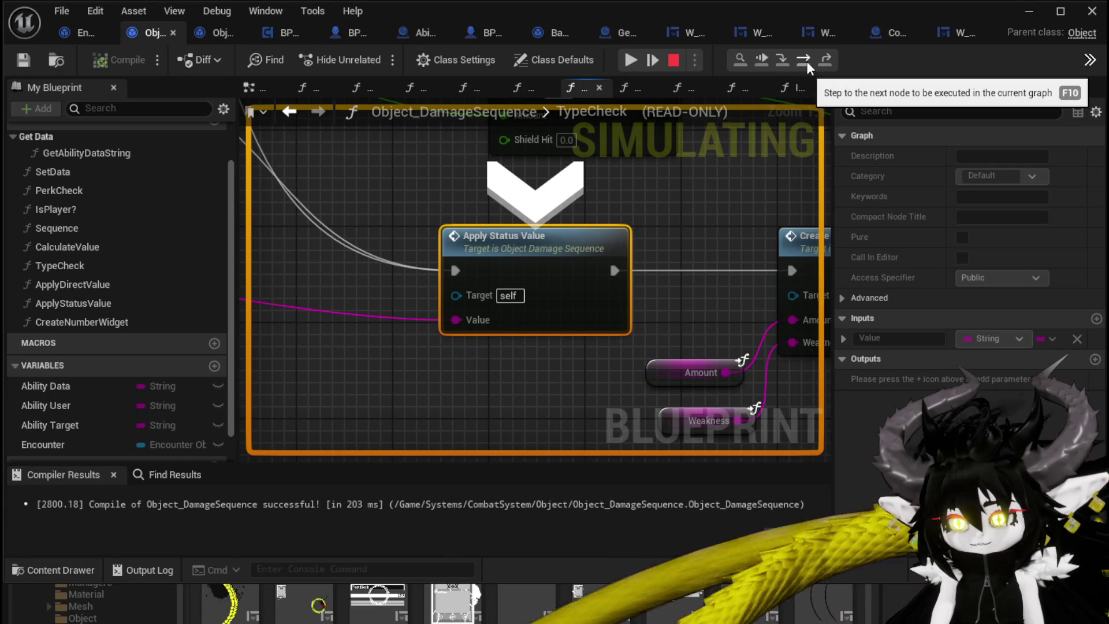
pyautogui.click(806, 61)
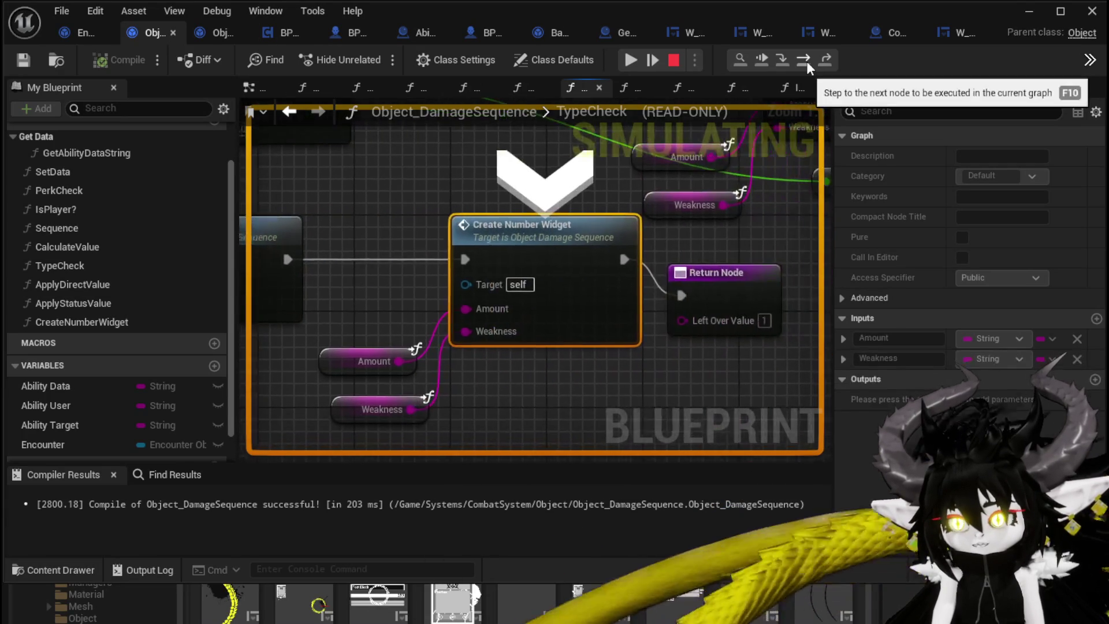
pyautogui.click(806, 61)
# Step on through DamageBattler's Branches, SET and Hit Reaction into the ForEachLoop macro.
pyautogui.click(806, 61)
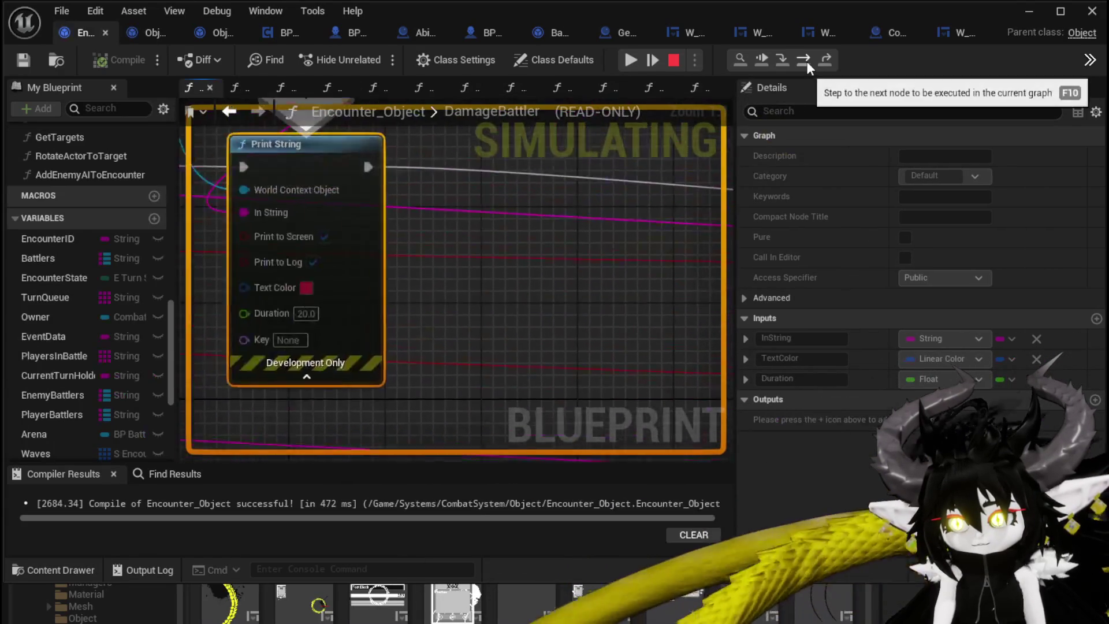
pyautogui.click(806, 61)
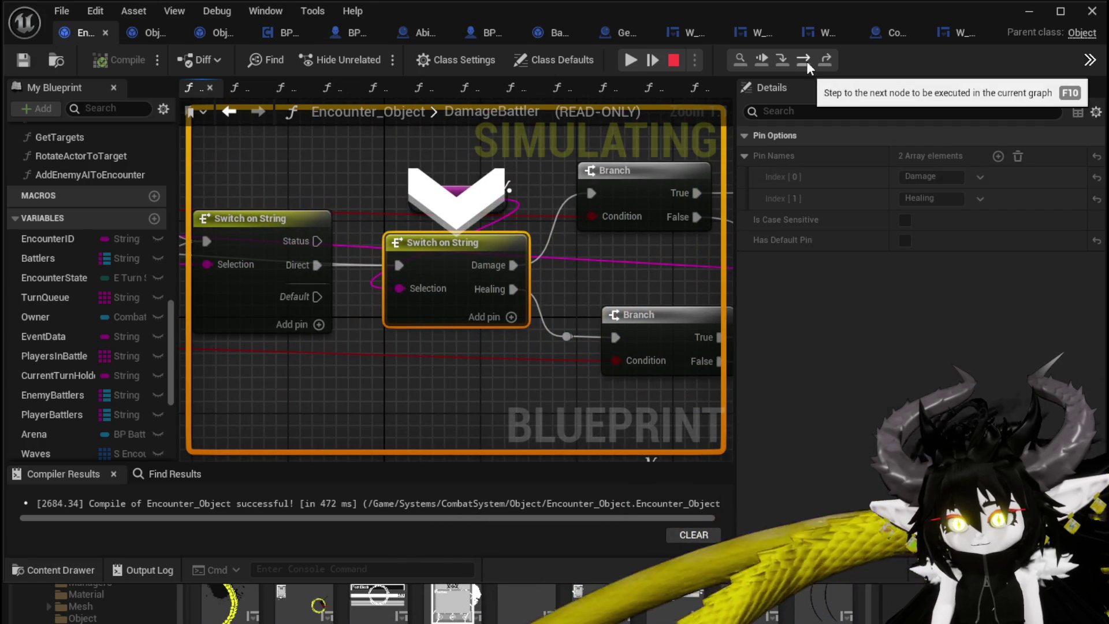
pyautogui.click(806, 61)
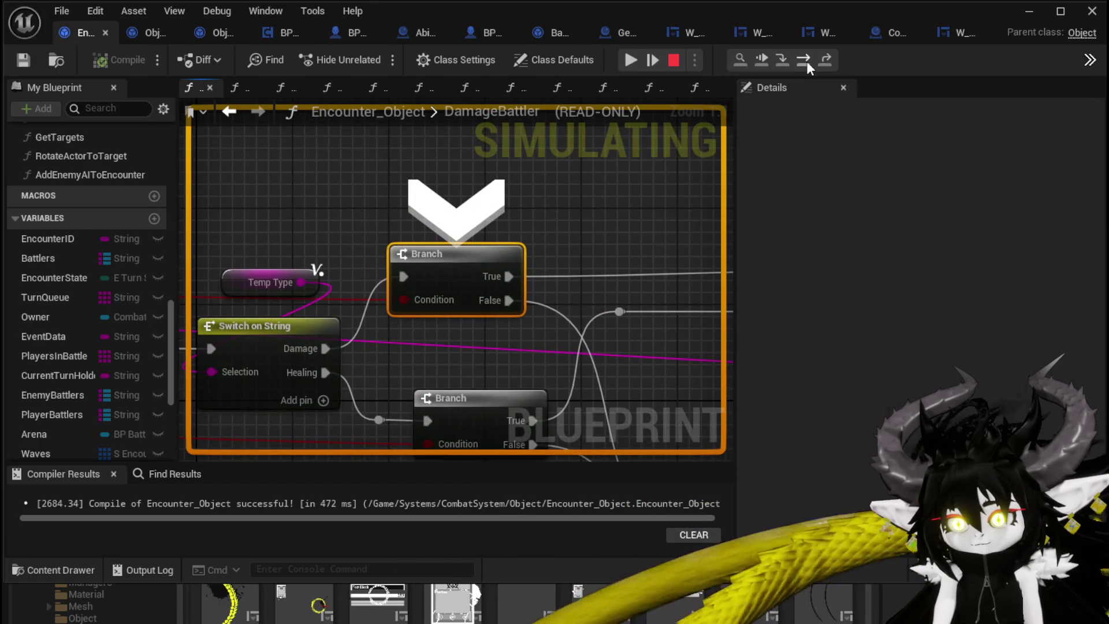
pyautogui.click(806, 61)
pyautogui.click(806, 61)
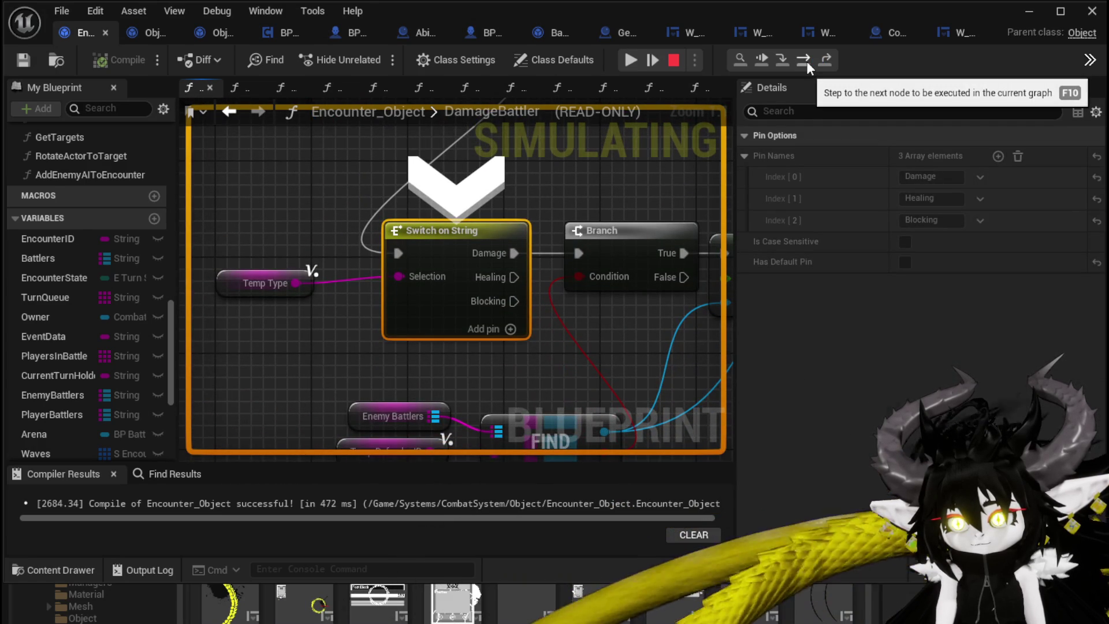
pyautogui.click(806, 61)
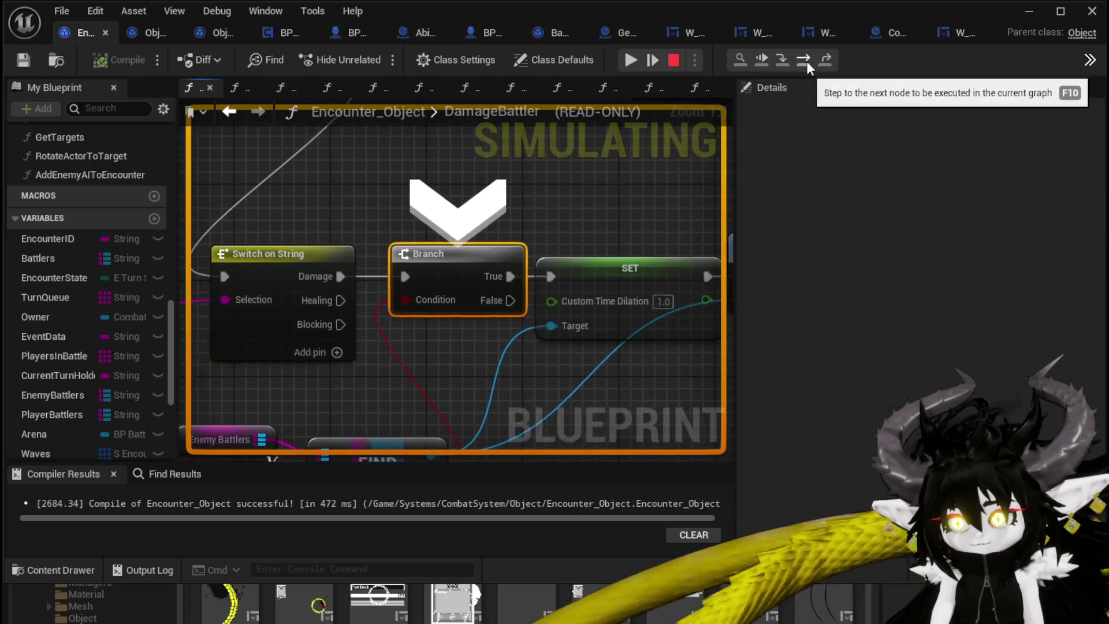
pyautogui.click(806, 61)
pyautogui.click(806, 61)
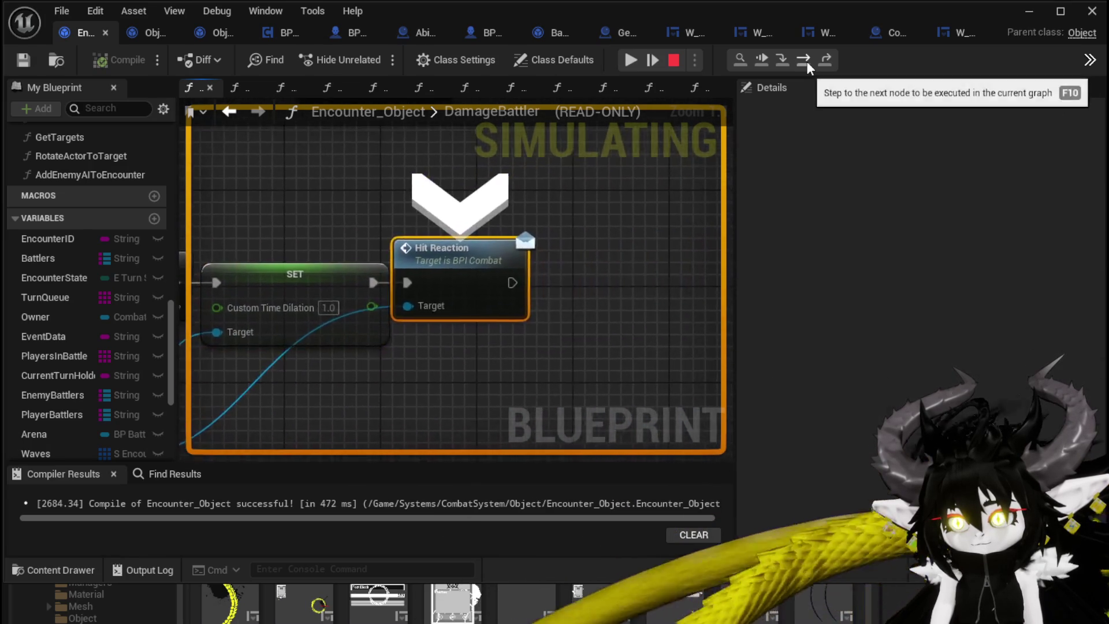
pyautogui.click(806, 61)
pyautogui.click(806, 61)
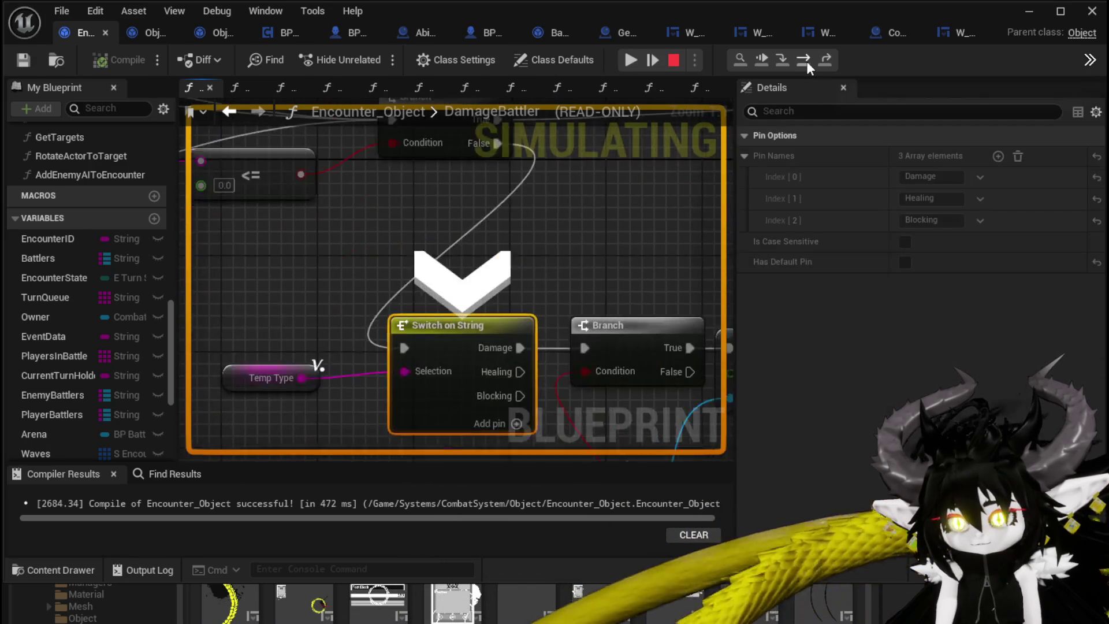
pyautogui.click(807, 62)
pyautogui.click(806, 61)
pyautogui.click(806, 61)
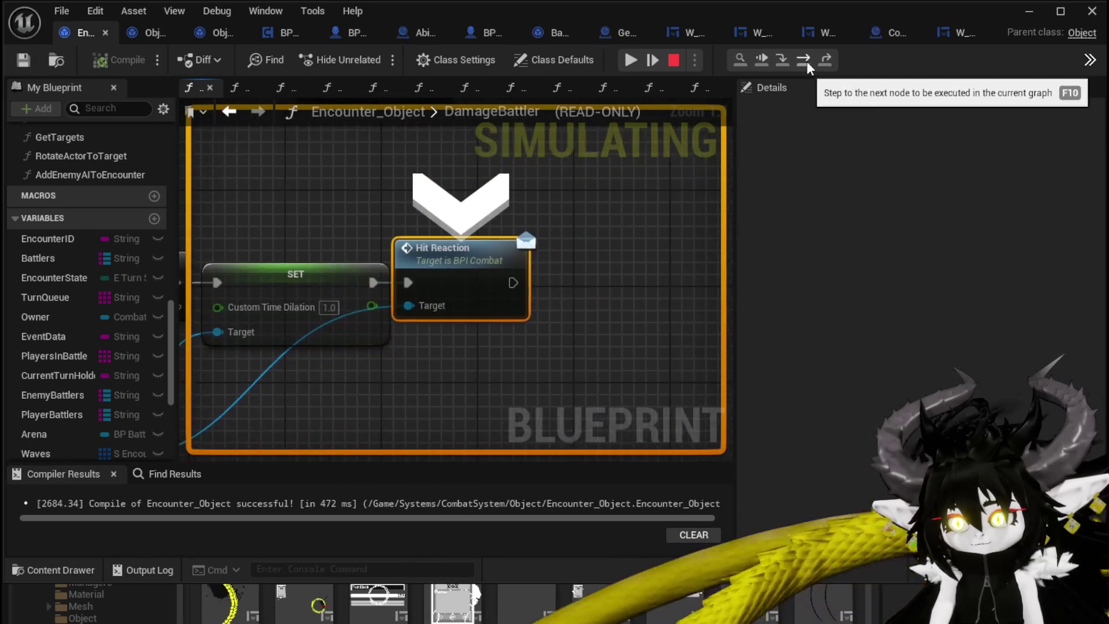
pyautogui.click(806, 61)
# Step through the ForEachLoop macro's nodes onward into the perks component.
pyautogui.click(806, 61)
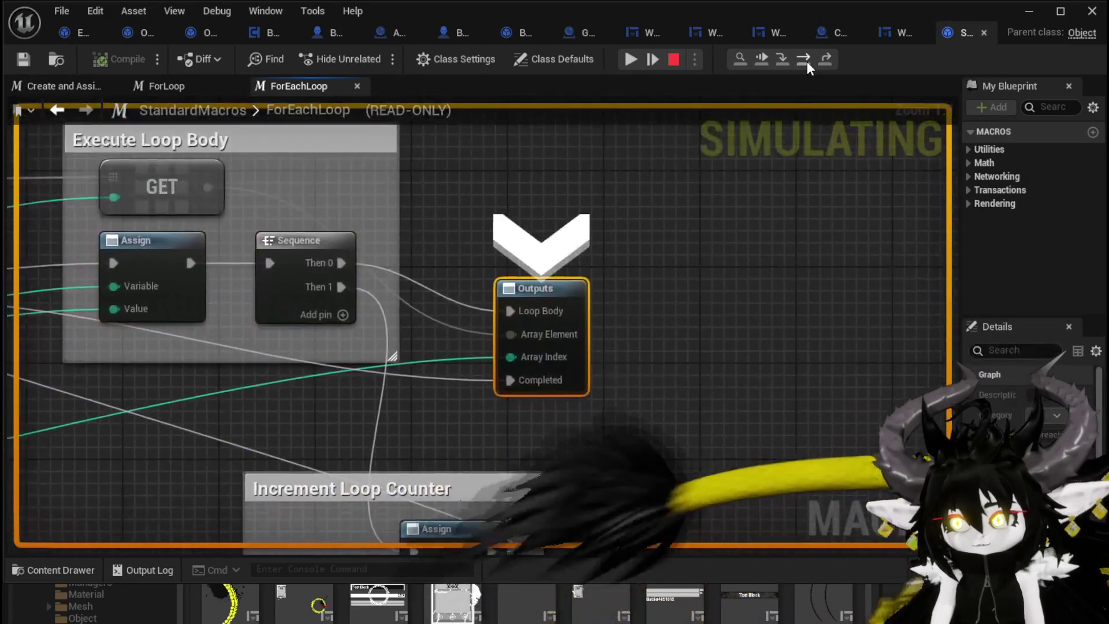
pyautogui.click(806, 62)
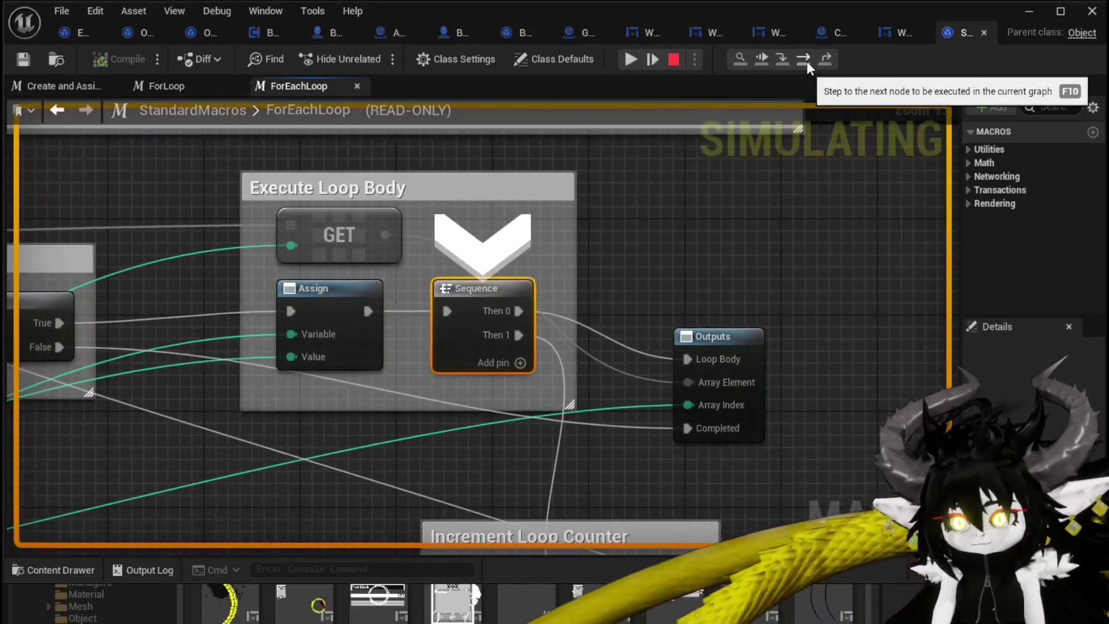
pyautogui.click(806, 61)
pyautogui.click(806, 62)
pyautogui.click(807, 61)
pyautogui.click(806, 61)
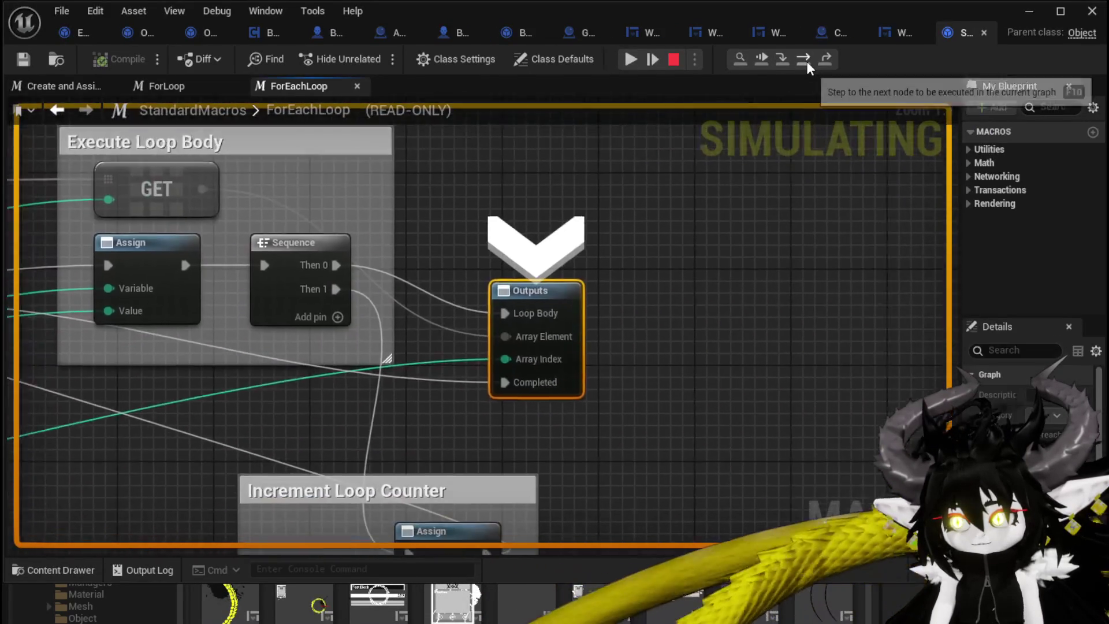
pyautogui.click(807, 61)
pyautogui.click(806, 62)
pyautogui.click(806, 61)
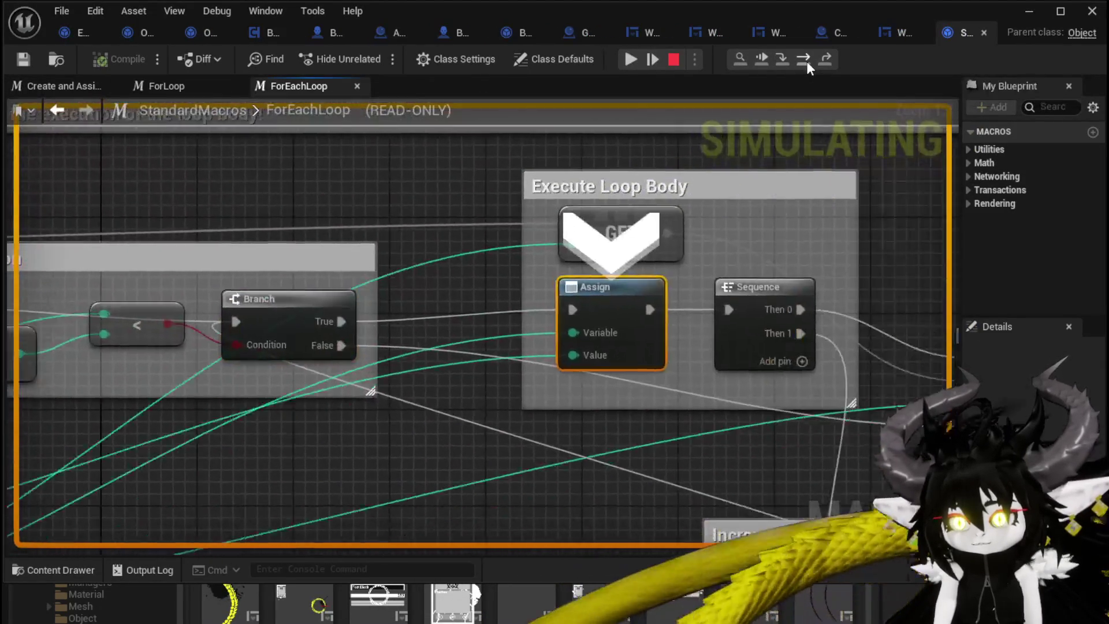
pyautogui.click(807, 61)
pyautogui.click(807, 61)
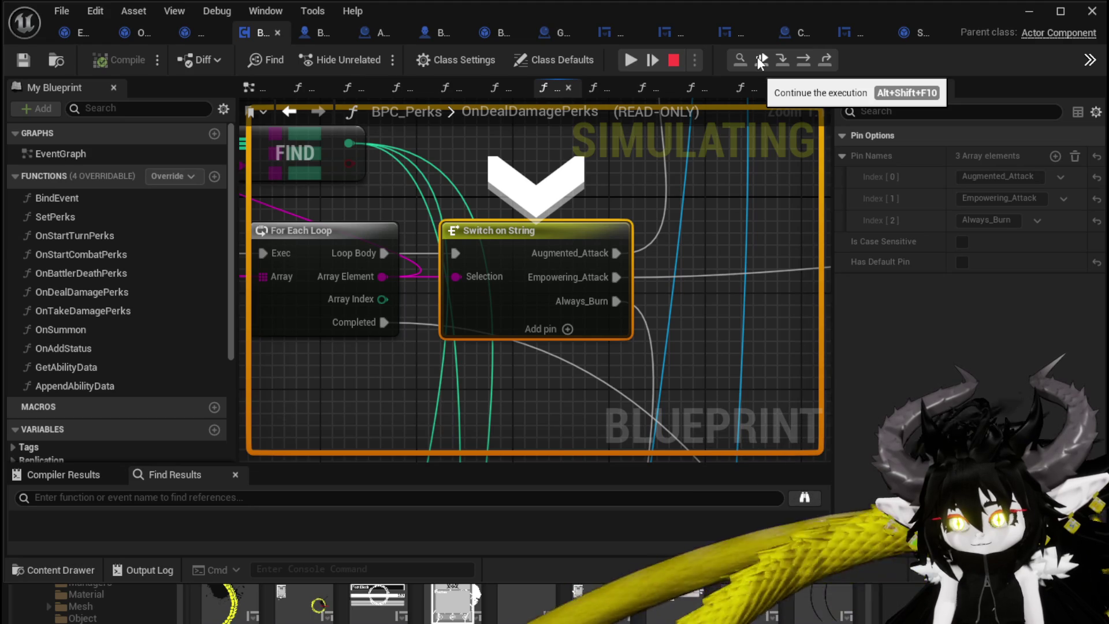
# Keep stepping through ForEachLoop until paused on Damage Battler in OnDealDamagePerks.
pyautogui.click(801, 63)
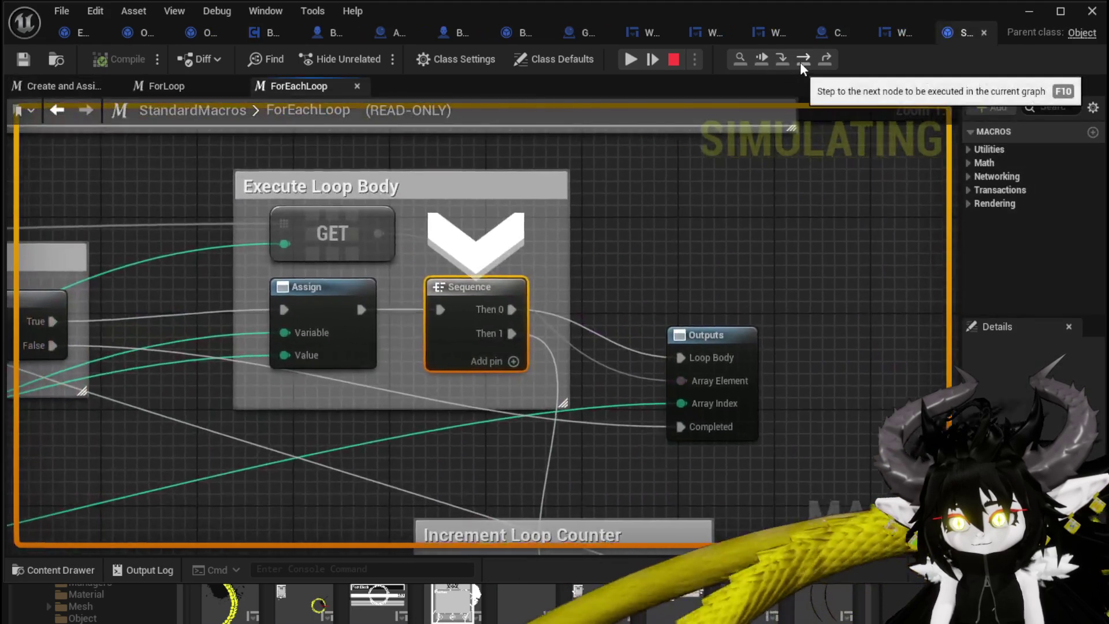
pyautogui.click(800, 64)
pyautogui.click(800, 63)
pyautogui.click(800, 64)
pyautogui.click(801, 63)
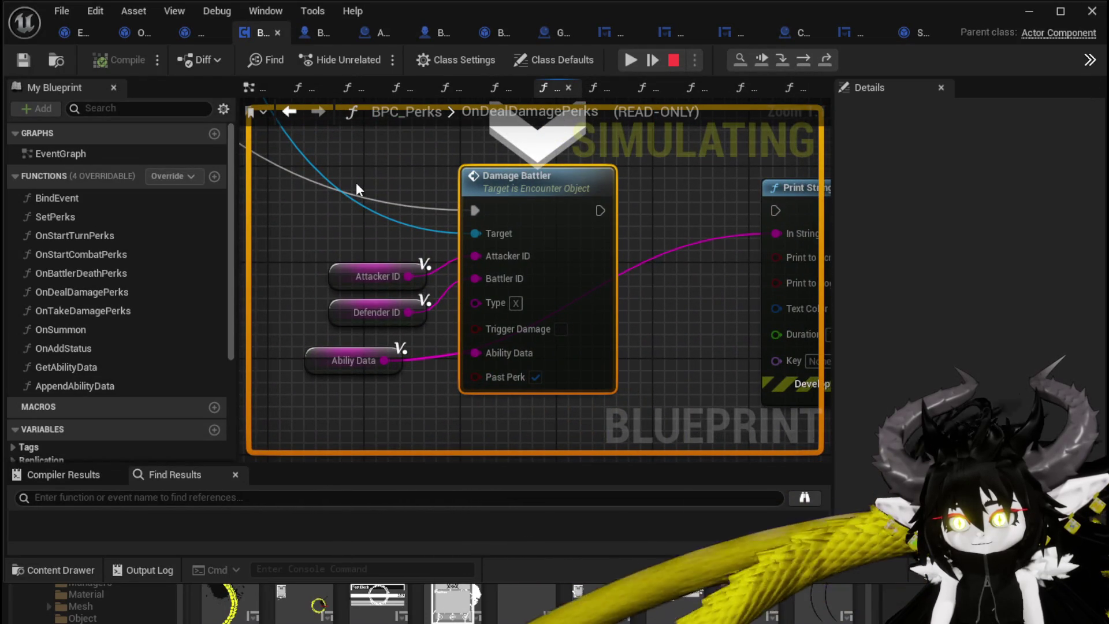
pyautogui.scroll(-1, 356, 186)
pyautogui.moveTo(473, 205)
pyautogui.moveTo(473, 205); pyautogui.dragTo(522, 257)
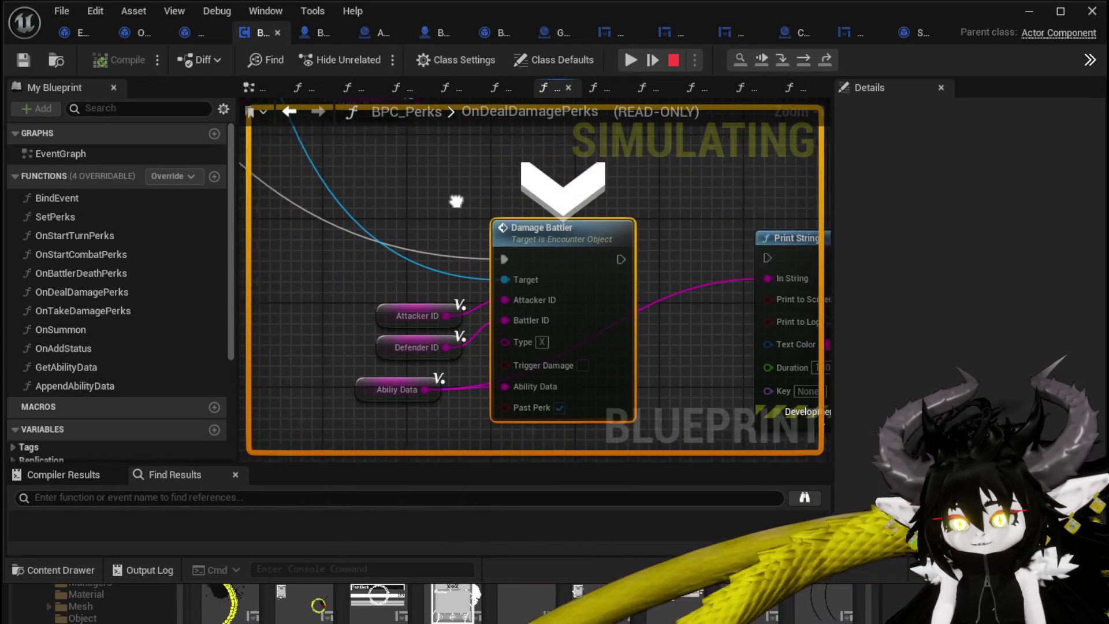
pyautogui.scroll(-2, 495, 218)
pyautogui.moveTo(494, 218)
pyautogui.mouseDown()
pyautogui.moveTo(585, 343)
pyautogui.moveTo(685, 430)
pyautogui.moveTo(636, 347)
pyautogui.moveTo(495, 265)
pyautogui.moveTo(384, 230)
pyautogui.moveTo(498, 155)
pyautogui.moveTo(433, 272)
pyautogui.moveTo(487, 278)
pyautogui.moveTo(456, 305)
pyautogui.moveTo(474, 151)
pyautogui.moveTo(495, 181)
pyautogui.mouseUp()
pyautogui.scroll(2, 428, 261)
pyautogui.scroll(2, 428, 261)
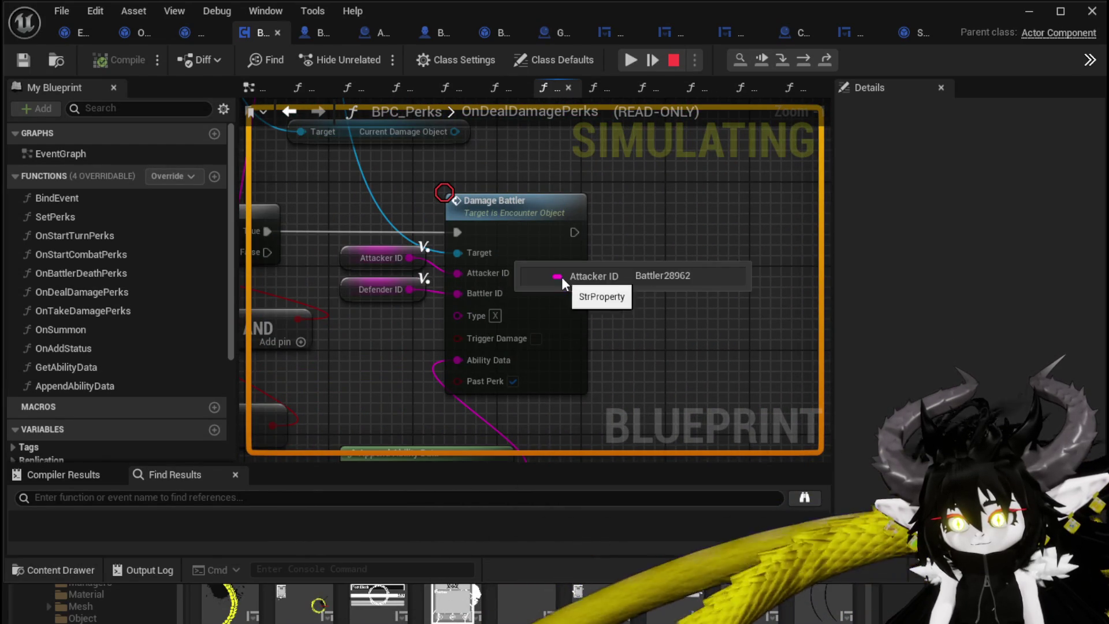
pyautogui.scroll(-2, 601, 299)
pyautogui.moveTo(518, 297)
pyautogui.scroll(-1, 630, 233)
pyautogui.moveTo(629, 234)
pyautogui.mouseDown()
pyautogui.moveTo(280, 409)
pyautogui.moveTo(403, 354)
pyautogui.mouseUp()
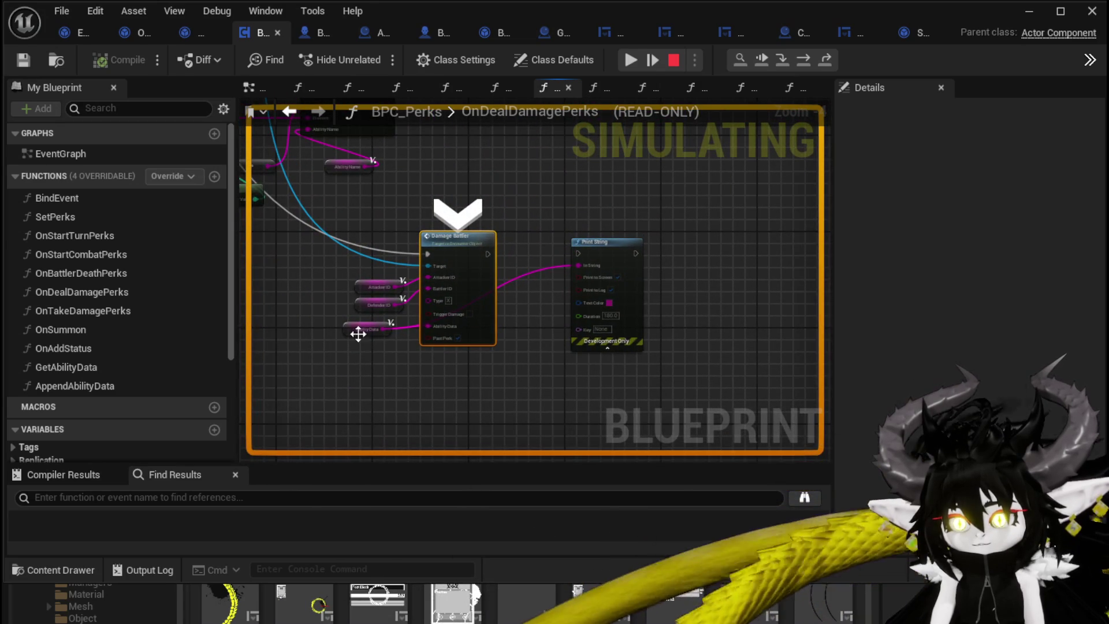
pyautogui.scroll(1, 503, 208)
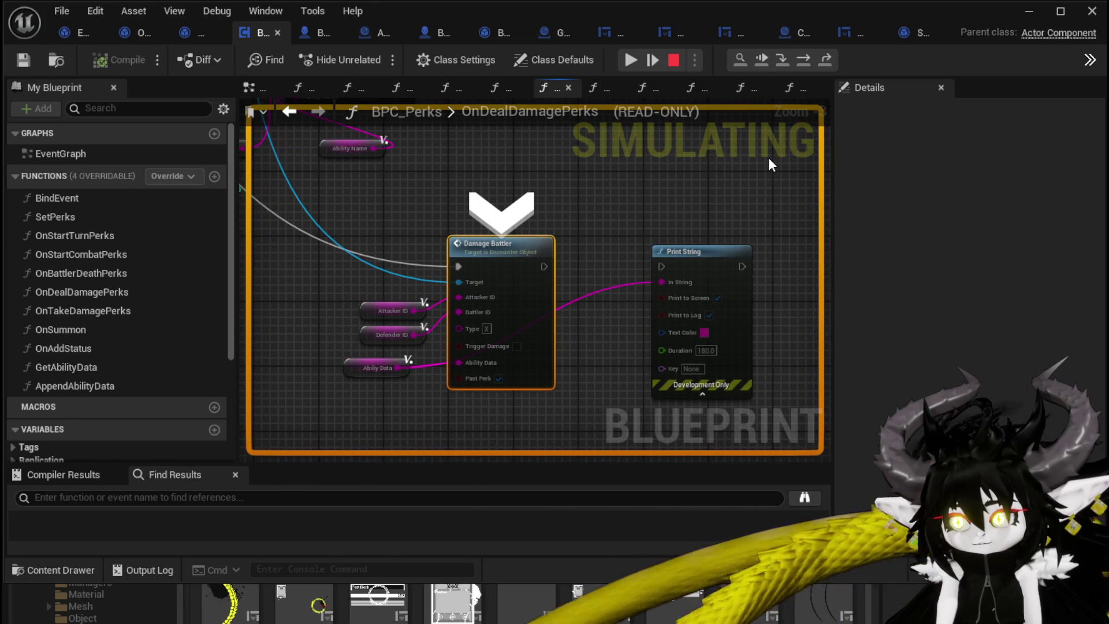
# Step from TypeCheck's Switch on String and two Branches through Apply Direct Value to DamageBattler's Print String.
pyautogui.click(809, 60)
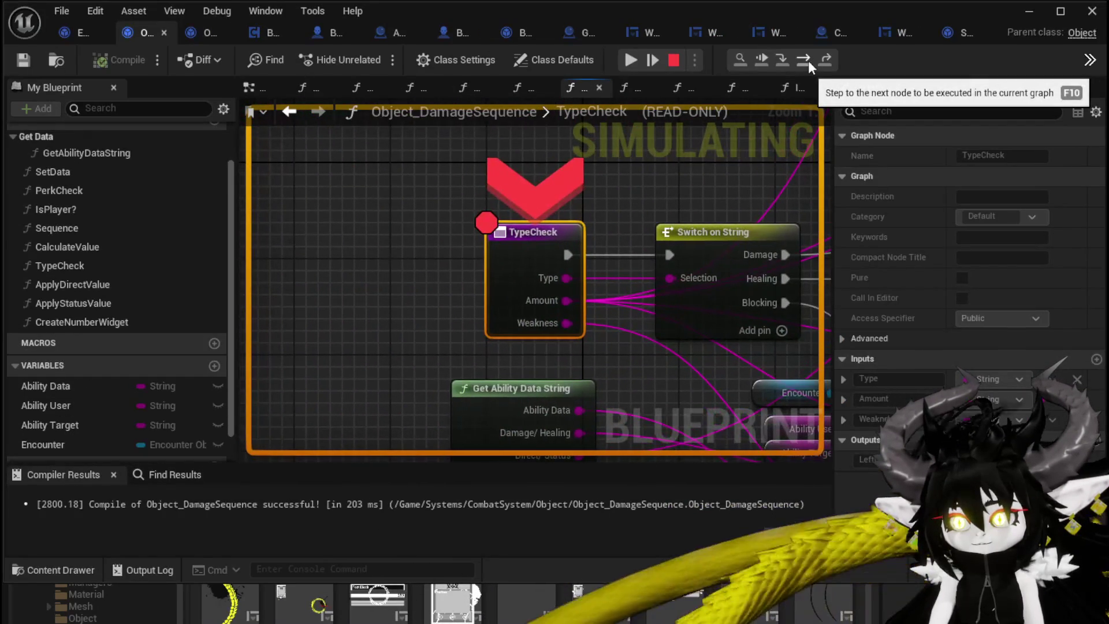
pyautogui.click(808, 60)
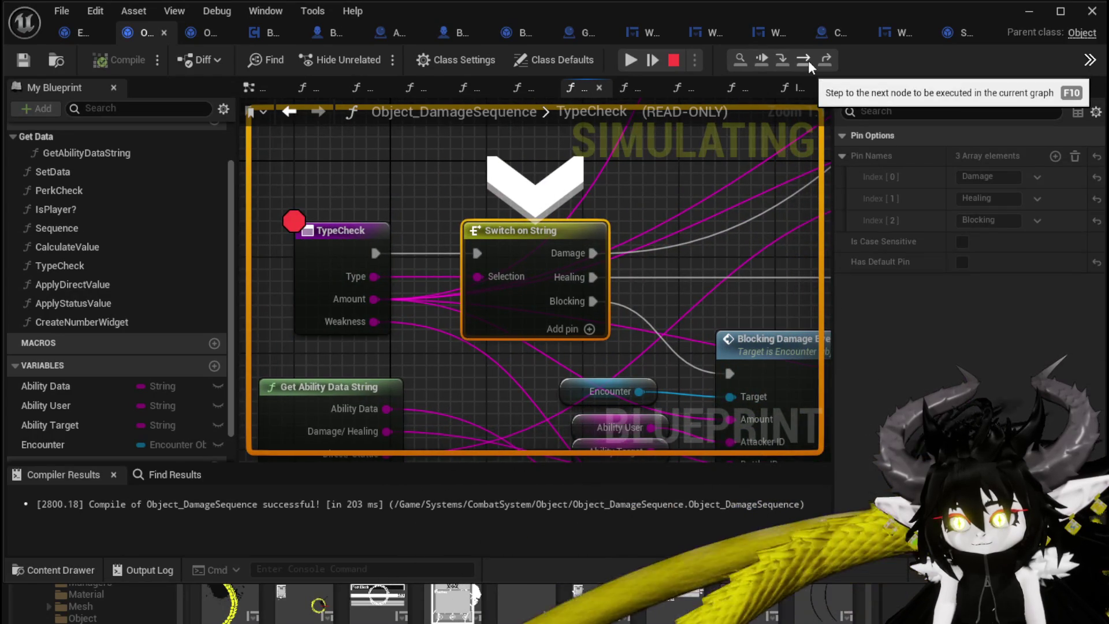
pyautogui.click(809, 60)
pyautogui.click(808, 60)
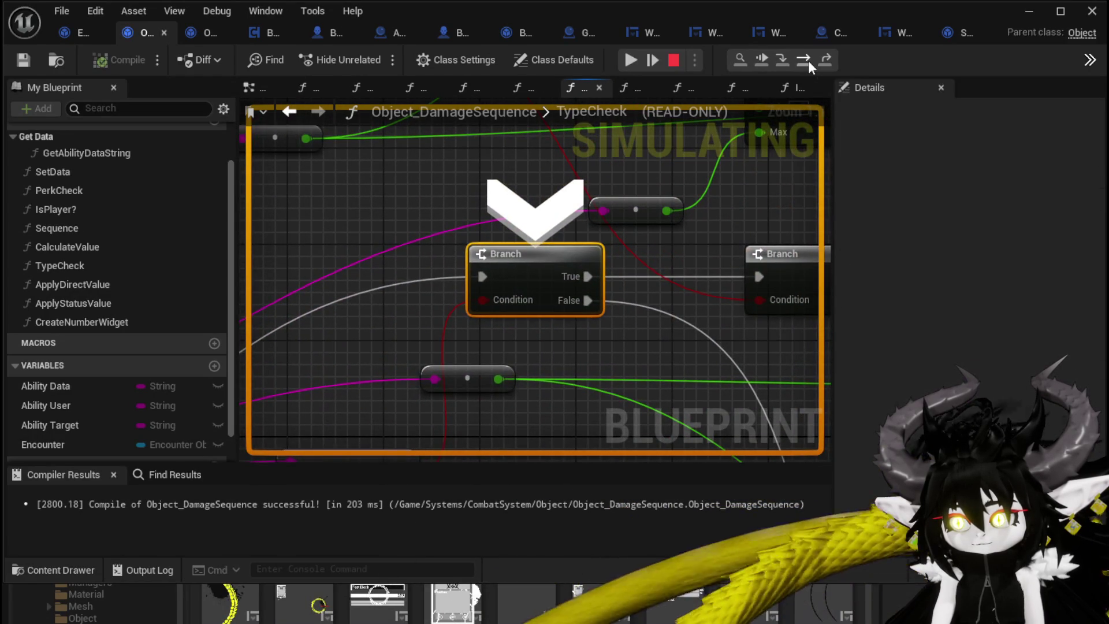
pyautogui.click(808, 60)
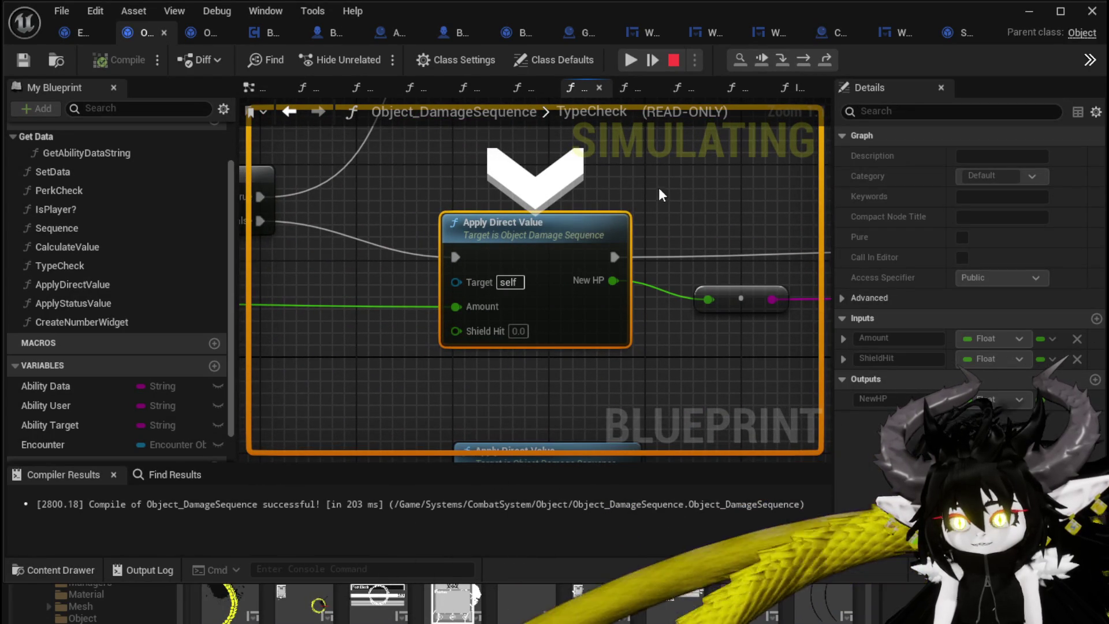
pyautogui.click(803, 66)
pyautogui.click(803, 63)
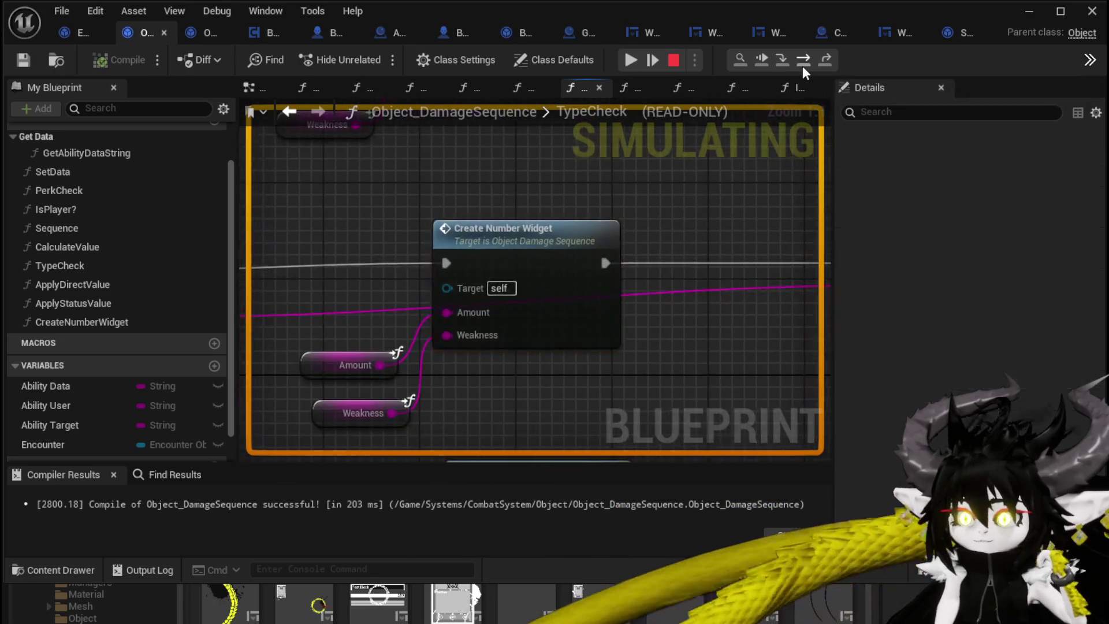
pyautogui.click(802, 64)
pyautogui.click(802, 63)
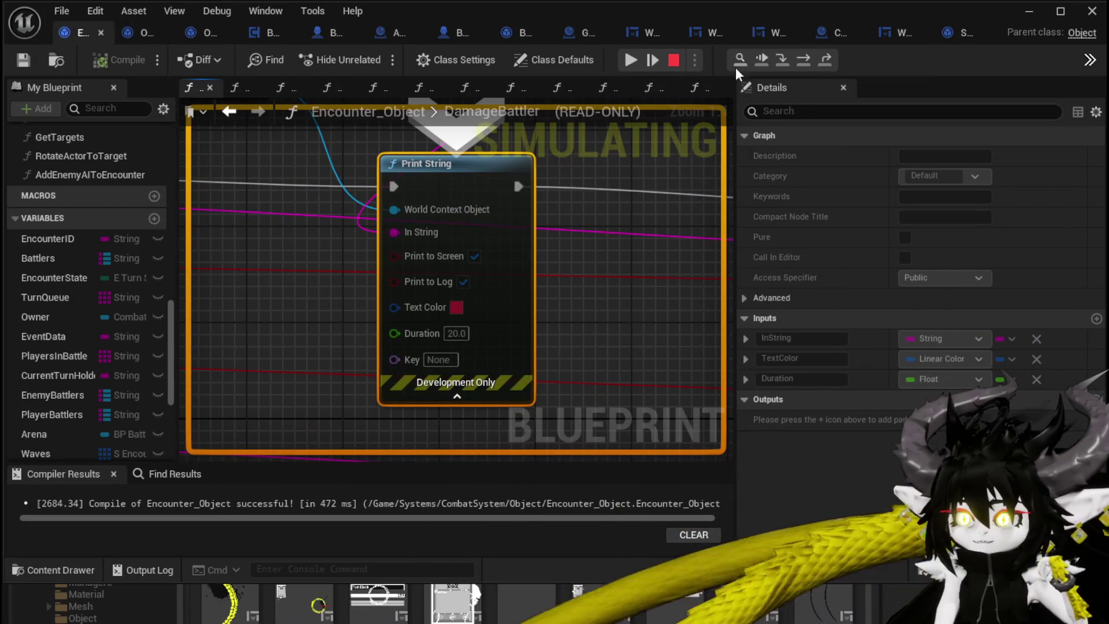
# Stop the simulation and bring the nodes feeding Print String into view.
pyautogui.click(672, 60)
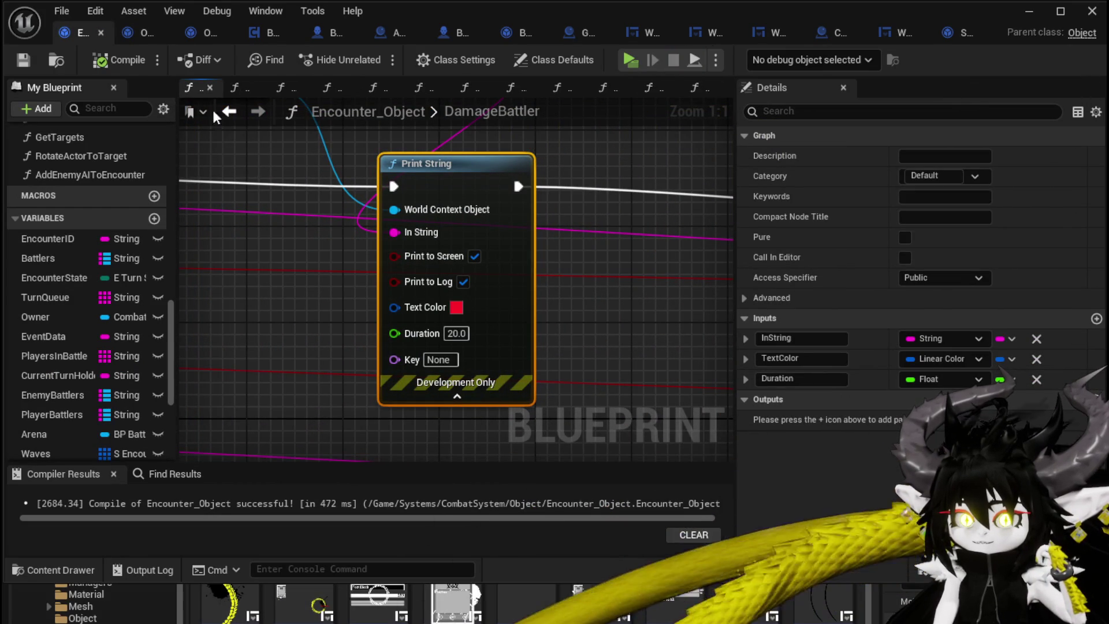
pyautogui.scroll(-3, 272, 156)
pyautogui.moveTo(271, 156); pyautogui.dragTo(321, 203)
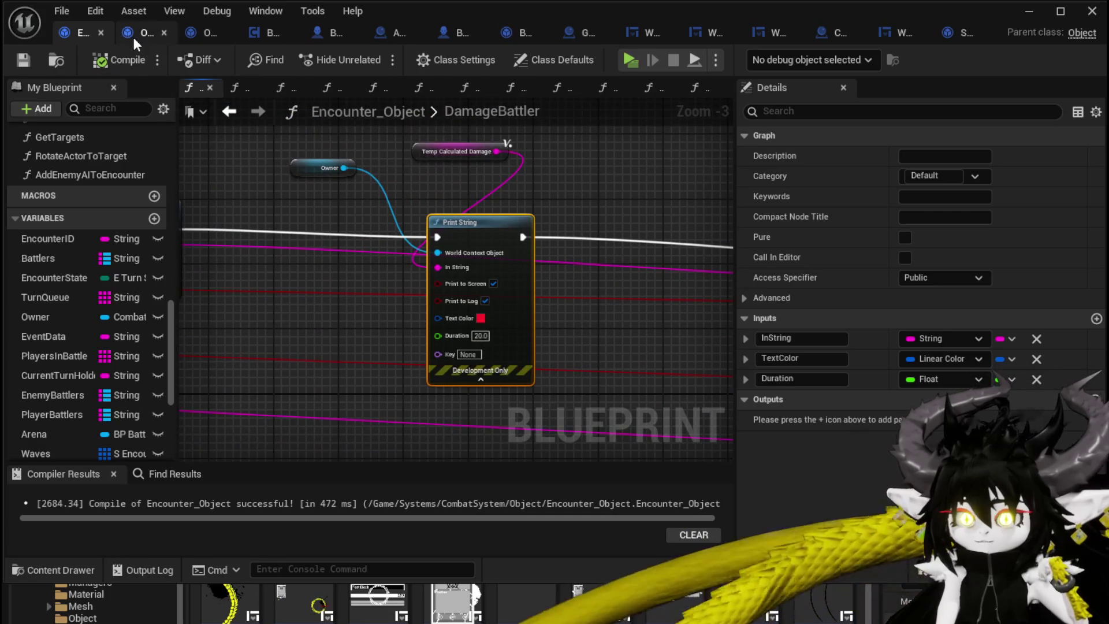
# In Object_DamageSequence, bring the Create Number Widget calls into view.
pyautogui.click(133, 37)
pyautogui.scroll(-4, 441, 193)
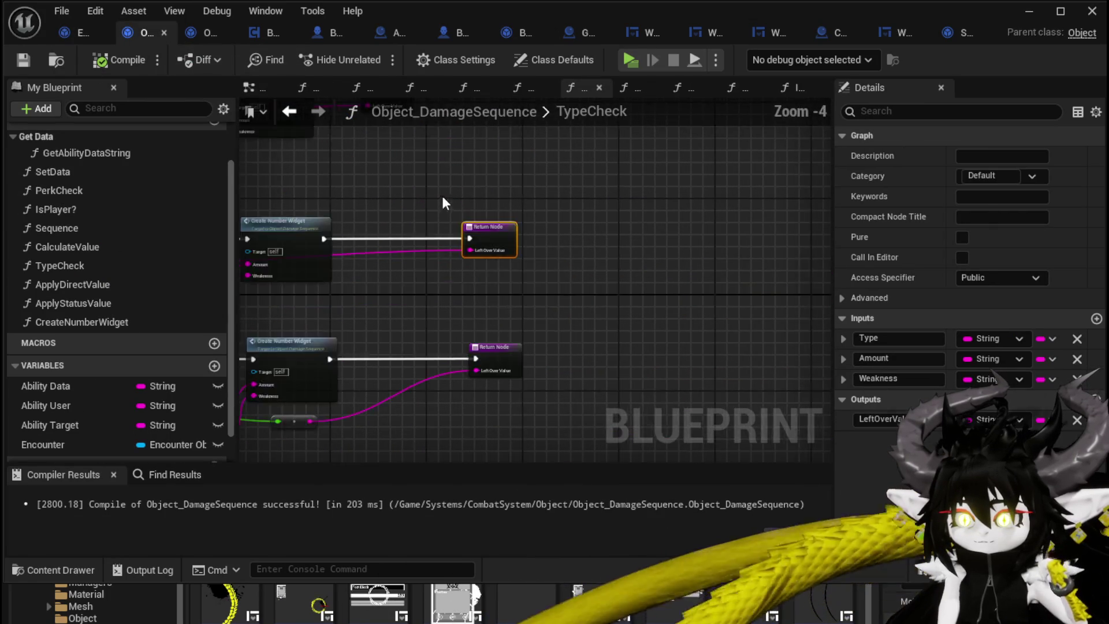
pyautogui.moveTo(442, 193); pyautogui.dragTo(782, 223)
pyautogui.scroll(-4, 407, 188)
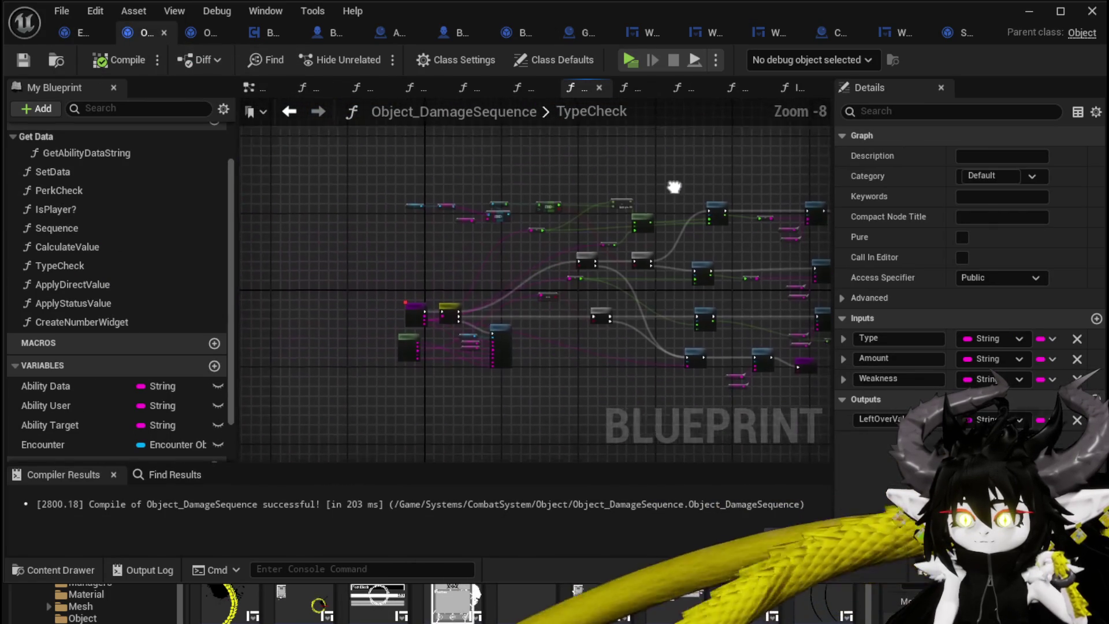
pyautogui.scroll(2, 17, 221)
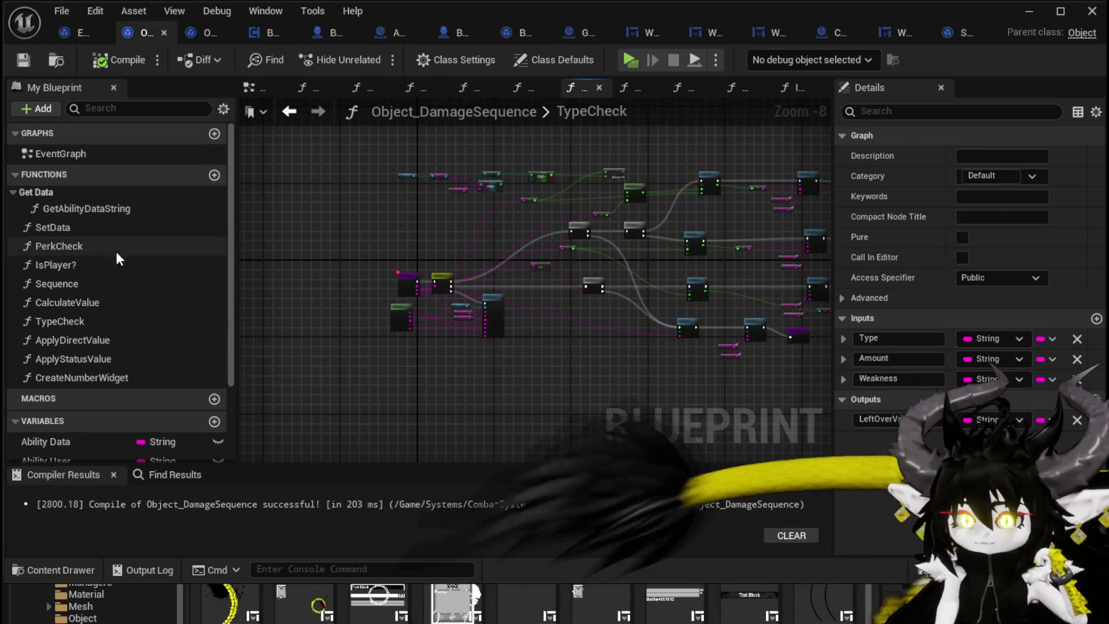
# Open the PerkCheck function graph and inspect the Trigger Perk interface function.
pyautogui.doubleClick(72, 243)
pyautogui.moveTo(615, 227)
pyautogui.mouseDown()
pyautogui.moveTo(485, 234)
pyautogui.moveTo(490, 260)
pyautogui.moveTo(615, 340)
pyautogui.mouseUp()
pyautogui.scroll(2, 485, 234)
pyautogui.scroll(-1, 615, 340)
pyautogui.scroll(-1, 615, 339)
pyautogui.scroll(2, 617, 247)
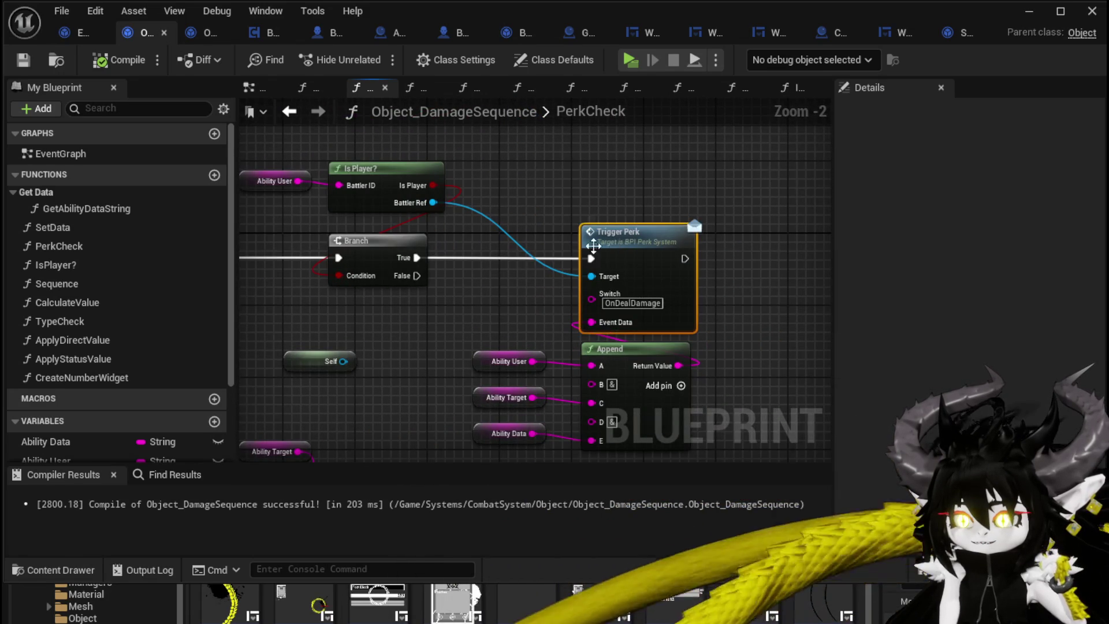
pyautogui.doubleClick(593, 246)
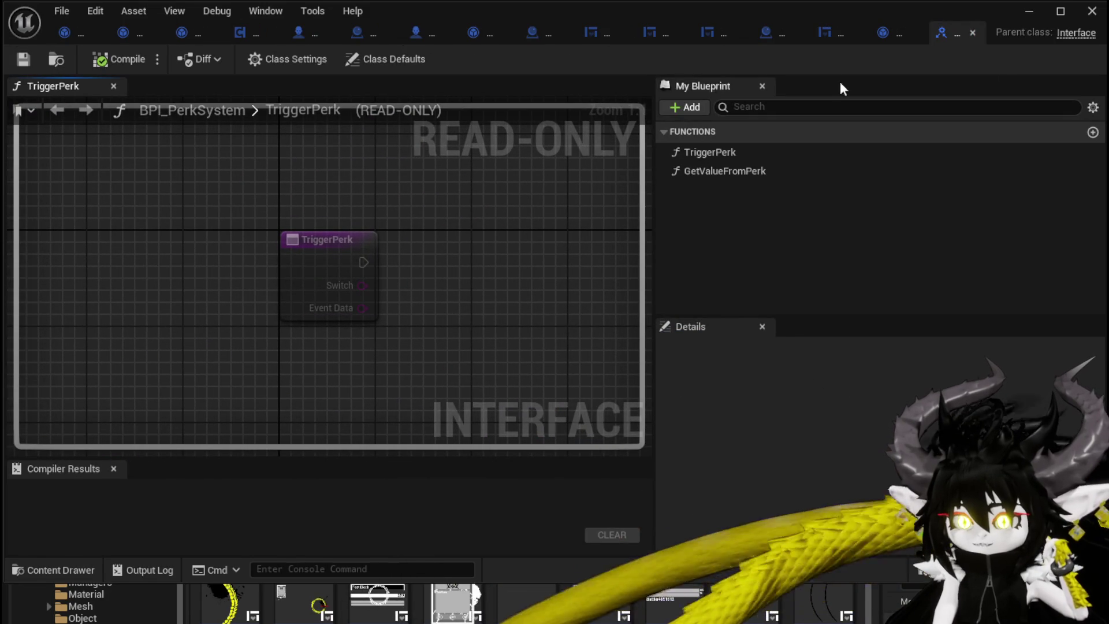
# Close the BPI_PerkSystem and ForEachLoop tabs and return to the PerkCheck graph.
pyautogui.click(972, 33)
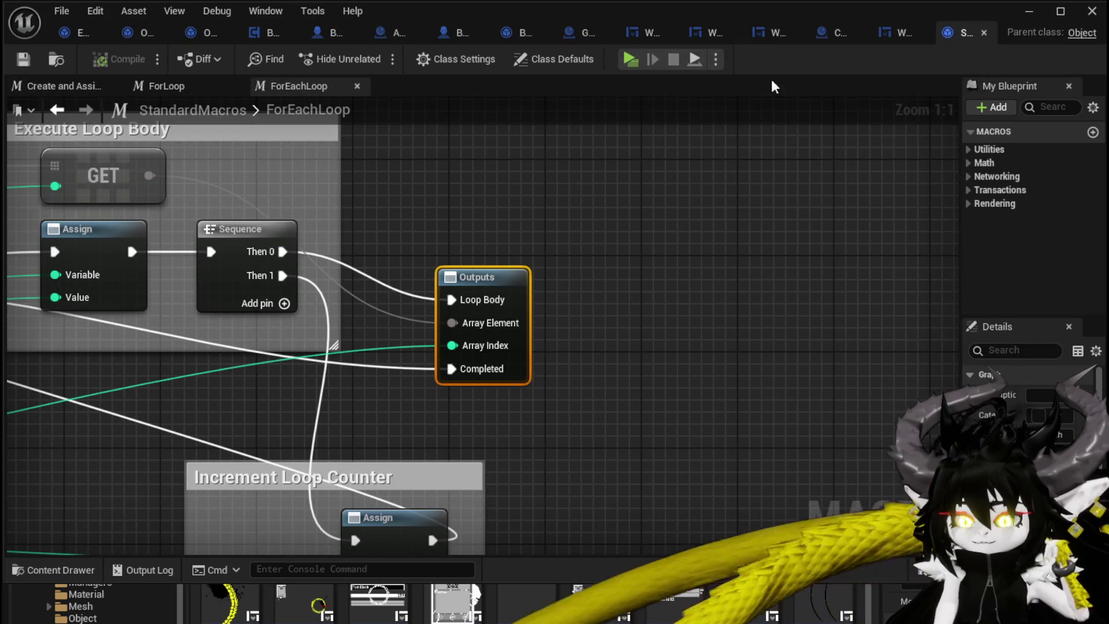
pyautogui.click(983, 33)
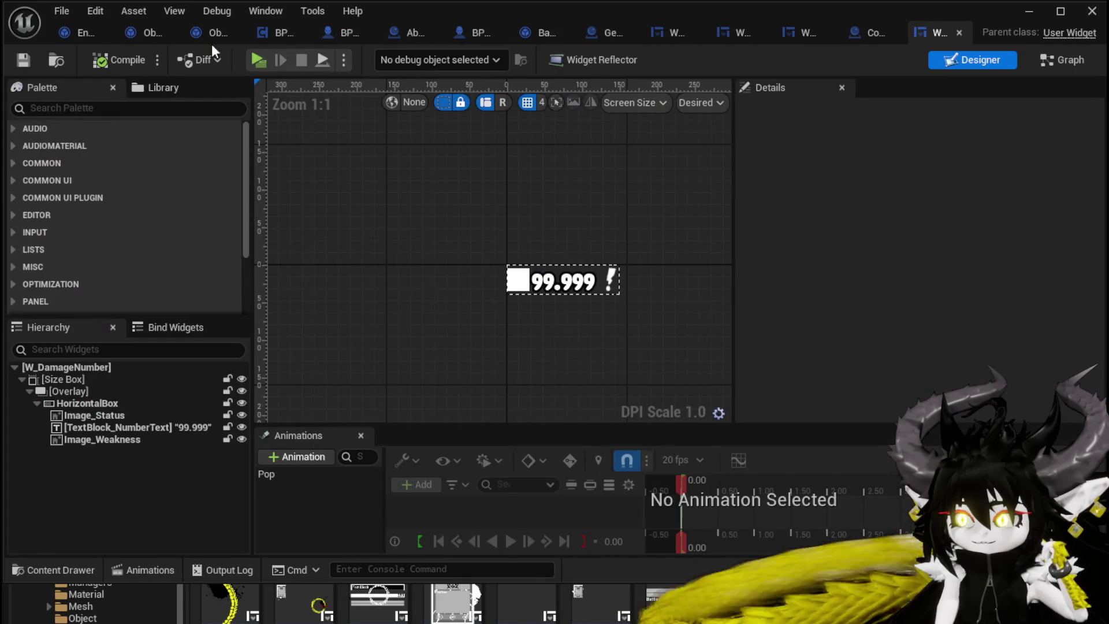
pyautogui.click(56, 27)
pyautogui.click(139, 33)
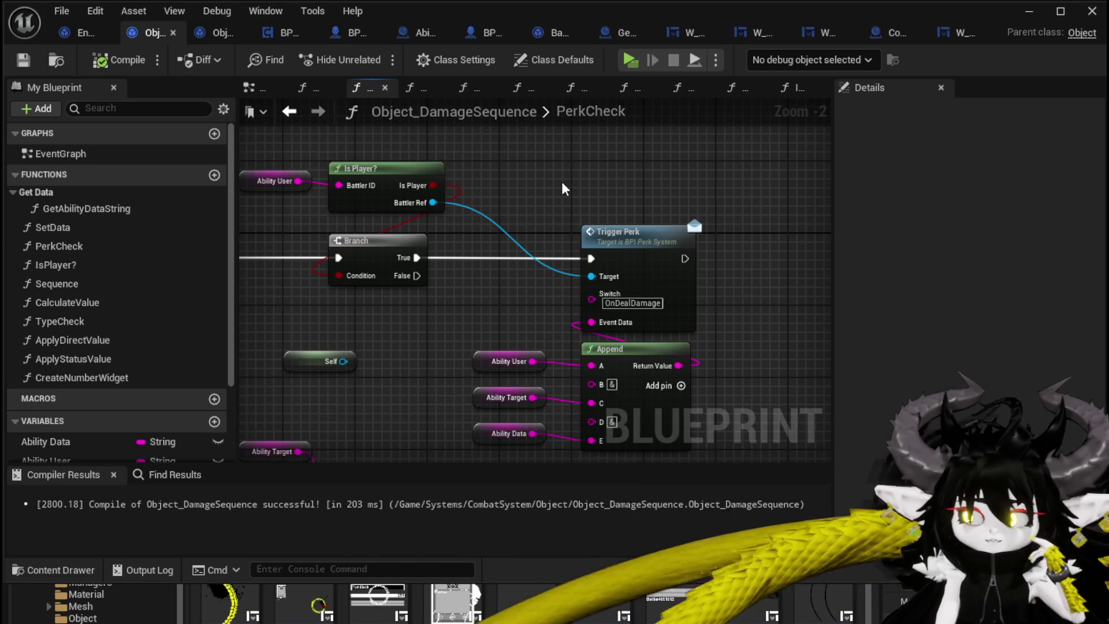
pyautogui.scroll(-3, 561, 181)
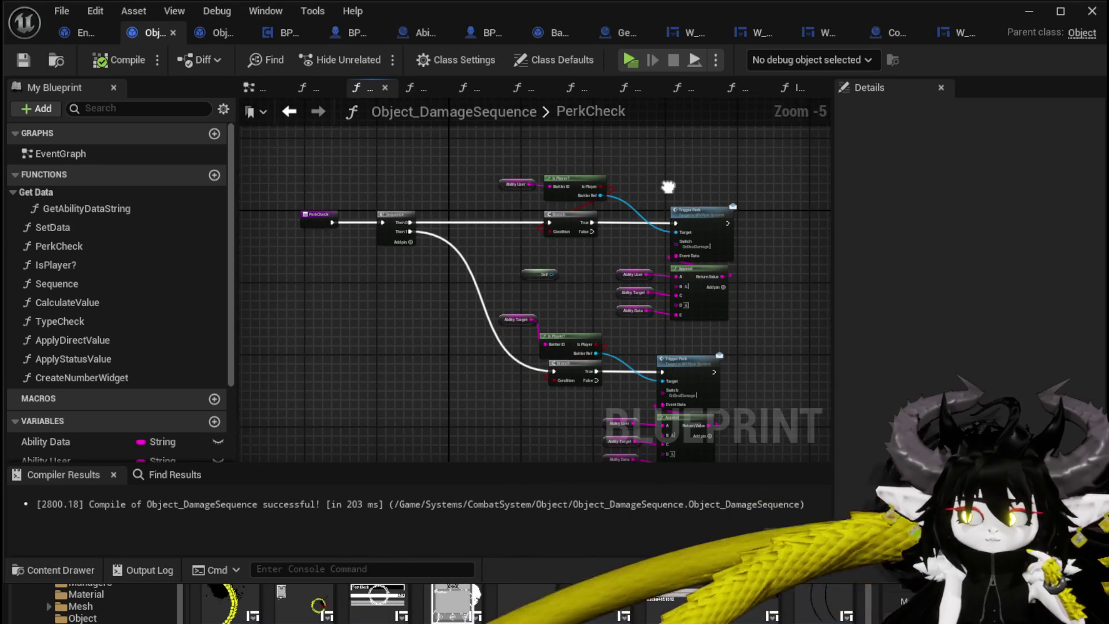
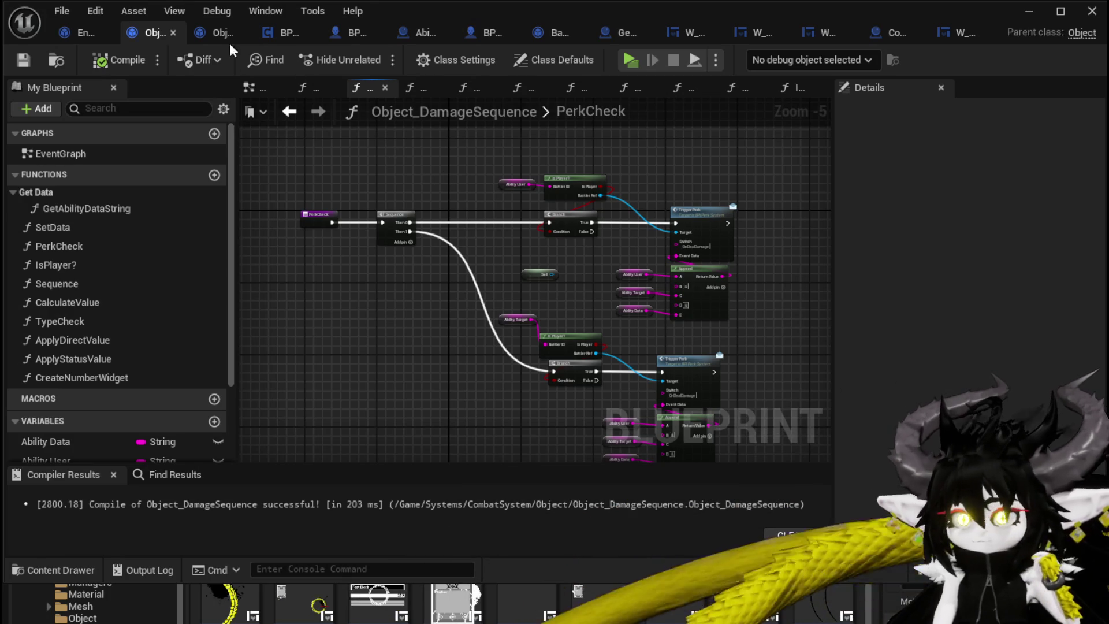
# Delete the Print String node from BPC_Perks' OnDealDamagePerks graph and save the blueprint.
pyautogui.click(292, 36)
pyautogui.scroll(-5, 519, 260)
pyautogui.scroll(4, 547, 321)
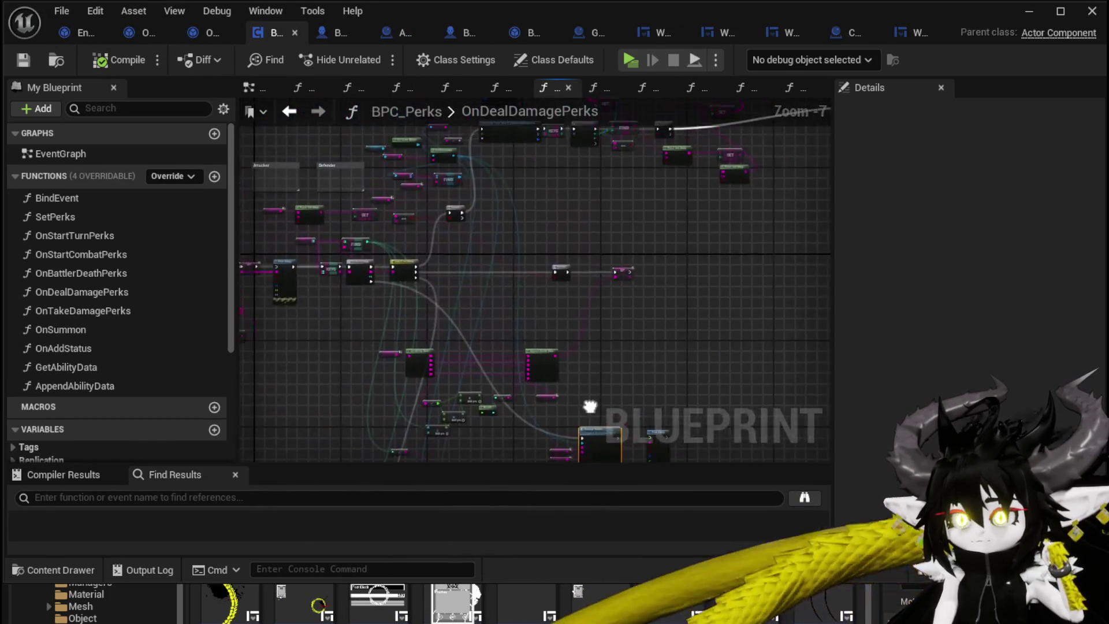
pyautogui.scroll(-1, 541, 303)
pyautogui.moveTo(535, 296)
pyautogui.mouseDown()
pyautogui.moveTo(517, 267)
pyautogui.moveTo(535, 306)
pyautogui.moveTo(522, 224)
pyautogui.mouseUp()
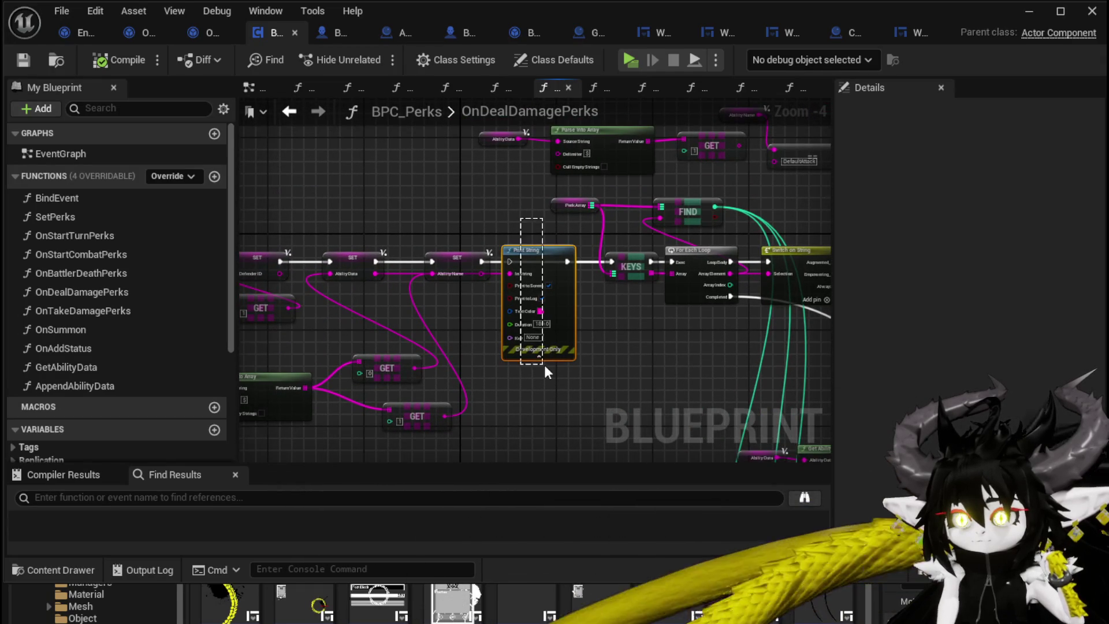
pyautogui.press('Delete')
pyautogui.moveTo(583, 334); pyautogui.dragTo(899, 315)
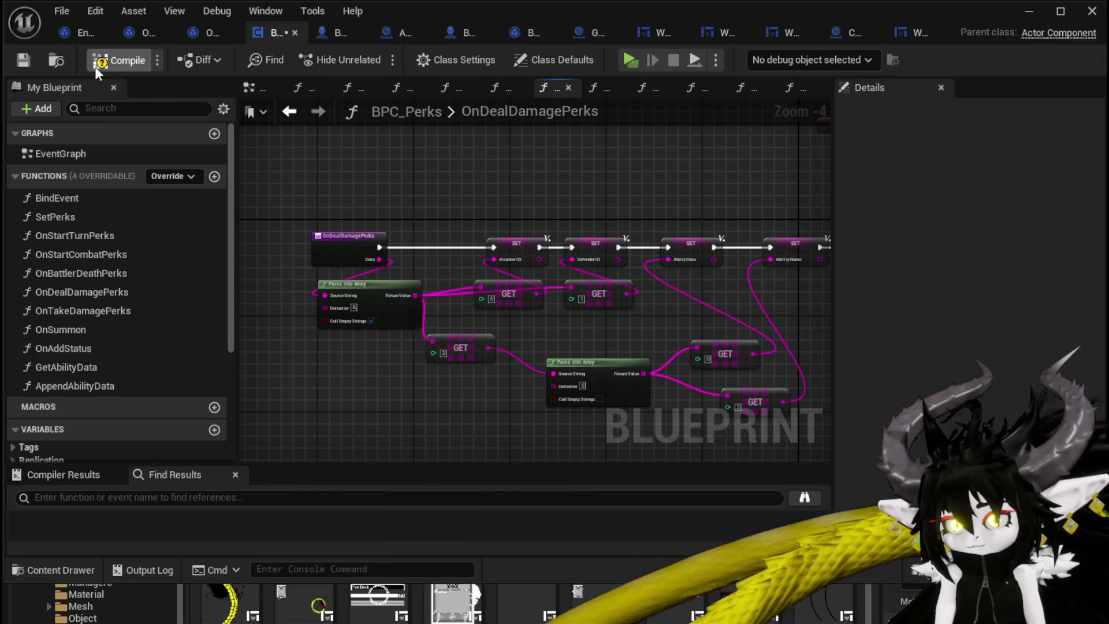
pyautogui.click(17, 62)
# Pan across the graph to locate the Branch and Damage Battler nodes.
pyautogui.moveTo(722, 358)
pyautogui.mouseDown()
pyautogui.moveTo(575, 307)
pyautogui.moveTo(487, 321)
pyautogui.moveTo(554, 247)
pyautogui.mouseUp()
pyautogui.scroll(1, 657, 313)
pyautogui.moveTo(657, 313); pyautogui.dragTo(642, 224)
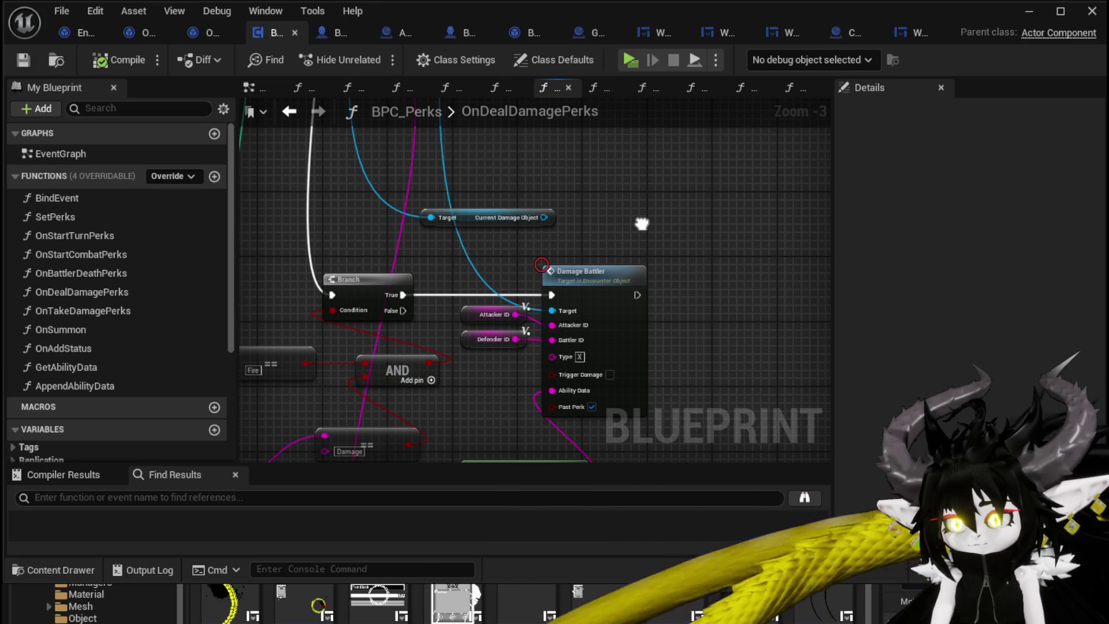
pyautogui.moveTo(642, 224); pyautogui.dragTo(708, 139)
pyautogui.scroll(-1, 738, 196)
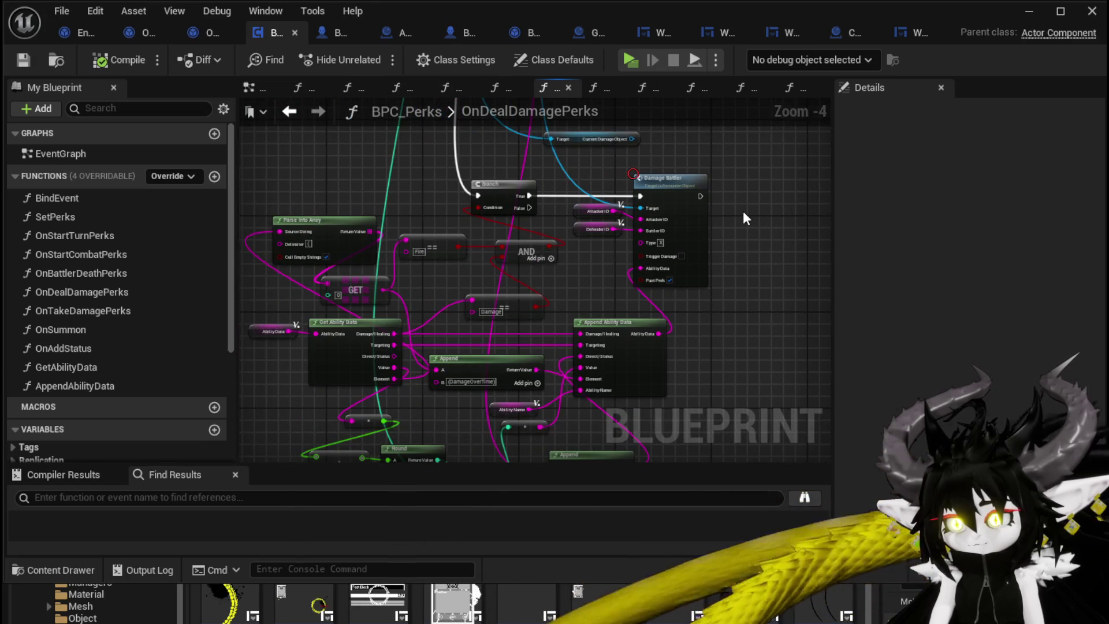
pyautogui.moveTo(743, 210)
pyautogui.mouseDown()
pyautogui.moveTo(732, 277)
pyautogui.moveTo(732, 266)
pyautogui.mouseUp()
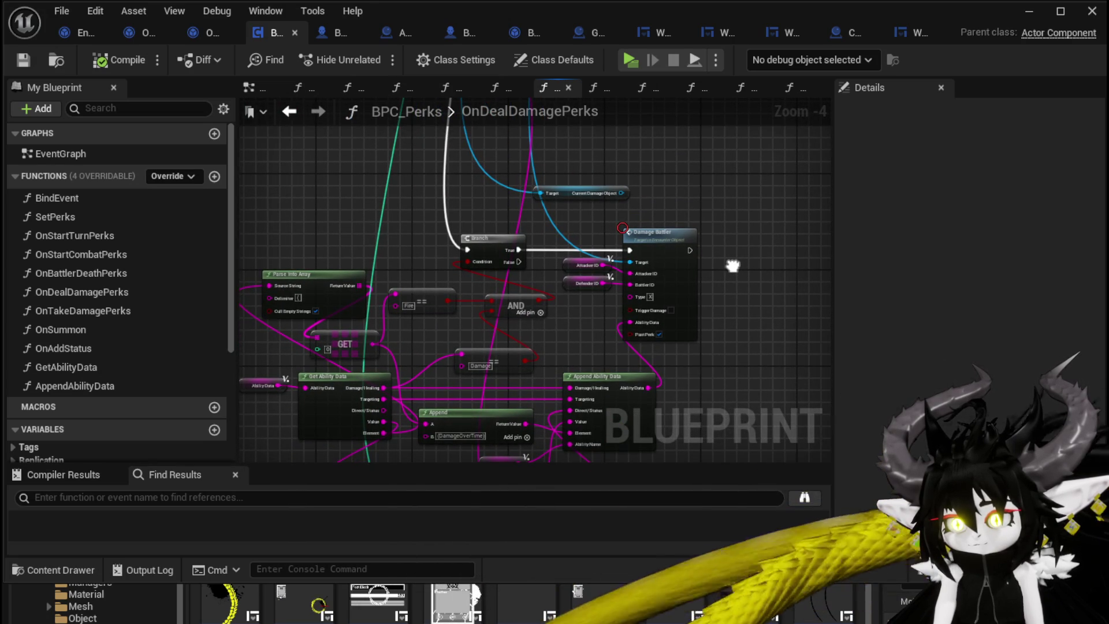
pyautogui.moveTo(732, 266); pyautogui.dragTo(739, 167)
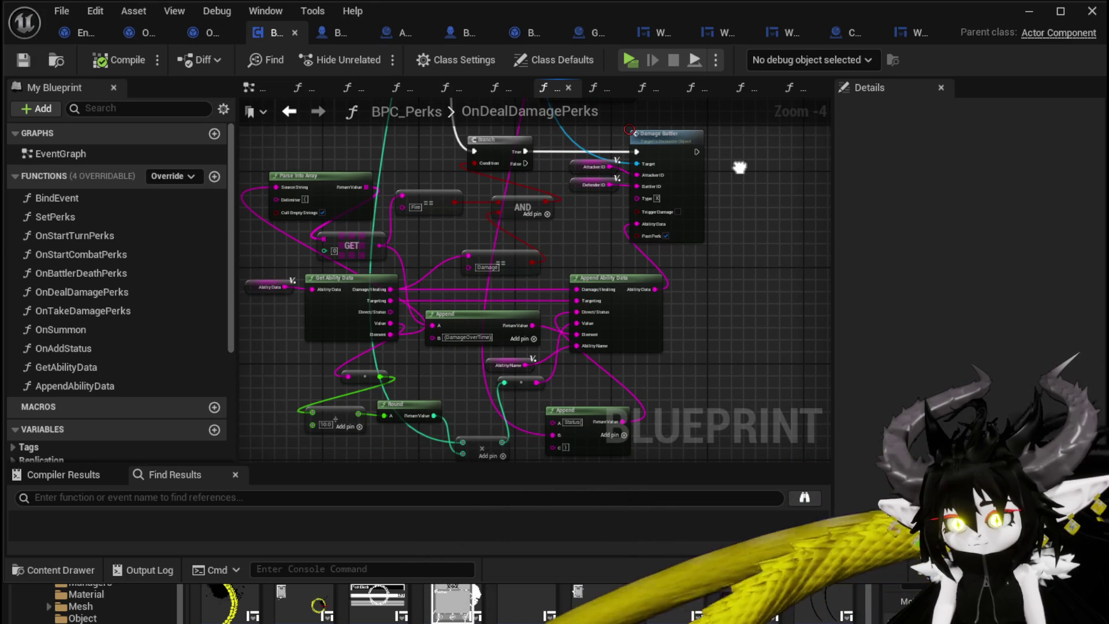
pyautogui.moveTo(739, 168); pyautogui.dragTo(730, 210)
# Open Encounter_Object's DamageBattler function and bring its ==, Branch and entry nodes into view.
pyautogui.doubleClick(670, 195)
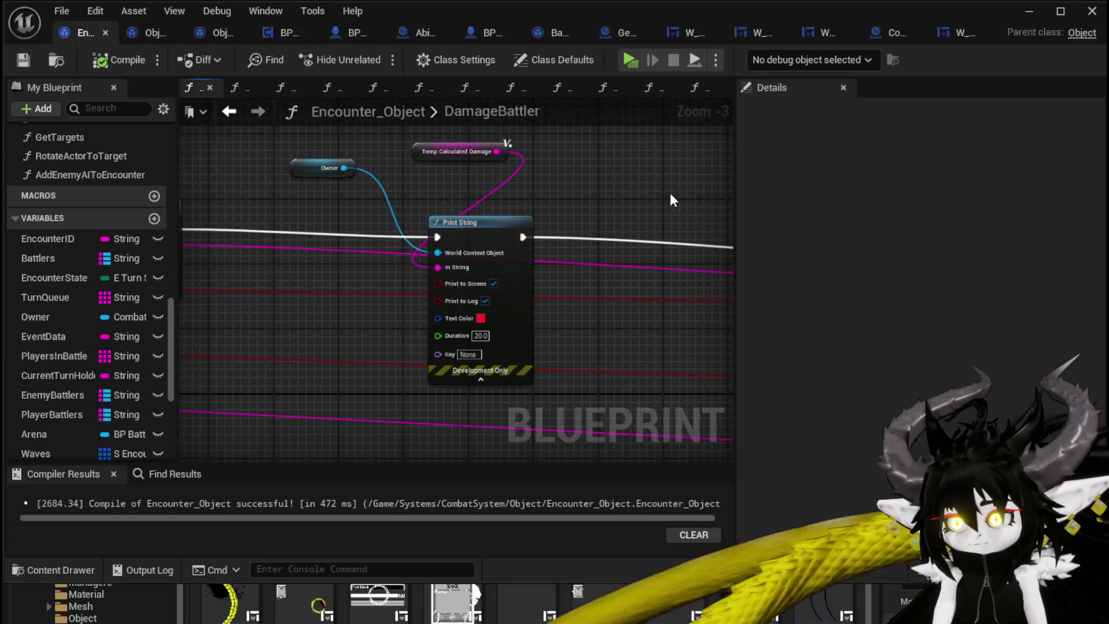
pyautogui.scroll(-4, 592, 210)
pyautogui.scroll(-3, 445, 208)
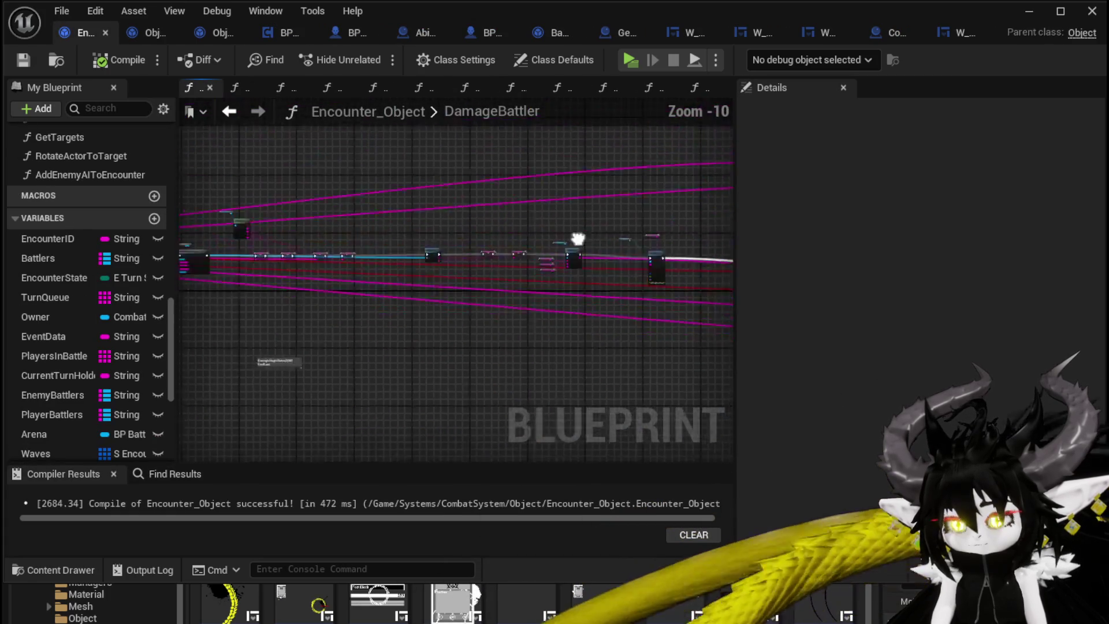
pyautogui.scroll(3, 361, 236)
pyautogui.scroll(5, 365, 244)
pyautogui.scroll(-1, 347, 233)
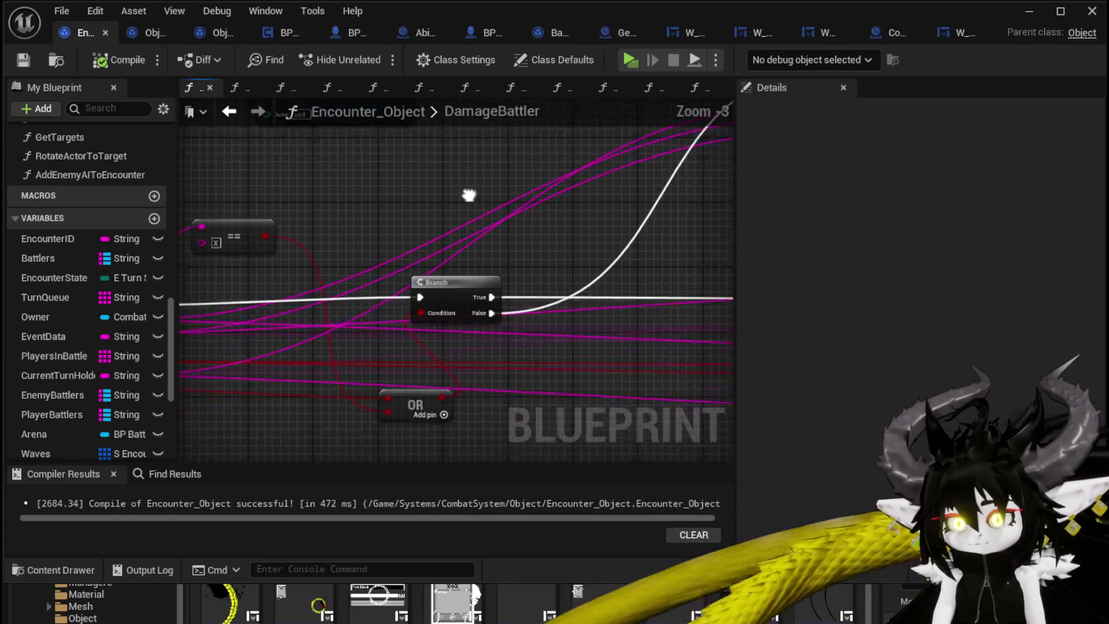
pyautogui.moveTo(385, 224)
pyautogui.mouseDown()
pyautogui.moveTo(570, 182)
pyautogui.moveTo(343, 188)
pyautogui.mouseUp()
pyautogui.scroll(-3, 373, 296)
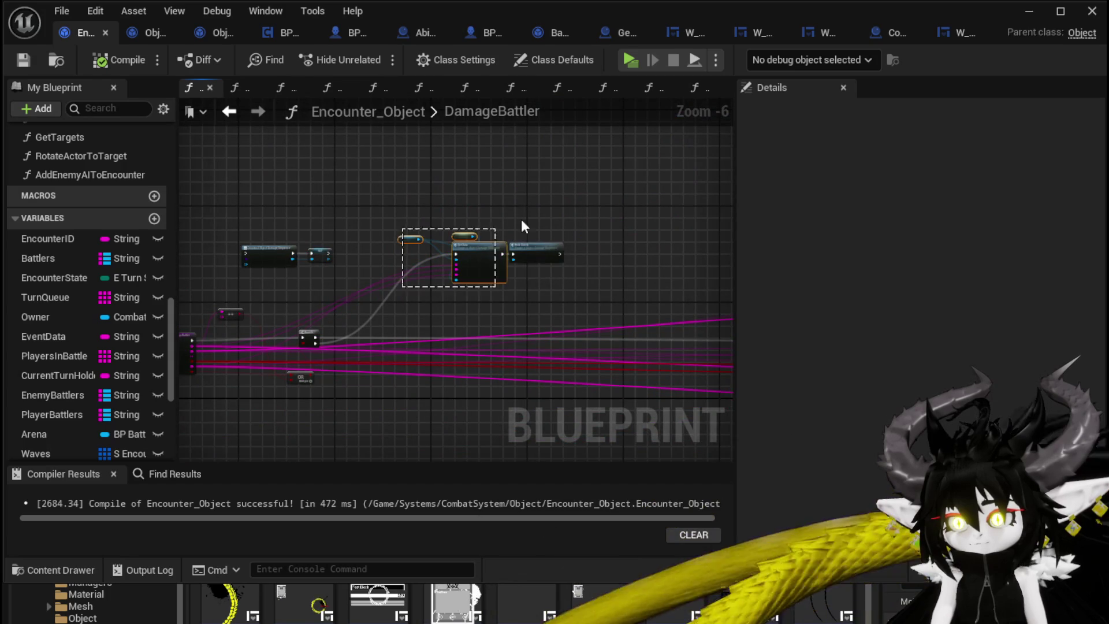
# Move the Set Data and Perk Check node group beneath the Branch, beside its False output.
pyautogui.moveTo(541, 243)
pyautogui.mouseDown()
pyautogui.moveTo(421, 411)
pyautogui.moveTo(336, 431)
pyautogui.mouseUp()
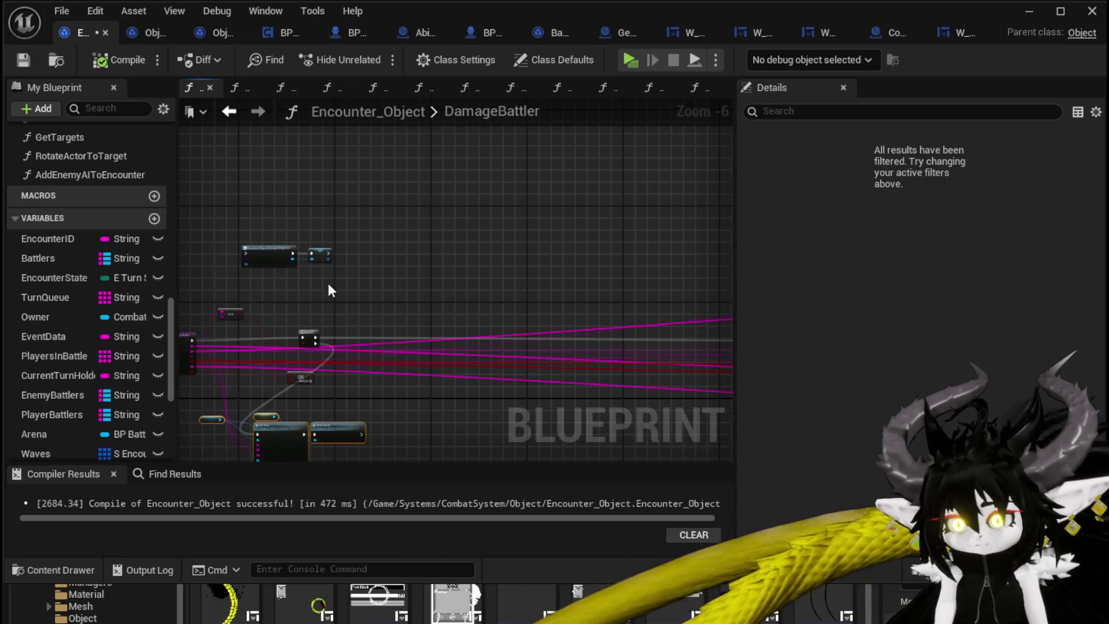
pyautogui.scroll(2, 327, 280)
pyautogui.moveTo(498, 222); pyautogui.dragTo(462, 34)
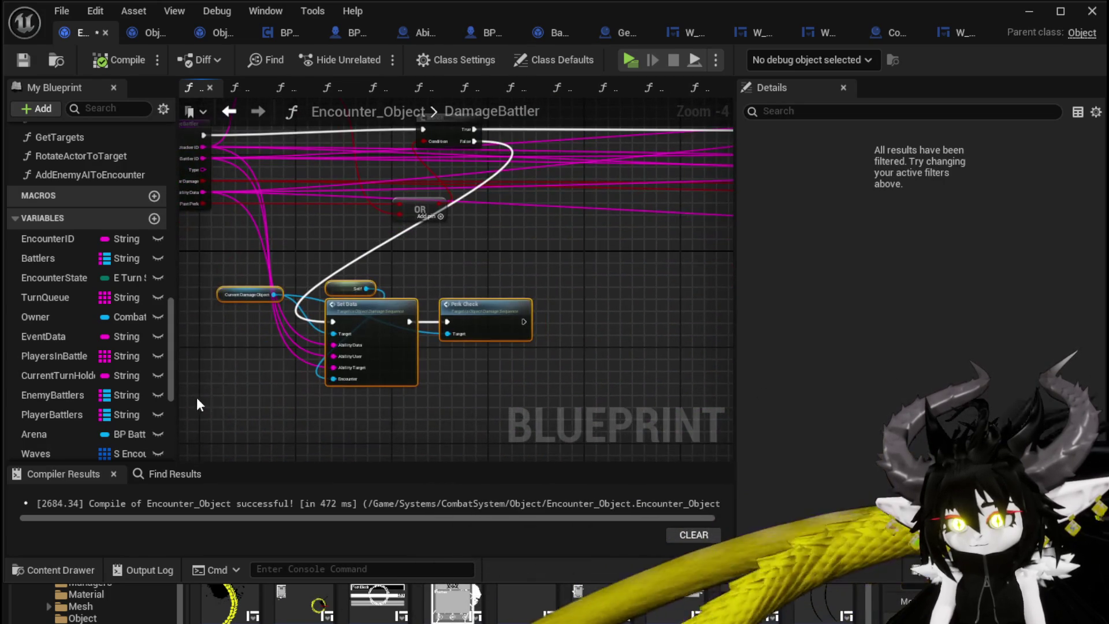
pyautogui.moveTo(204, 386); pyautogui.dragTo(565, 288)
pyautogui.moveTo(399, 325); pyautogui.dragTo(462, 306)
pyautogui.click(508, 278)
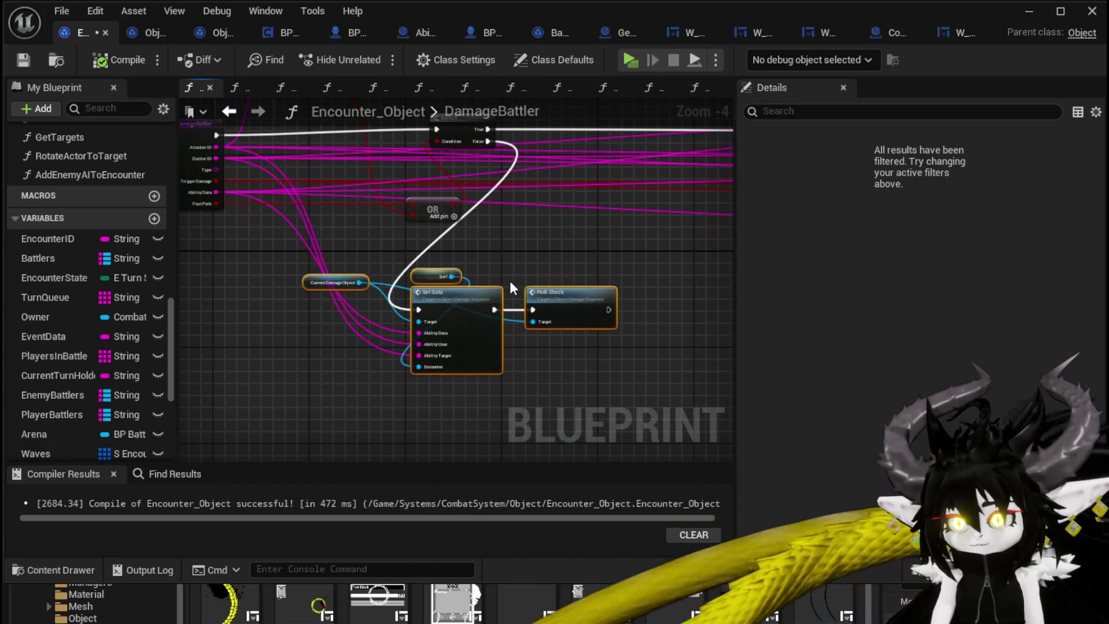
pyautogui.moveTo(508, 278)
pyautogui.mouseDown()
pyautogui.moveTo(446, 280)
pyautogui.moveTo(546, 322)
pyautogui.mouseUp()
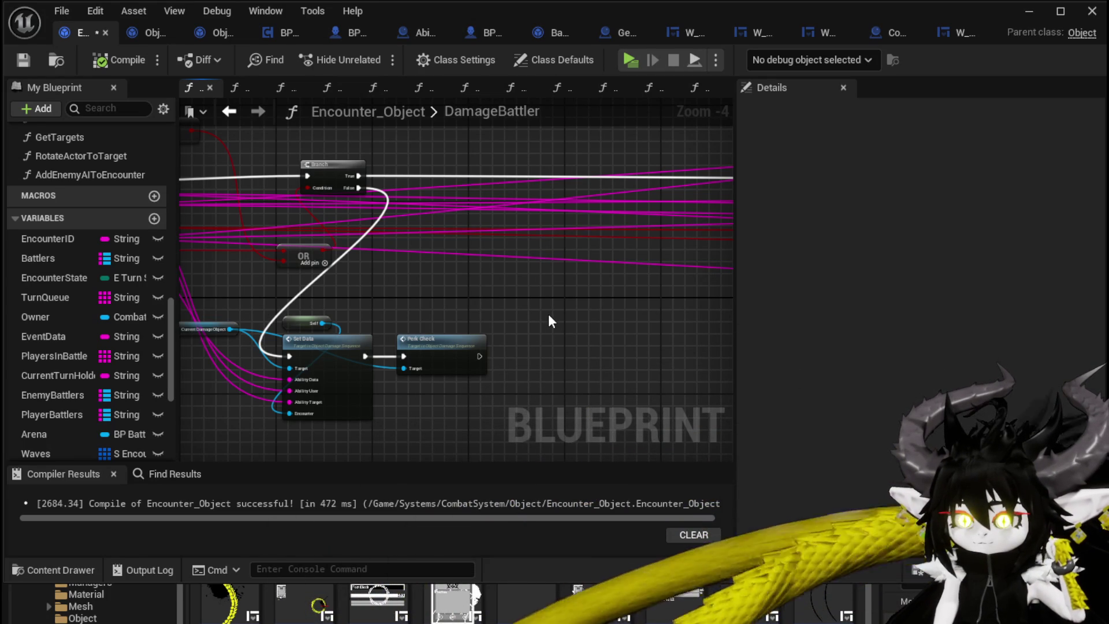
pyautogui.scroll(-1, 549, 315)
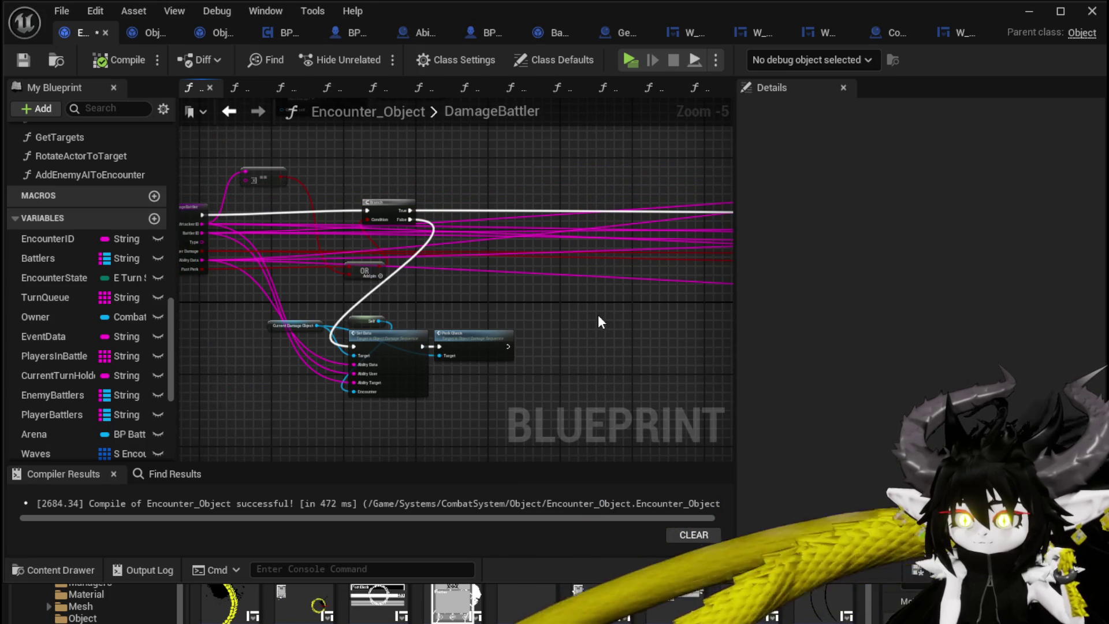
pyautogui.moveTo(598, 314)
pyautogui.mouseDown()
pyautogui.moveTo(206, 321)
pyautogui.moveTo(589, 314)
pyautogui.mouseUp()
pyautogui.scroll(3, 535, 317)
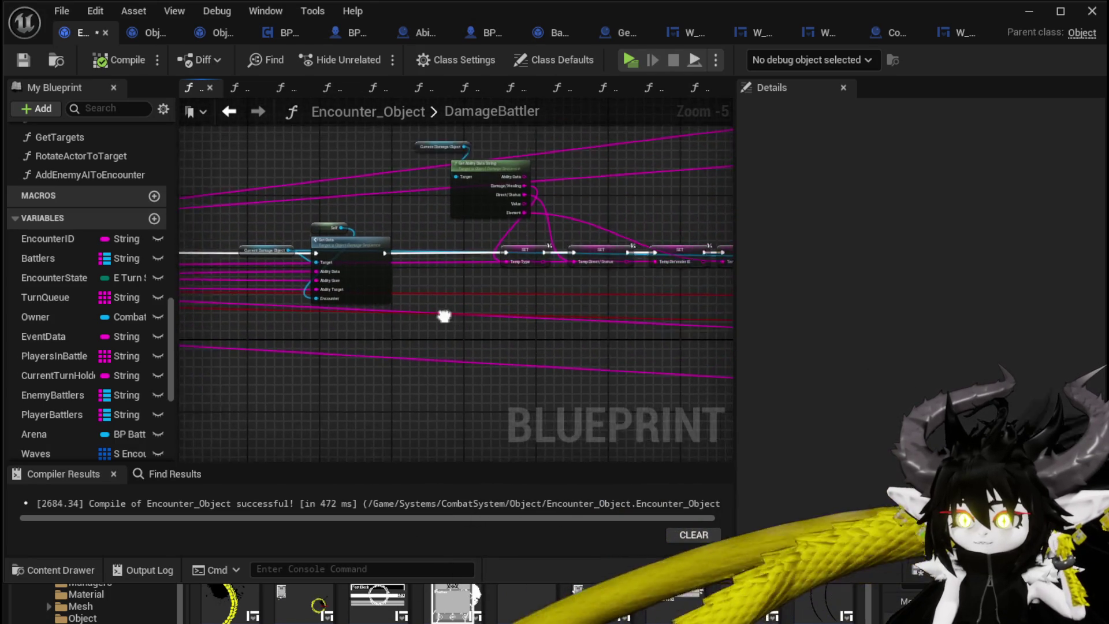
# Lower the Current Damage Object getter and survey the Switch on String and Trigger Damage nodes.
pyautogui.scroll(-2, 511, 359)
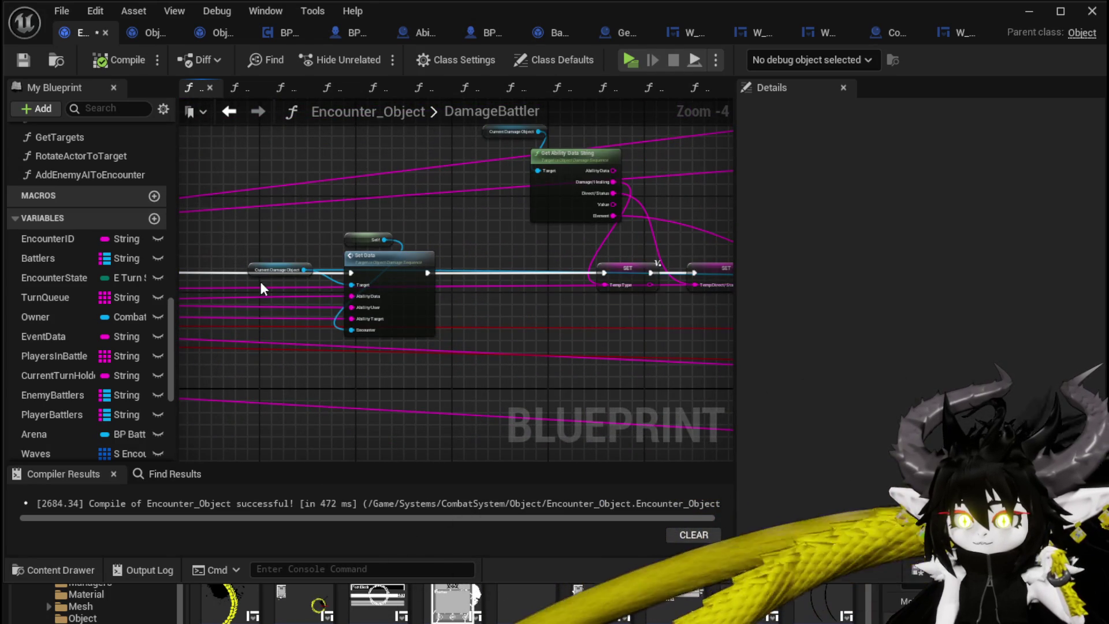
pyautogui.moveTo(254, 273); pyautogui.dragTo(369, 368)
pyautogui.moveTo(566, 344); pyautogui.dragTo(306, 338)
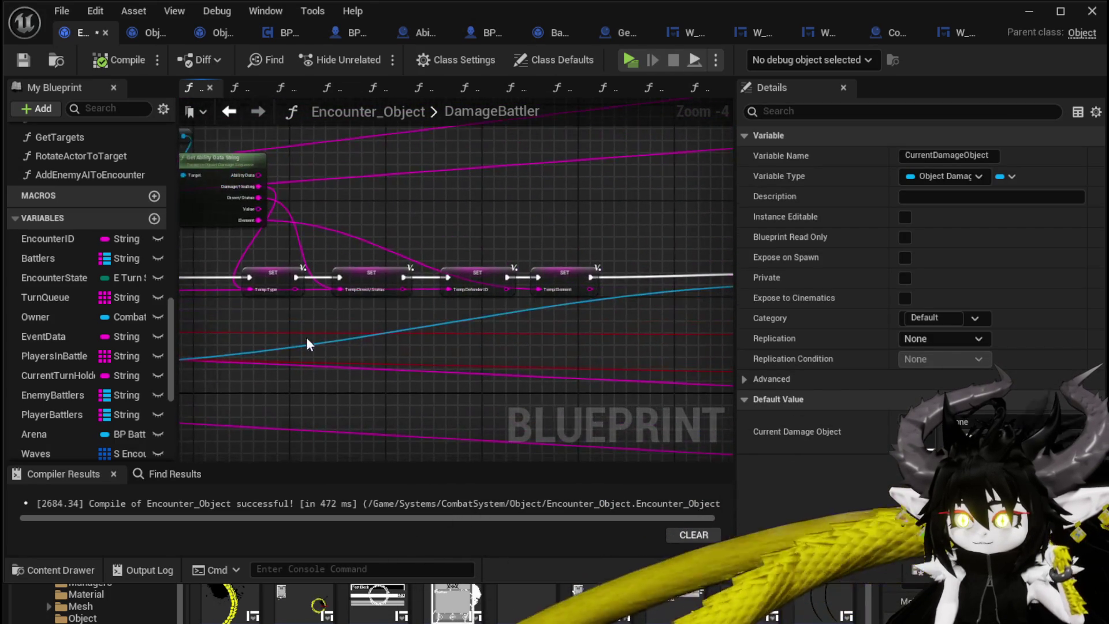
pyautogui.scroll(-1, 292, 317)
pyautogui.scroll(2, 490, 340)
pyautogui.scroll(-1, 490, 343)
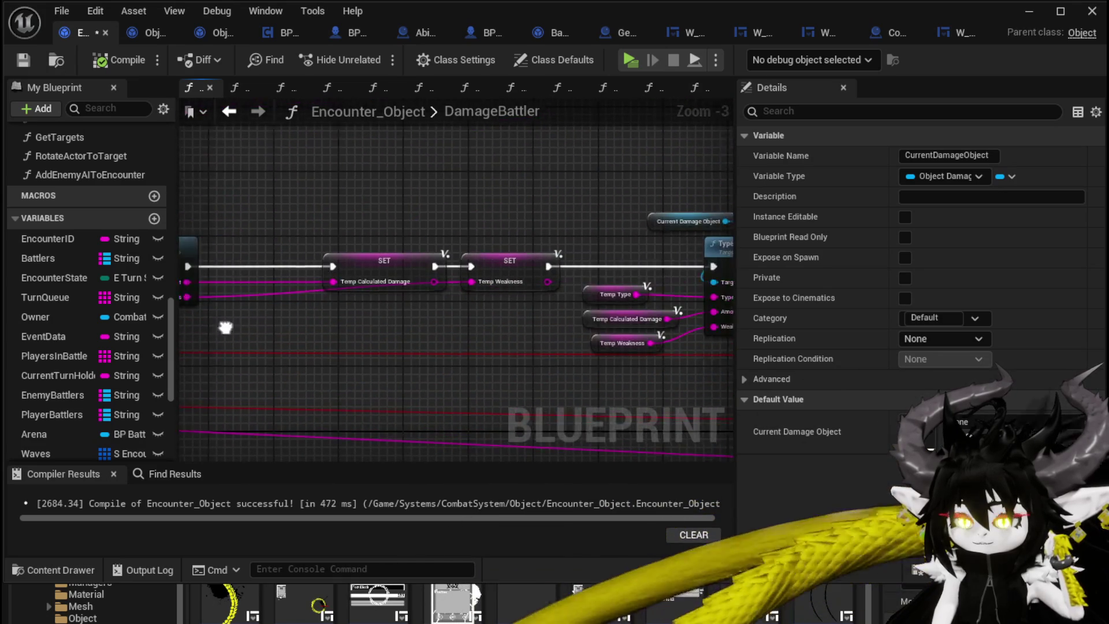
pyautogui.moveTo(417, 324); pyautogui.dragTo(179, 309)
pyautogui.moveTo(478, 316)
pyautogui.mouseDown()
pyautogui.moveTo(223, 309)
pyautogui.moveTo(231, 258)
pyautogui.moveTo(232, 268)
pyautogui.mouseUp()
pyautogui.moveTo(536, 298); pyautogui.dragTo(358, 277)
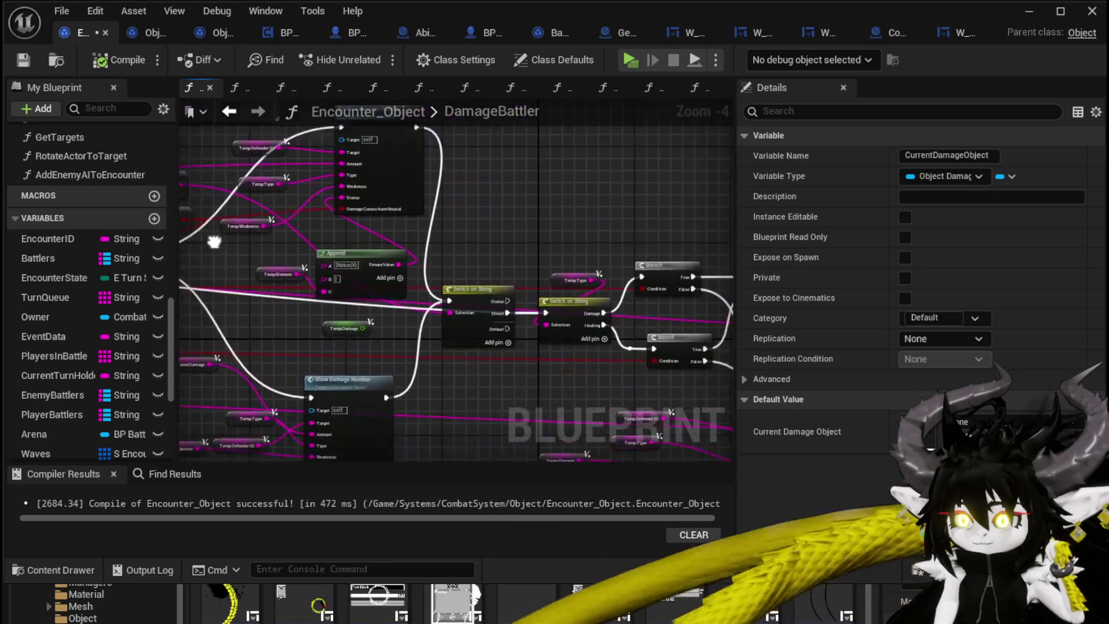
pyautogui.moveTo(508, 248)
pyautogui.mouseDown()
pyautogui.moveTo(489, 214)
pyautogui.moveTo(323, 202)
pyautogui.mouseUp()
pyautogui.moveTo(520, 208)
pyautogui.mouseDown()
pyautogui.moveTo(411, 200)
pyautogui.moveTo(277, 156)
pyautogui.mouseUp()
pyautogui.moveTo(491, 195); pyautogui.dragTo(369, 162)
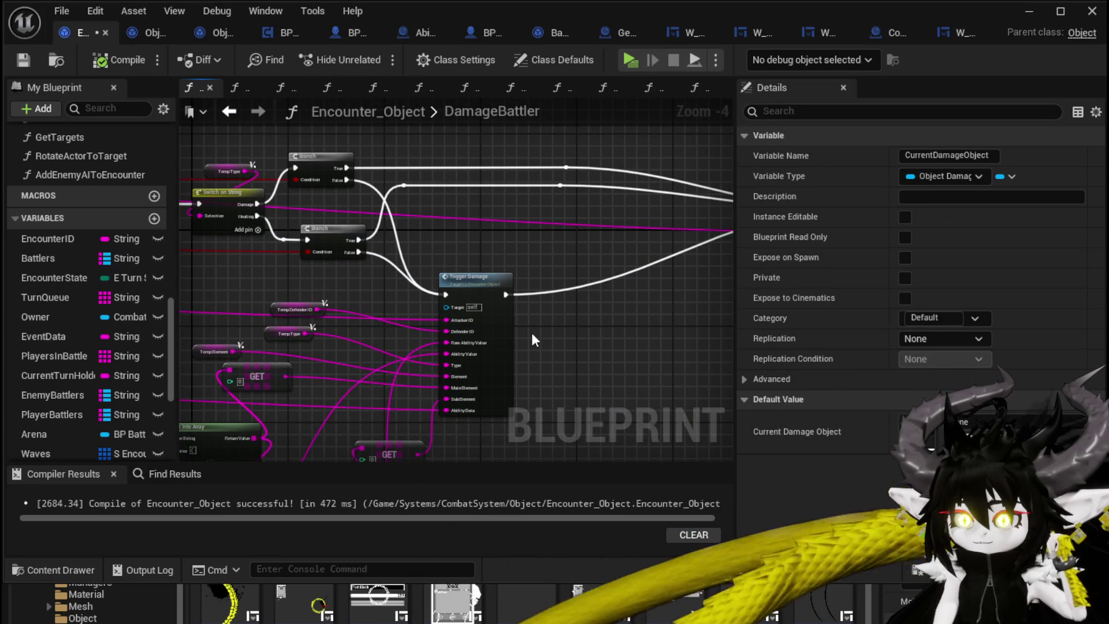
pyautogui.moveTo(372, 268)
pyautogui.mouseDown()
pyautogui.moveTo(497, 294)
pyautogui.moveTo(221, 305)
pyautogui.moveTo(404, 315)
pyautogui.mouseUp()
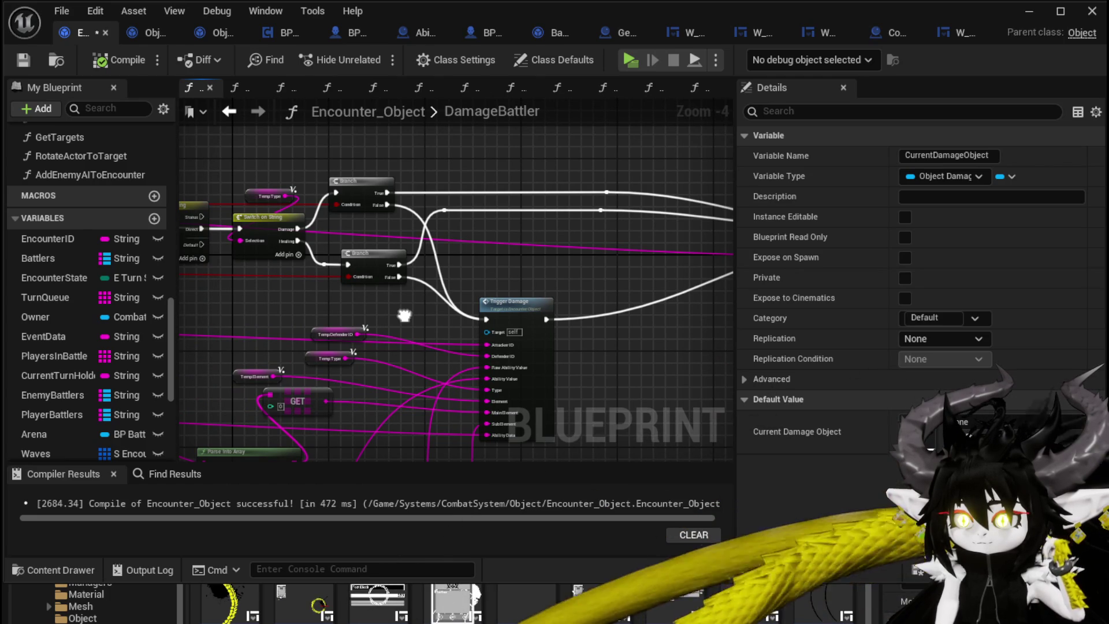
pyautogui.moveTo(404, 316); pyautogui.dragTo(405, 240)
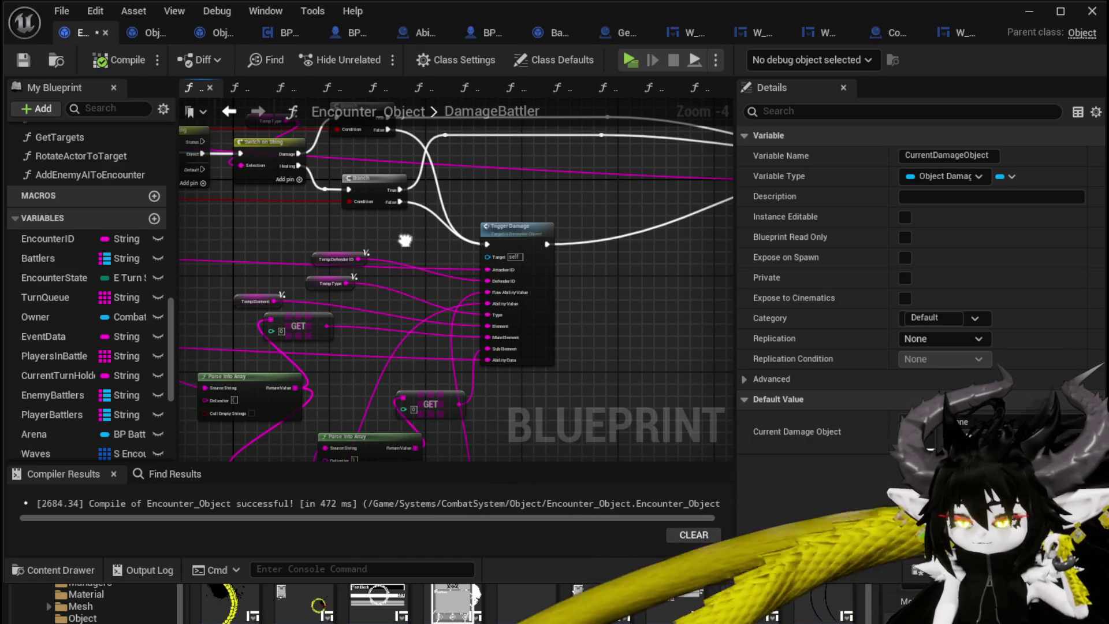
# Wire the first Branch's False output into the next Branch node.
pyautogui.click(532, 199)
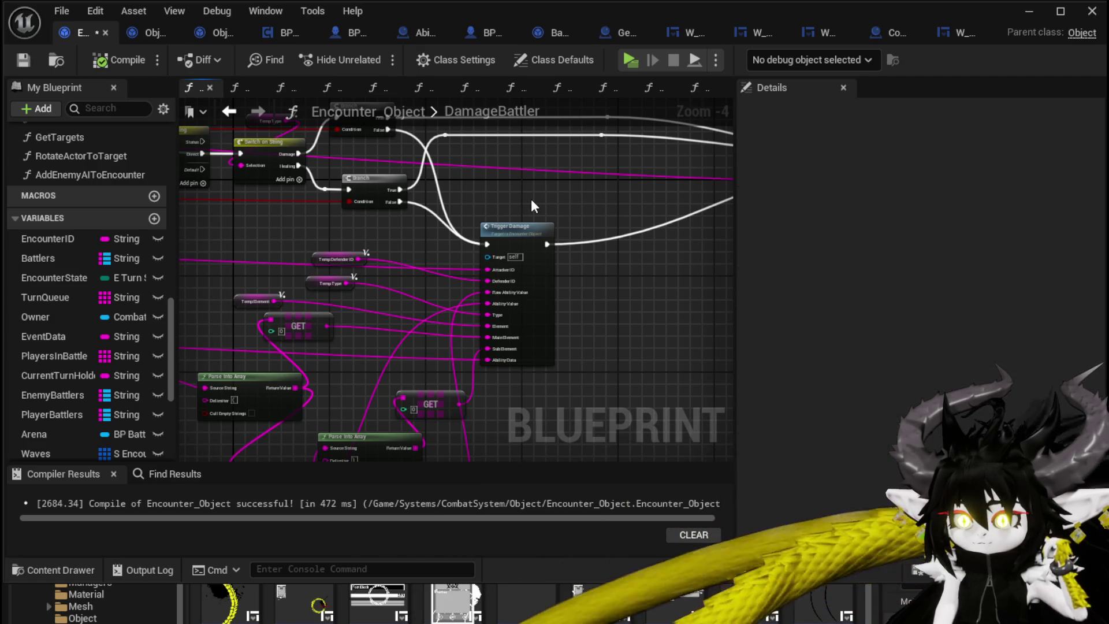
pyautogui.scroll(-2, 532, 198)
pyautogui.moveTo(531, 199); pyautogui.dragTo(410, 265)
pyautogui.scroll(2, 410, 265)
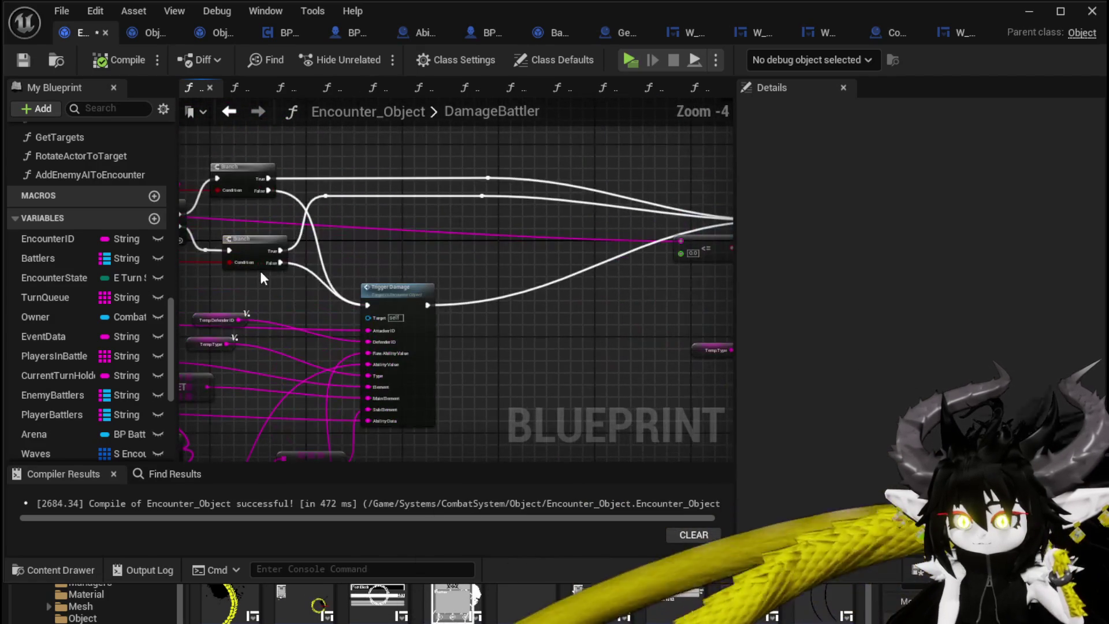
pyautogui.moveTo(283, 263)
pyautogui.mouseDown()
pyautogui.moveTo(721, 231)
pyautogui.moveTo(586, 228)
pyautogui.mouseUp()
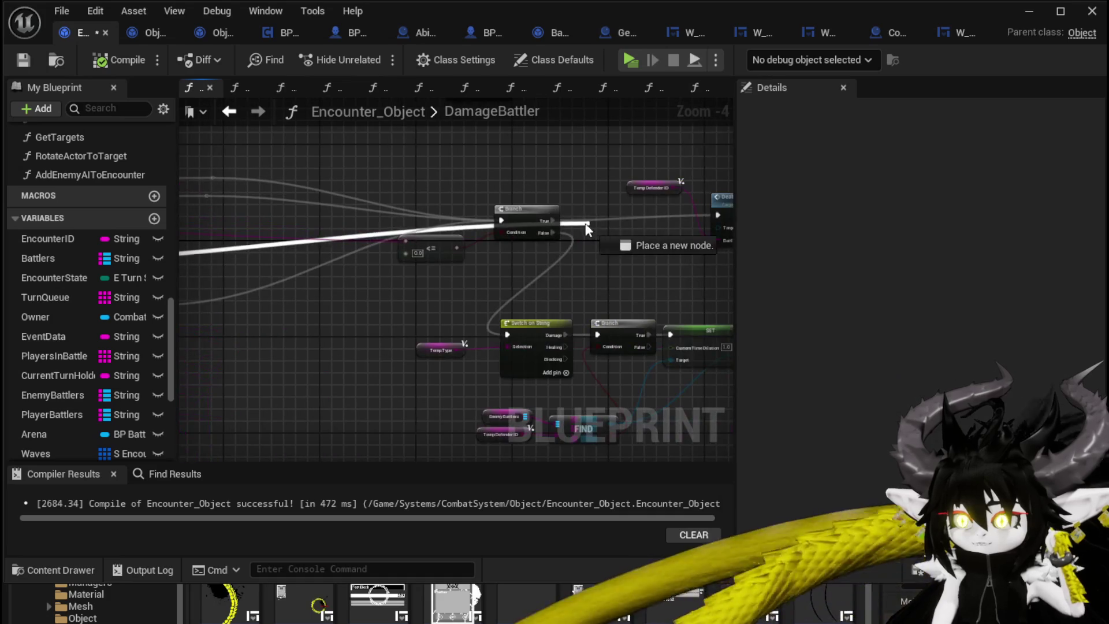
pyautogui.moveTo(511, 224); pyautogui.dragTo(495, 218)
pyautogui.moveTo(327, 250); pyautogui.dragTo(495, 237)
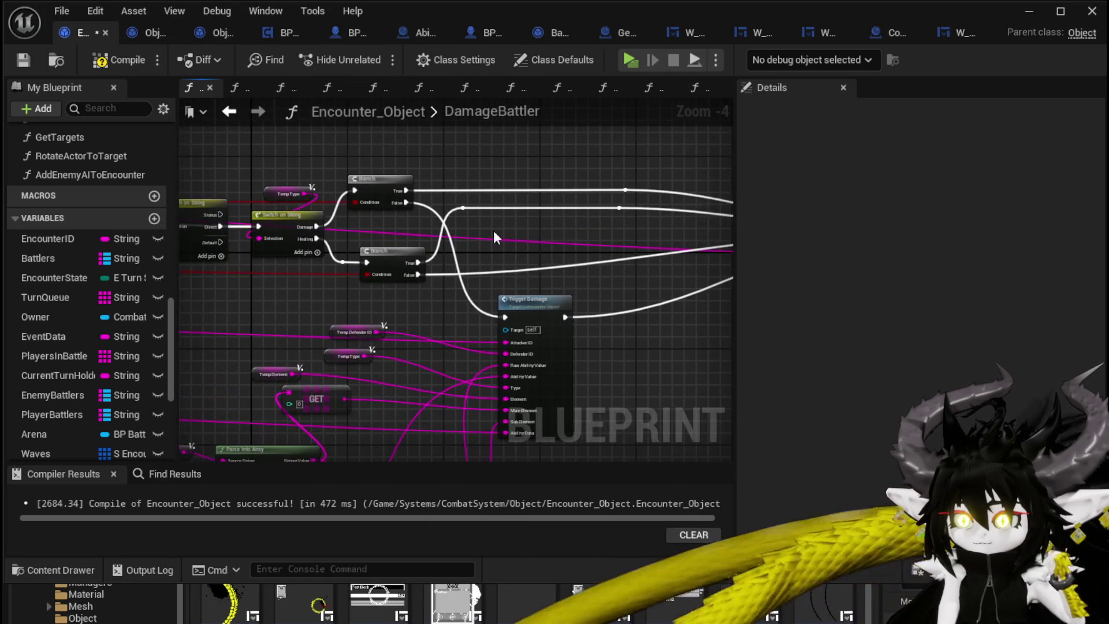
# Compile and save Encounter_Object, then return to the L_DungeonCreationTest level editor.
pyautogui.click(102, 64)
pyautogui.click(24, 67)
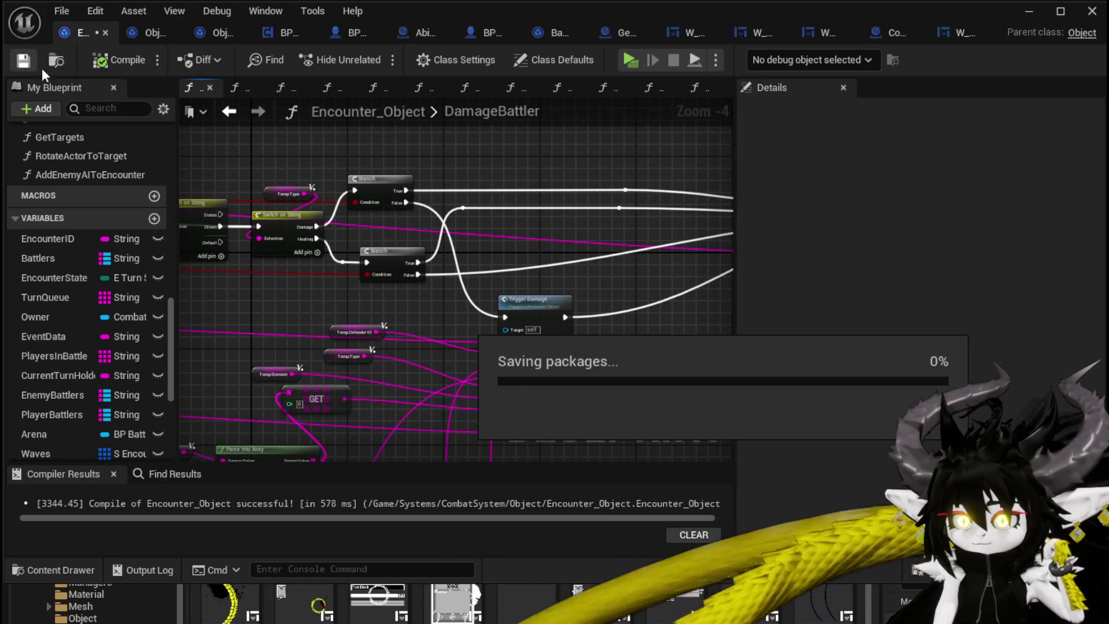
pyautogui.click(1028, 10)
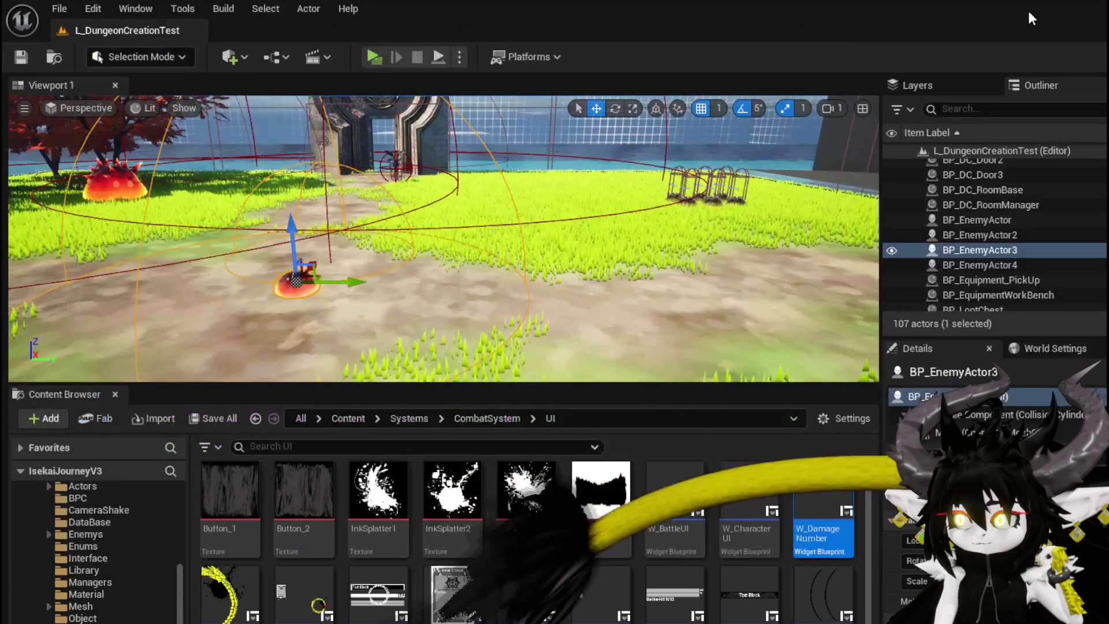
# Play-test: run the bat into the fire slime, resume past TypeCheck breakpoints, and play SummonSpawn.
pyautogui.click(373, 56)
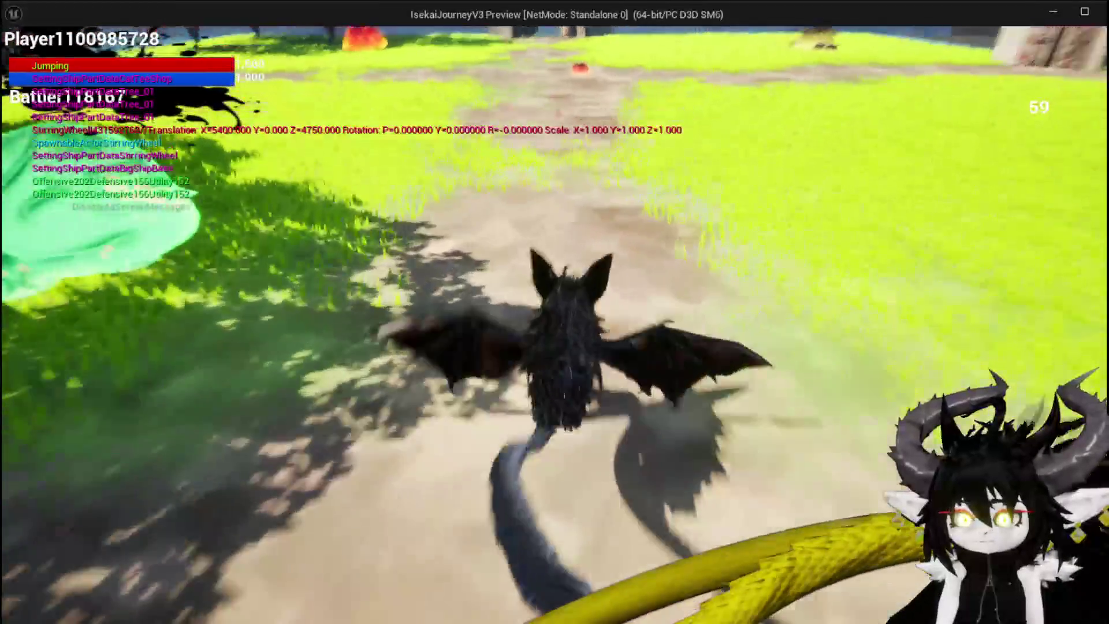
pyautogui.press('space')
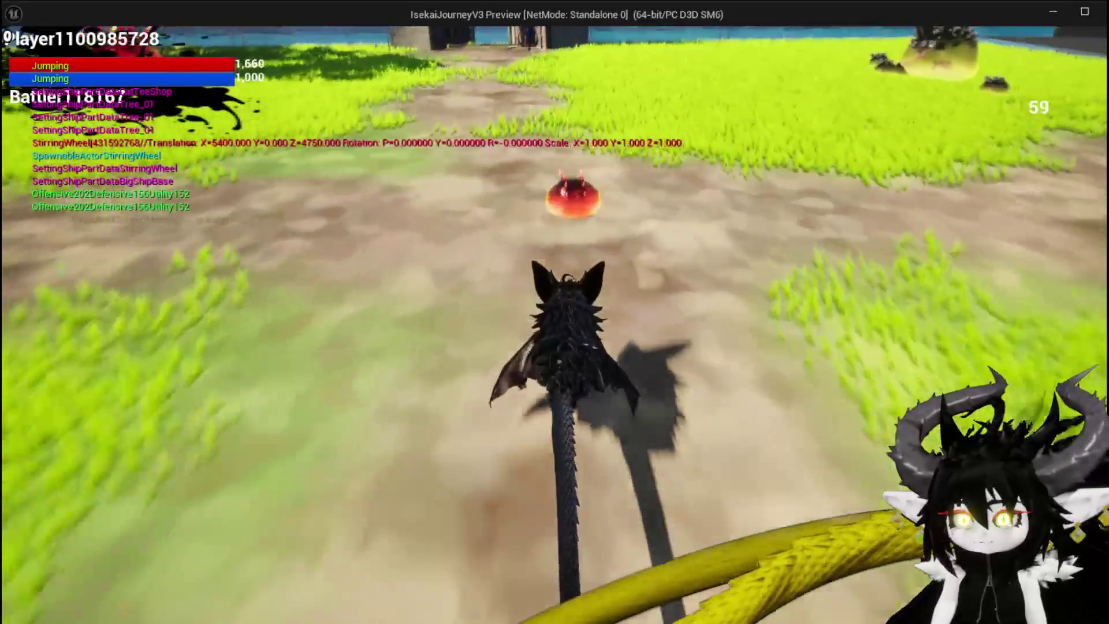
pyautogui.press('w')
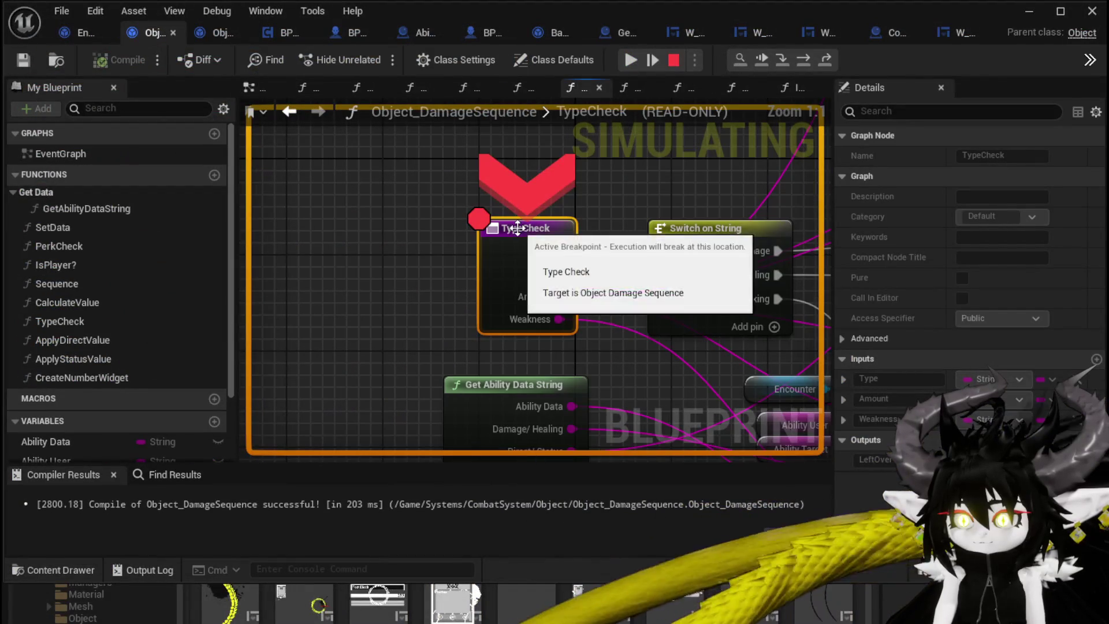
pyautogui.click(628, 62)
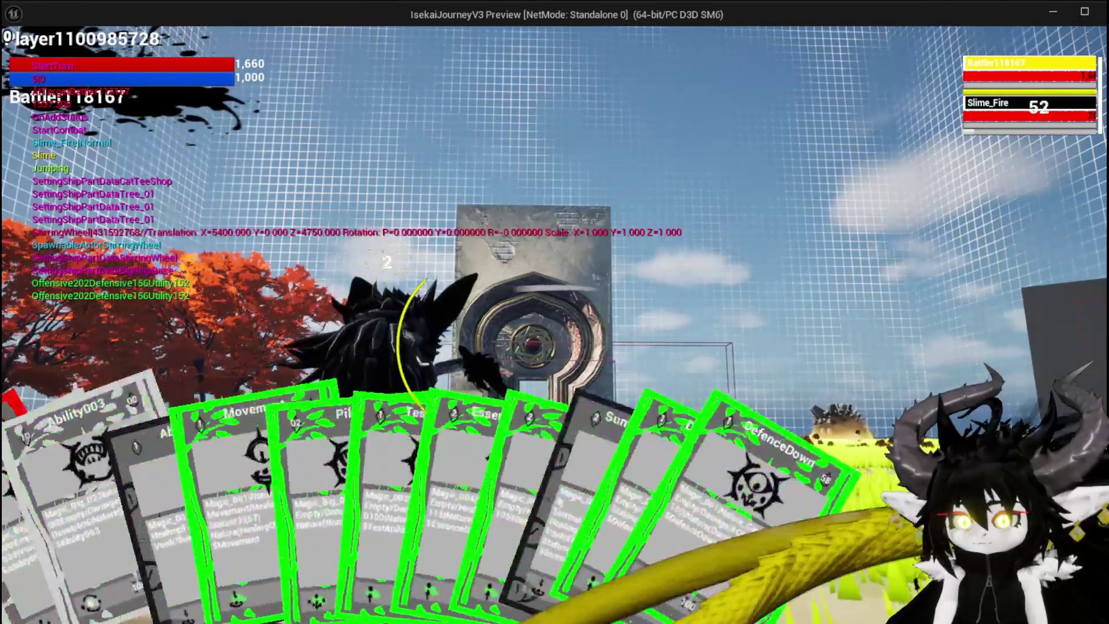
pyautogui.click(49, 579)
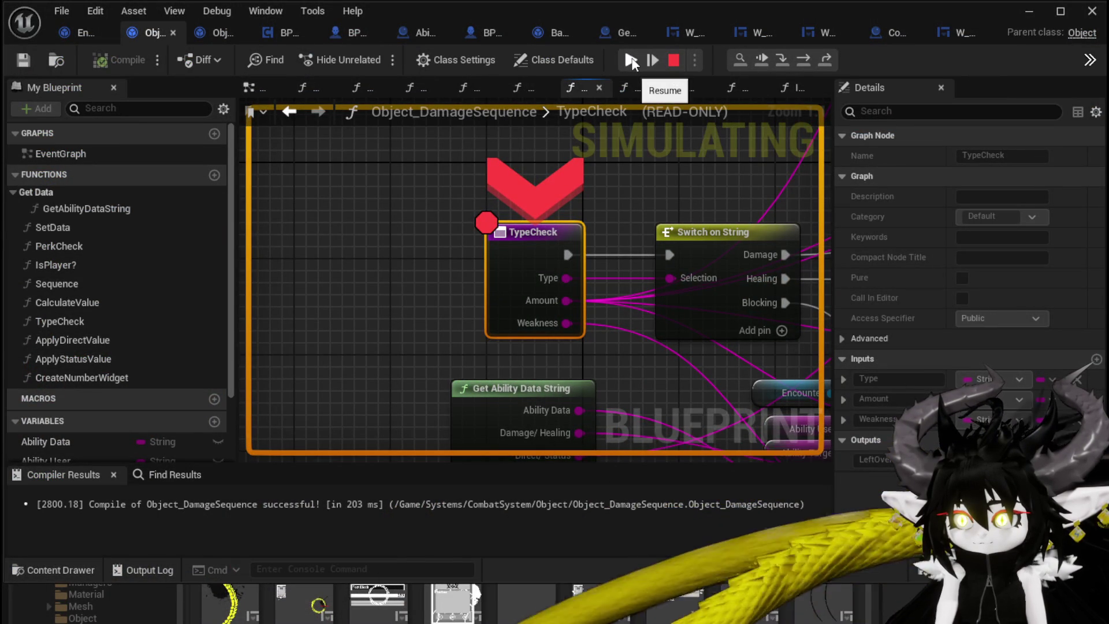
pyautogui.click(632, 60)
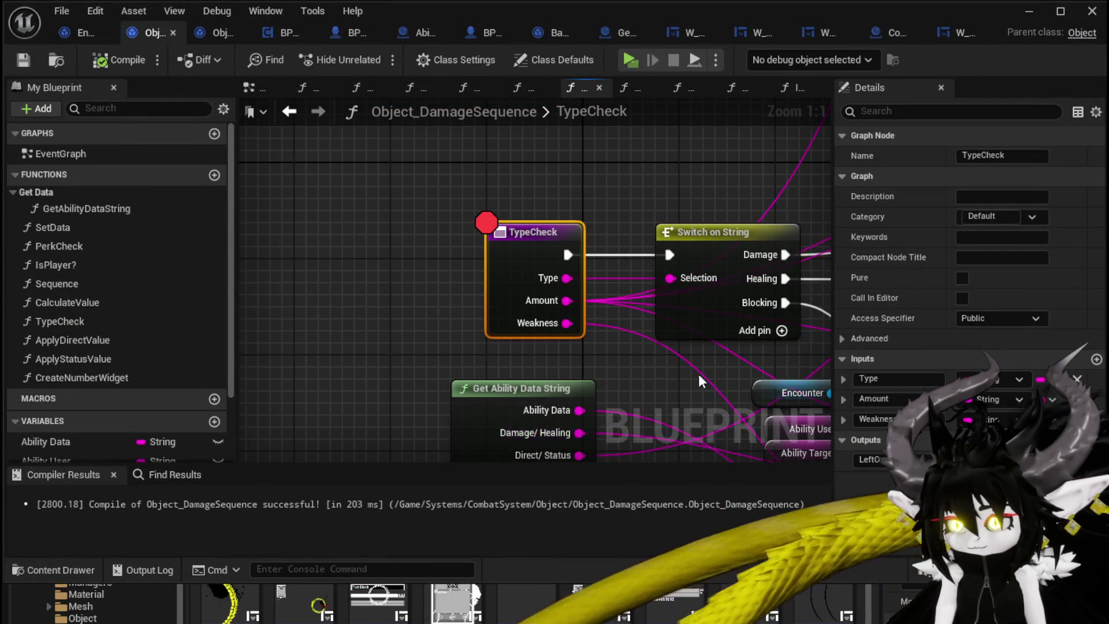
# Step back from the TypeCheck view to the PerkCheck graph.
pyautogui.moveTo(701, 382); pyautogui.dragTo(479, 363)
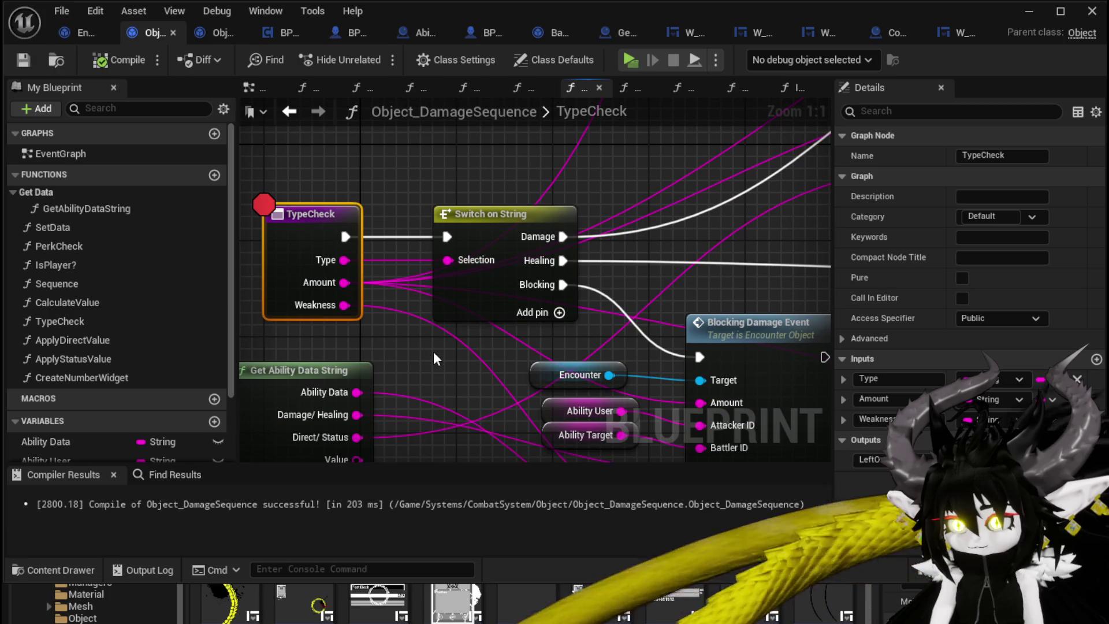
pyautogui.scroll(-2, 433, 351)
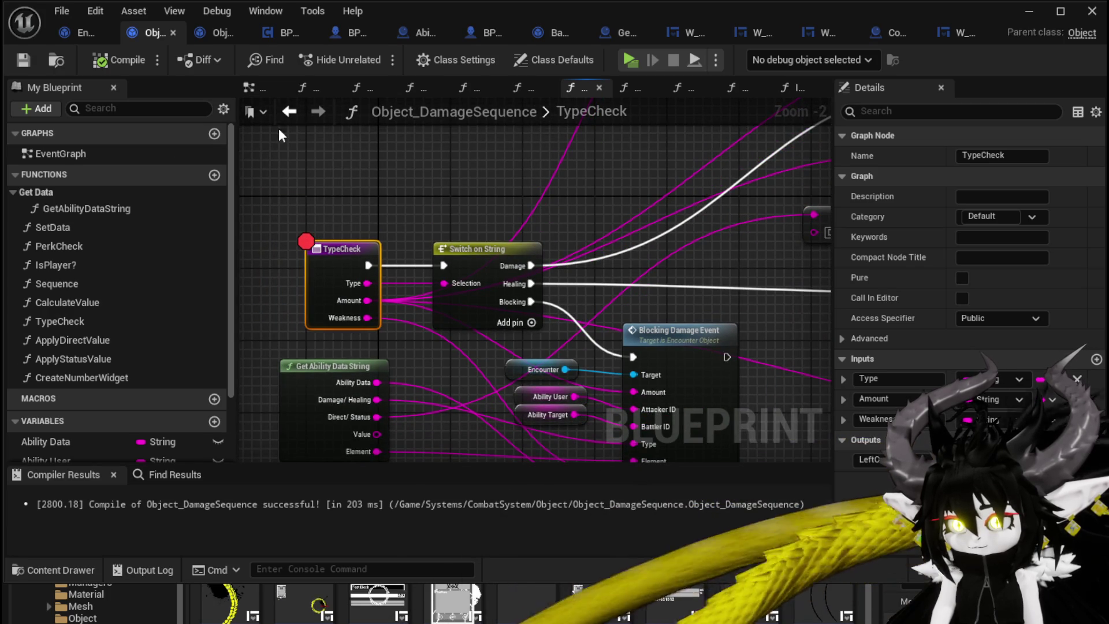
pyautogui.click(289, 111)
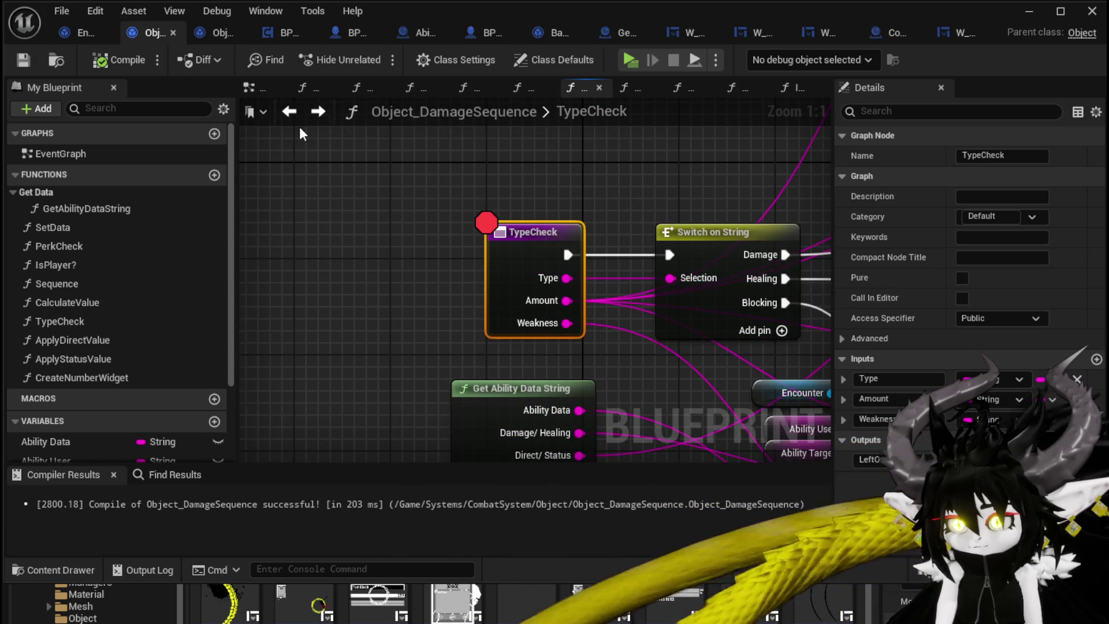
pyautogui.click(284, 113)
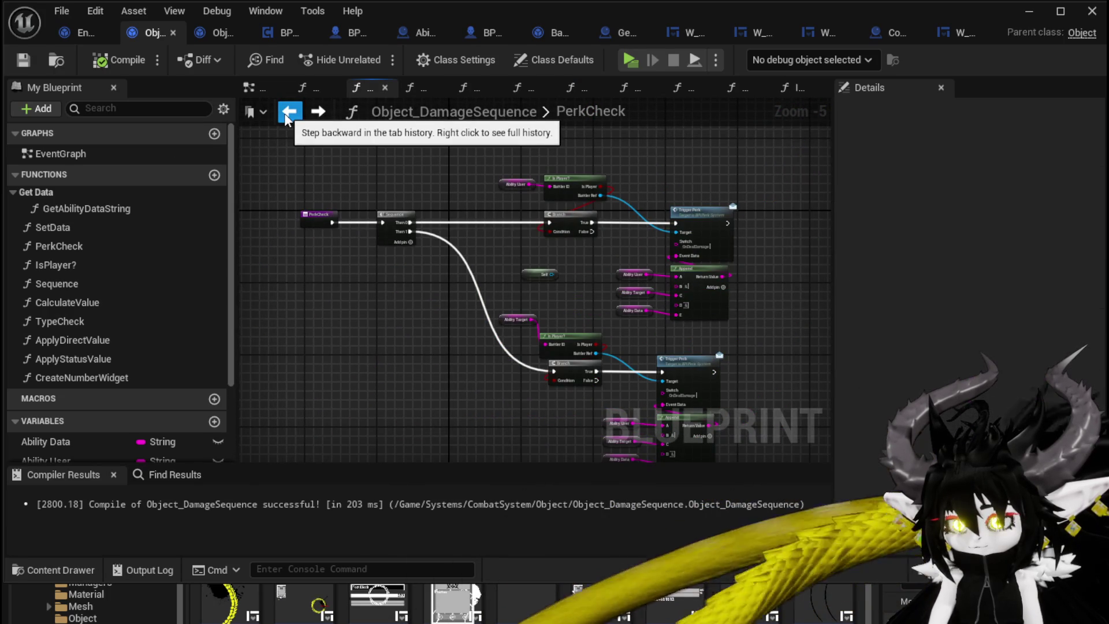
# In DamageBattler, connect the second Branch's False output to Trigger Damage's exec input.
pyautogui.click(64, 34)
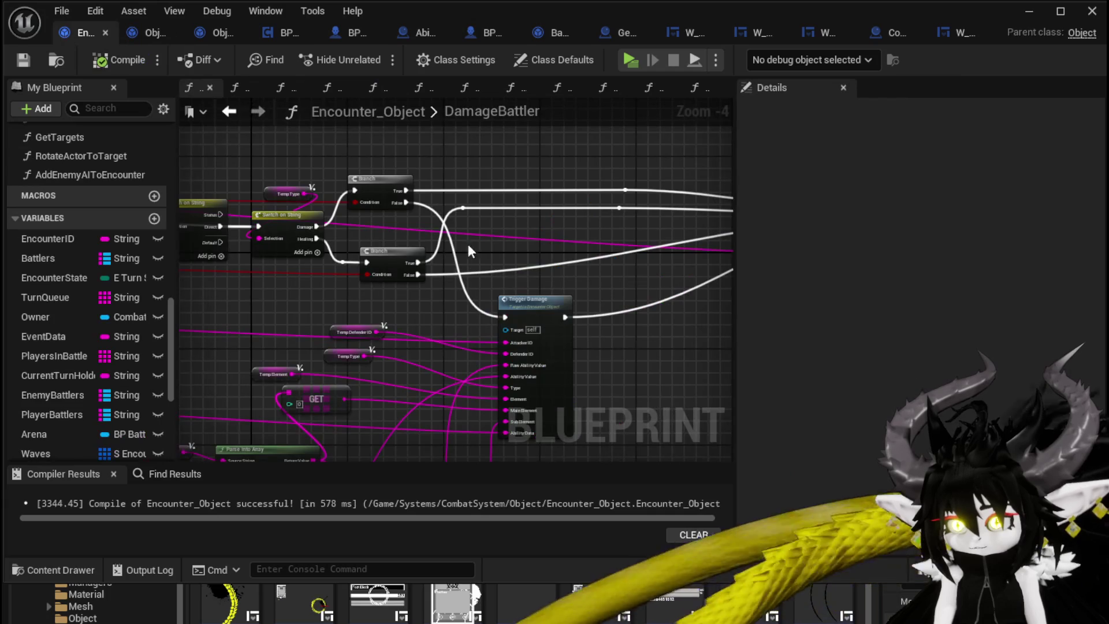
pyautogui.moveTo(468, 251)
pyautogui.mouseDown()
pyautogui.moveTo(362, 300)
pyautogui.moveTo(277, 300)
pyautogui.moveTo(581, 319)
pyautogui.moveTo(445, 298)
pyautogui.mouseUp()
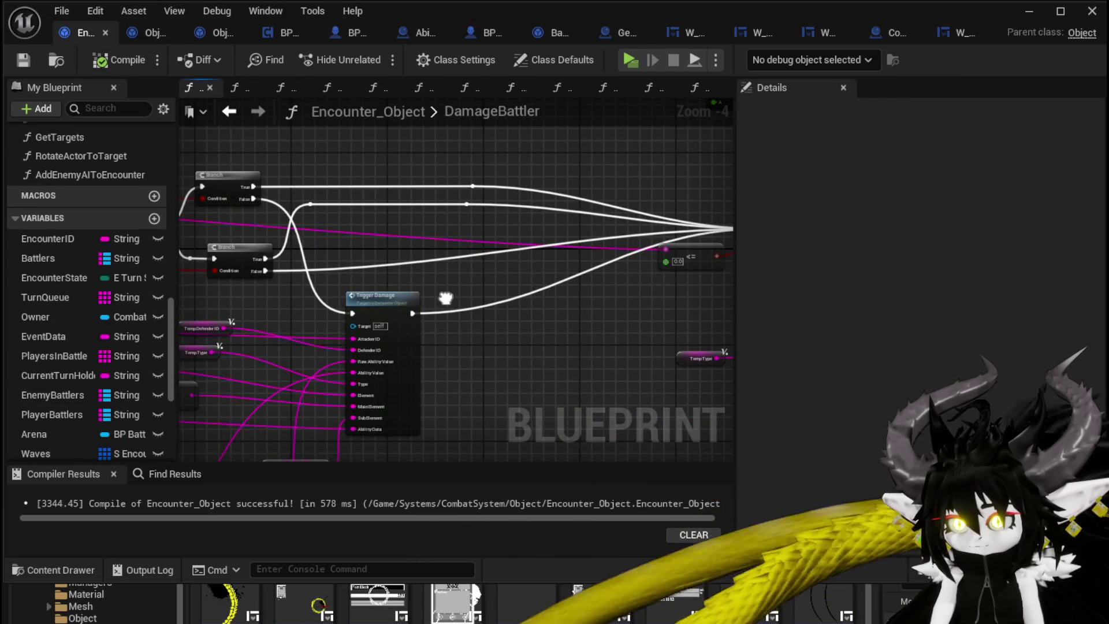
pyautogui.moveTo(417, 293)
pyautogui.mouseDown()
pyautogui.moveTo(549, 207)
pyautogui.moveTo(470, 306)
pyautogui.moveTo(611, 312)
pyautogui.moveTo(417, 310)
pyautogui.moveTo(513, 308)
pyautogui.mouseUp()
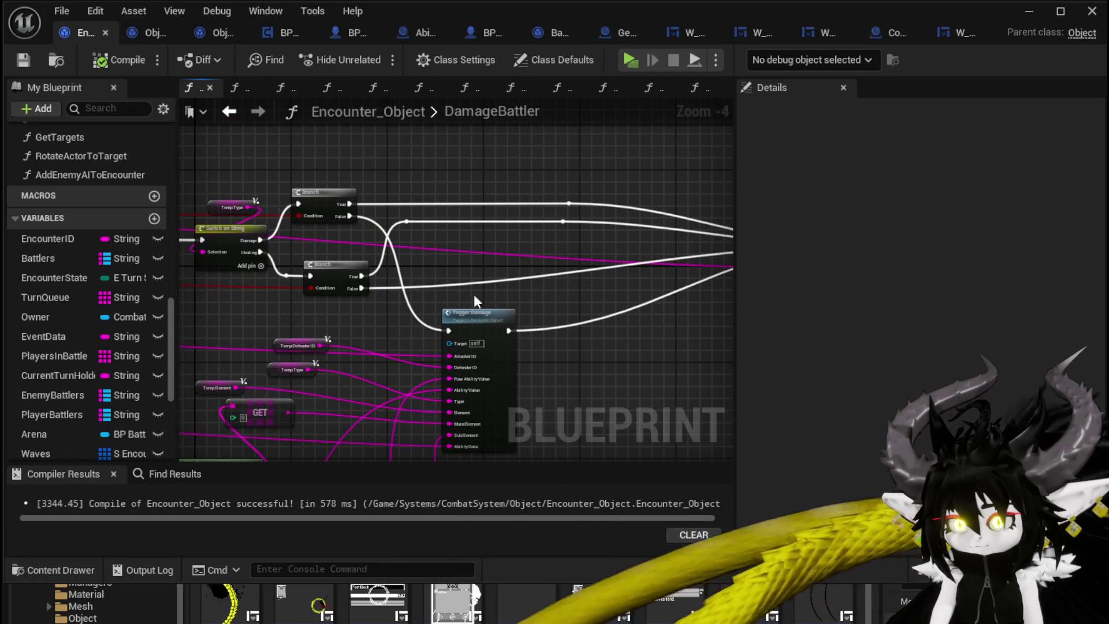
pyautogui.moveTo(306, 242)
pyautogui.mouseDown()
pyautogui.moveTo(411, 250)
pyautogui.moveTo(284, 237)
pyautogui.mouseUp()
pyautogui.moveTo(344, 279)
pyautogui.mouseDown()
pyautogui.moveTo(382, 308)
pyautogui.moveTo(428, 318)
pyautogui.mouseUp()
pyautogui.moveTo(497, 275)
pyautogui.mouseDown()
pyautogui.moveTo(263, 273)
pyautogui.moveTo(486, 278)
pyautogui.mouseUp()
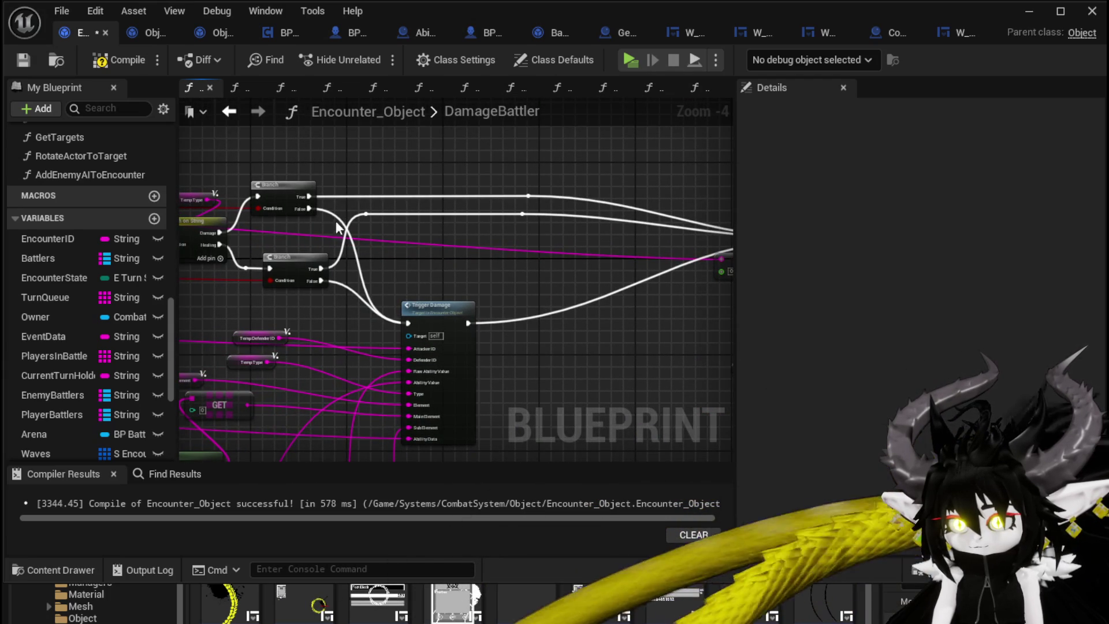
pyautogui.moveTo(407, 239)
pyautogui.mouseDown()
pyautogui.moveTo(577, 263)
pyautogui.moveTo(173, 231)
pyautogui.moveTo(596, 255)
pyautogui.moveTo(612, 233)
pyautogui.moveTo(369, 183)
pyautogui.moveTo(515, 269)
pyautogui.mouseUp()
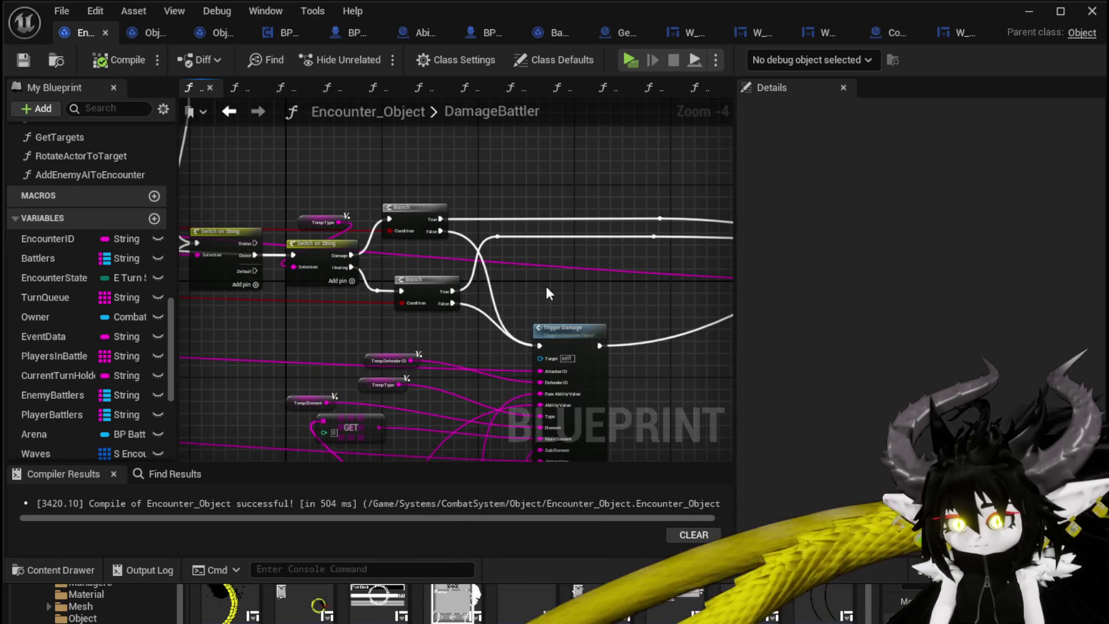
pyautogui.moveTo(547, 293)
pyautogui.mouseDown()
pyautogui.moveTo(550, 257)
pyautogui.moveTo(530, 215)
pyautogui.mouseUp()
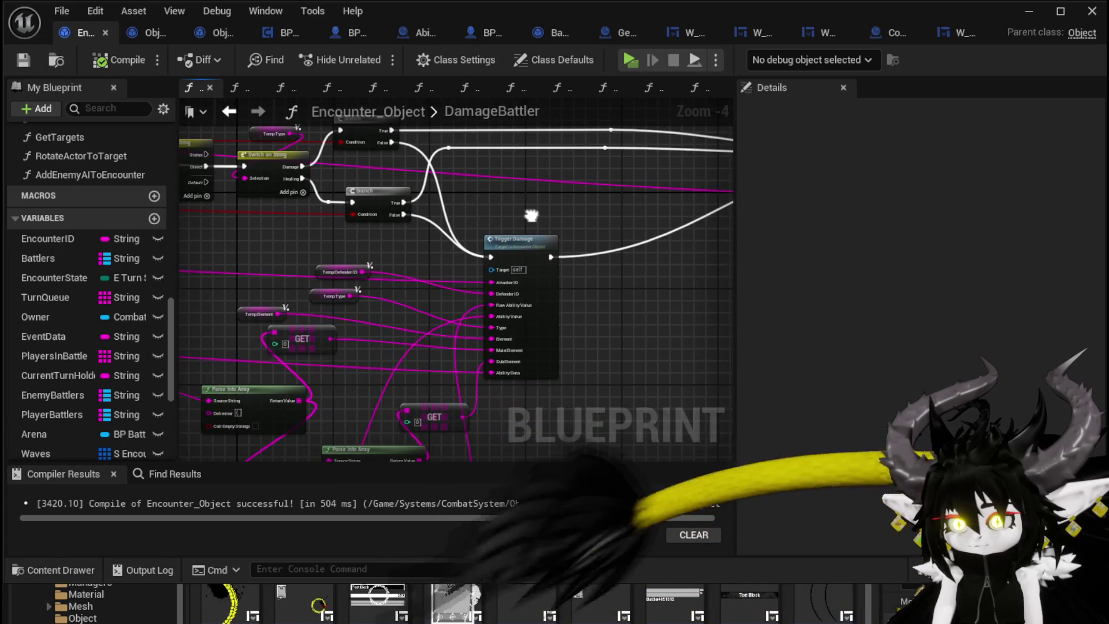
# Check the Damage Battler call in BPC_Perks' OnDealDamagePerks against Encounter_Object's DamageBattler graph.
pyautogui.click(143, 32)
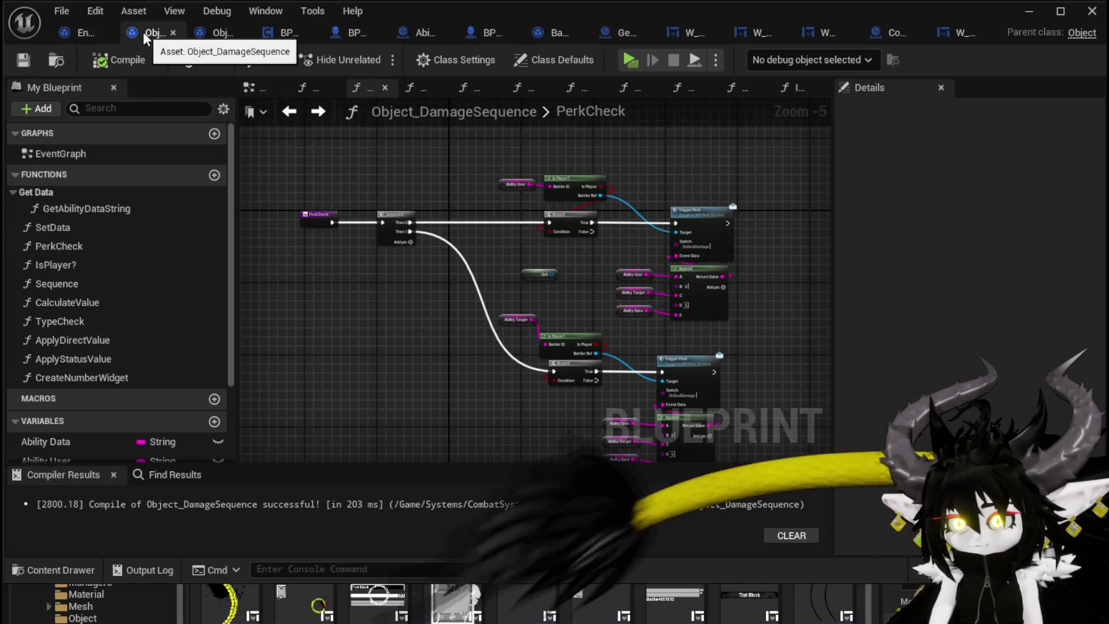
pyautogui.click(301, 39)
pyautogui.scroll(3, 723, 261)
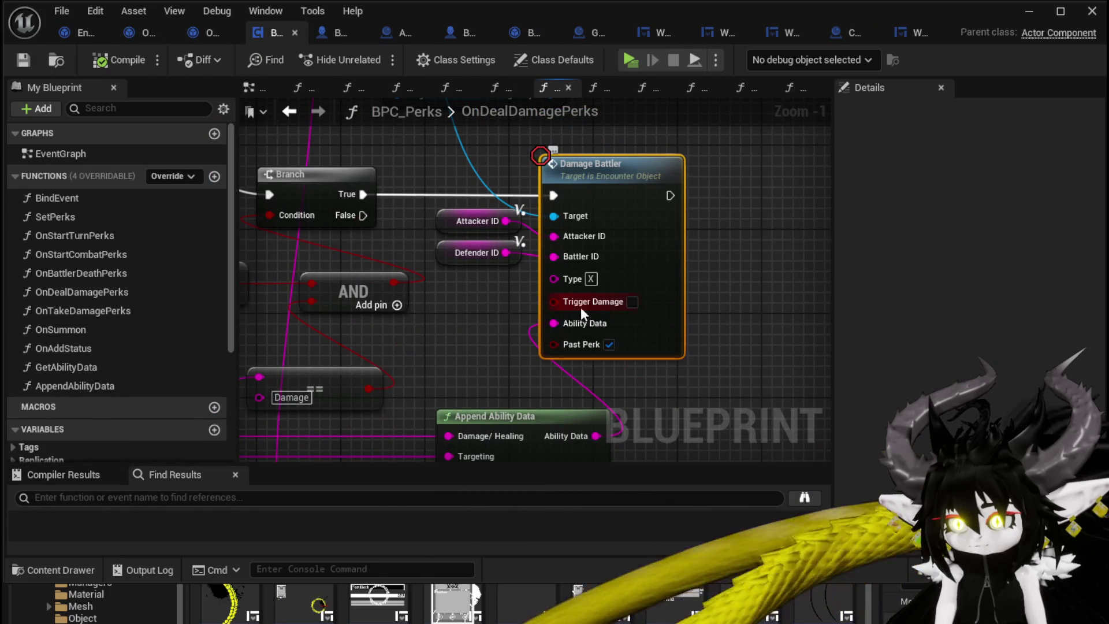
pyautogui.click(69, 29)
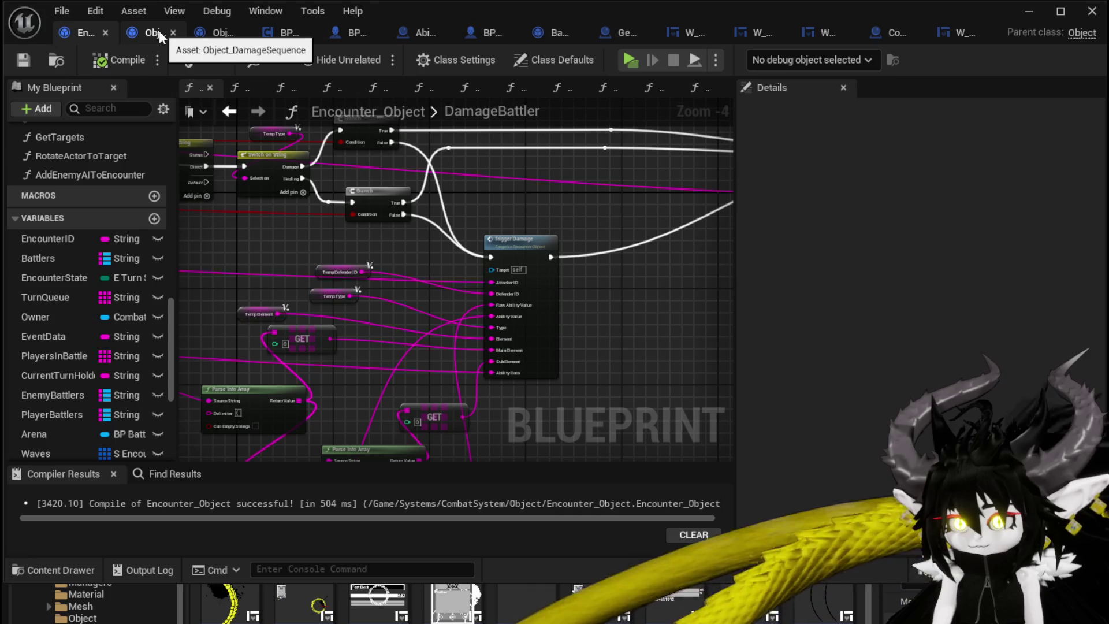
pyautogui.click(263, 33)
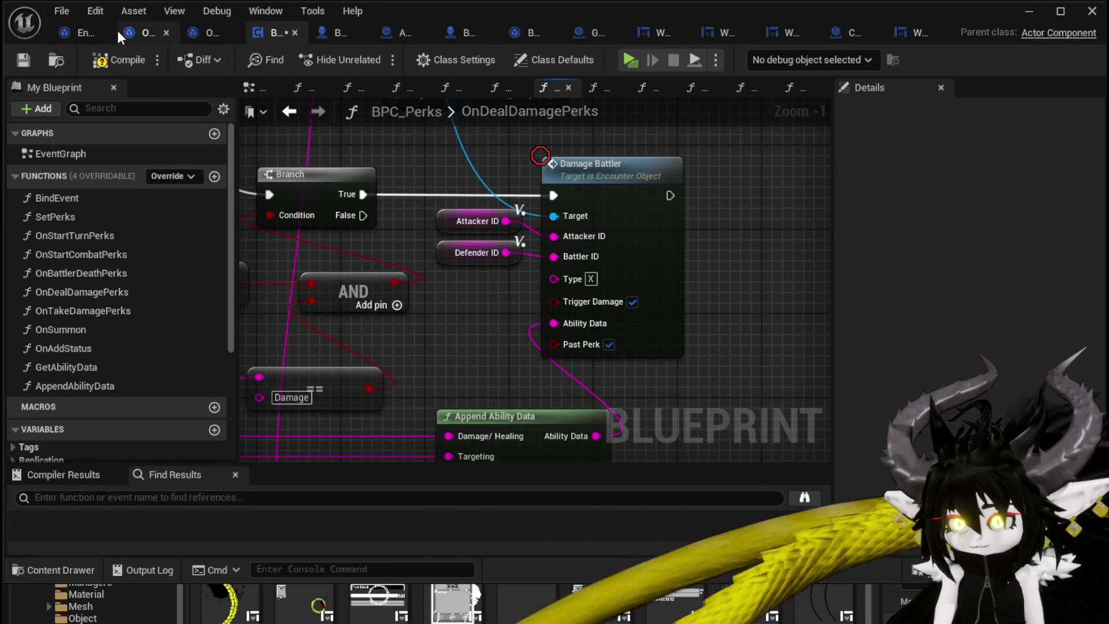
# Compile and save BPC_Perks, then start a fresh test play from the level editor.
pyautogui.click(113, 59)
pyautogui.click(26, 61)
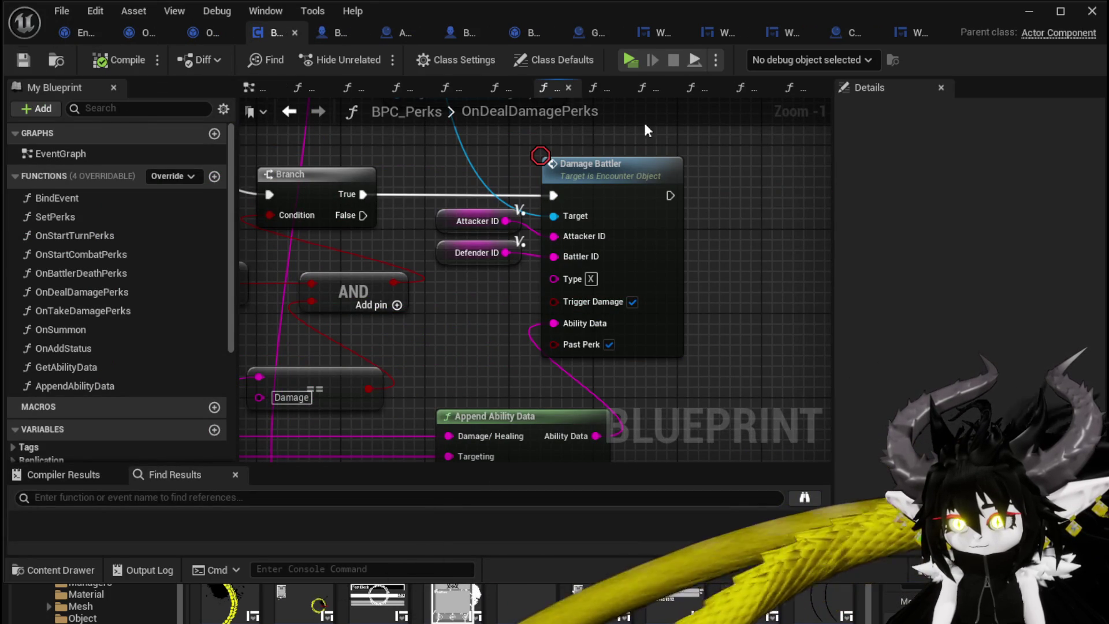
pyautogui.click(1028, 12)
pyautogui.click(373, 55)
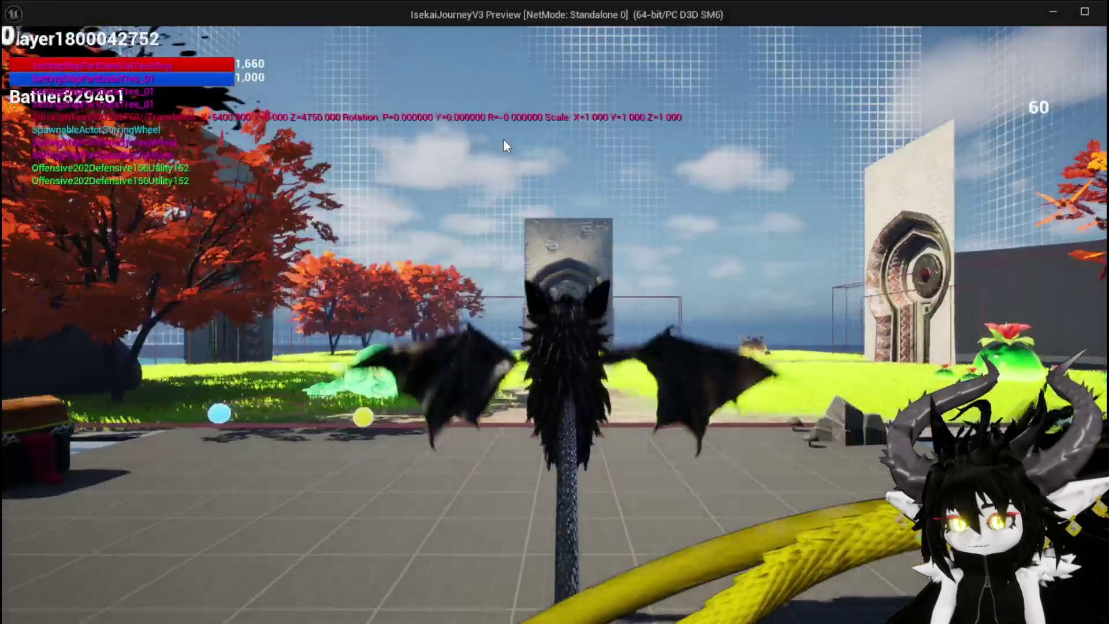
# Fight the red slime, resuming the TypeCheck breakpoints and playing SummonSpawn, then exit with Esc.
pyautogui.click(503, 144)
pyautogui.press('w')
pyautogui.press('space')
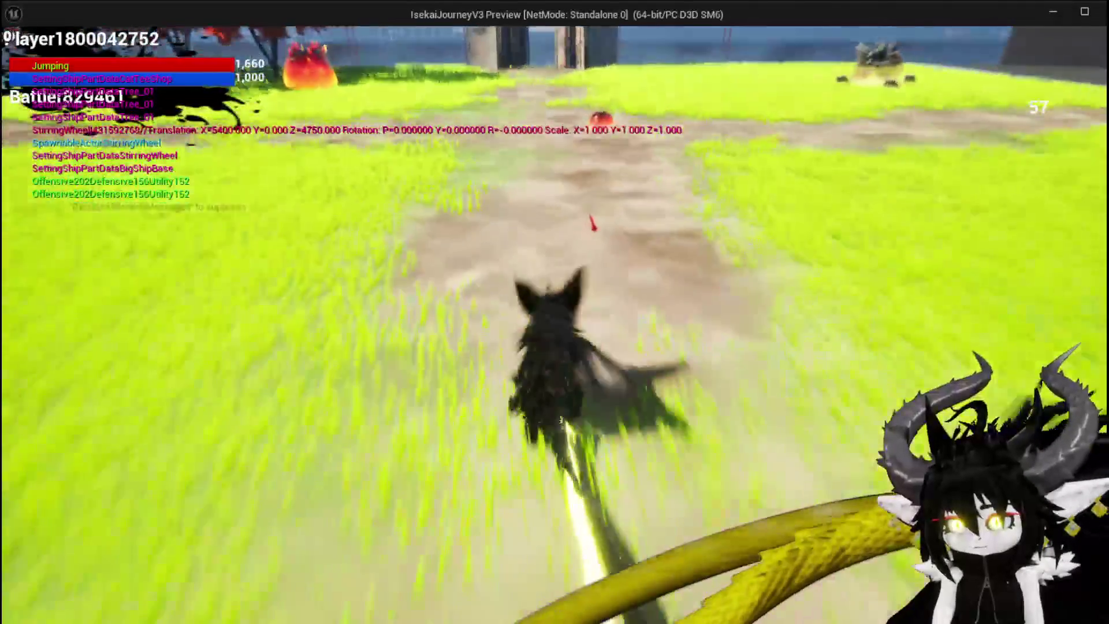
pyautogui.press('w')
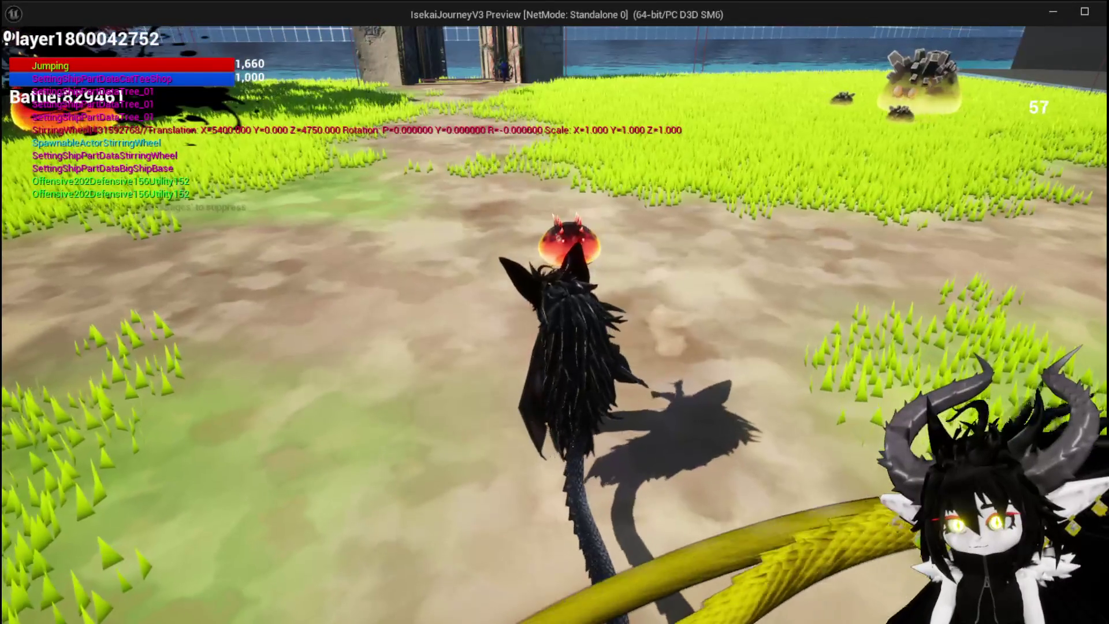
pyautogui.press('1')
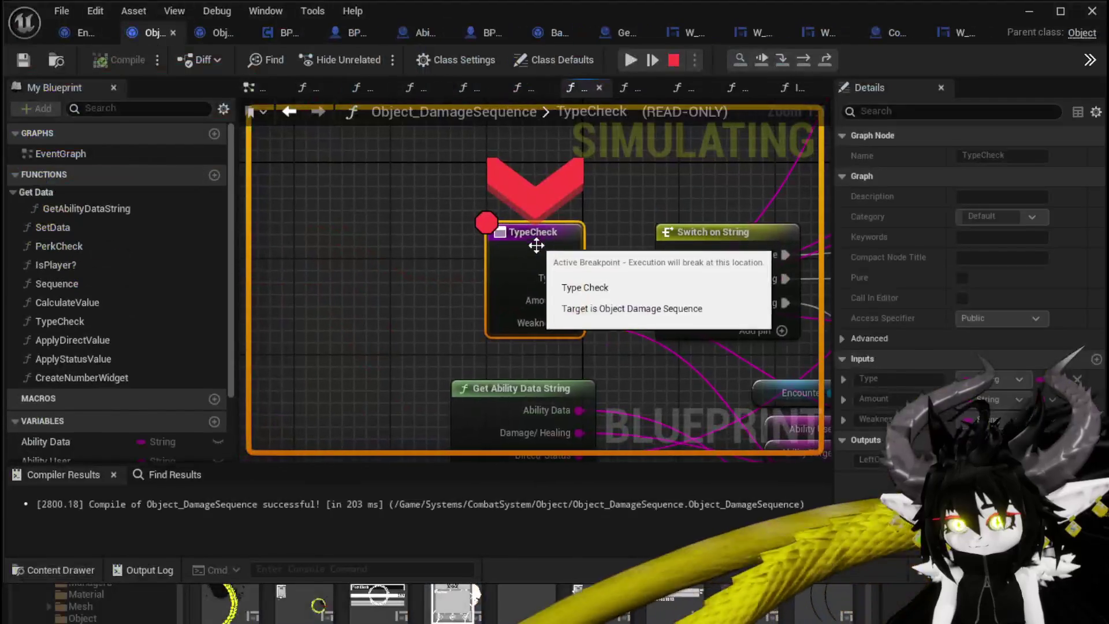
pyautogui.click(623, 59)
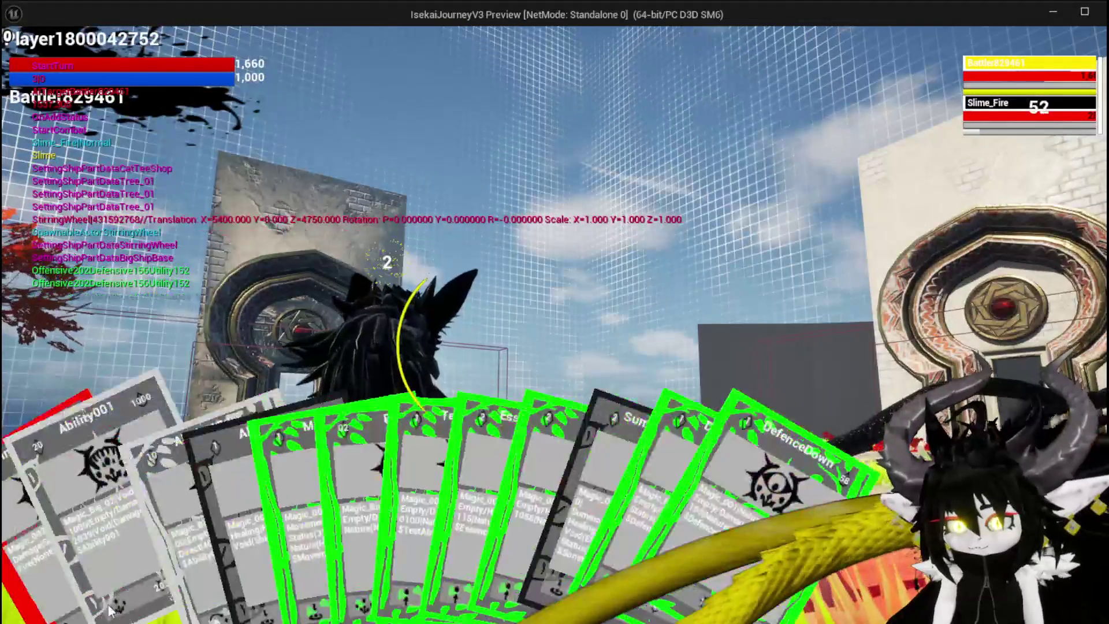
pyautogui.click(49, 590)
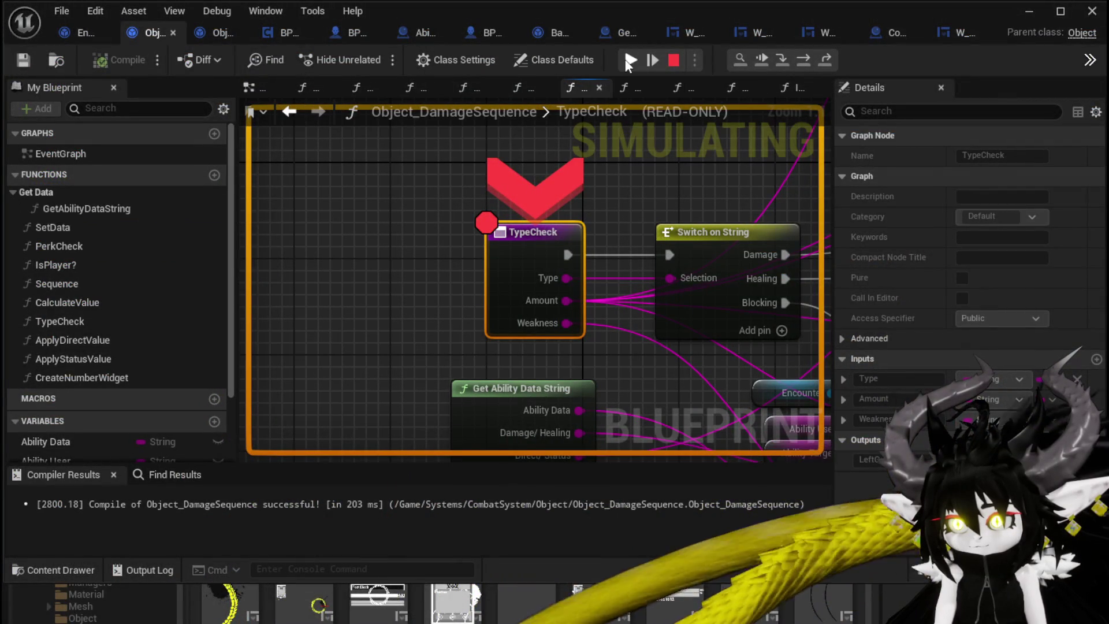
pyautogui.click(628, 63)
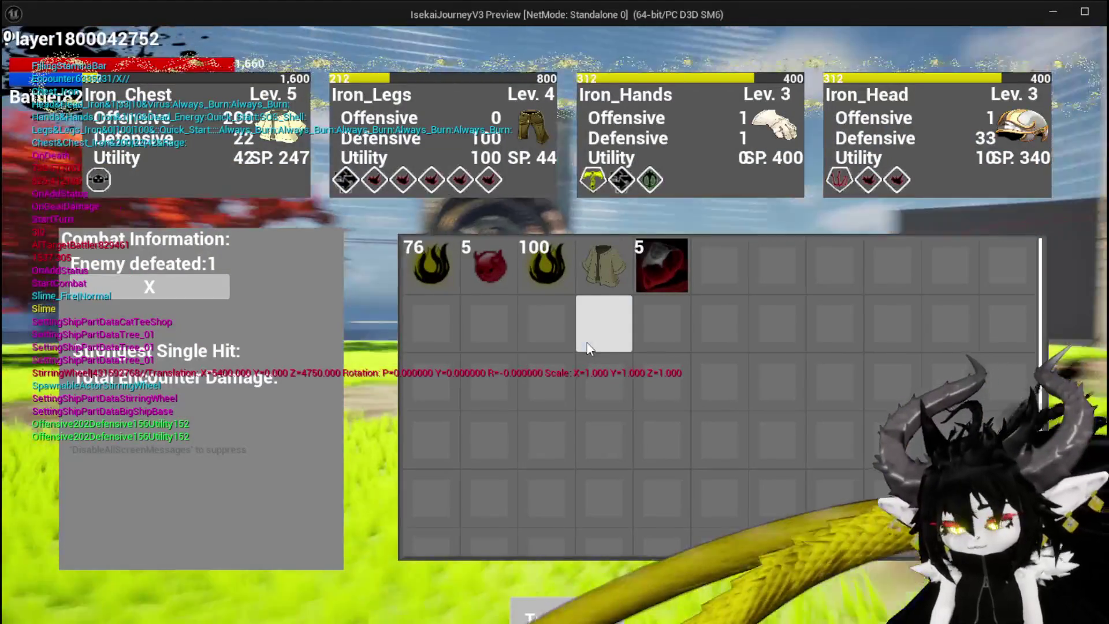
pyautogui.press('Escape')
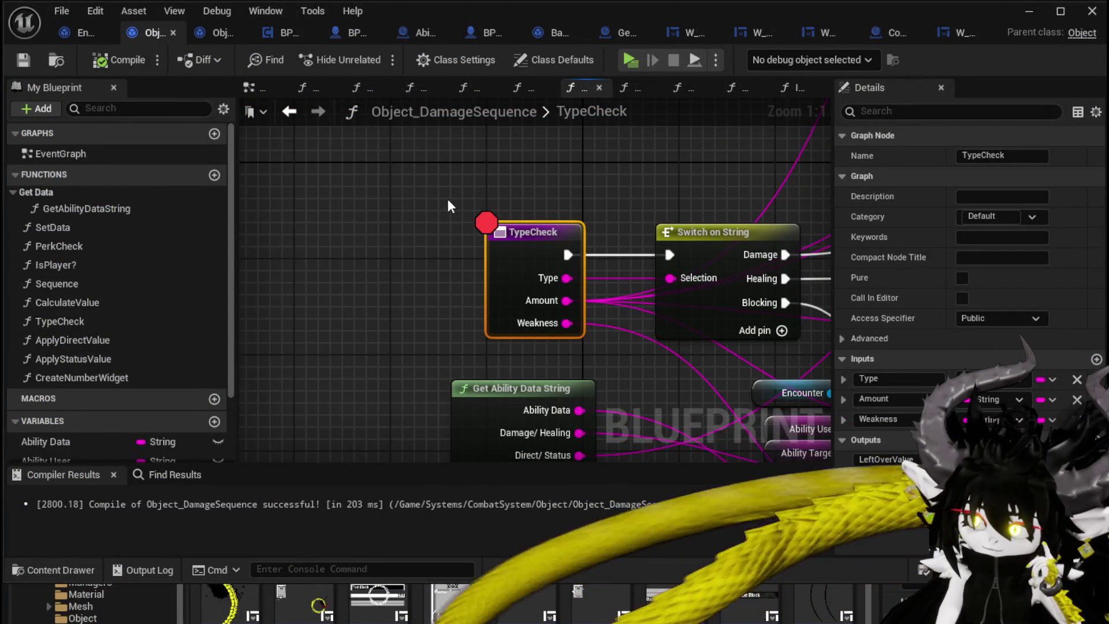
# Save Object_DamageSequence and glance at Encounter_Object before returning to the TypeCheck graph.
pyautogui.click(25, 61)
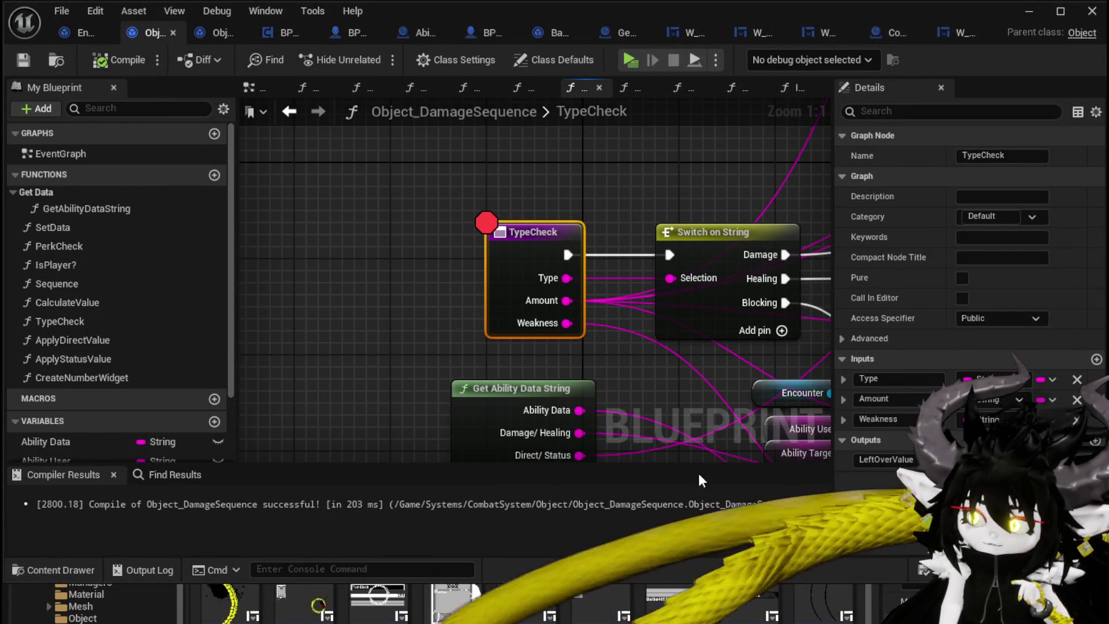
pyautogui.scroll(-4, 434, 231)
pyautogui.moveTo(435, 230); pyautogui.dragTo(303, 263)
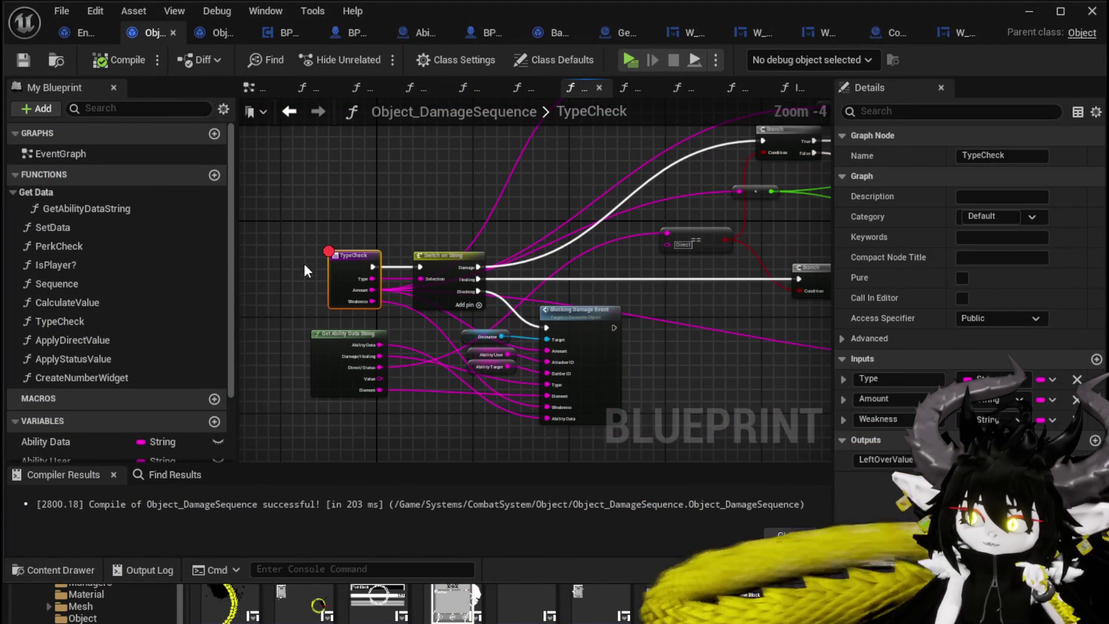
pyautogui.click(72, 36)
pyautogui.scroll(-1, 556, 211)
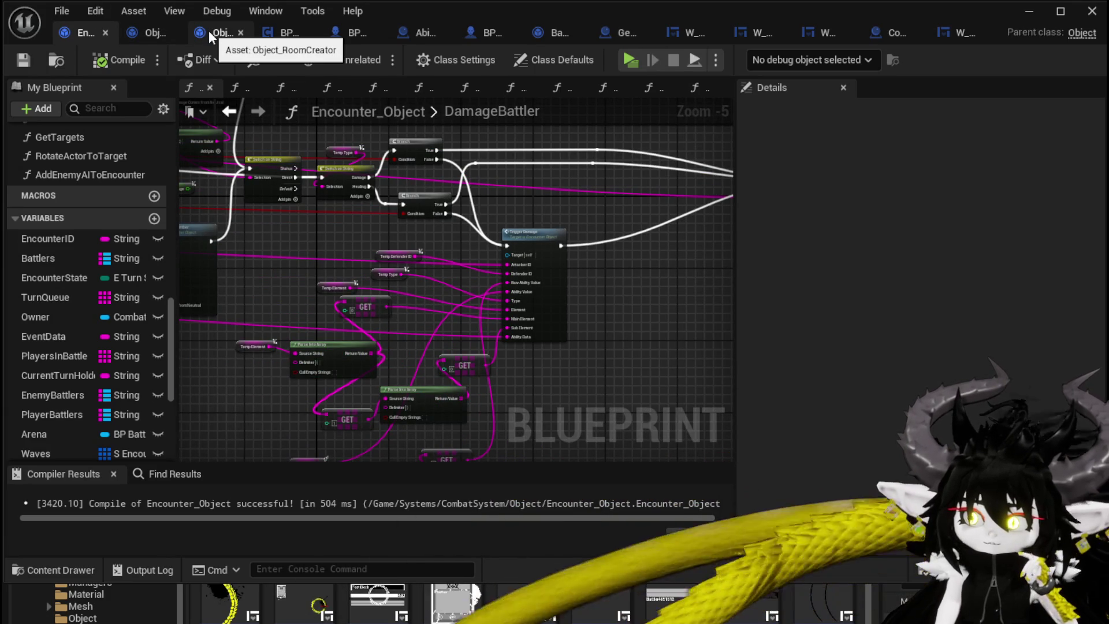
pyautogui.click(147, 30)
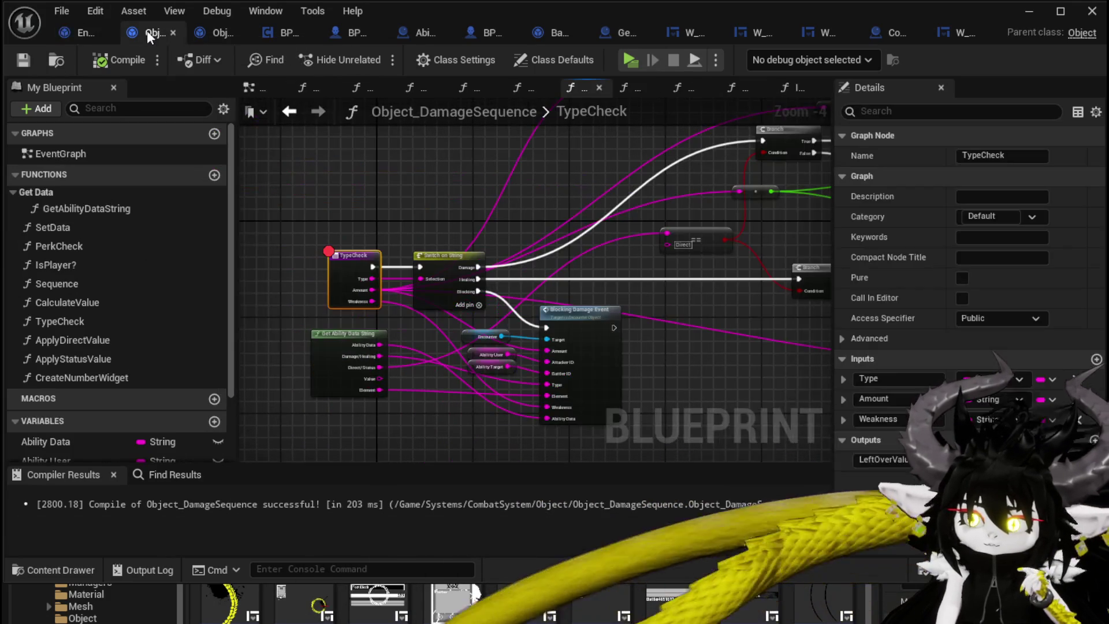
pyautogui.scroll(2, 369, 185)
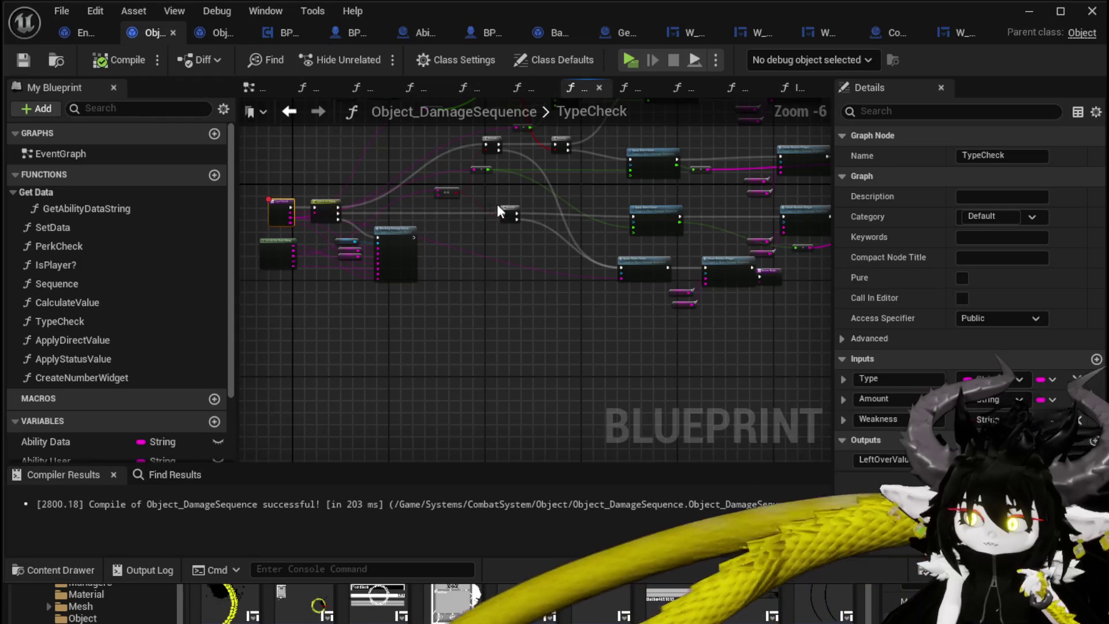
pyautogui.moveTo(497, 203)
pyautogui.mouseDown()
pyautogui.moveTo(462, 278)
pyautogui.moveTo(448, 248)
pyautogui.moveTo(454, 277)
pyautogui.mouseUp()
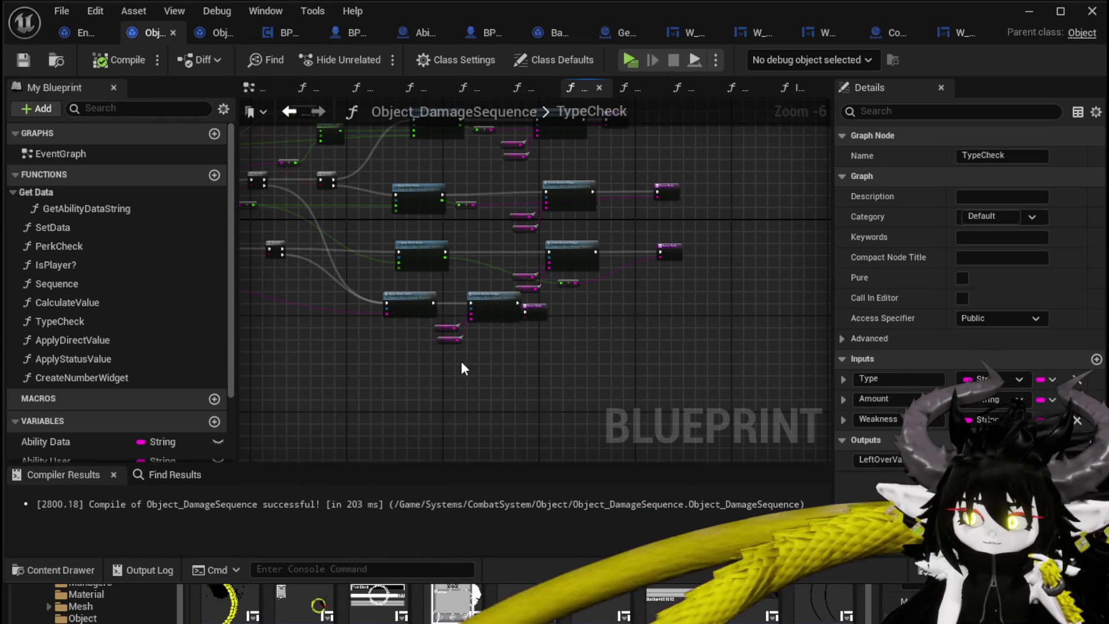
# Move Create Number Widget with its Amount and Weakness getters beside Apply Status Value, then save.
pyautogui.moveTo(452, 362)
pyautogui.mouseDown()
pyautogui.moveTo(487, 306)
pyautogui.moveTo(472, 331)
pyautogui.mouseUp()
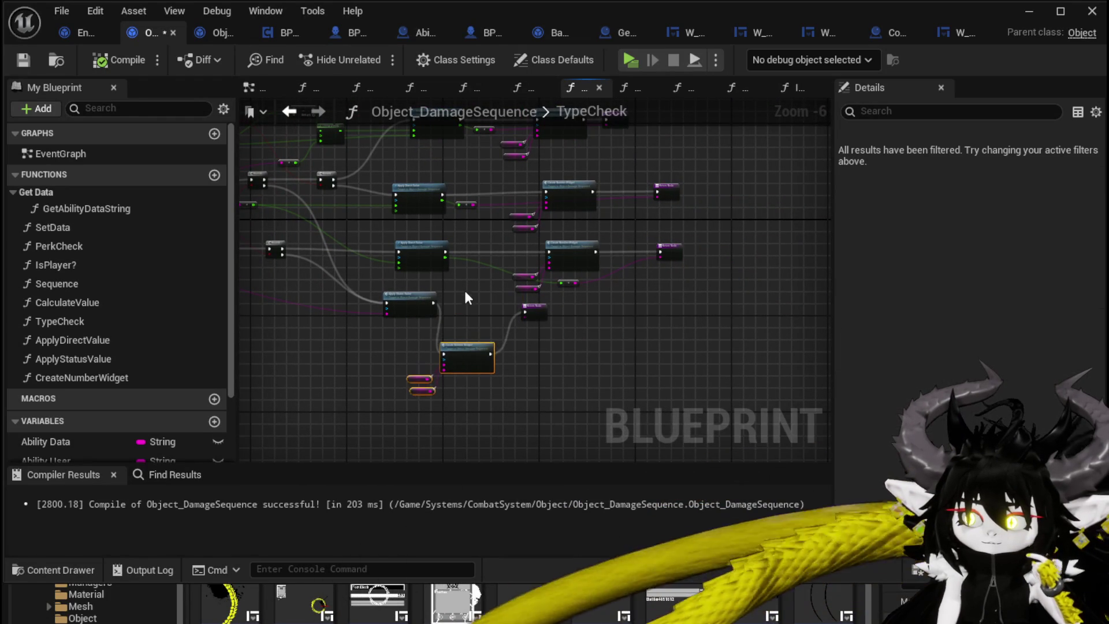
pyautogui.scroll(3, 464, 287)
pyautogui.scroll(-2, 464, 287)
pyautogui.moveTo(464, 286); pyautogui.dragTo(469, 252)
pyautogui.moveTo(383, 428); pyautogui.dragTo(470, 339)
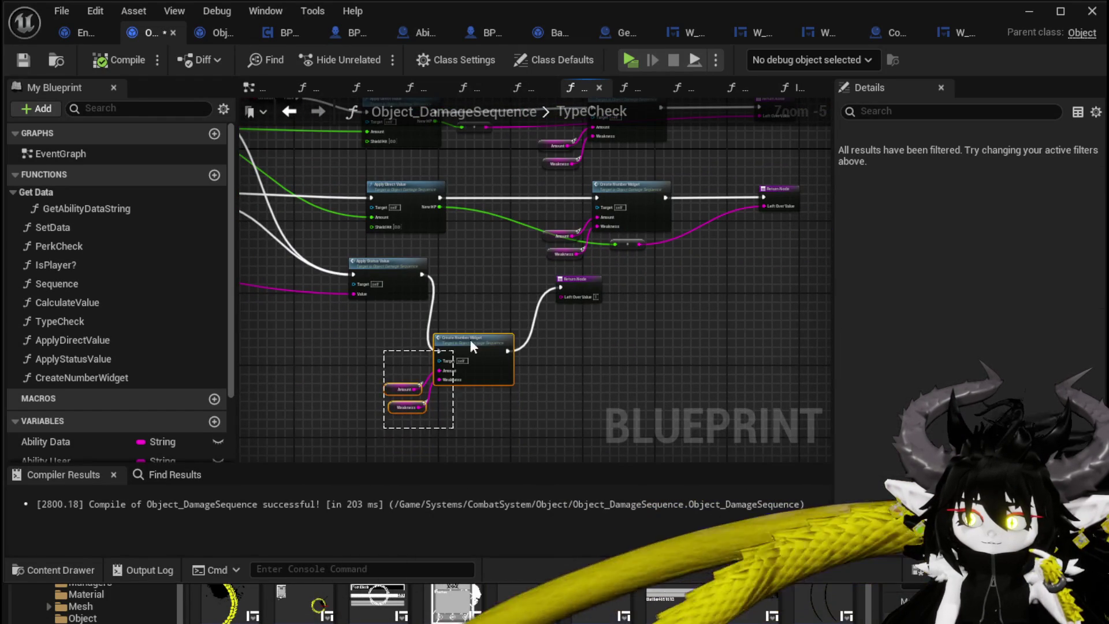
pyautogui.moveTo(508, 283); pyautogui.dragTo(430, 400)
pyautogui.moveTo(474, 341); pyautogui.dragTo(490, 287)
pyautogui.click(384, 329)
pyautogui.moveTo(384, 330); pyautogui.dragTo(441, 309)
pyautogui.scroll(-1, 441, 308)
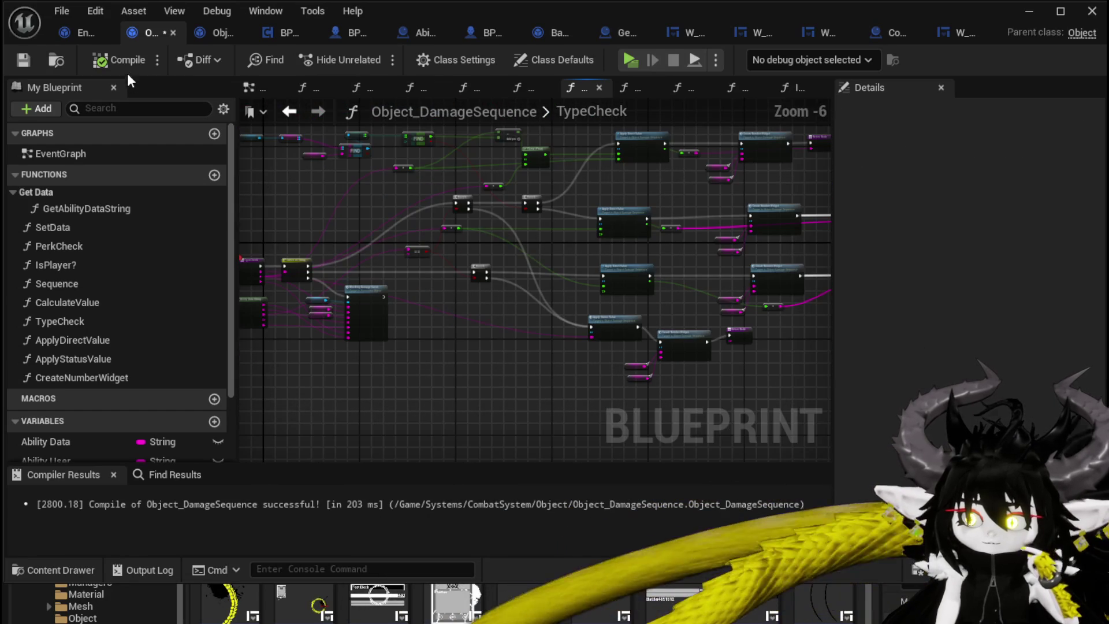
pyautogui.click(37, 57)
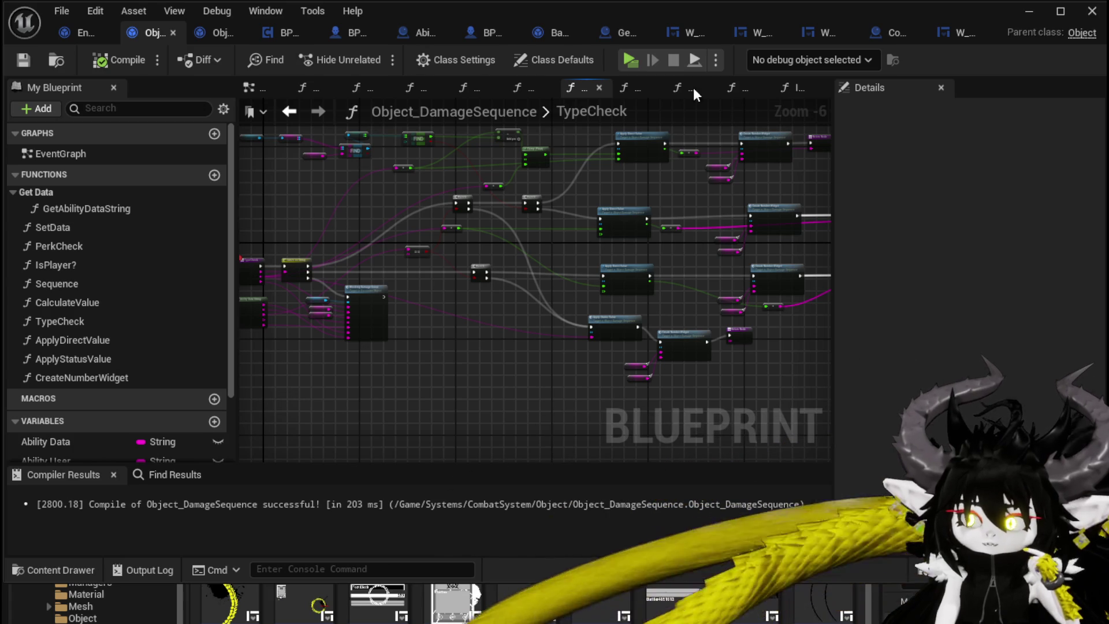
pyautogui.scroll(-2, 337, 264)
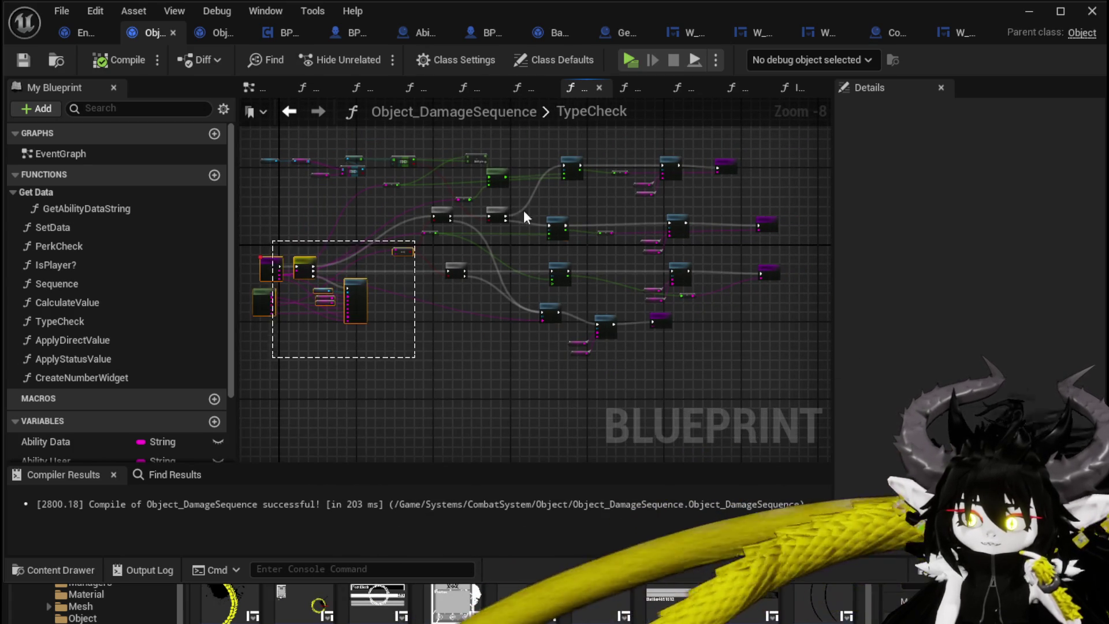
pyautogui.moveTo(526, 216); pyautogui.dragTo(767, 134)
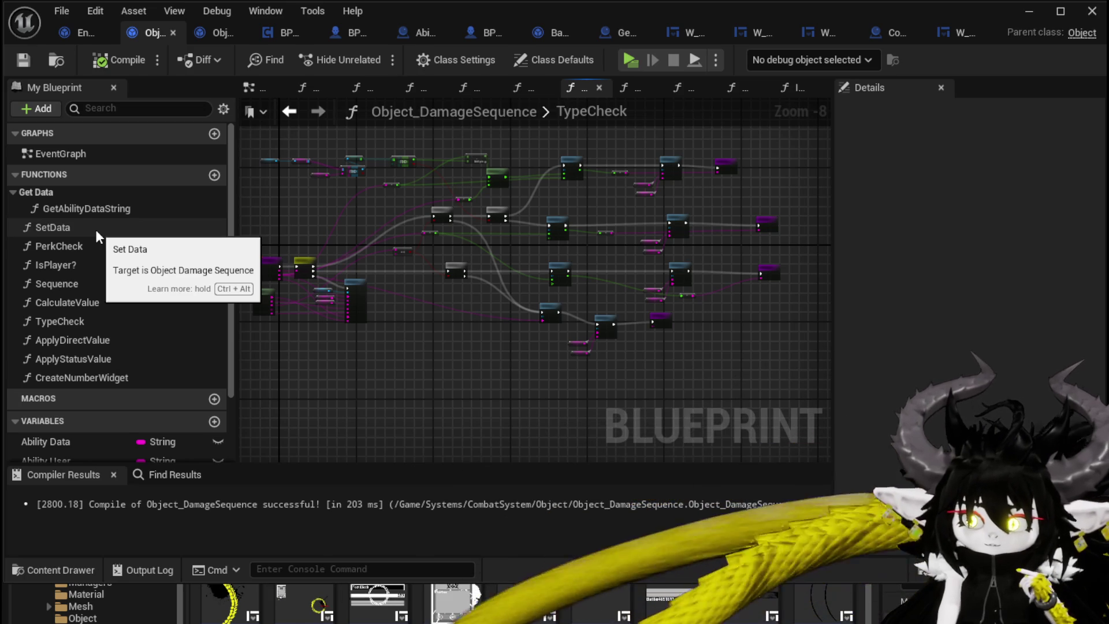
# In Encounter_Object's DamageBattler graph, delete the FIND, Branch and Append nodes.
pyautogui.click(72, 32)
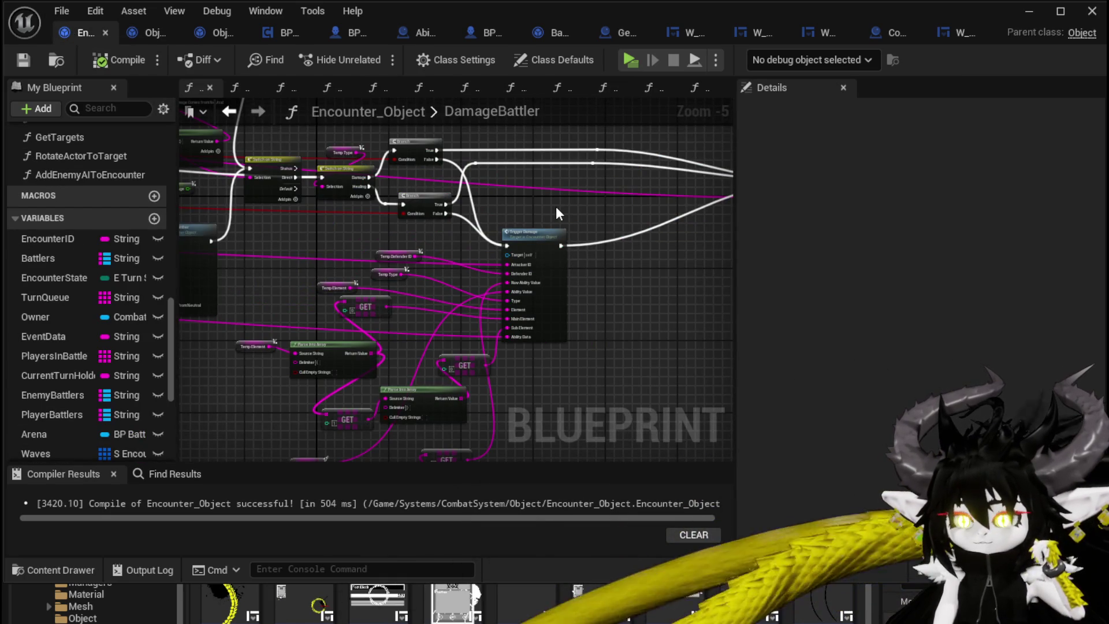
pyautogui.scroll(-2, 555, 207)
pyautogui.moveTo(556, 214)
pyautogui.mouseDown()
pyautogui.moveTo(524, 255)
pyautogui.moveTo(499, 249)
pyautogui.mouseUp()
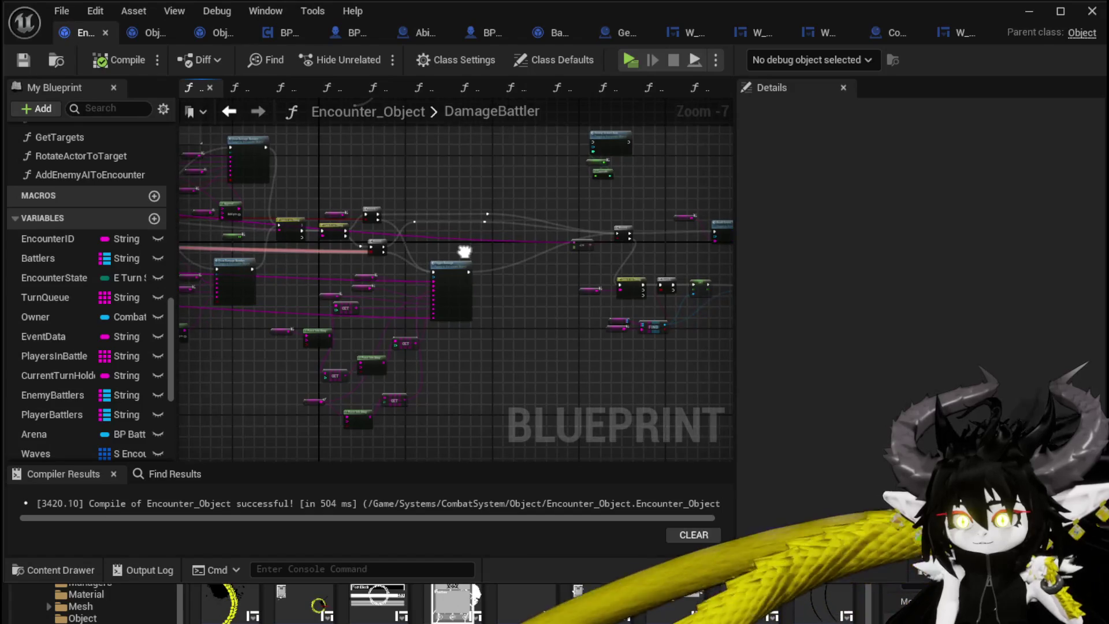
pyautogui.scroll(3, 498, 241)
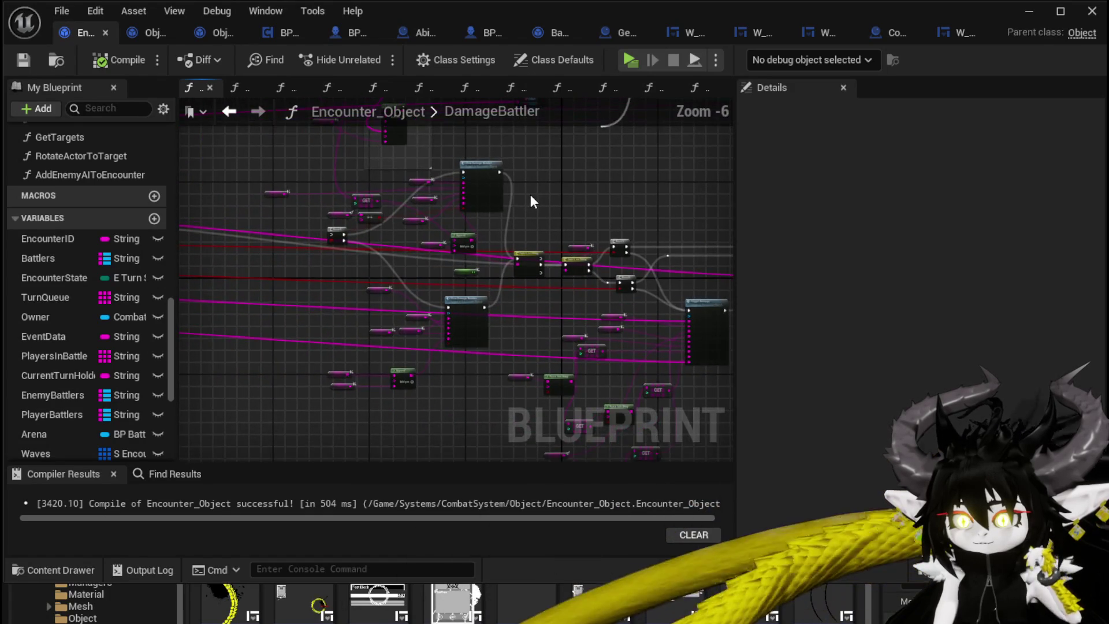
pyautogui.scroll(-2, 532, 197)
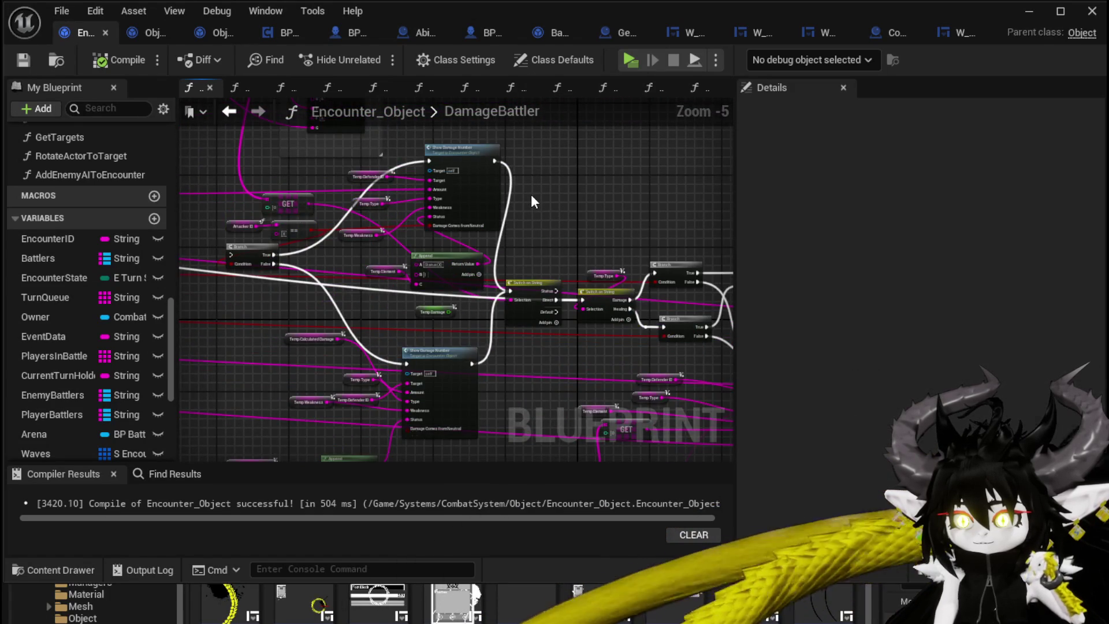
pyautogui.scroll(1, 531, 194)
pyautogui.moveTo(525, 213)
pyautogui.mouseDown()
pyautogui.moveTo(503, 276)
pyautogui.moveTo(298, 323)
pyautogui.moveTo(609, 158)
pyautogui.mouseUp()
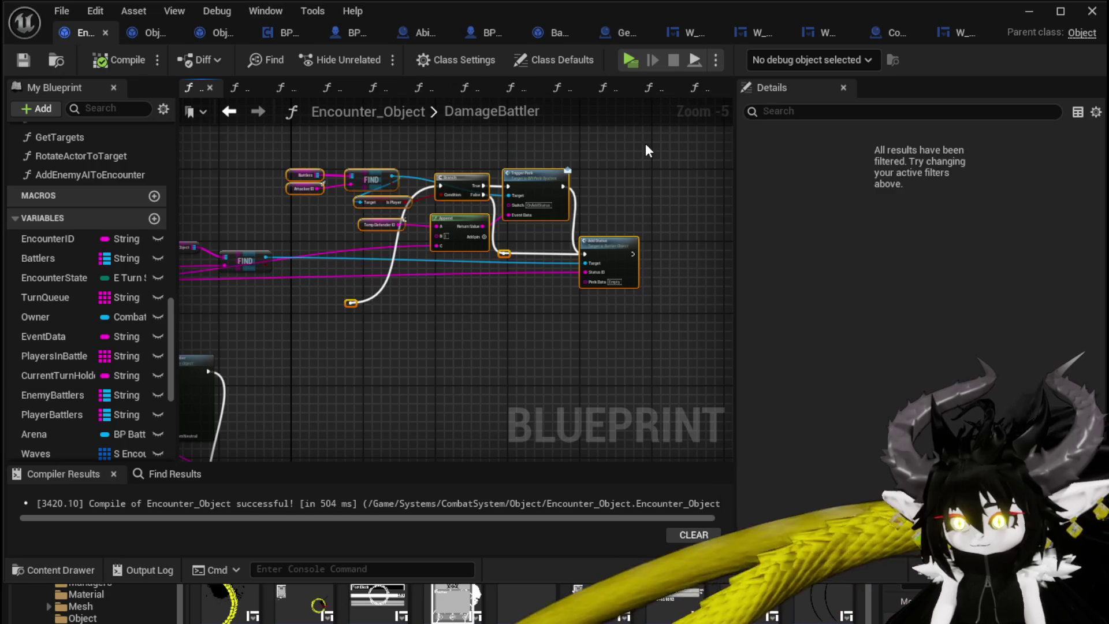
pyautogui.press('Delete')
# Delete the FIND and Battler Object nodes, plus the ability data parsing nodes and Append.
pyautogui.moveTo(480, 233); pyautogui.dragTo(616, 279)
pyautogui.moveTo(507, 289)
pyautogui.mouseDown()
pyautogui.moveTo(607, 227)
pyautogui.moveTo(794, 248)
pyautogui.mouseUp()
pyautogui.press('Delete')
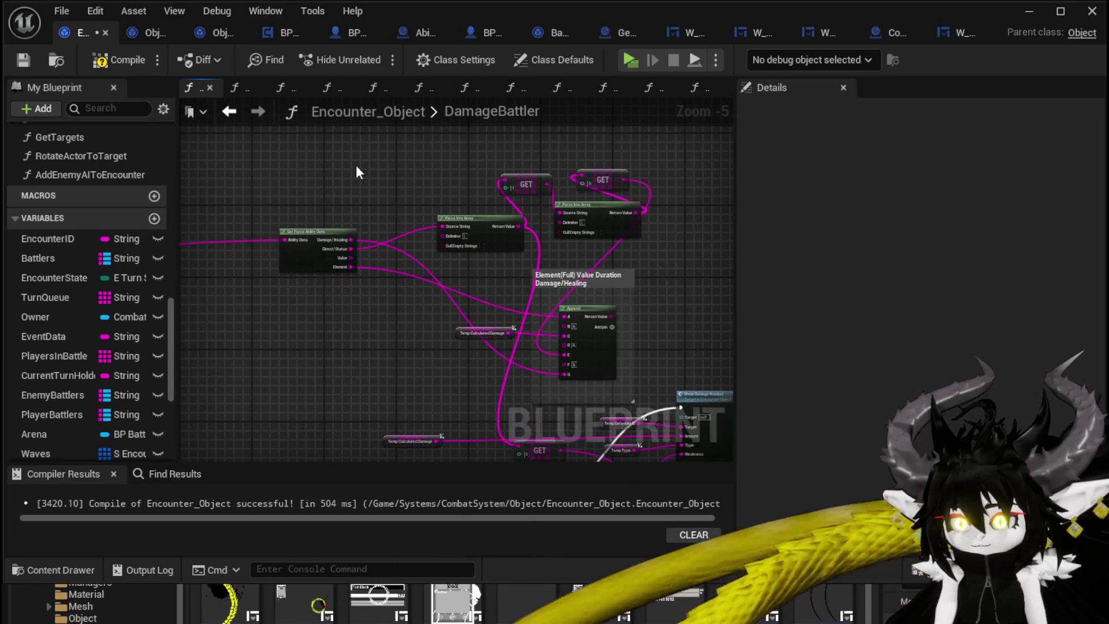
pyautogui.moveTo(275, 159)
pyautogui.mouseDown()
pyautogui.moveTo(658, 338)
pyautogui.moveTo(615, 245)
pyautogui.moveTo(539, 185)
pyautogui.mouseUp()
pyautogui.press('Delete')
# Remove the node cluster near the Switch on String nodes.
pyautogui.scroll(2, 459, 271)
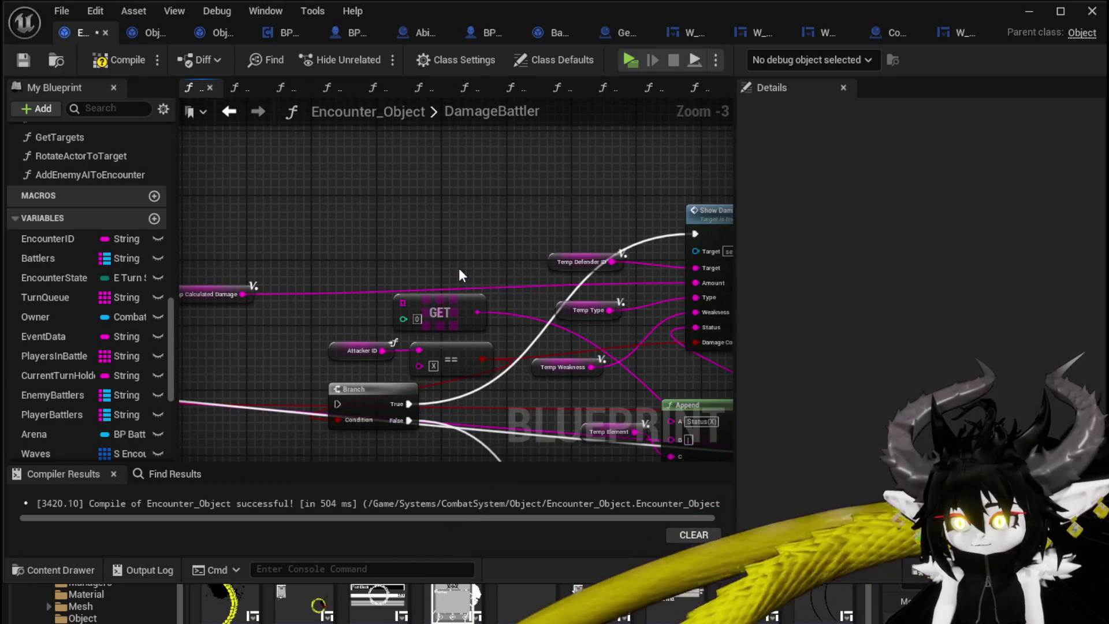
pyautogui.moveTo(459, 268)
pyautogui.mouseDown()
pyautogui.moveTo(337, 179)
pyautogui.moveTo(348, 167)
pyautogui.mouseUp()
pyautogui.scroll(-3, 349, 169)
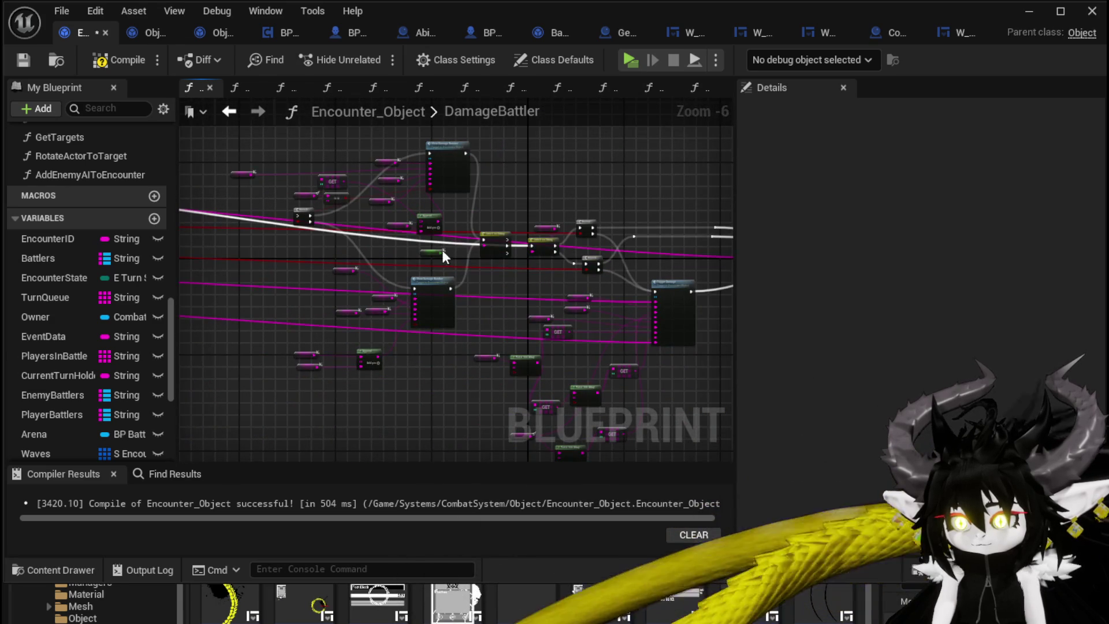
pyautogui.moveTo(345, 308)
pyautogui.mouseDown()
pyautogui.moveTo(718, 330)
pyautogui.moveTo(396, 284)
pyautogui.moveTo(390, 259)
pyautogui.moveTo(261, 254)
pyautogui.mouseUp()
pyautogui.scroll(2, 464, 228)
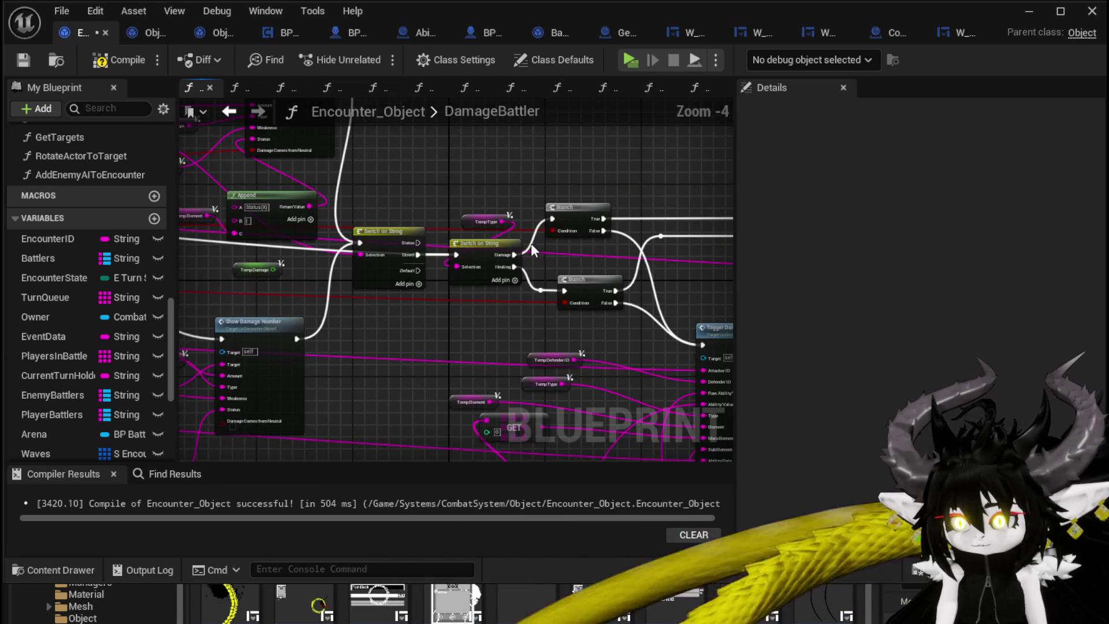
pyautogui.moveTo(531, 244); pyautogui.dragTo(506, 229)
pyautogui.scroll(-2, 505, 229)
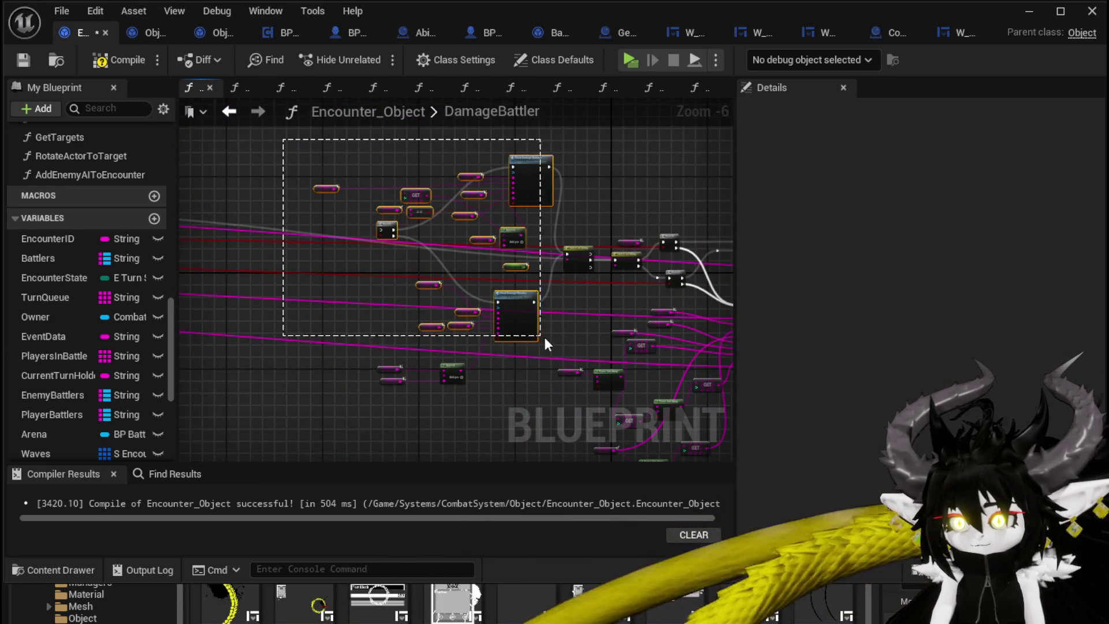
pyautogui.moveTo(576, 327); pyautogui.dragTo(578, 325)
pyautogui.press('Delete')
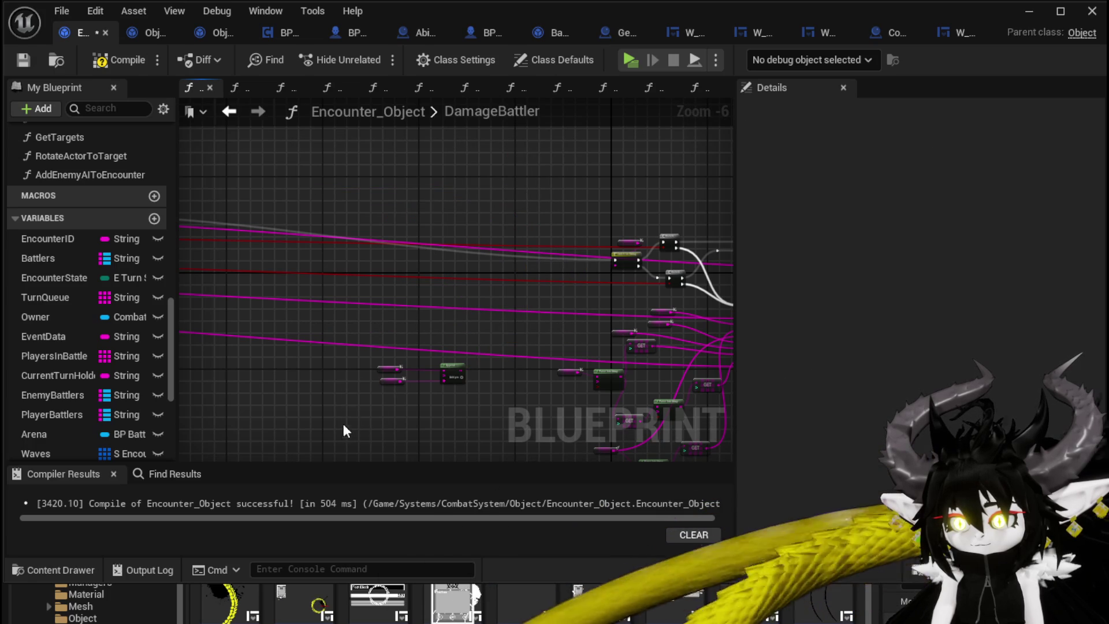
# Select the remaining network and pull the right-hand node group left, closer to the rest.
pyautogui.scroll(-5, 527, 295)
pyautogui.moveTo(470, 268); pyautogui.dragTo(283, 245)
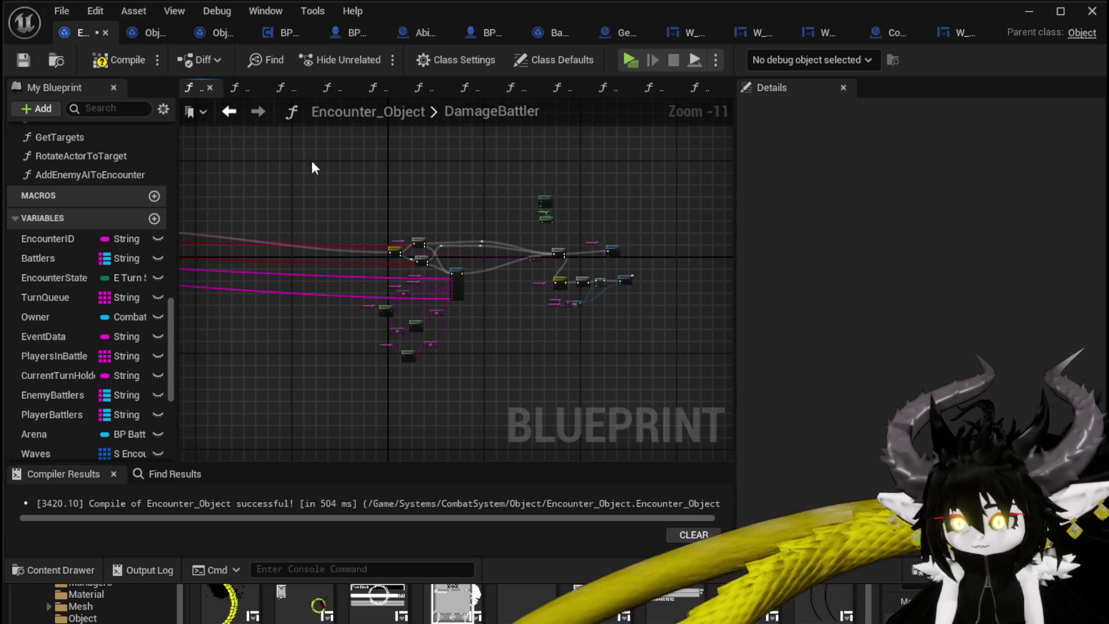
pyautogui.moveTo(312, 168); pyautogui.dragTo(670, 361)
pyautogui.moveTo(406, 249)
pyautogui.mouseDown()
pyautogui.moveTo(619, 292)
pyautogui.moveTo(404, 260)
pyautogui.moveTo(351, 269)
pyautogui.mouseUp()
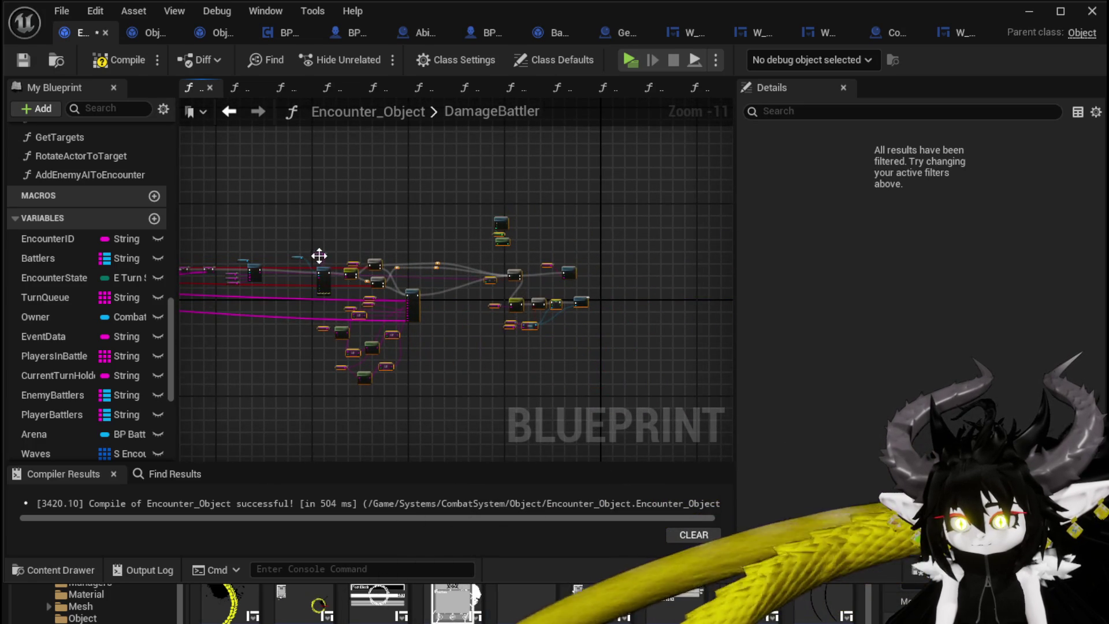
pyautogui.scroll(-1, 428, 251)
pyautogui.moveTo(280, 218); pyautogui.dragTo(490, 217)
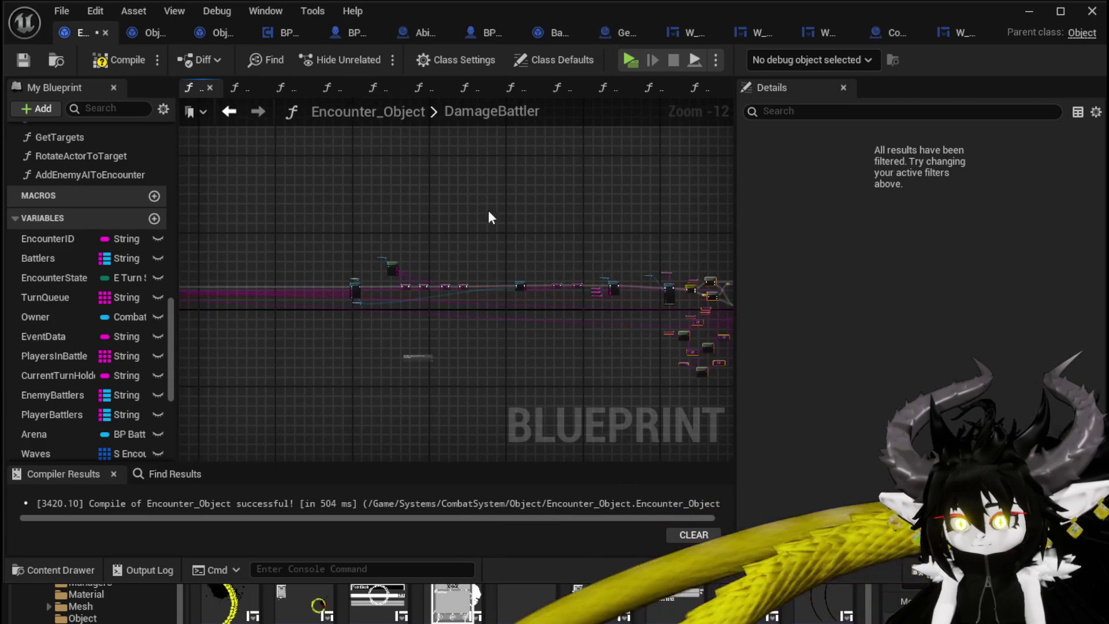
pyautogui.moveTo(214, 188)
pyautogui.mouseDown()
pyautogui.moveTo(708, 381)
pyautogui.moveTo(715, 399)
pyautogui.mouseUp()
pyautogui.hotkey('ctrl', 'z')
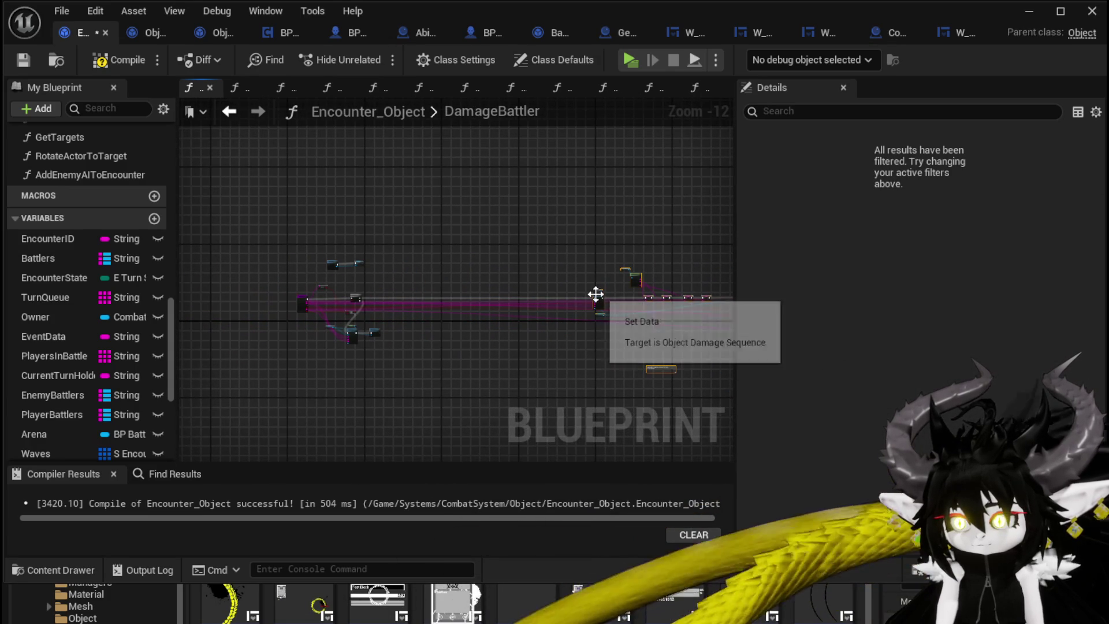
pyautogui.moveTo(599, 302); pyautogui.dragTo(379, 299)
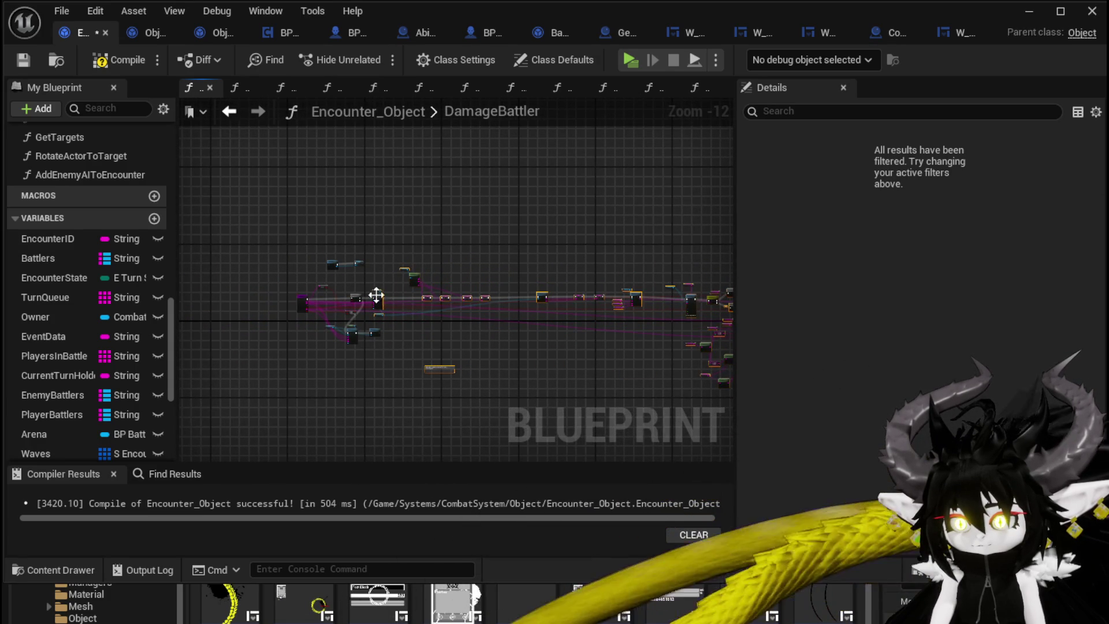
pyautogui.moveTo(528, 342); pyautogui.dragTo(417, 307)
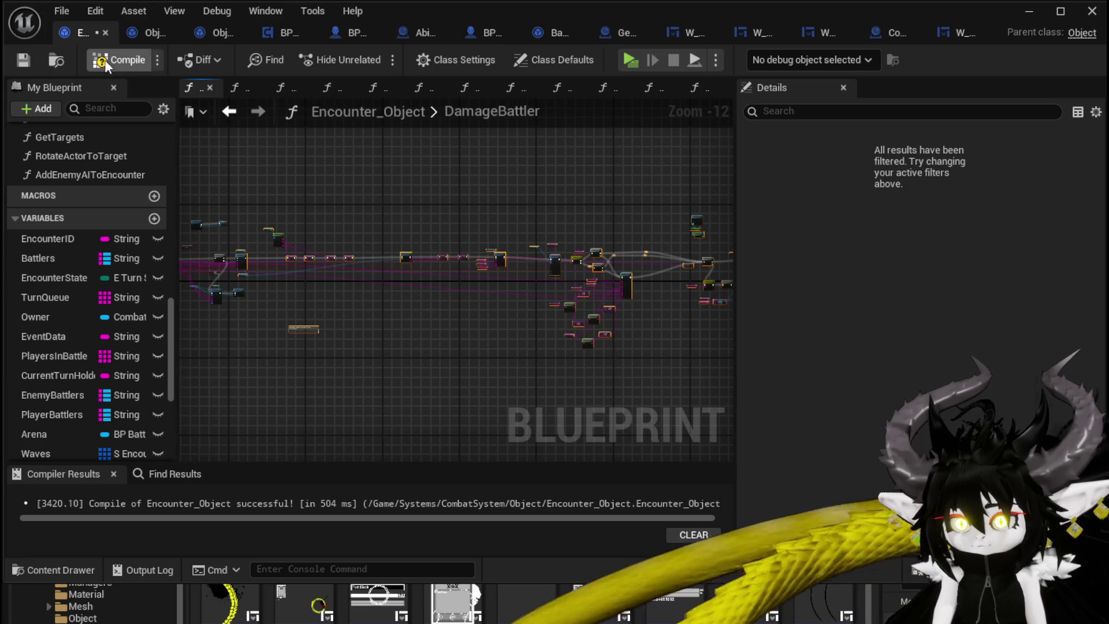
# Compile and save Encounter_Object, then review the Get Ability Data and SET nodes.
pyautogui.click(16, 58)
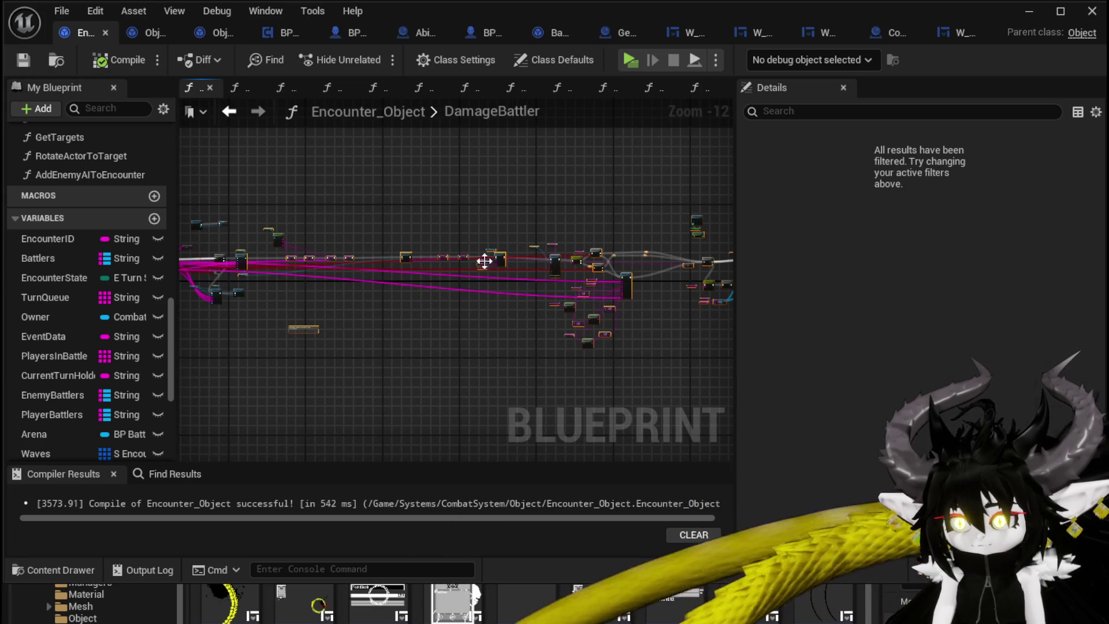
pyautogui.scroll(6, 419, 237)
pyautogui.scroll(1, 420, 237)
pyautogui.moveTo(354, 230)
pyautogui.mouseDown()
pyautogui.moveTo(355, 214)
pyautogui.moveTo(504, 190)
pyautogui.moveTo(464, 200)
pyautogui.moveTo(596, 235)
pyautogui.moveTo(151, 179)
pyautogui.moveTo(462, 177)
pyautogui.mouseUp()
pyautogui.scroll(-2, 469, 175)
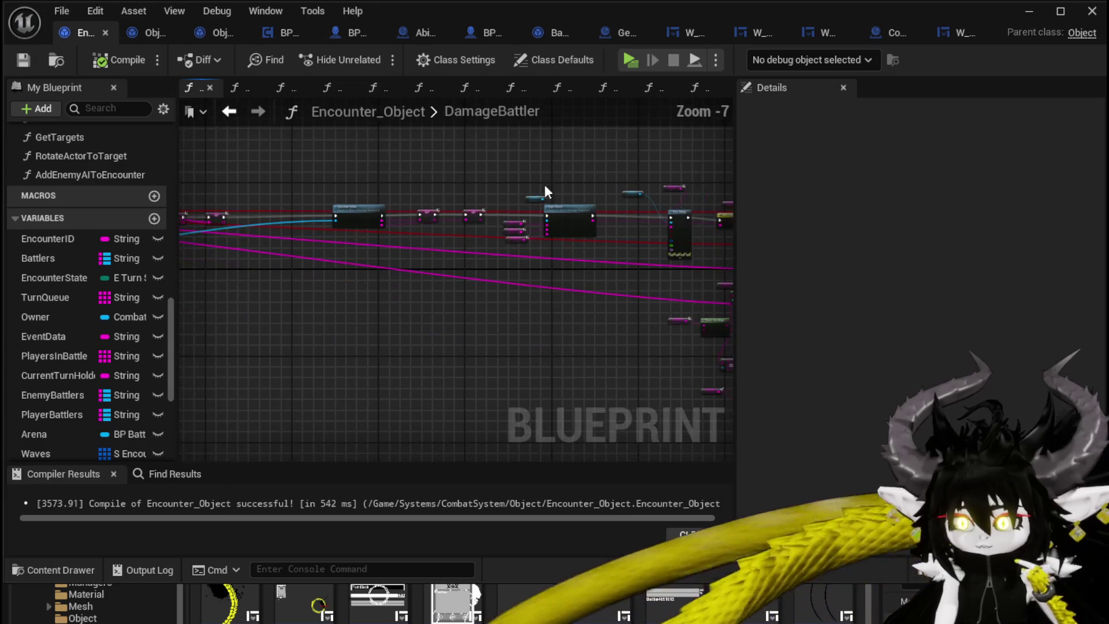
pyautogui.moveTo(544, 184)
pyautogui.mouseDown()
pyautogui.moveTo(245, 186)
pyautogui.moveTo(503, 206)
pyautogui.moveTo(447, 193)
pyautogui.mouseUp()
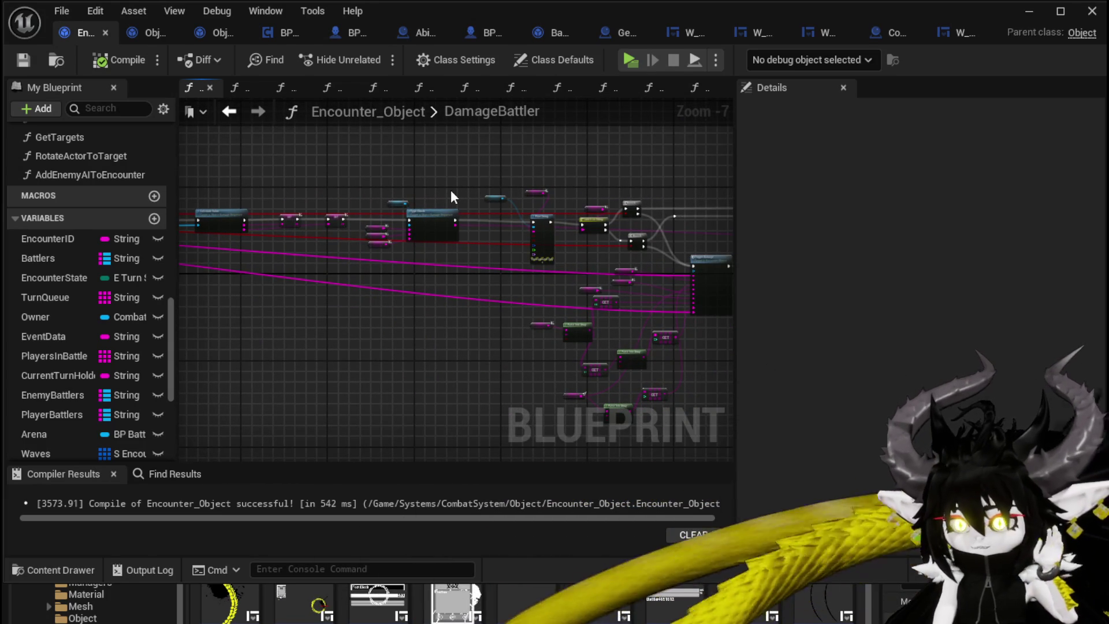
pyautogui.moveTo(451, 189); pyautogui.dragTo(592, 204)
# Select Type Check and review the Death Event, Hit Reaction, Branch, Set Data and Perk Check nodes.
pyautogui.click(575, 243)
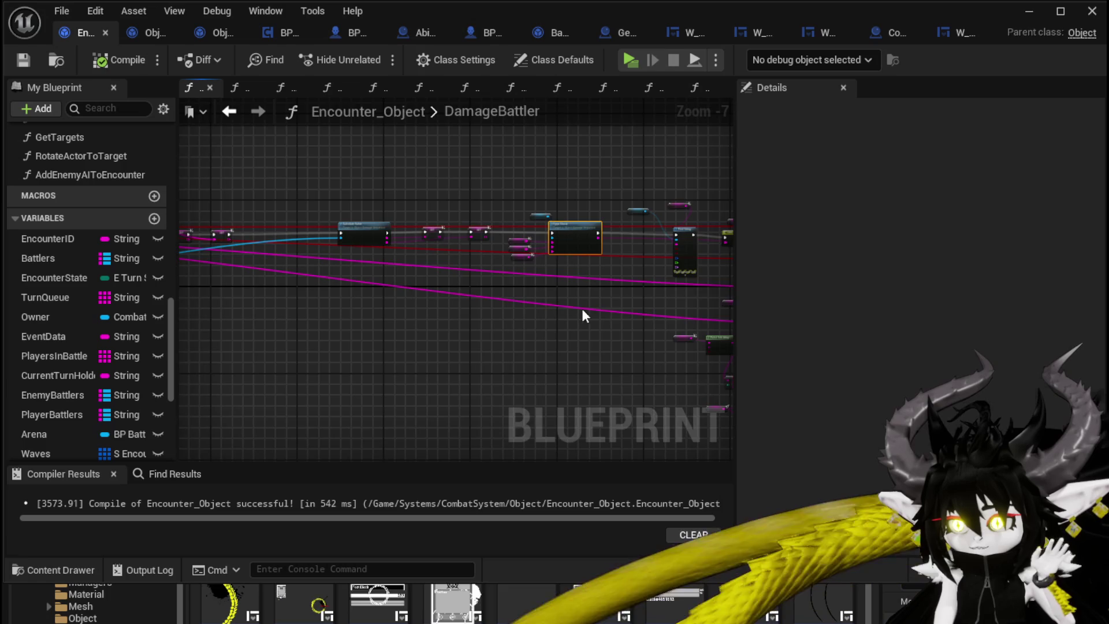
pyautogui.scroll(3, 397, 243)
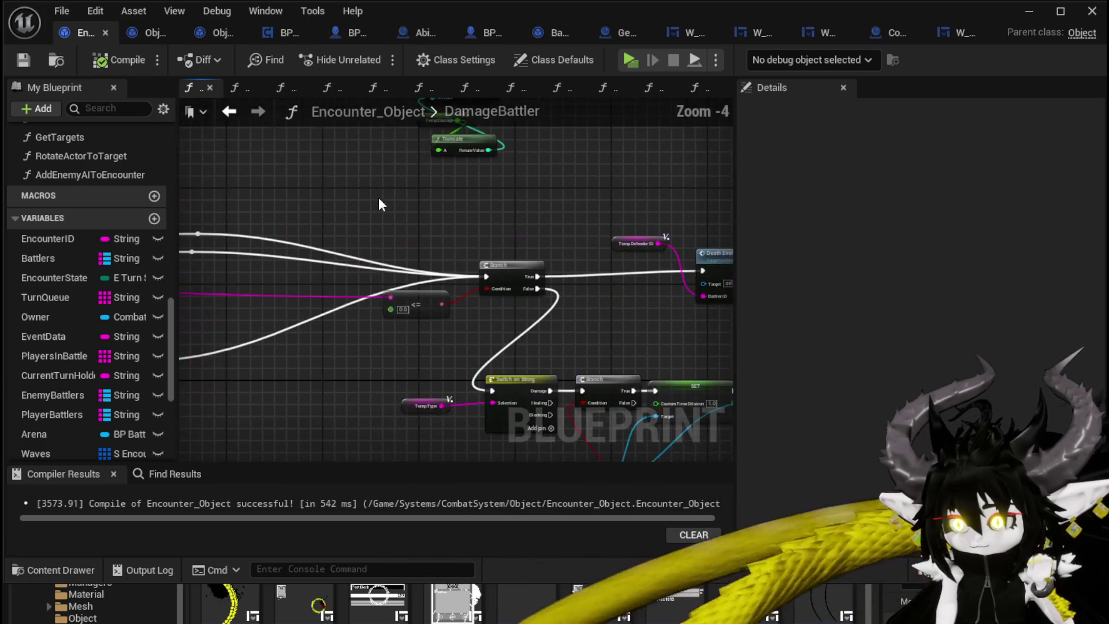
pyautogui.moveTo(402, 199); pyautogui.dragTo(347, 192)
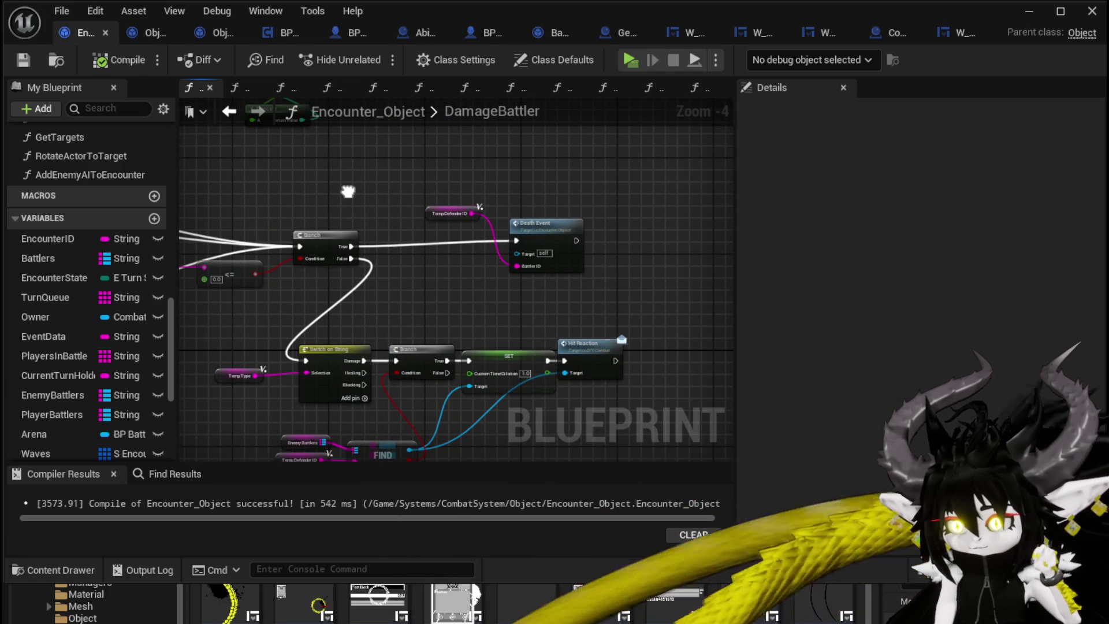
pyautogui.scroll(-2, 347, 192)
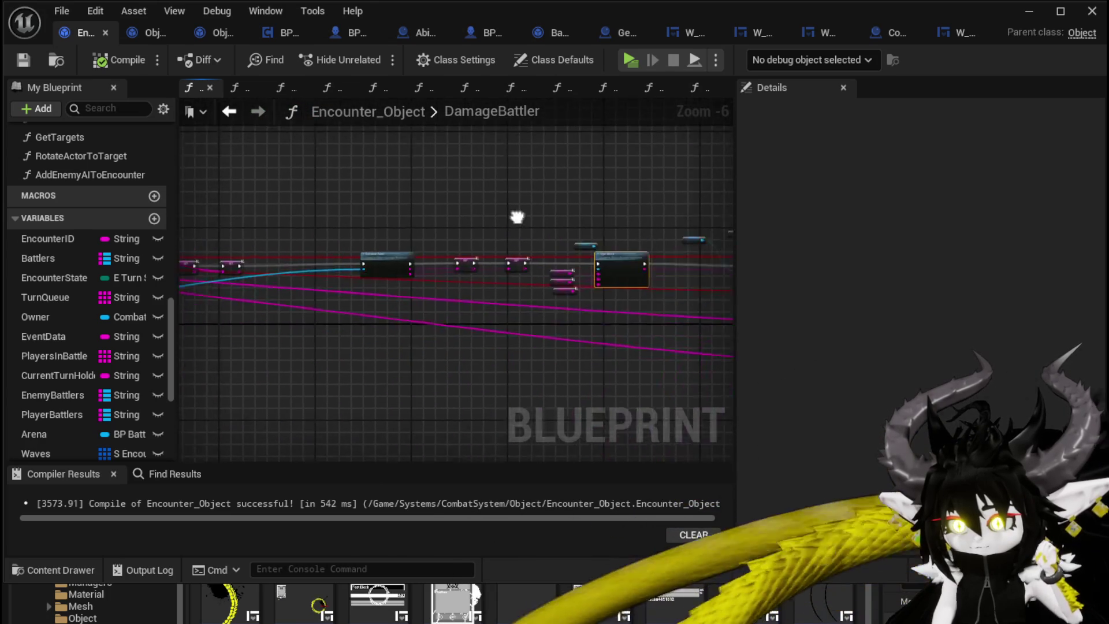
pyautogui.moveTo(517, 217)
pyautogui.mouseDown()
pyautogui.moveTo(567, 231)
pyautogui.moveTo(607, 218)
pyautogui.mouseUp()
pyautogui.scroll(2, 545, 347)
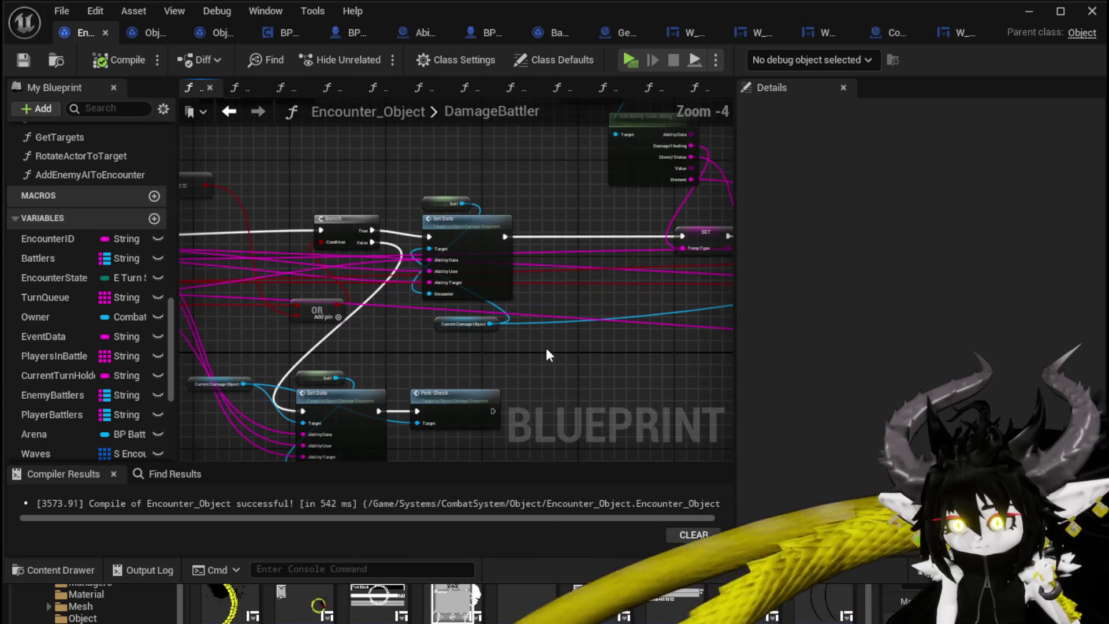
# Move the Branch node and the DamageBattler entry node further left.
pyautogui.moveTo(542, 344); pyautogui.dragTo(732, 344)
pyautogui.click(687, 218)
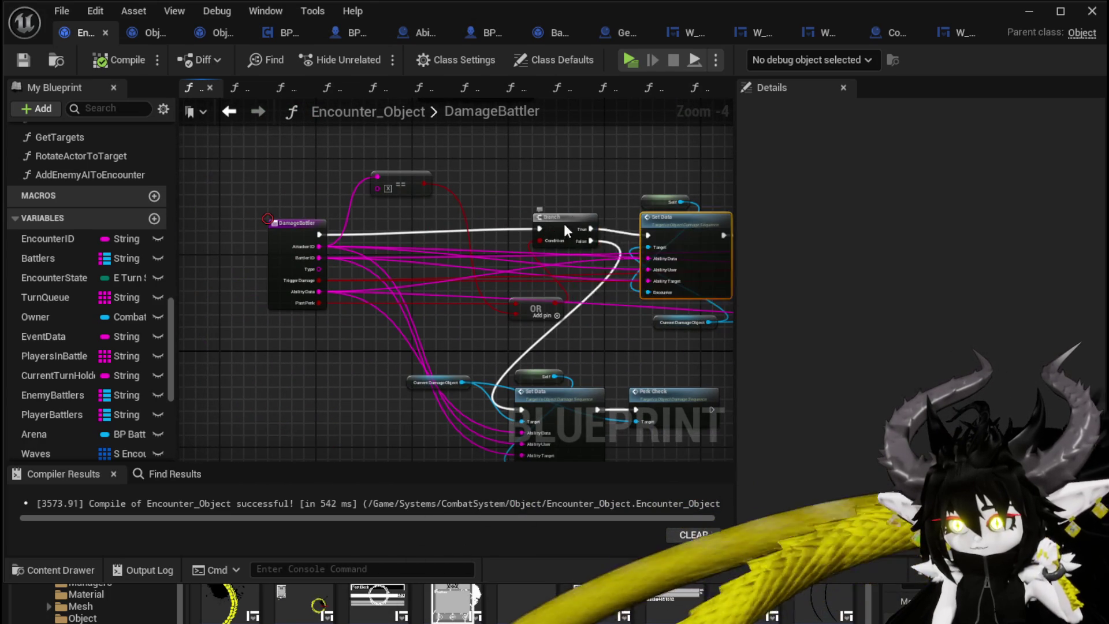
pyautogui.moveTo(564, 229); pyautogui.dragTo(375, 234)
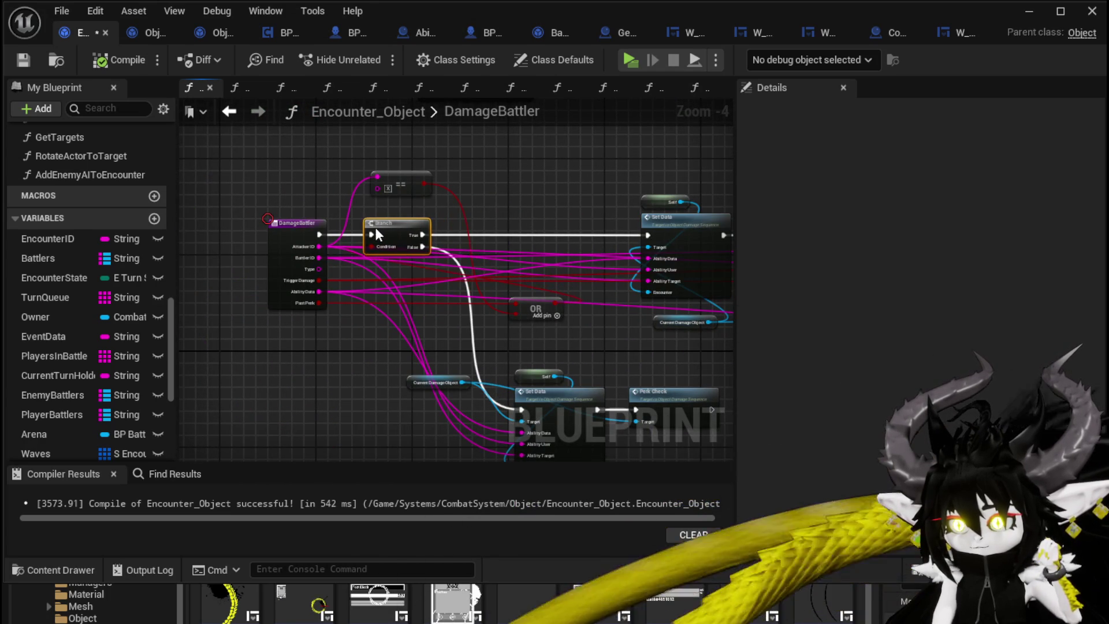
pyautogui.moveTo(565, 216); pyautogui.dragTo(492, 177)
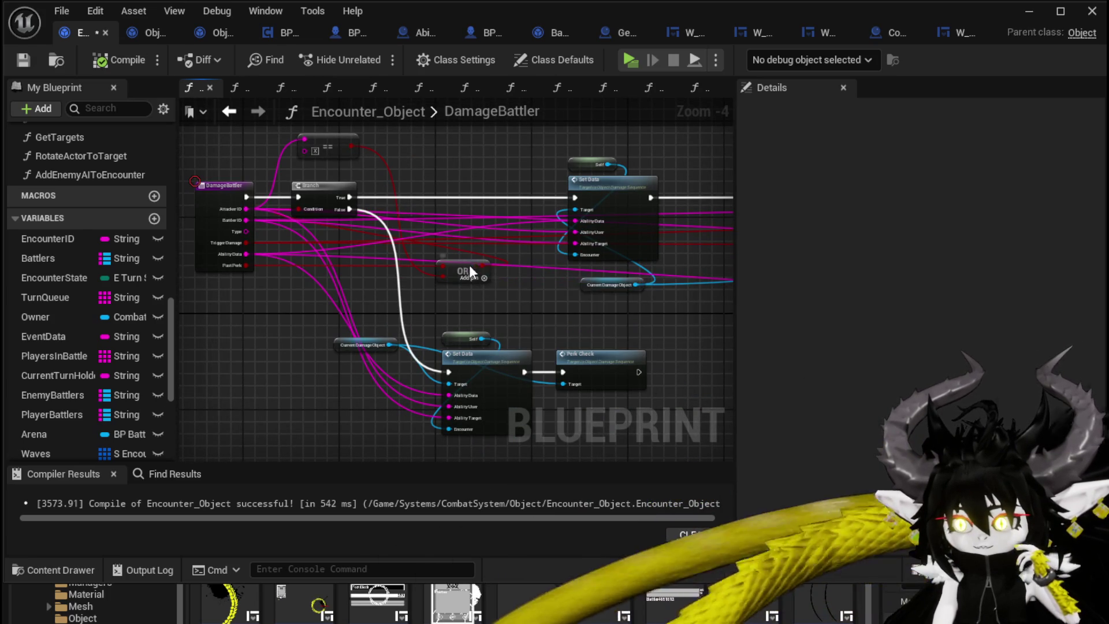
pyautogui.moveTo(432, 157)
pyautogui.mouseDown()
pyautogui.moveTo(425, 164)
pyautogui.moveTo(564, 194)
pyautogui.mouseUp()
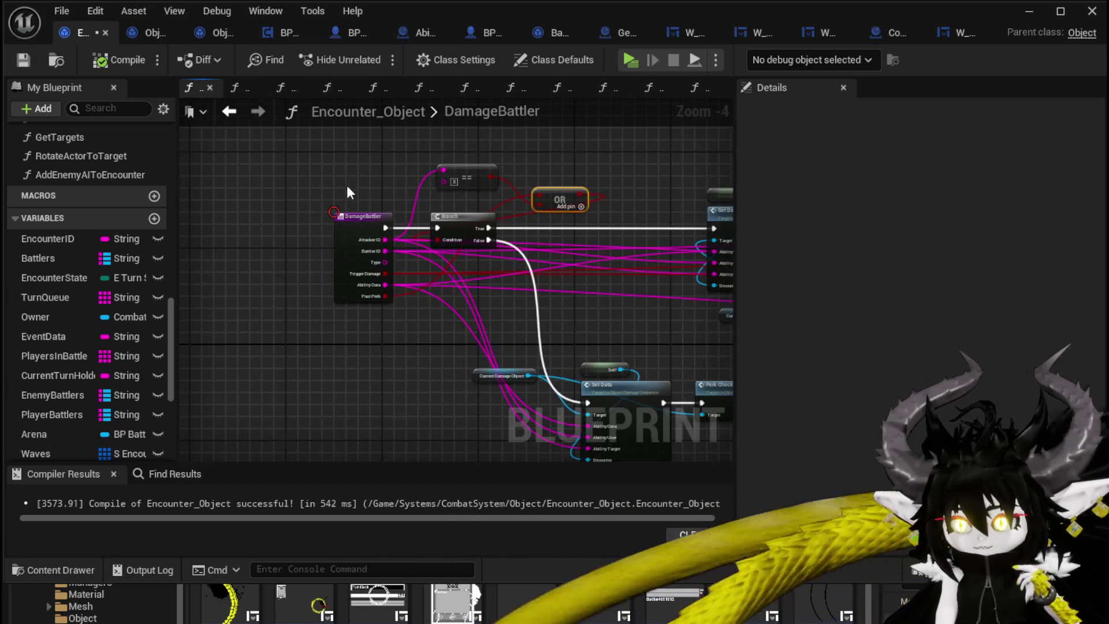
pyautogui.moveTo(345, 223)
pyautogui.mouseDown()
pyautogui.moveTo(190, 214)
pyautogui.moveTo(300, 220)
pyautogui.moveTo(250, 219)
pyautogui.mouseUp()
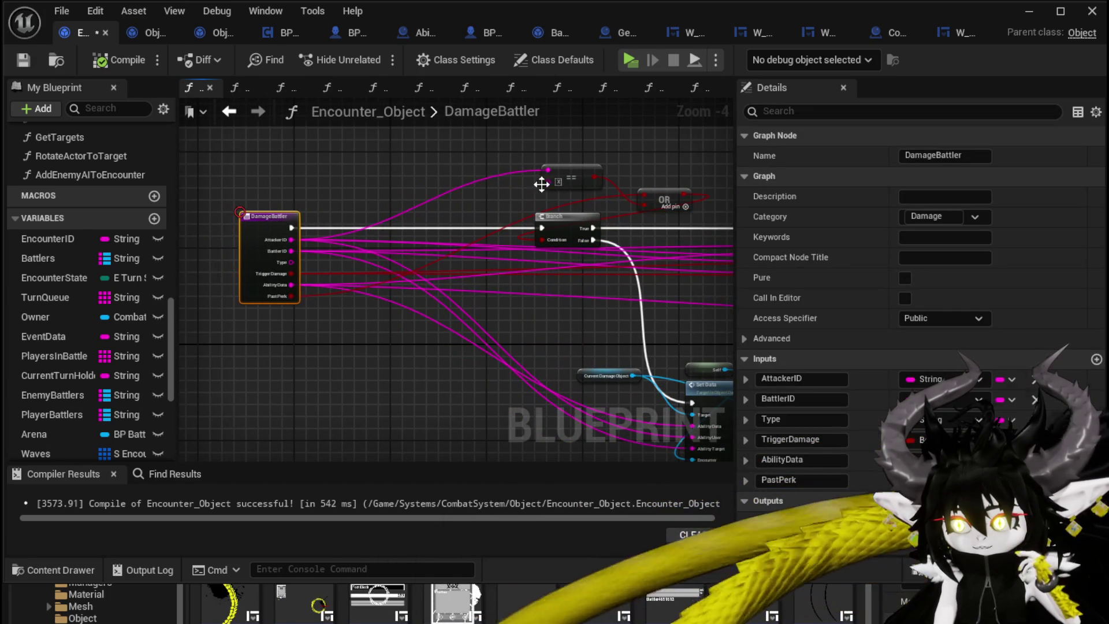
# Move the == and OR nodes left, place Current Damage Object and Self above Set Data, and save.
pyautogui.click(476, 164)
pyautogui.moveTo(476, 168); pyautogui.dragTo(349, 155)
pyautogui.moveTo(665, 200); pyautogui.dragTo(442, 194)
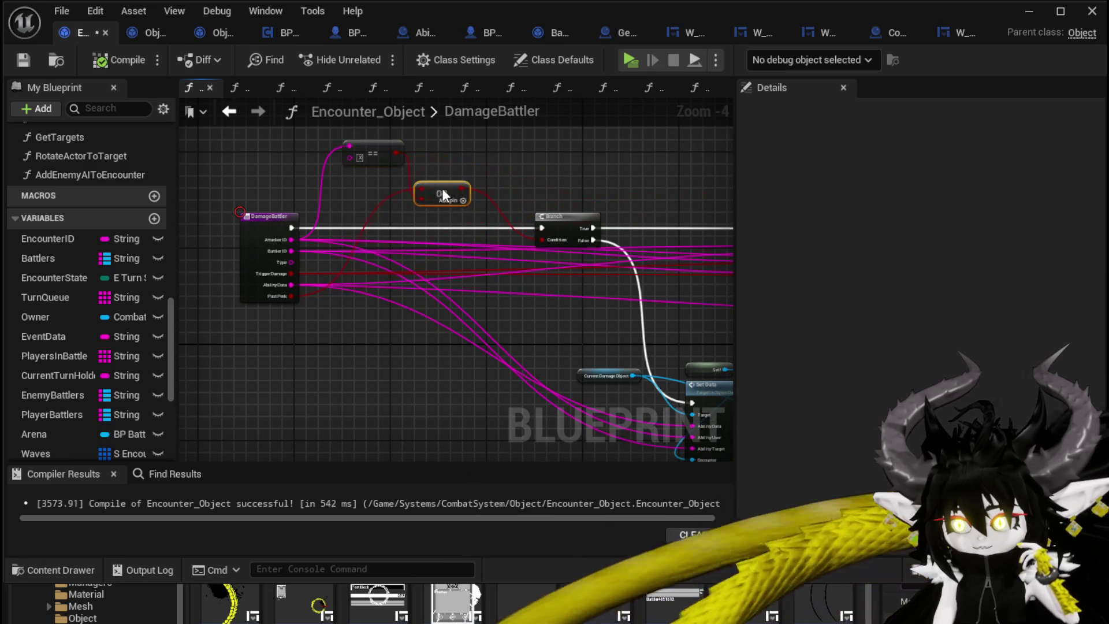
pyautogui.moveTo(567, 448)
pyautogui.mouseDown()
pyautogui.moveTo(299, 386)
pyautogui.moveTo(583, 299)
pyautogui.mouseUp()
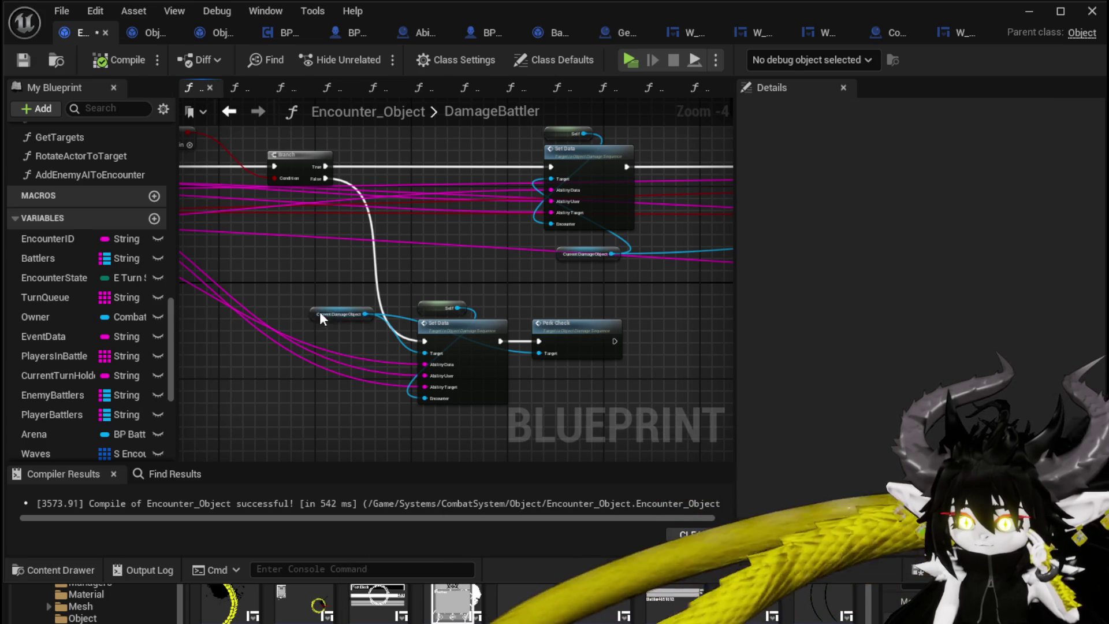
pyautogui.moveTo(320, 310); pyautogui.dragTo(359, 306)
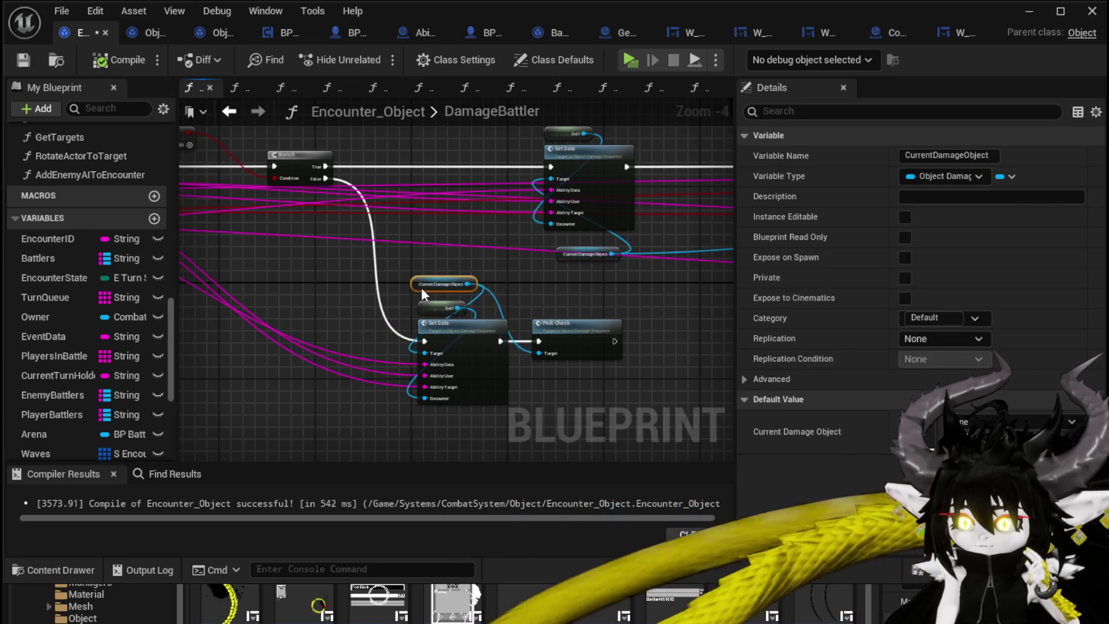
pyautogui.moveTo(423, 292); pyautogui.dragTo(411, 298)
pyautogui.click(420, 311)
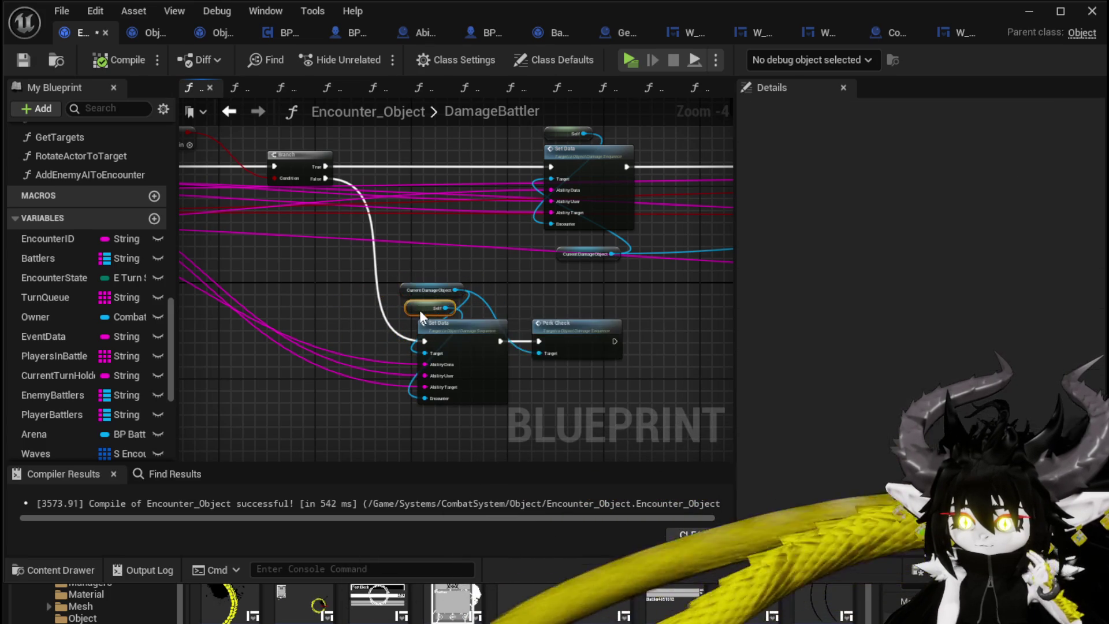
pyautogui.moveTo(569, 312)
pyautogui.mouseDown()
pyautogui.moveTo(604, 372)
pyautogui.moveTo(580, 352)
pyautogui.mouseUp()
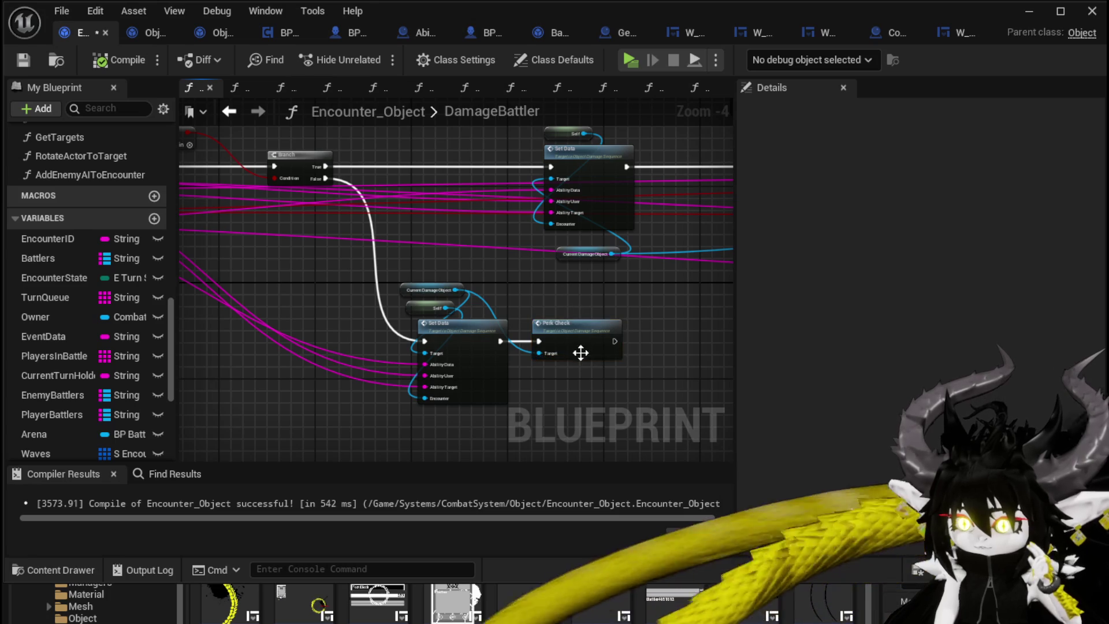
pyautogui.moveTo(369, 300); pyautogui.dragTo(479, 328)
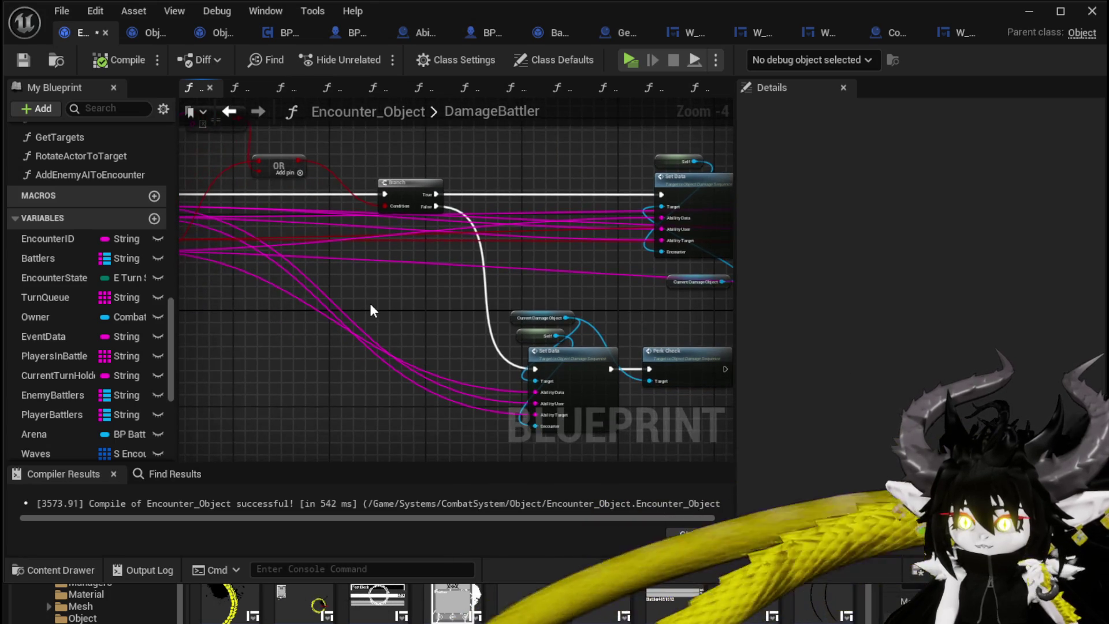
pyautogui.click(22, 60)
# Open Object_DamageSequence's SetData function from the Set Data node.
pyautogui.moveTo(431, 293)
pyautogui.mouseDown()
pyautogui.moveTo(255, 317)
pyautogui.moveTo(199, 276)
pyautogui.mouseUp()
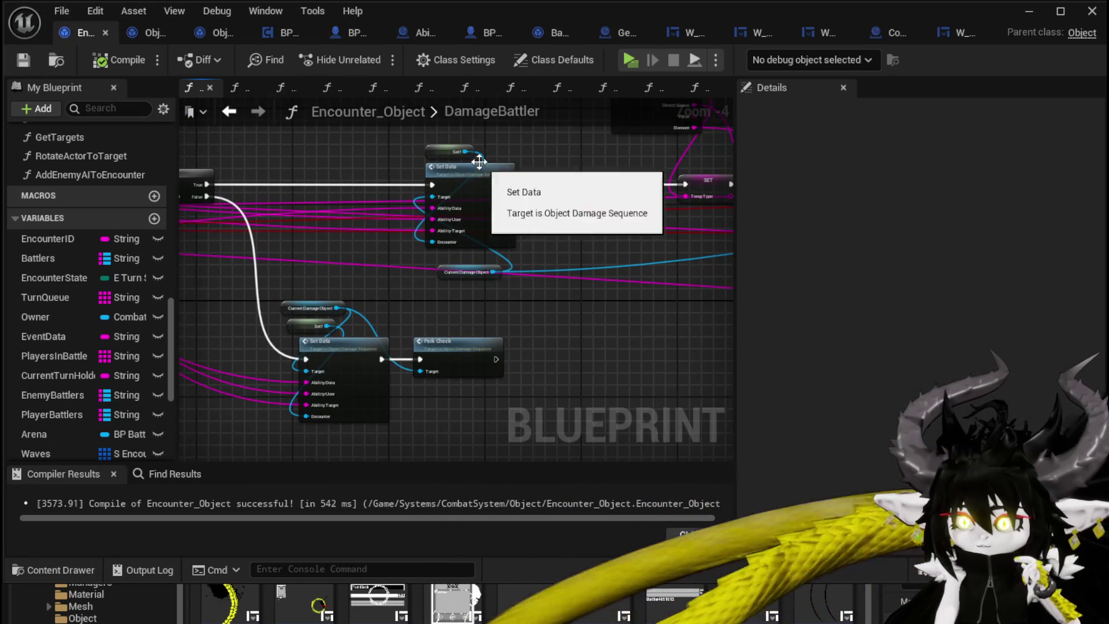
pyautogui.moveTo(337, 162); pyautogui.dragTo(368, 164)
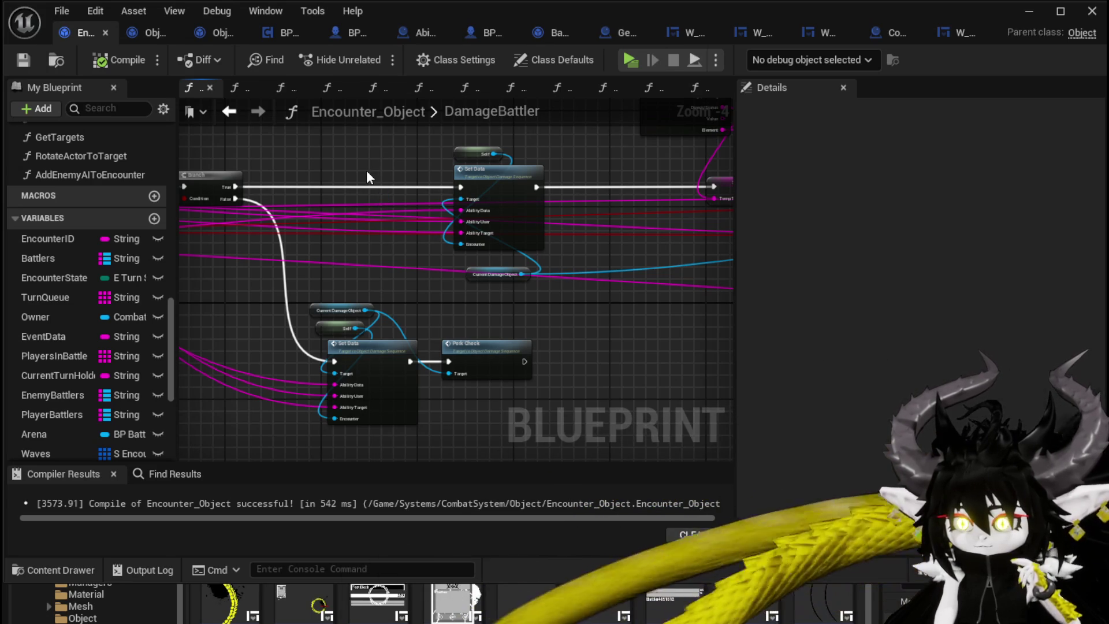
pyautogui.moveTo(369, 176)
pyautogui.mouseDown()
pyautogui.moveTo(416, 133)
pyautogui.moveTo(379, 346)
pyautogui.mouseUp()
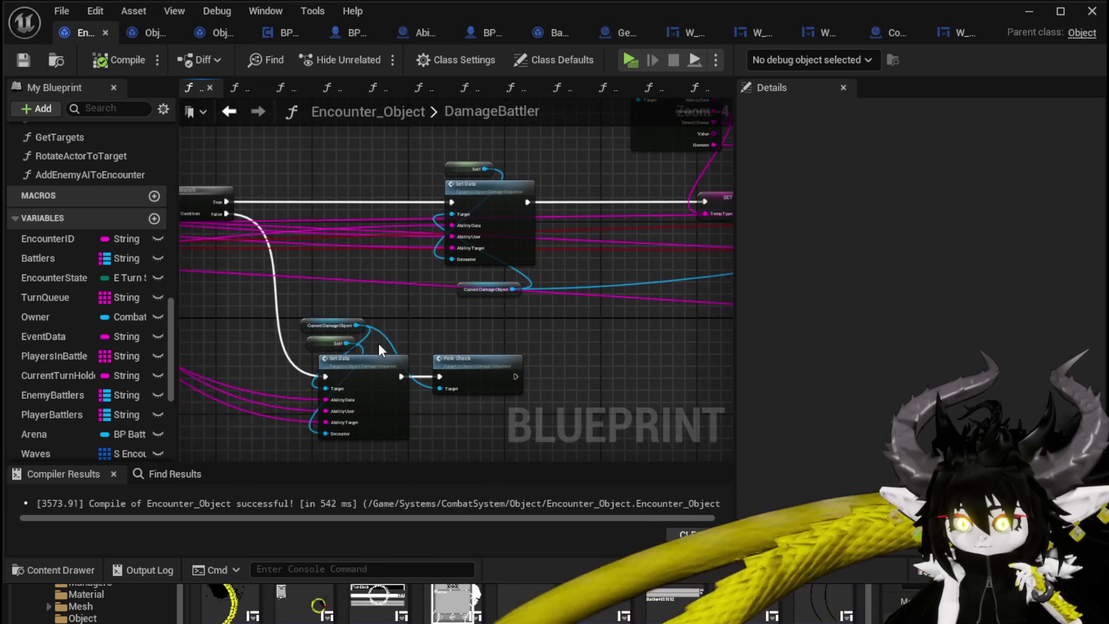
pyautogui.scroll(3, 453, 277)
pyautogui.doubleClick(453, 277)
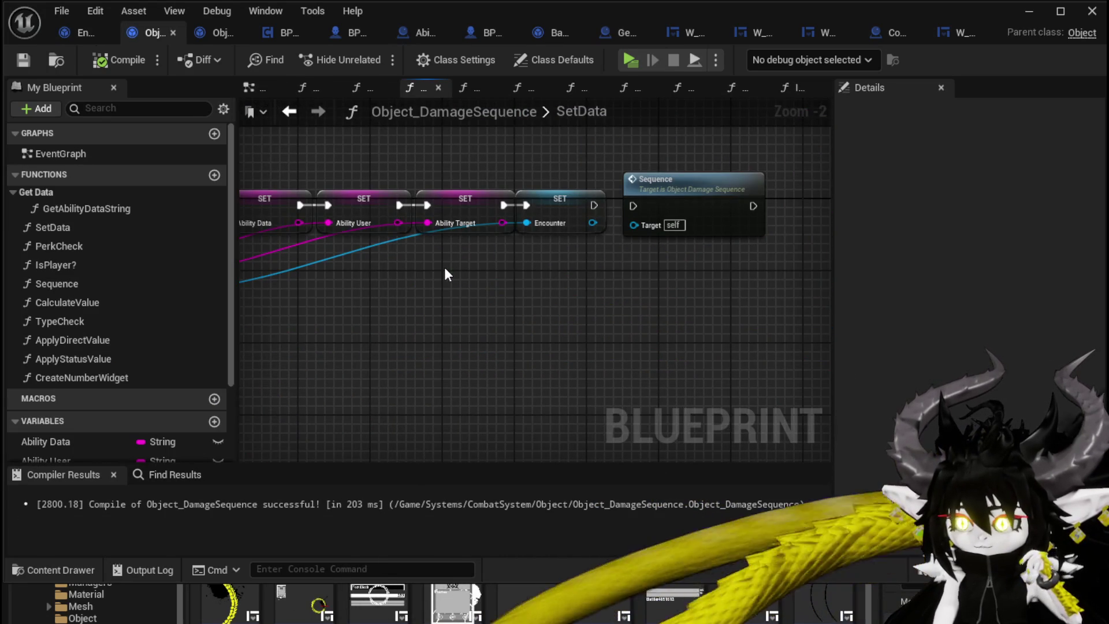
# In the Sequence function graph, unlink Perk Check from Sequence and move it up.
pyautogui.scroll(-2, 512, 266)
pyautogui.doubleClick(570, 230)
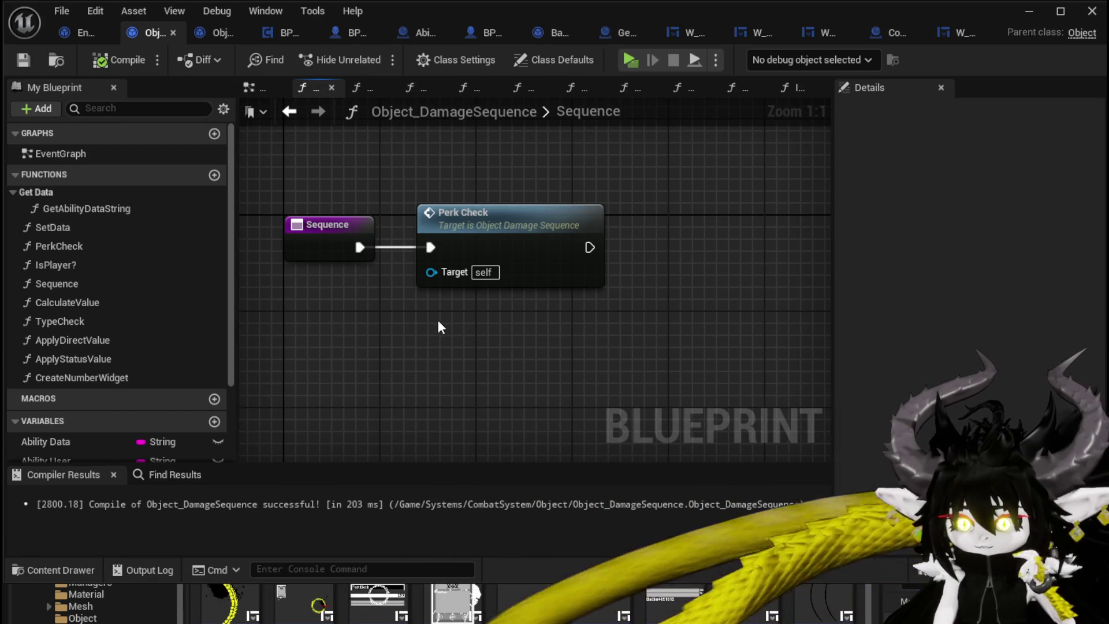
pyautogui.moveTo(439, 327); pyautogui.dragTo(424, 385)
pyautogui.keyDown('alt'); pyautogui.click(419, 318); pyautogui.keyUp('alt')
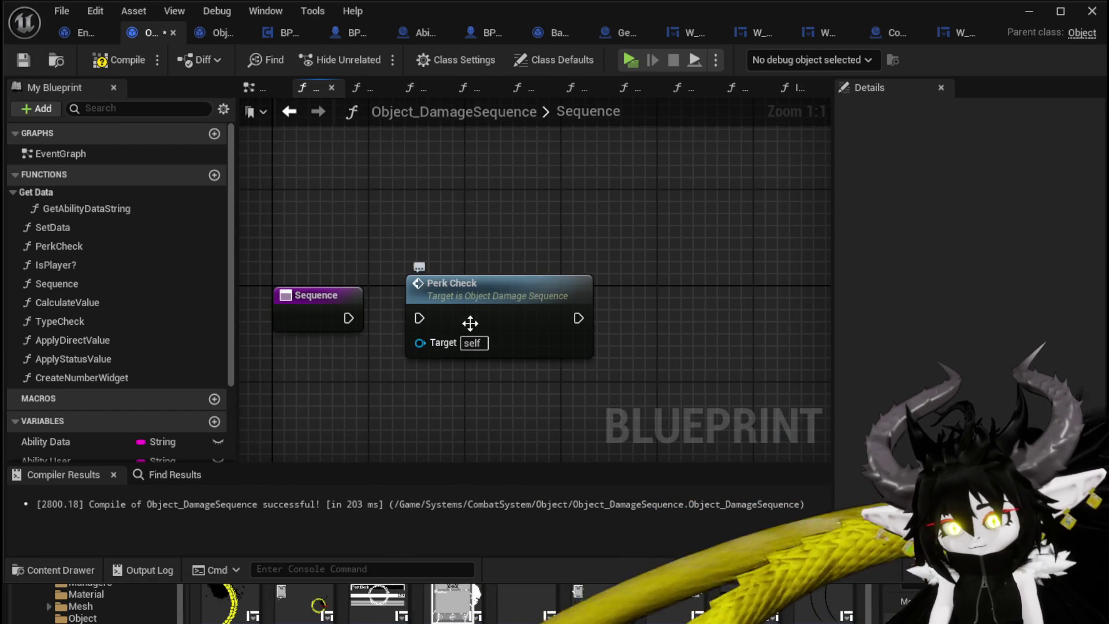
pyautogui.moveTo(470, 323); pyautogui.dragTo(470, 215)
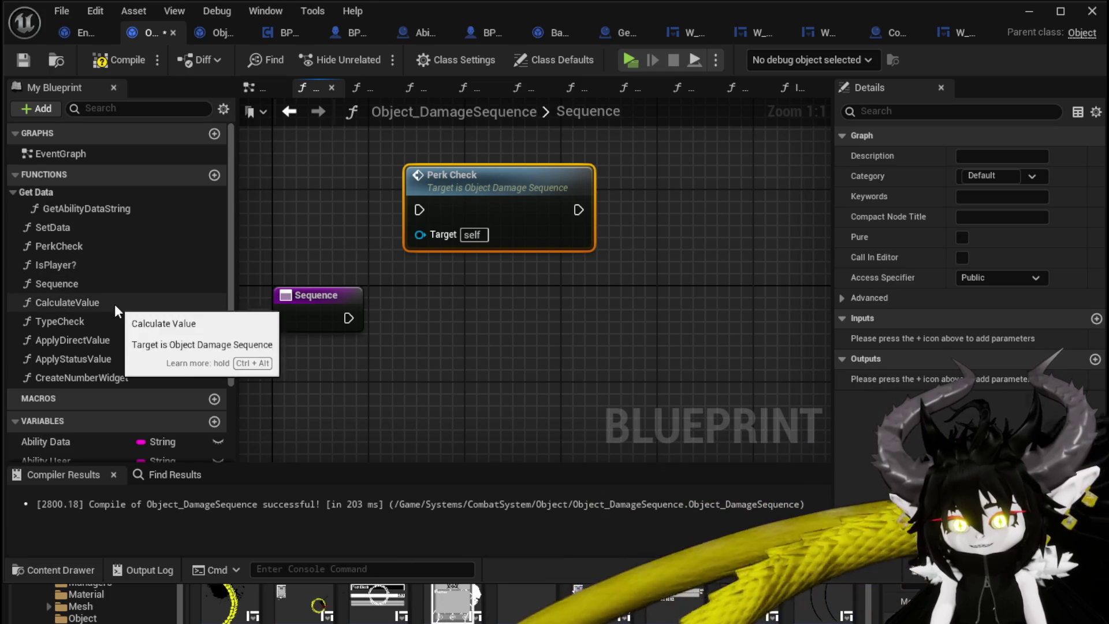
# Add Calculate Value and Type Check calls, discard an Apply Direct Value node, then open TypeCheck.
pyautogui.moveTo(81, 304); pyautogui.dragTo(527, 326)
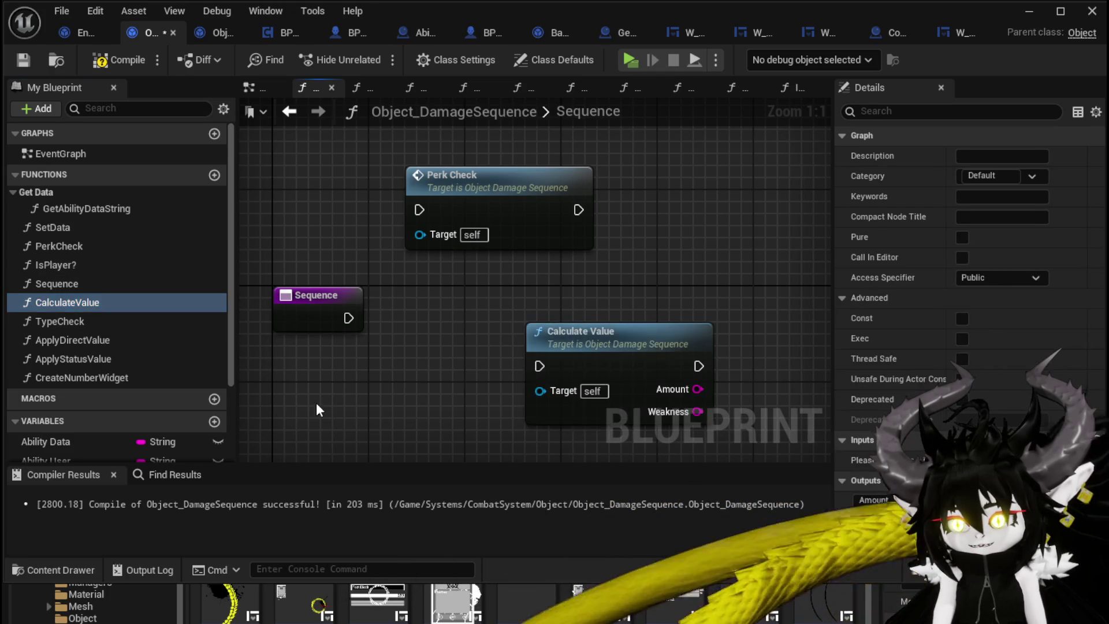
pyautogui.moveTo(69, 321); pyautogui.dragTo(653, 307)
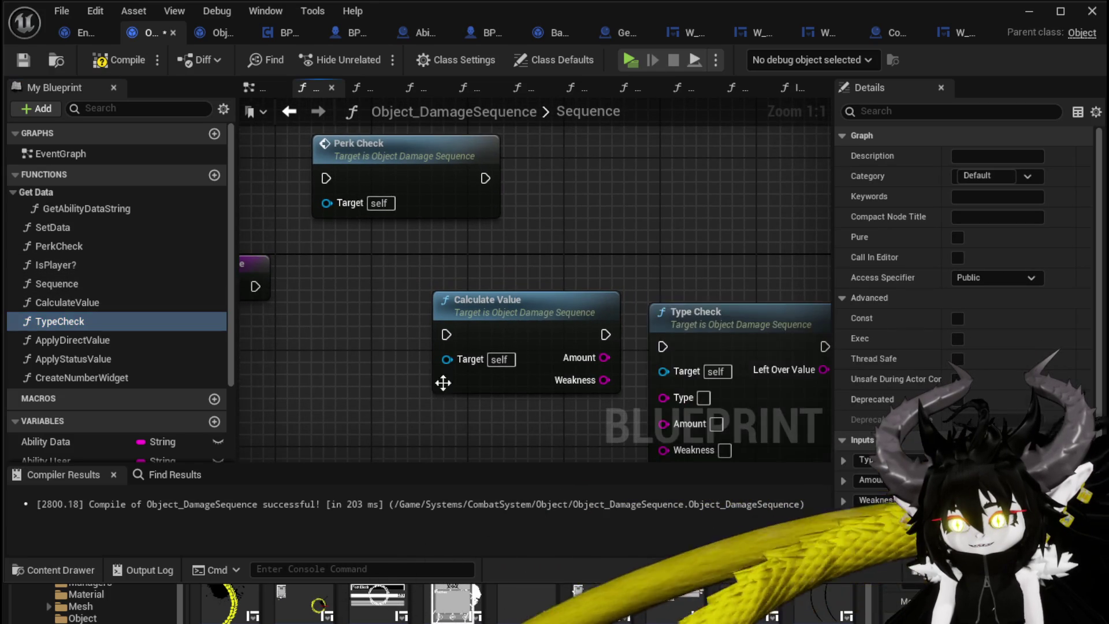
pyautogui.moveTo(443, 382)
pyautogui.mouseDown()
pyautogui.moveTo(308, 327)
pyautogui.moveTo(206, 331)
pyautogui.mouseUp()
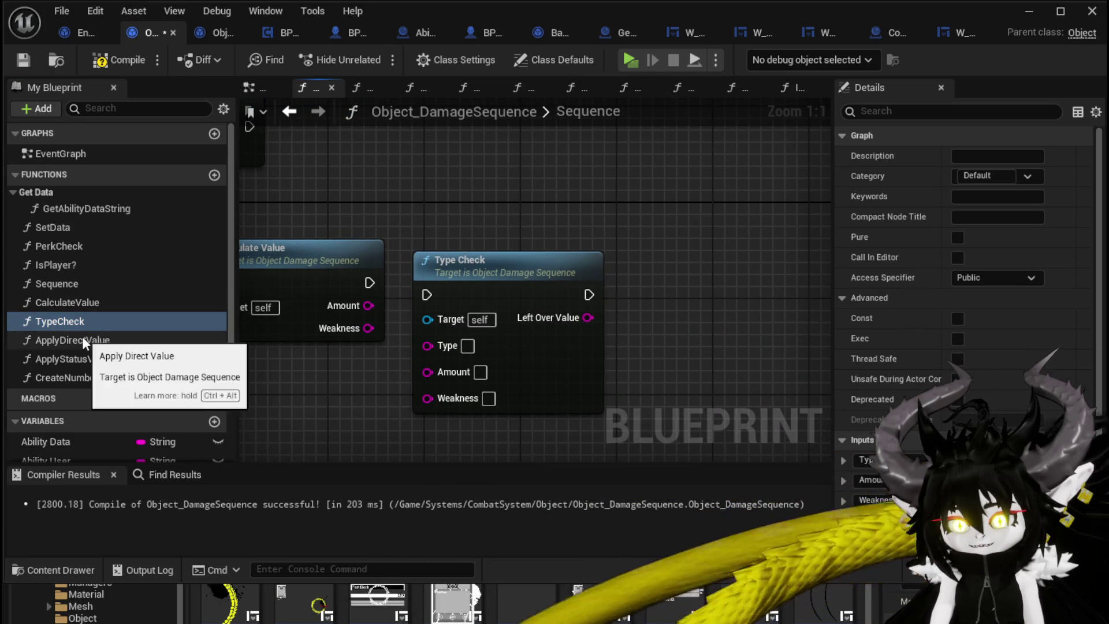
pyautogui.moveTo(82, 338)
pyautogui.mouseDown()
pyautogui.moveTo(712, 226)
pyautogui.moveTo(702, 229)
pyautogui.mouseUp()
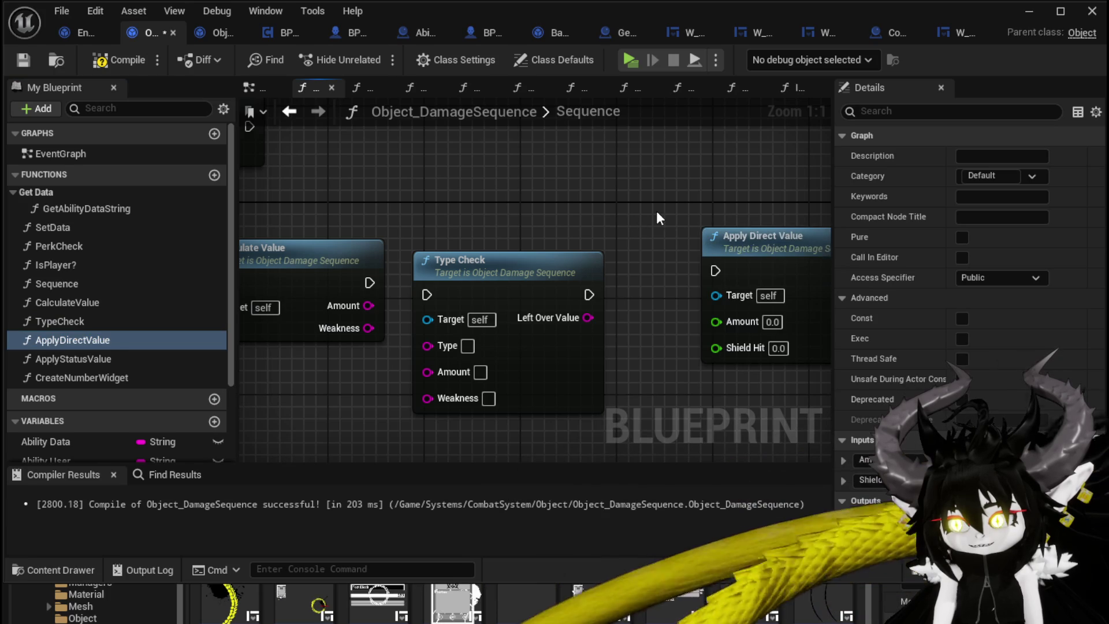
pyautogui.click(765, 325)
pyautogui.press('Delete')
pyautogui.doubleClick(489, 263)
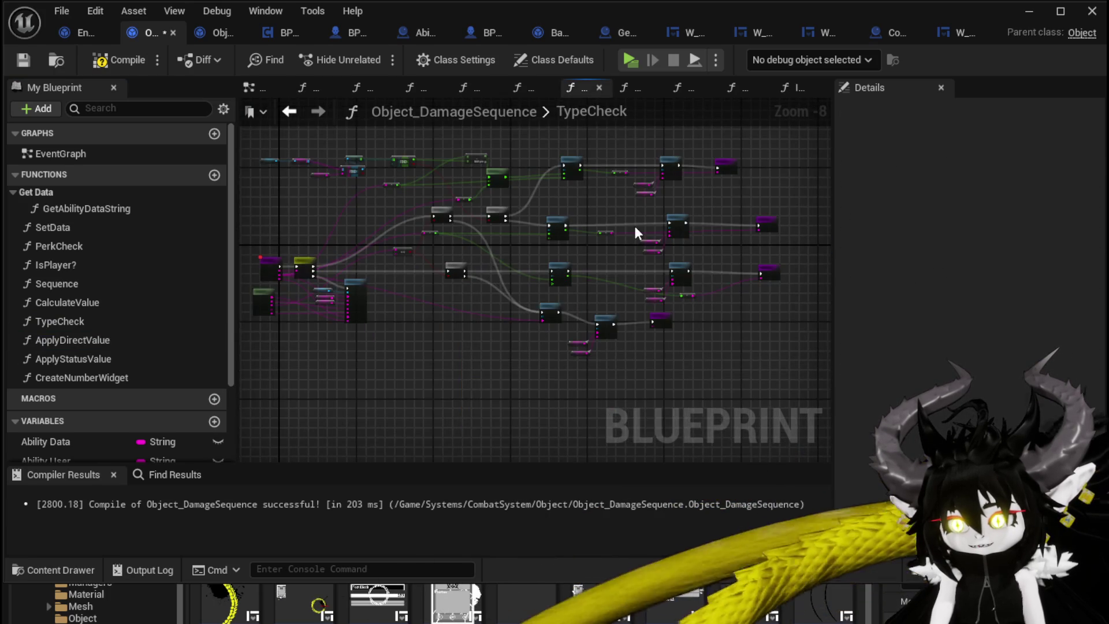
# Nudge the Type Check node in Sequence, then return to the TypeCheck graph.
pyautogui.scroll(4, 569, 238)
pyautogui.scroll(-4, 477, 245)
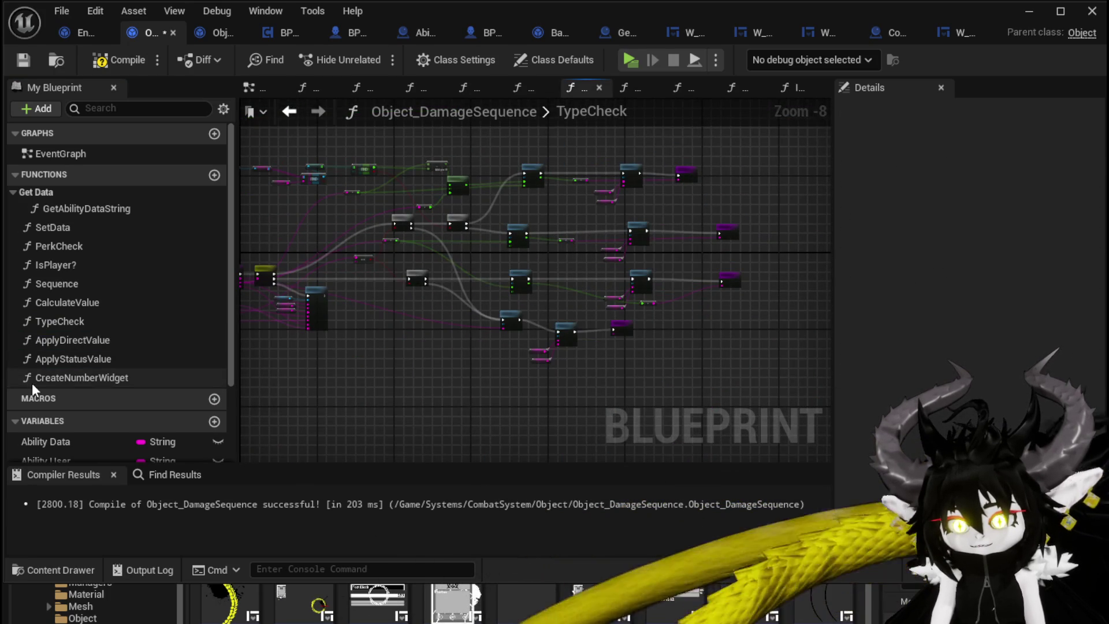
pyautogui.scroll(4, 594, 248)
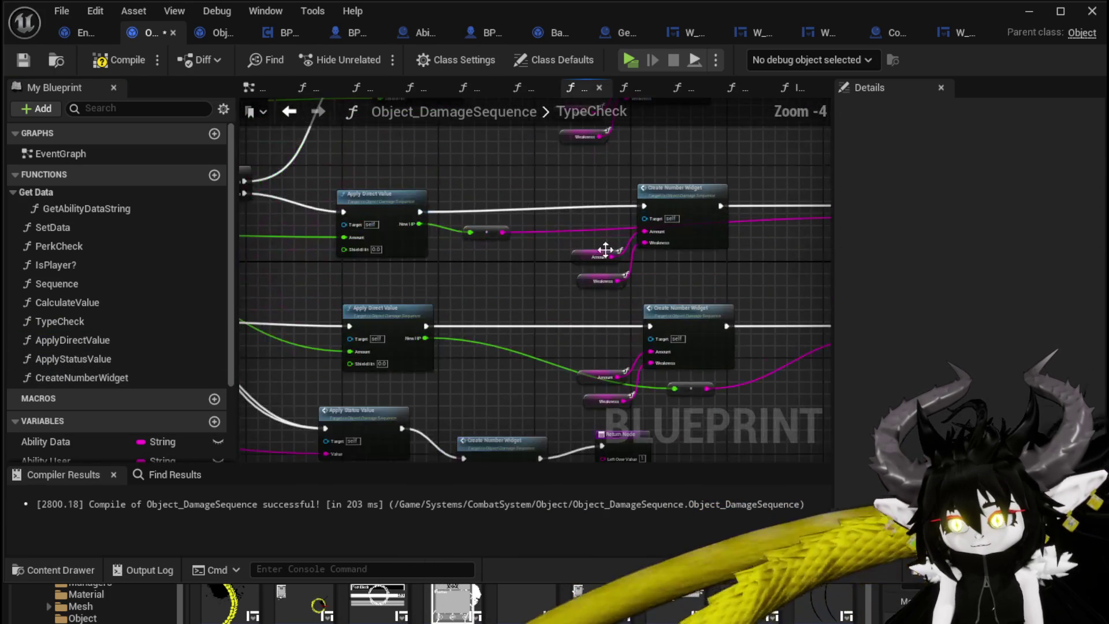
pyautogui.scroll(3, 578, 254)
pyautogui.scroll(-4, 645, 276)
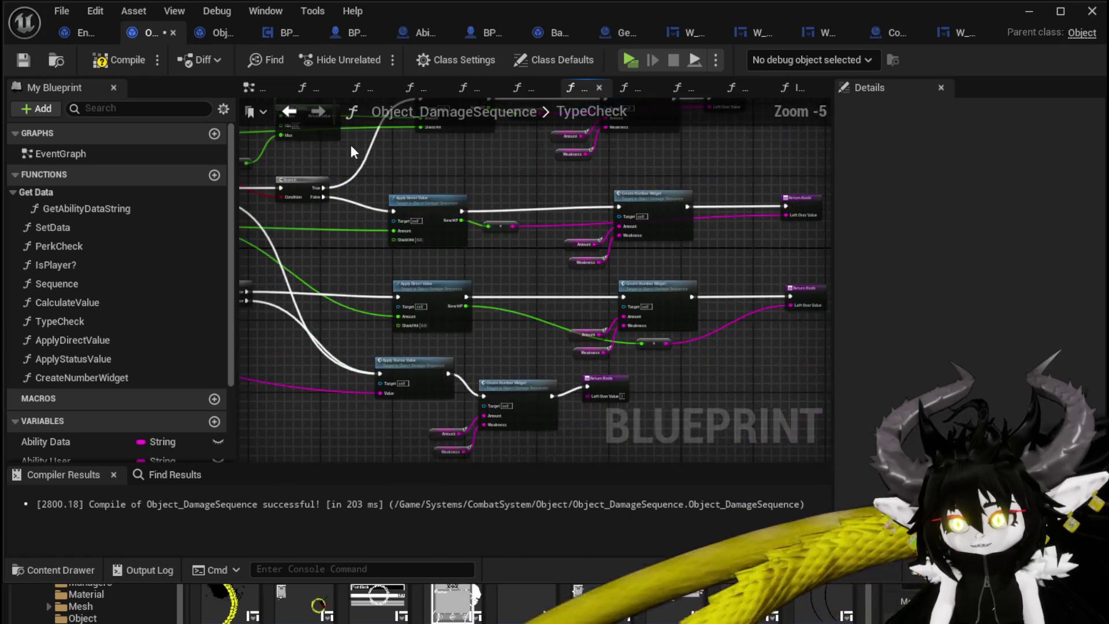
pyautogui.click(291, 111)
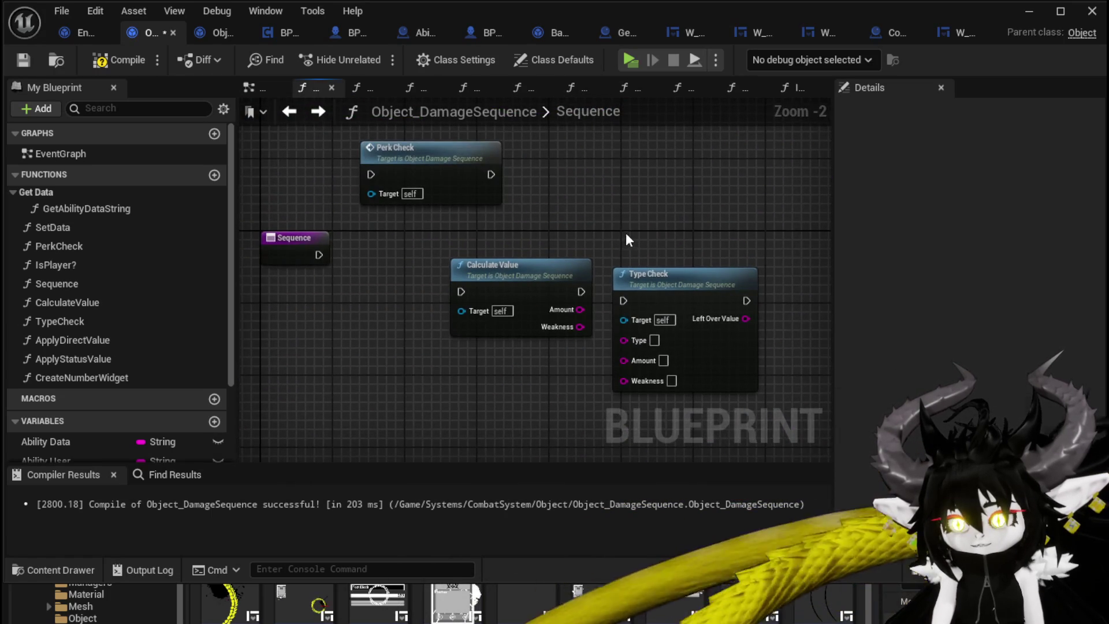
pyautogui.moveTo(658, 273); pyautogui.dragTo(655, 271)
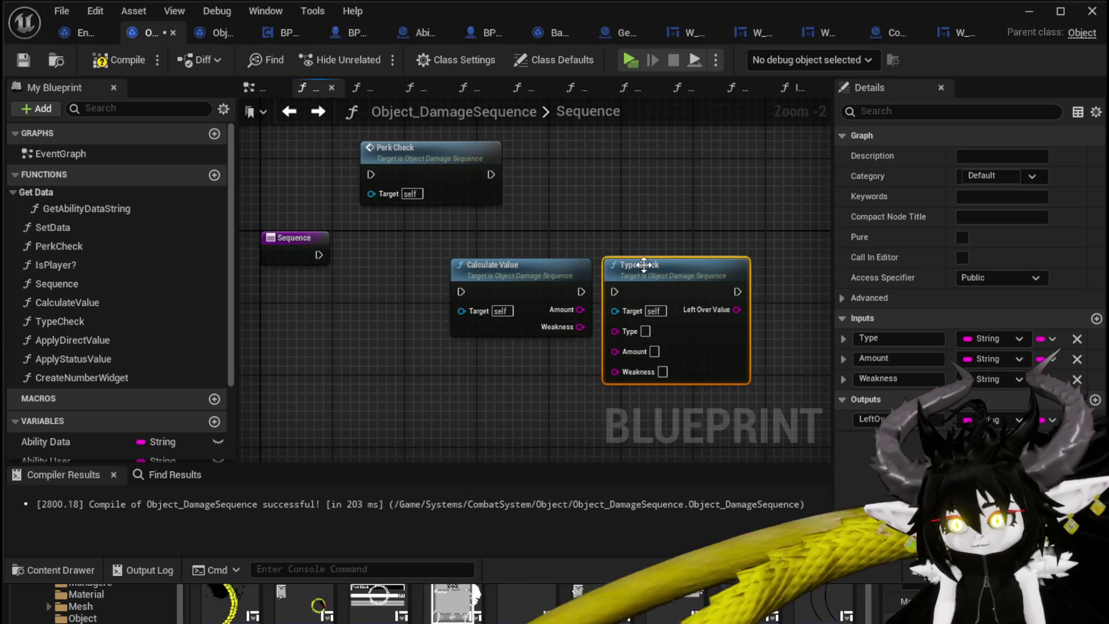
pyautogui.hotkey('alt', 'Right')
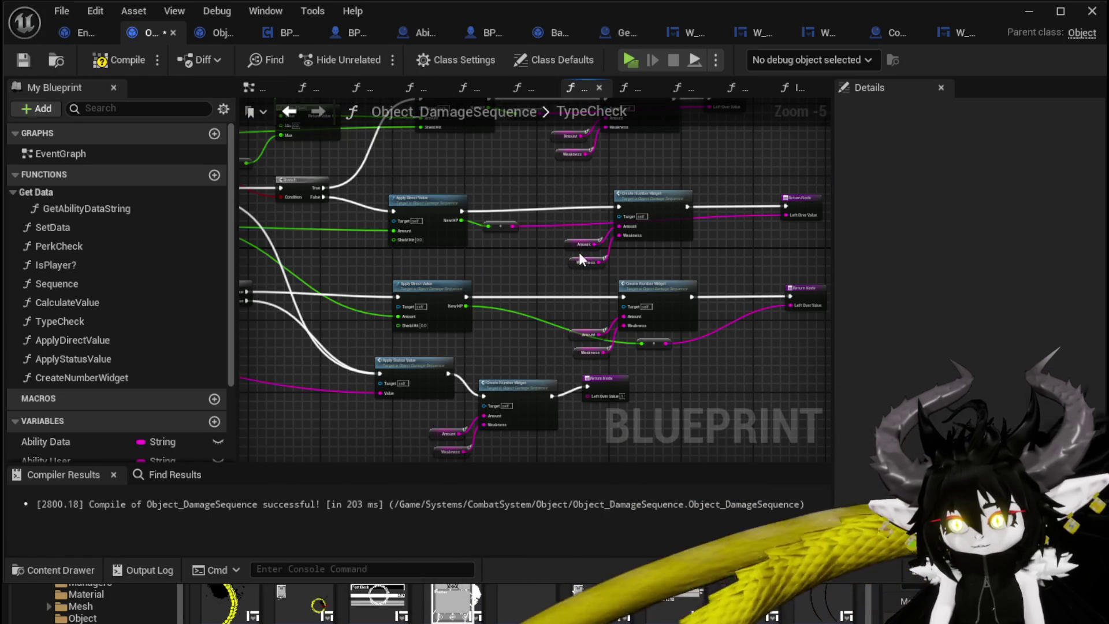
# Wire Apply Status Value and Apply Direct Value exec outputs to their Return Nodes, compile and save.
pyautogui.moveTo(578, 252)
pyautogui.mouseDown()
pyautogui.moveTo(391, 252)
pyautogui.moveTo(462, 207)
pyautogui.moveTo(481, 326)
pyautogui.moveTo(413, 346)
pyautogui.mouseUp()
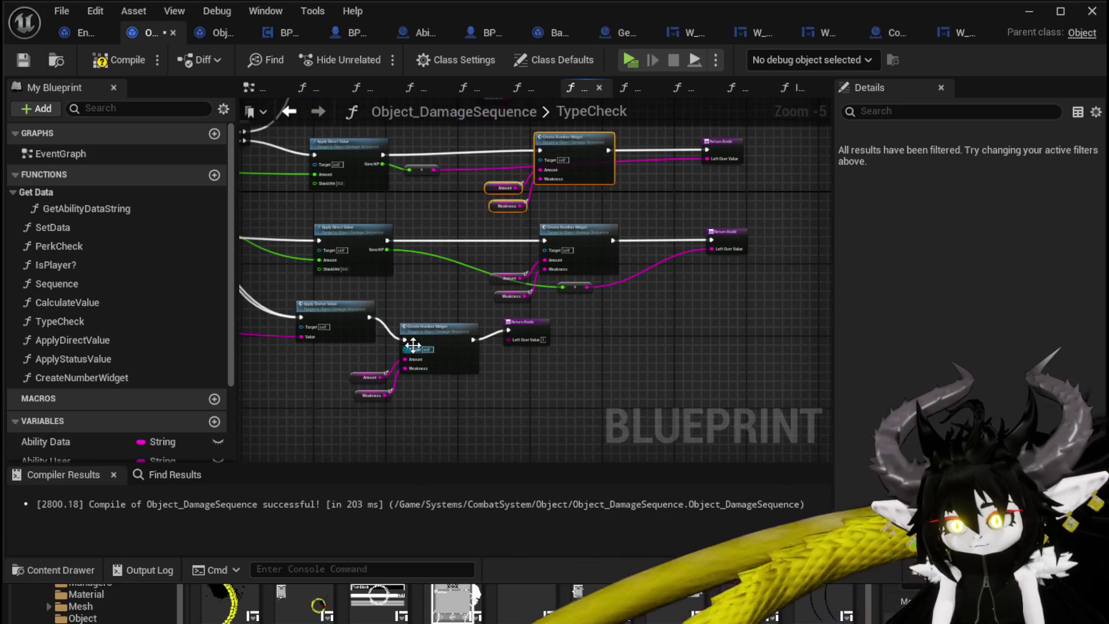
pyautogui.moveTo(367, 316); pyautogui.dragTo(508, 331)
pyautogui.moveTo(387, 240)
pyautogui.mouseDown()
pyautogui.moveTo(719, 238)
pyautogui.moveTo(676, 328)
pyautogui.mouseUp()
pyautogui.moveTo(376, 269); pyautogui.dragTo(705, 262)
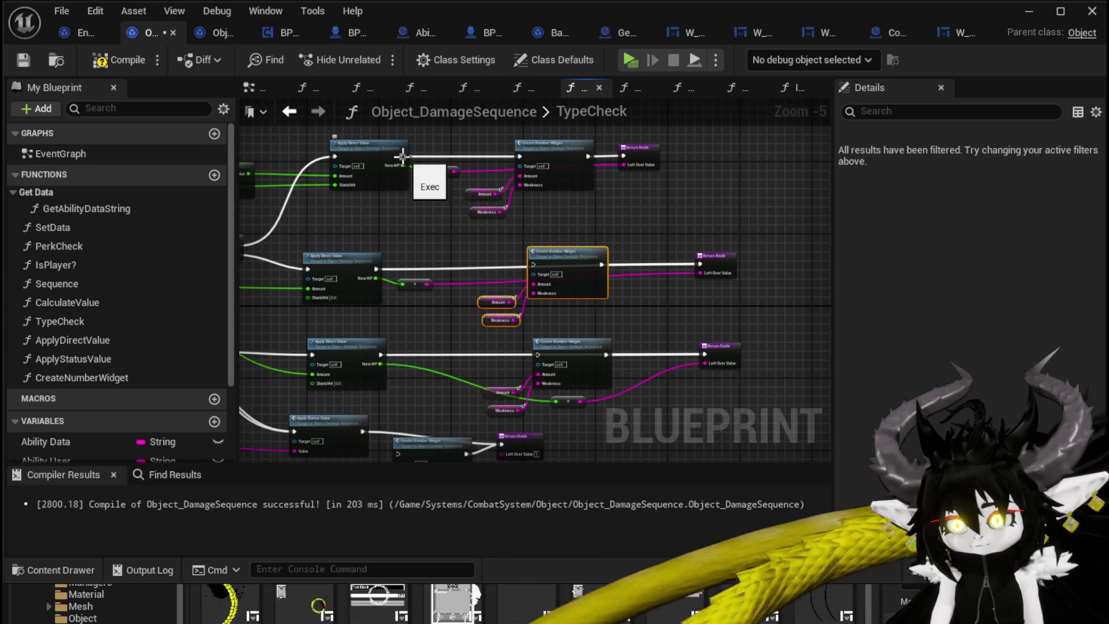
pyautogui.moveTo(404, 155); pyautogui.dragTo(627, 154)
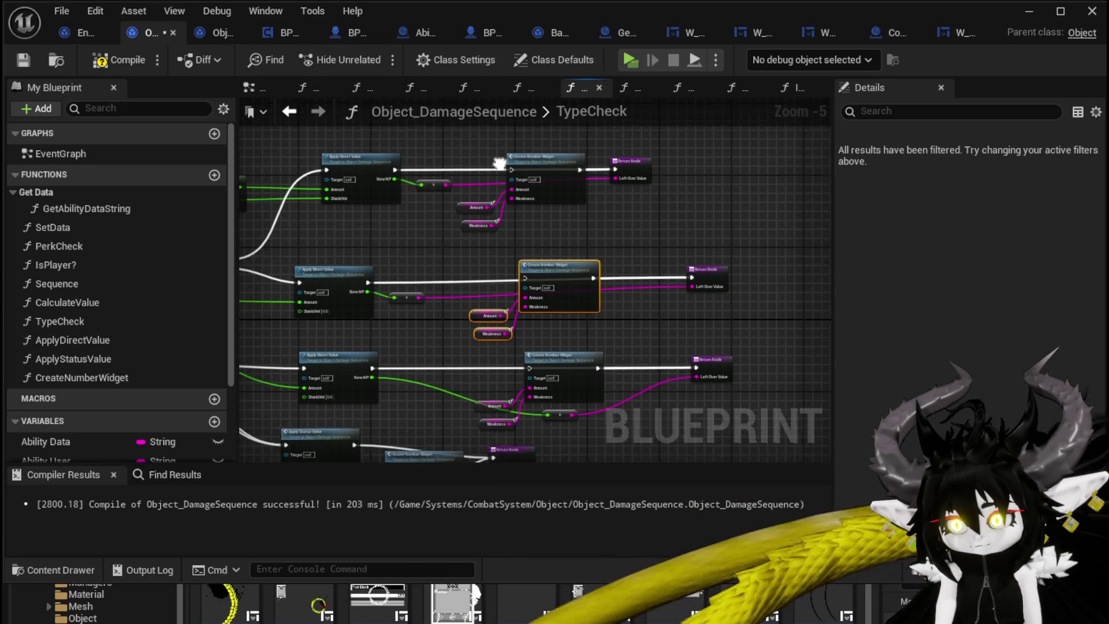
pyautogui.click(113, 60)
pyautogui.click(23, 59)
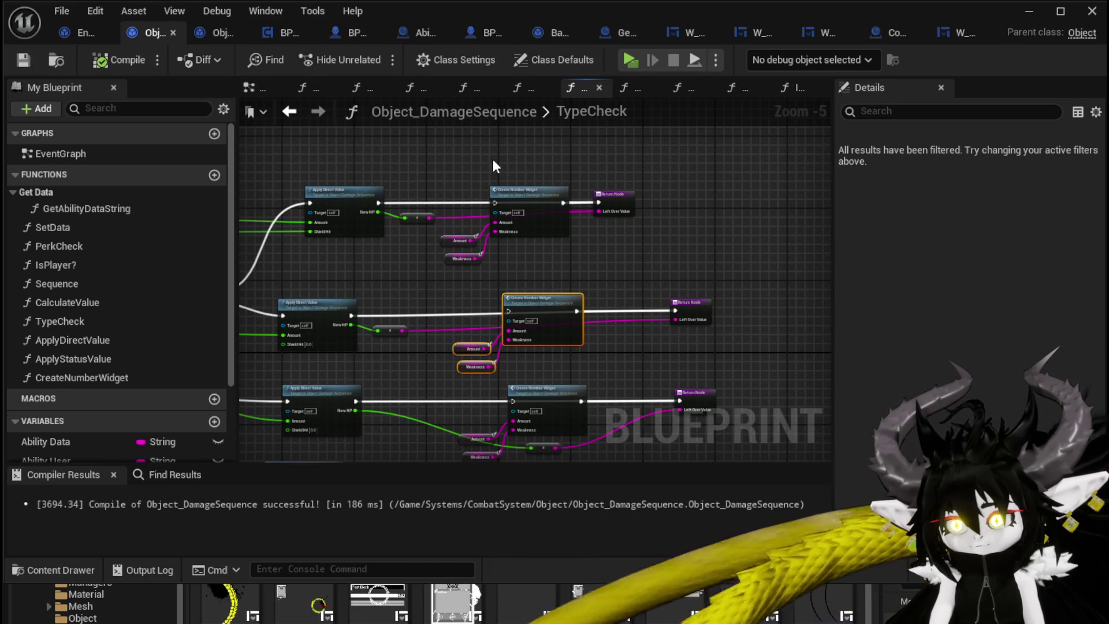
pyautogui.moveTo(464, 161); pyautogui.dragTo(525, 210)
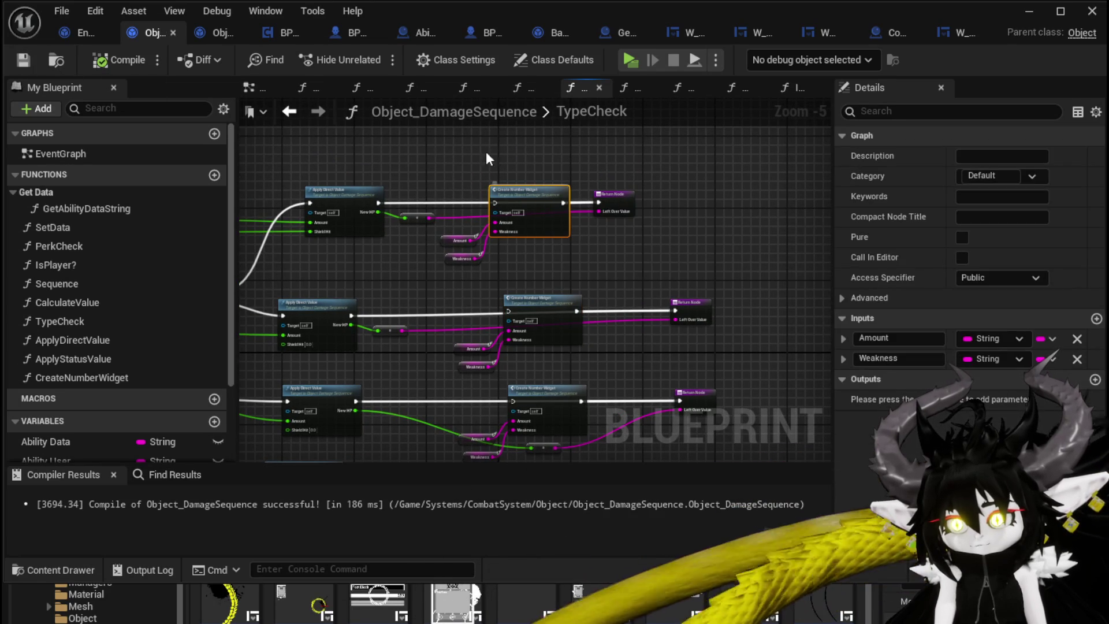
pyautogui.doubleClick(86, 282)
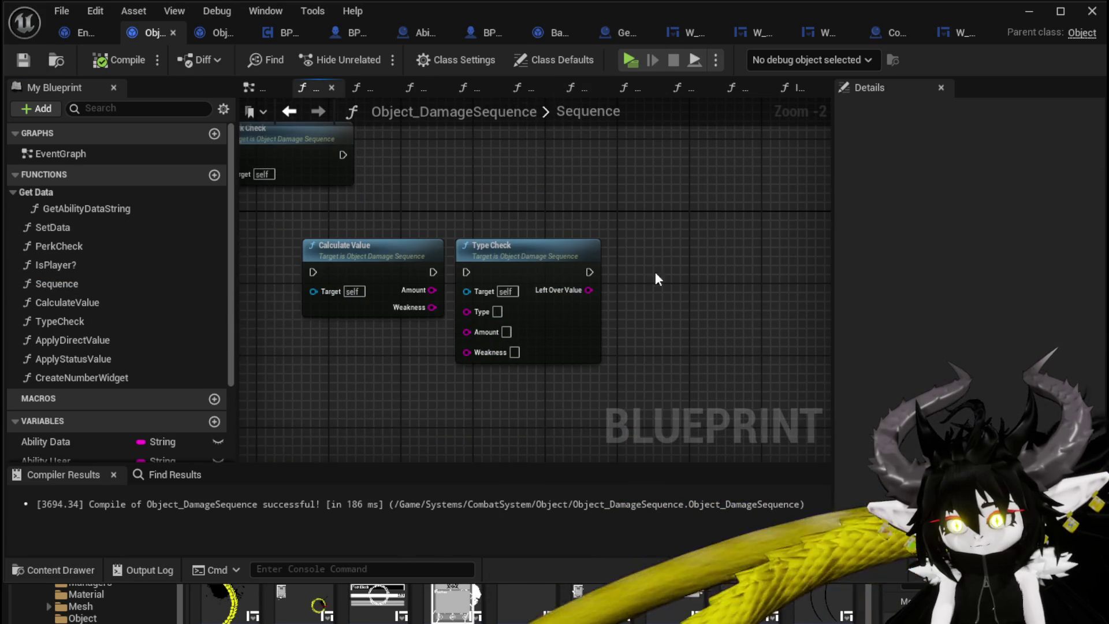
# Paste Create Number Widget into Sequence beside Type Check, reposition Perk Check, then compile and save.
pyautogui.hotkey('ctrl', 'v')
pyautogui.scroll(-2, 653, 251)
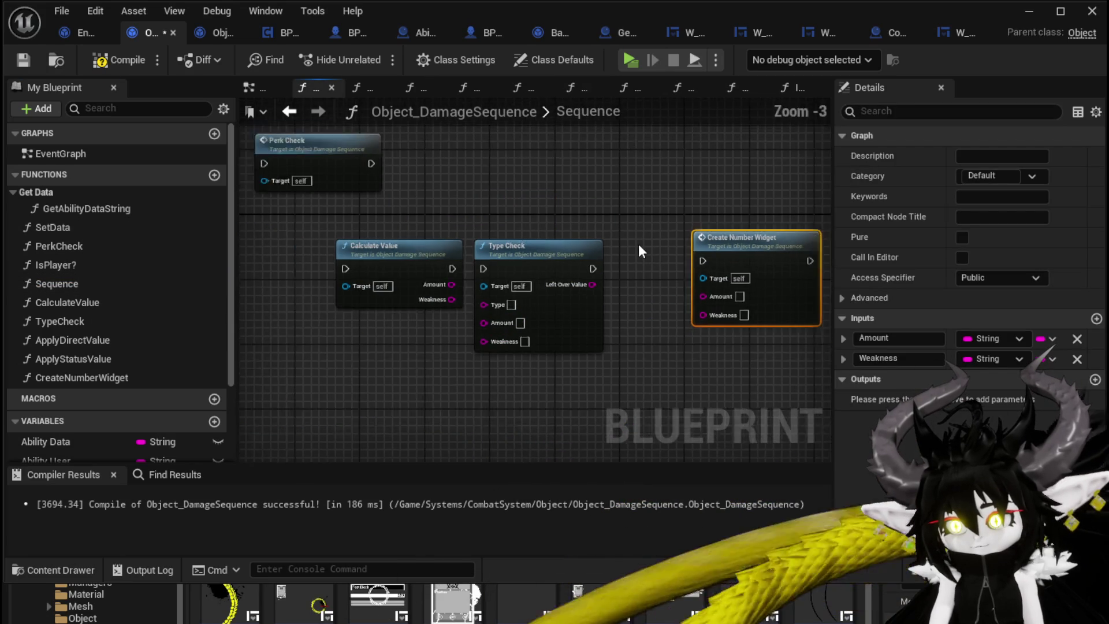
pyautogui.click(285, 269)
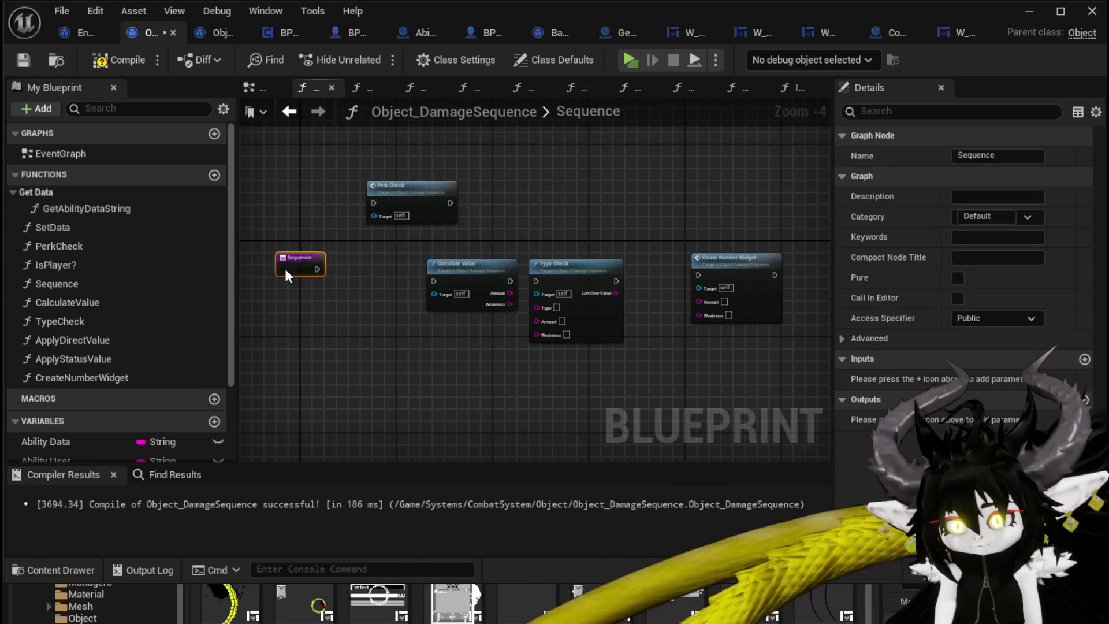
pyautogui.moveTo(409, 207)
pyautogui.mouseDown()
pyautogui.moveTo(376, 231)
pyautogui.moveTo(350, 226)
pyautogui.mouseUp()
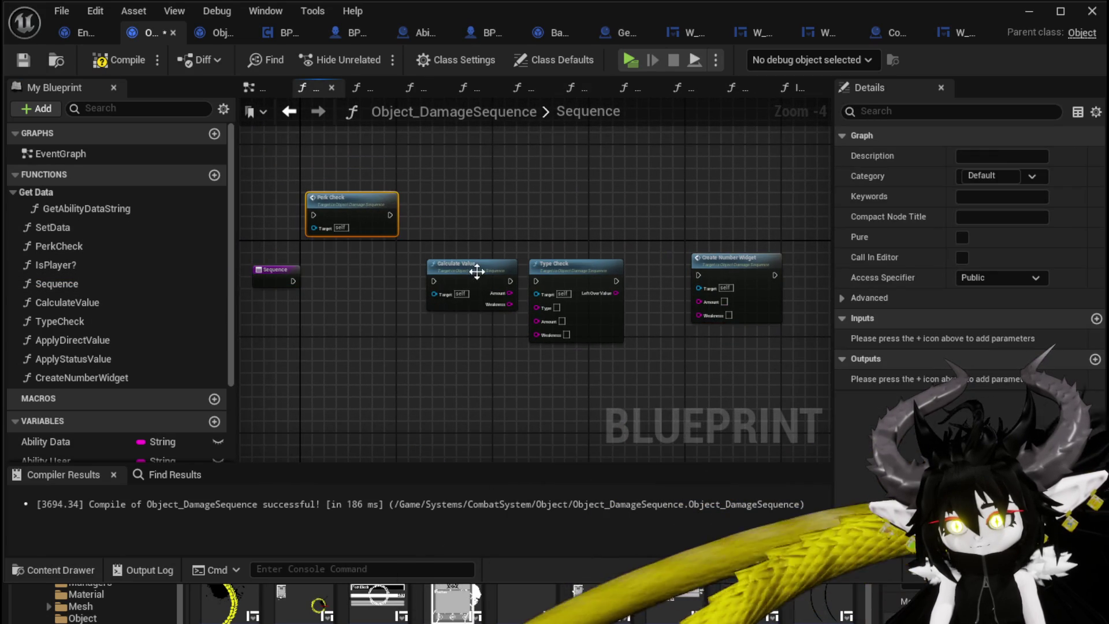
pyautogui.moveTo(668, 242)
pyautogui.mouseDown()
pyautogui.moveTo(611, 250)
pyautogui.moveTo(710, 251)
pyautogui.mouseUp()
pyautogui.click(603, 231)
pyautogui.click(648, 221)
pyautogui.click(123, 61)
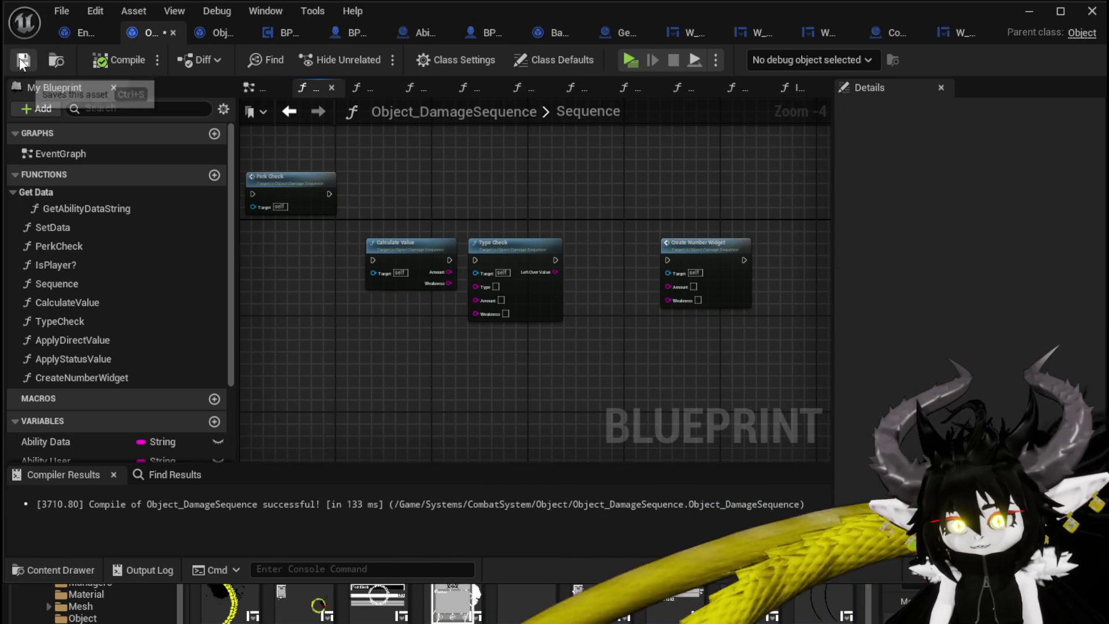
pyautogui.click(22, 61)
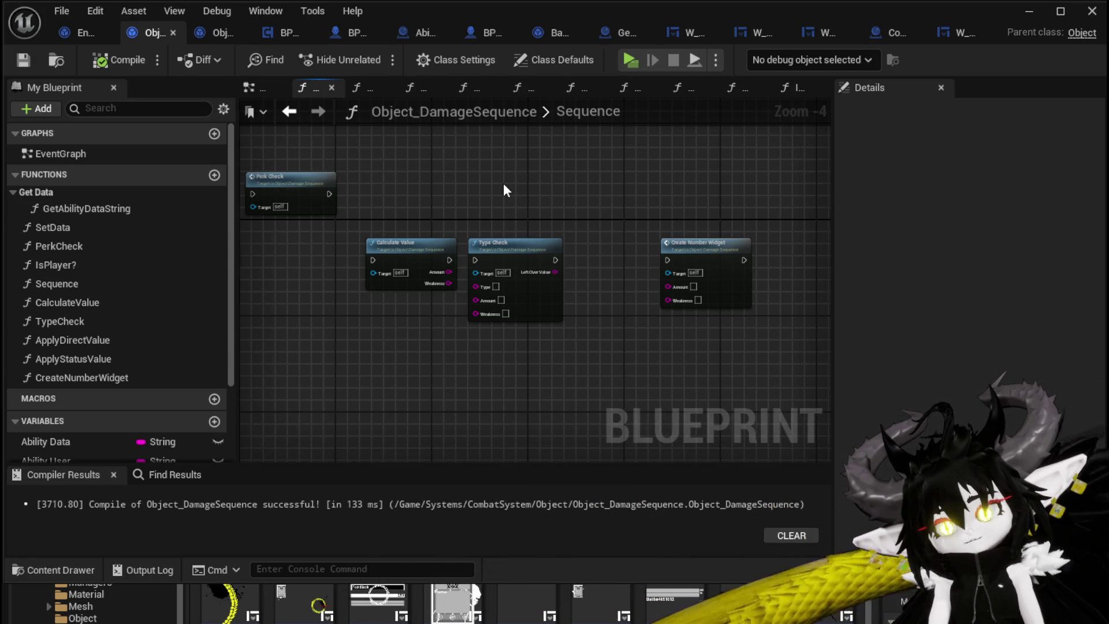
# Pan across the Sequence graph to review it, ending on Perk Check.
pyautogui.scroll(2, 504, 183)
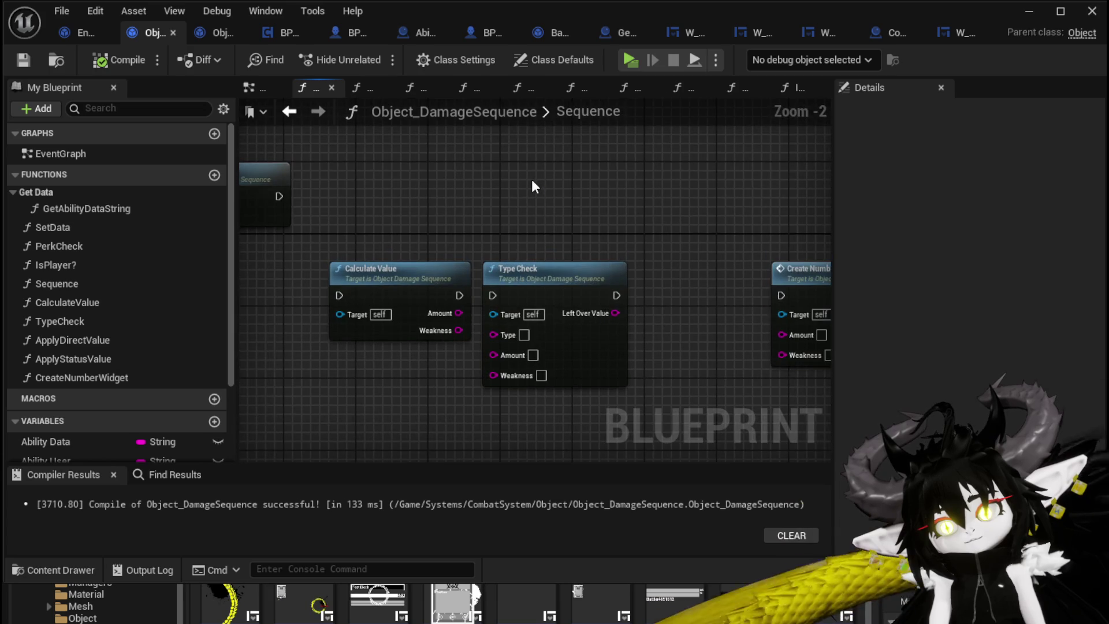
pyautogui.scroll(-1, 531, 179)
pyautogui.moveTo(532, 179); pyautogui.dragTo(541, 157)
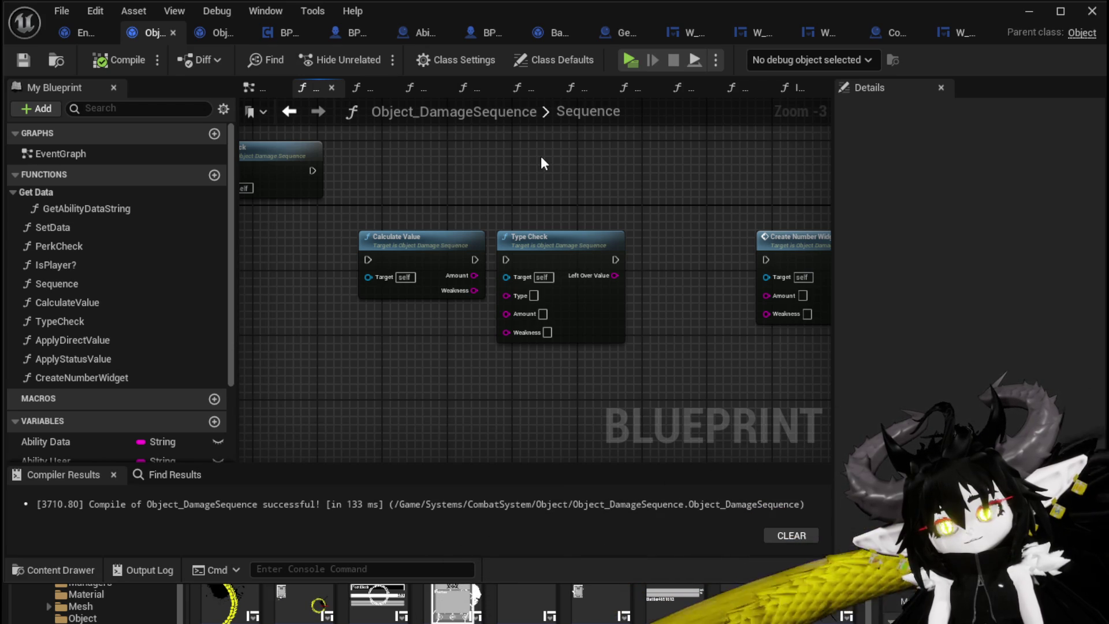
pyautogui.moveTo(541, 157)
pyautogui.mouseDown()
pyautogui.moveTo(688, 153)
pyautogui.moveTo(454, 147)
pyautogui.moveTo(540, 166)
pyautogui.moveTo(564, 158)
pyautogui.mouseUp()
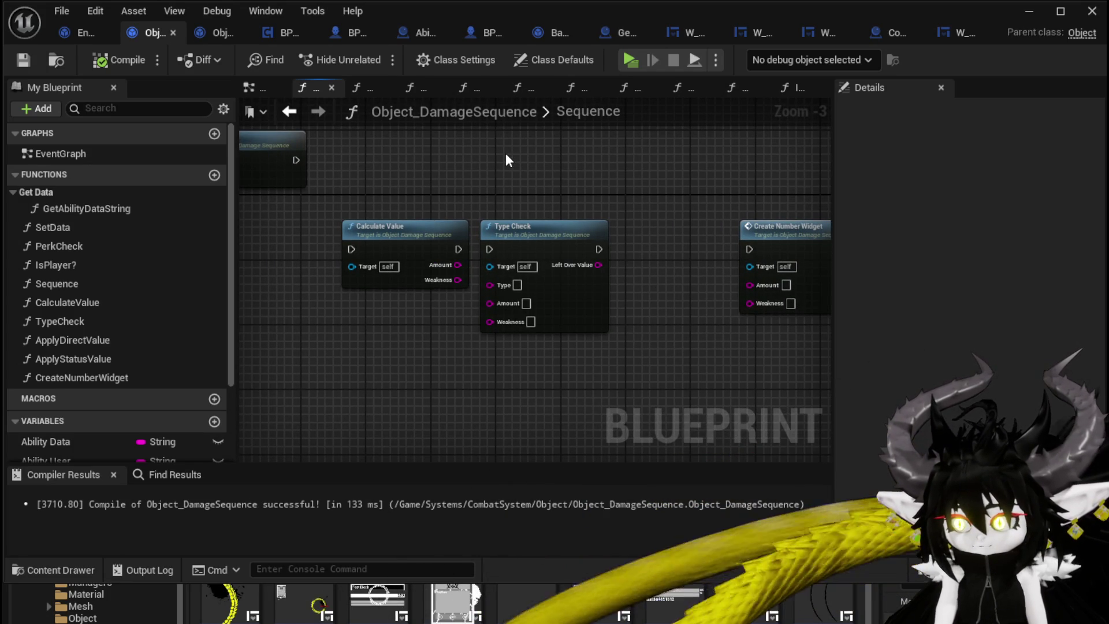
pyautogui.moveTo(505, 153)
pyautogui.mouseDown()
pyautogui.moveTo(618, 173)
pyautogui.moveTo(479, 173)
pyautogui.mouseUp()
# Wrap Calculate Value and Type Check in a comment titled 'GatherData' and compile.
pyautogui.moveTo(379, 366); pyautogui.dragTo(697, 212)
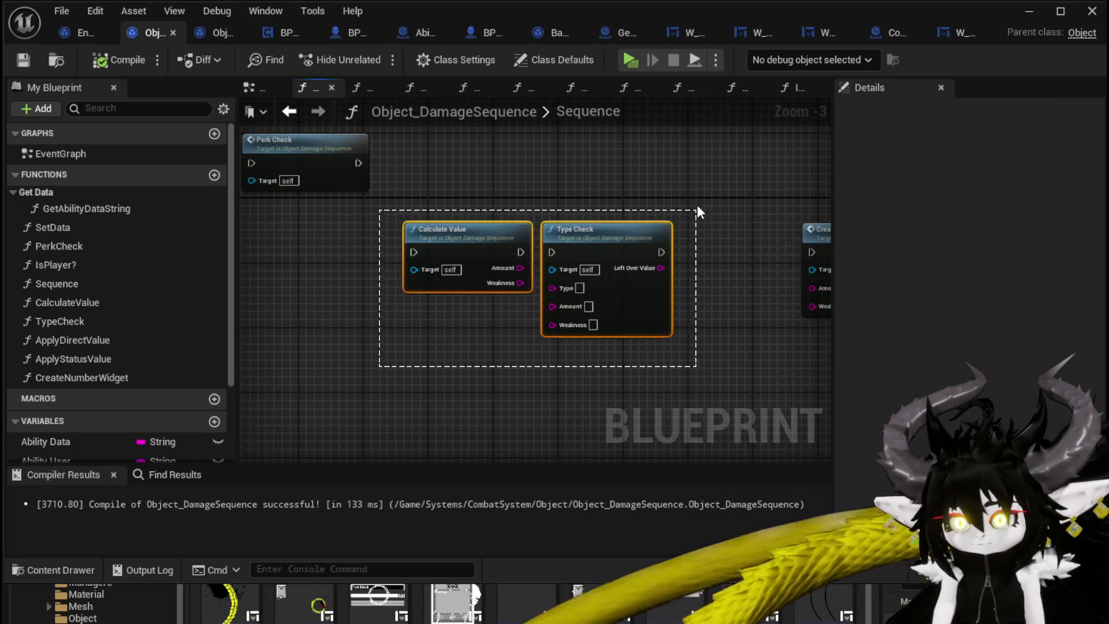
pyautogui.write('c')
pyautogui.write('G')
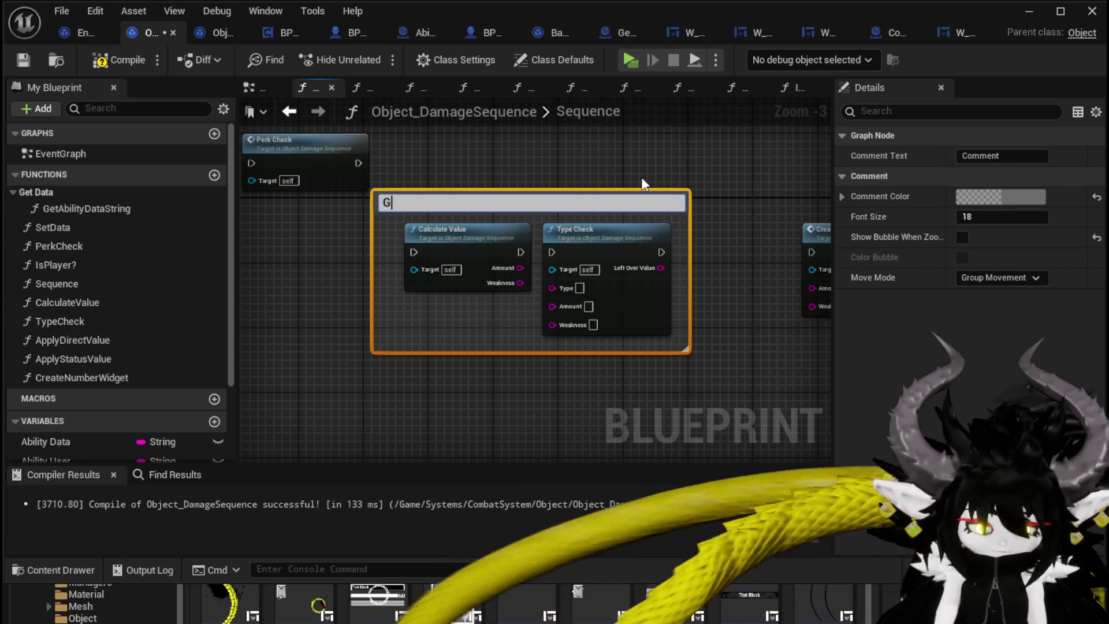
pyautogui.write('atherData')
pyautogui.press('Return')
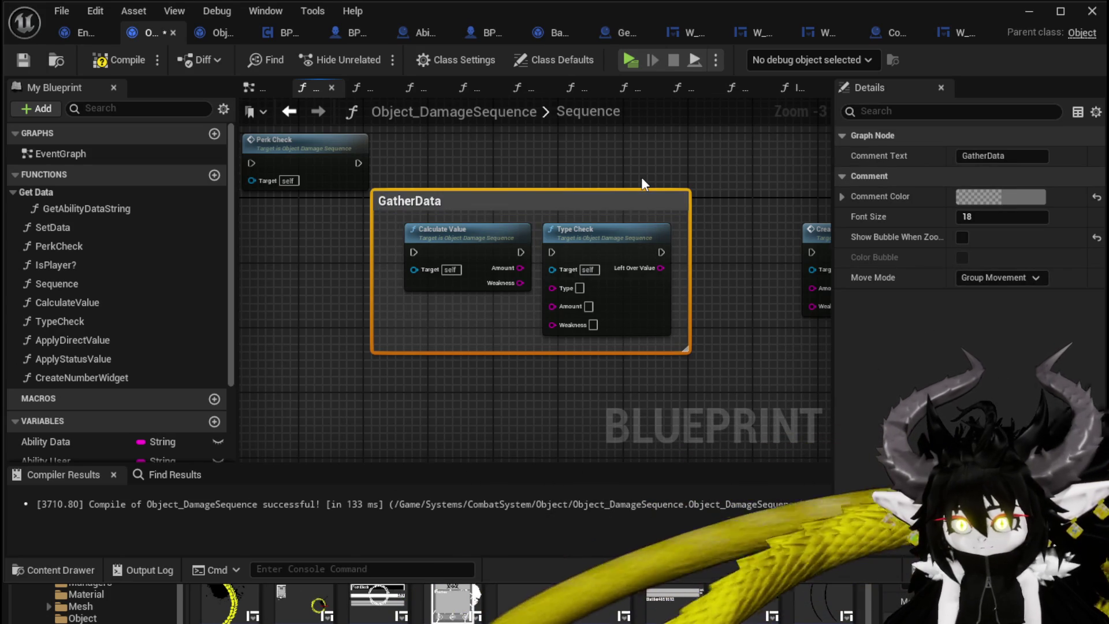
pyautogui.click(99, 64)
pyautogui.click(560, 167)
pyautogui.scroll(1, 522, 168)
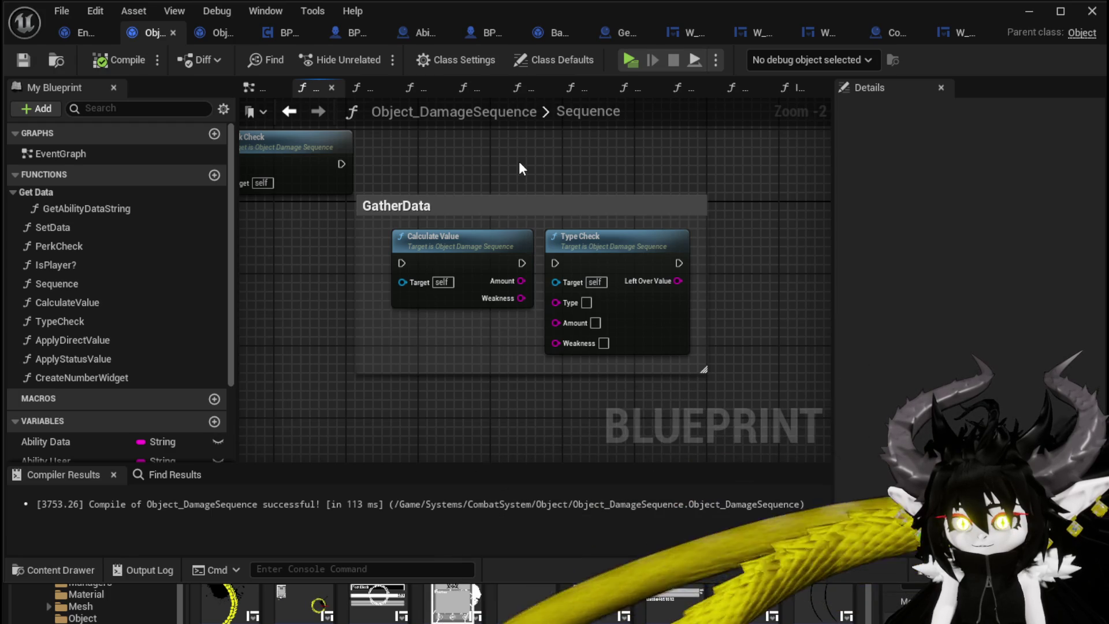
pyautogui.scroll(-3, 176, 348)
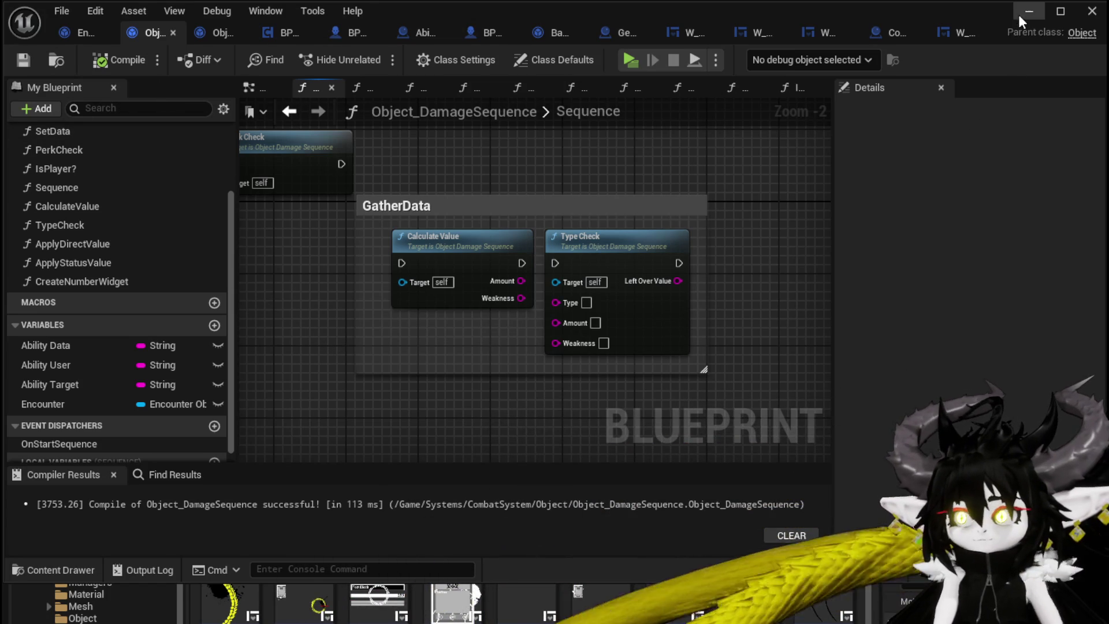
# Start a standalone play-test and walk the dragon toward the red slime.
pyautogui.click(1022, 11)
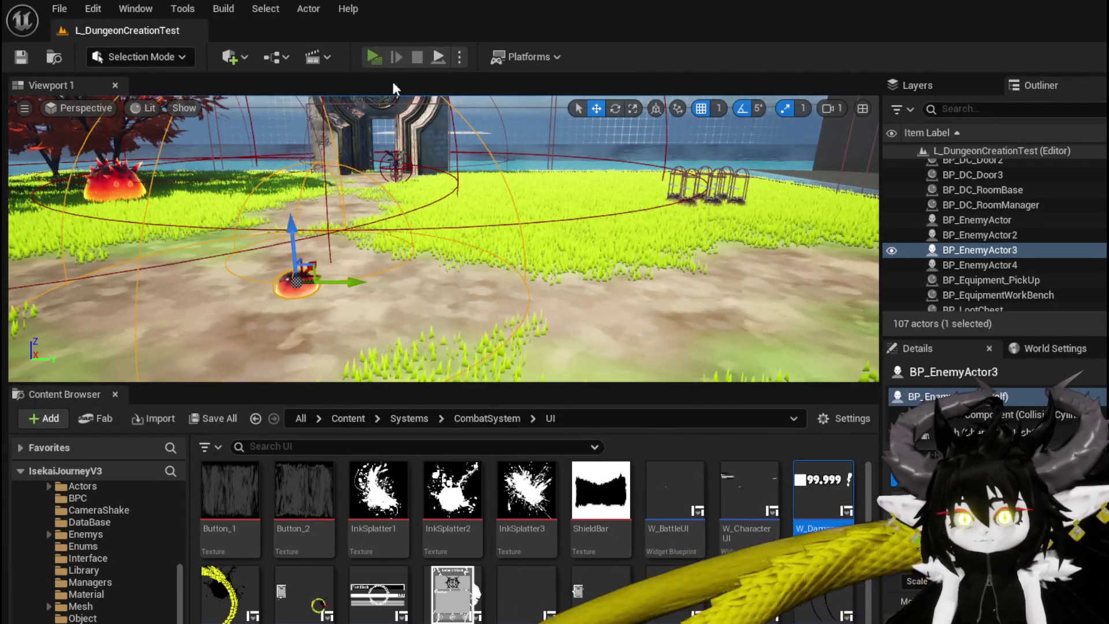
pyautogui.click(374, 57)
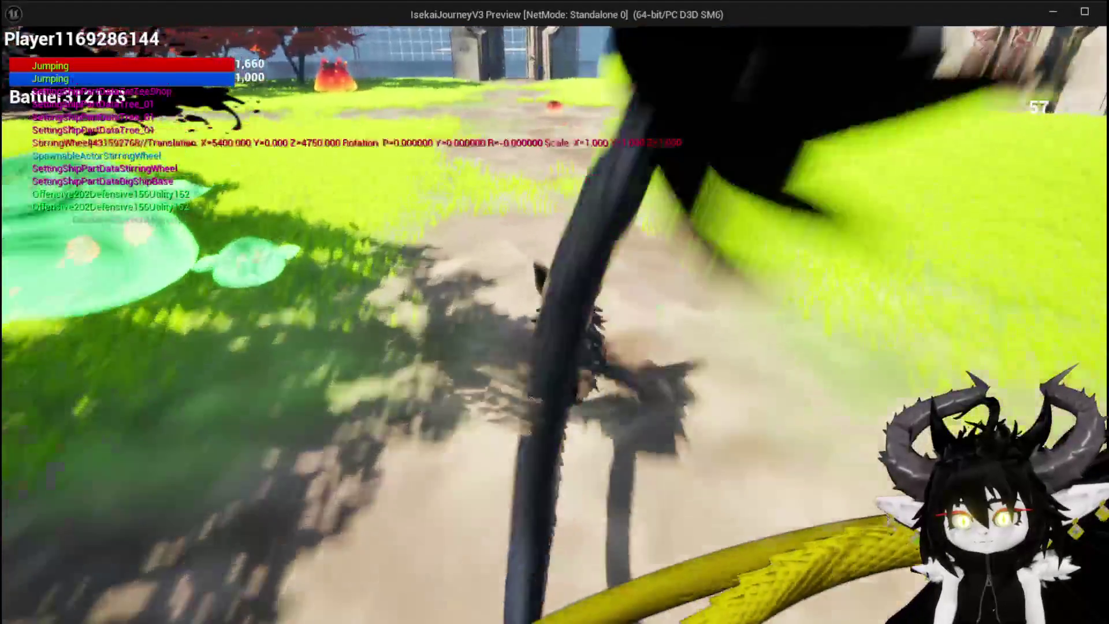
pyautogui.press('w')
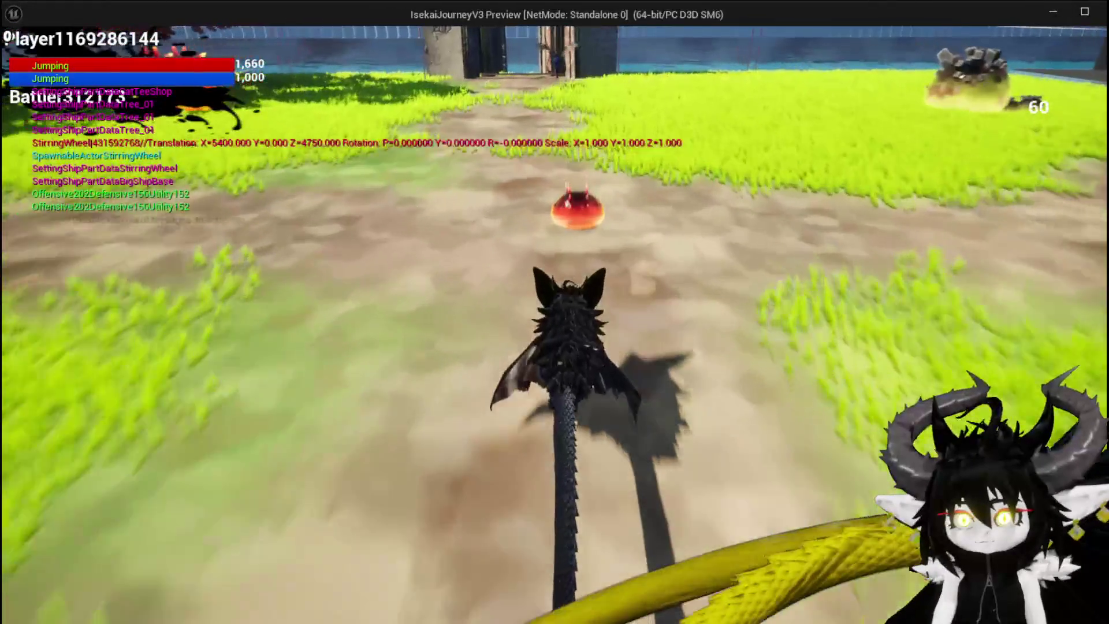
pyautogui.press('w')
pyautogui.press('1')
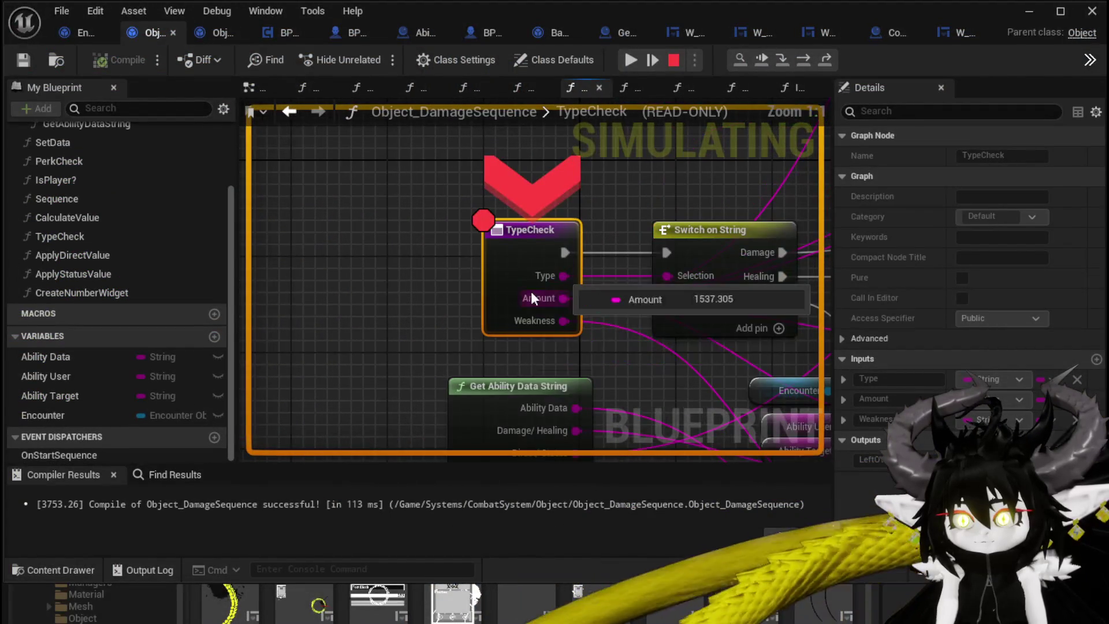
# Remove the TypeCheck breakpoint, resume, play through the fight, then stop with Esc.
pyautogui.rightClick(527, 283)
pyautogui.click(581, 361)
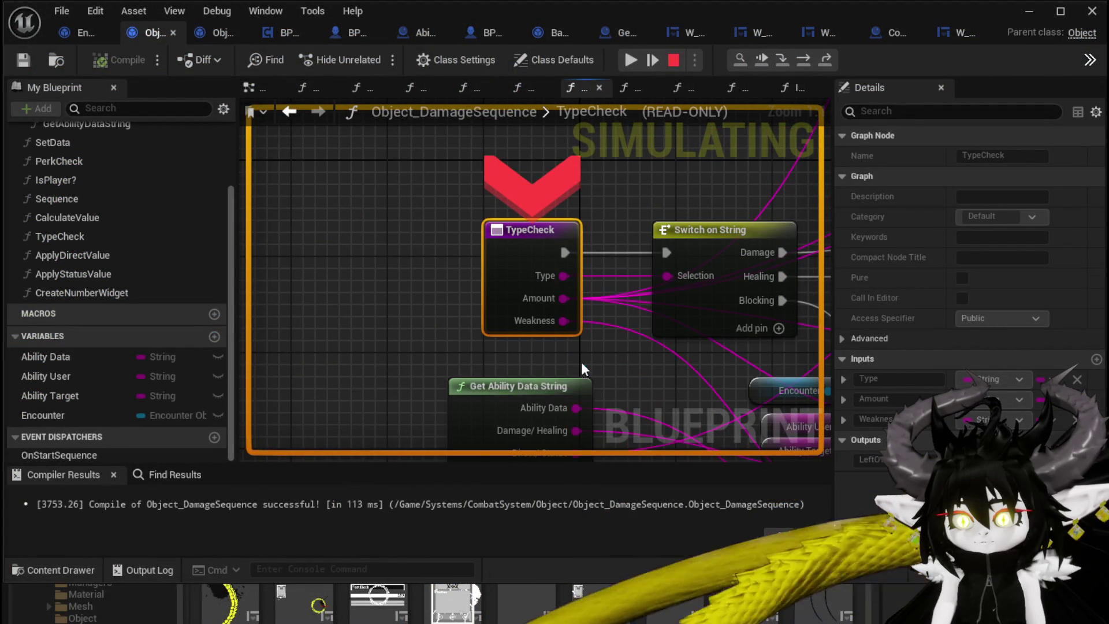
pyautogui.click(631, 60)
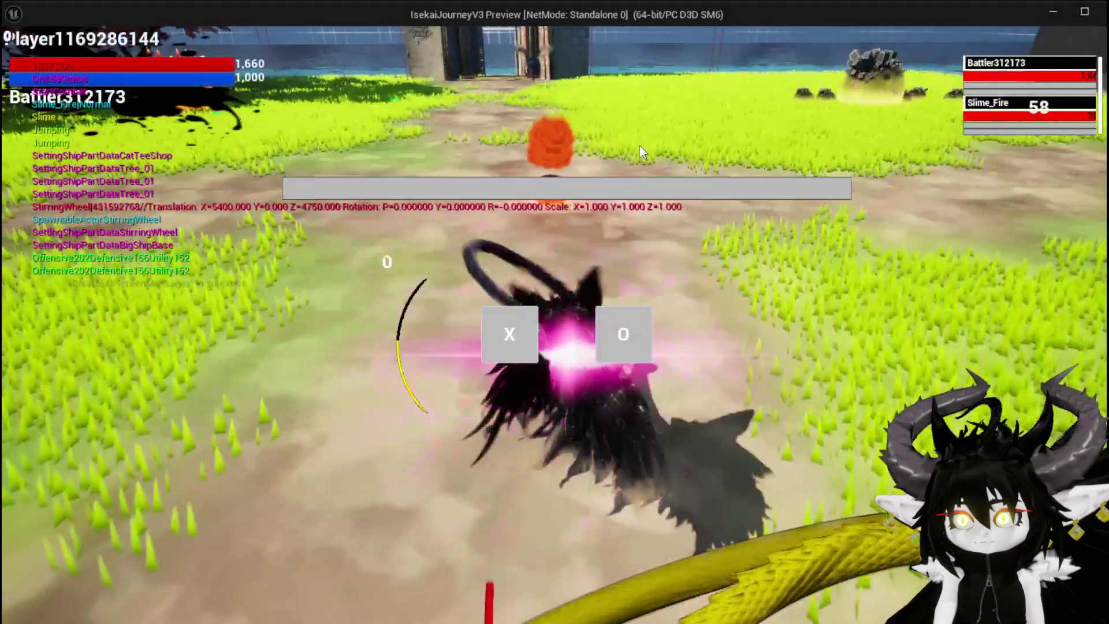
pyautogui.click(502, 327)
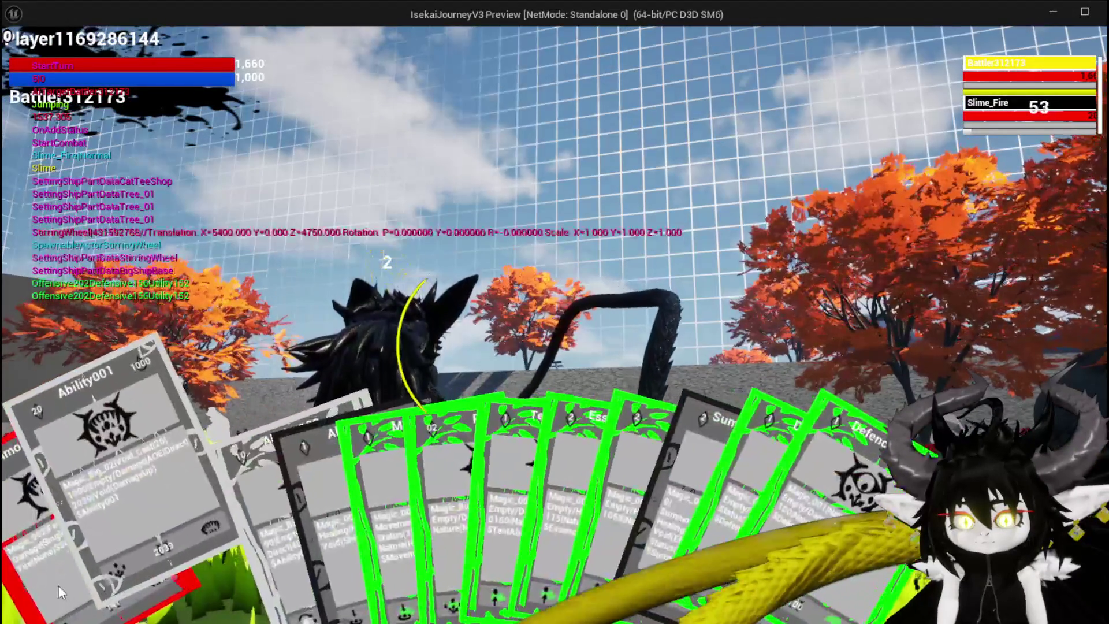
pyautogui.click(47, 588)
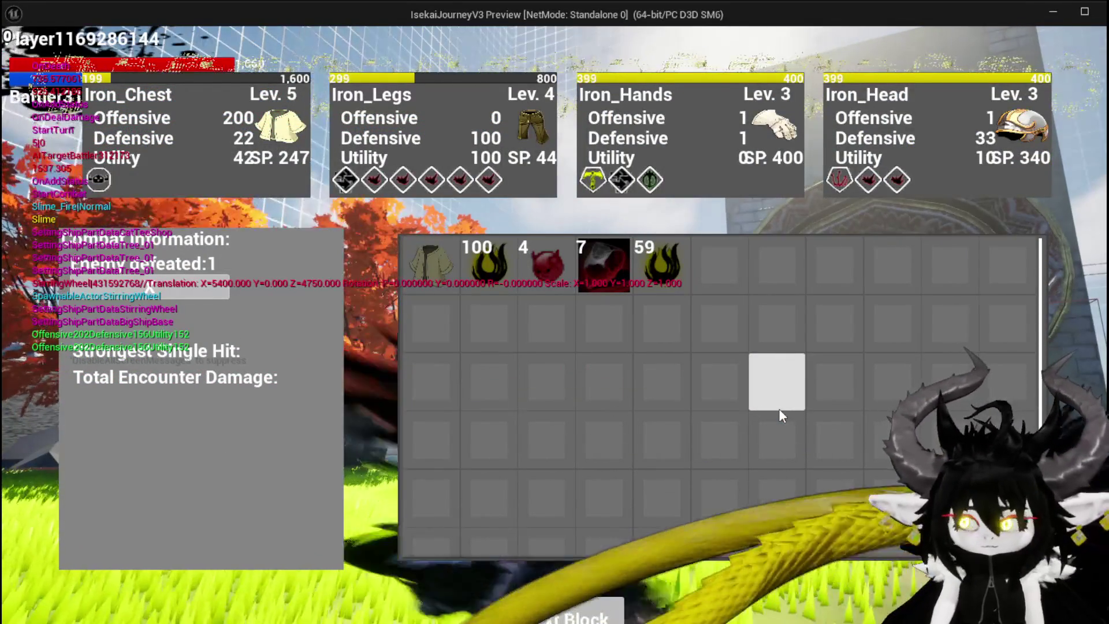
pyautogui.press('Escape')
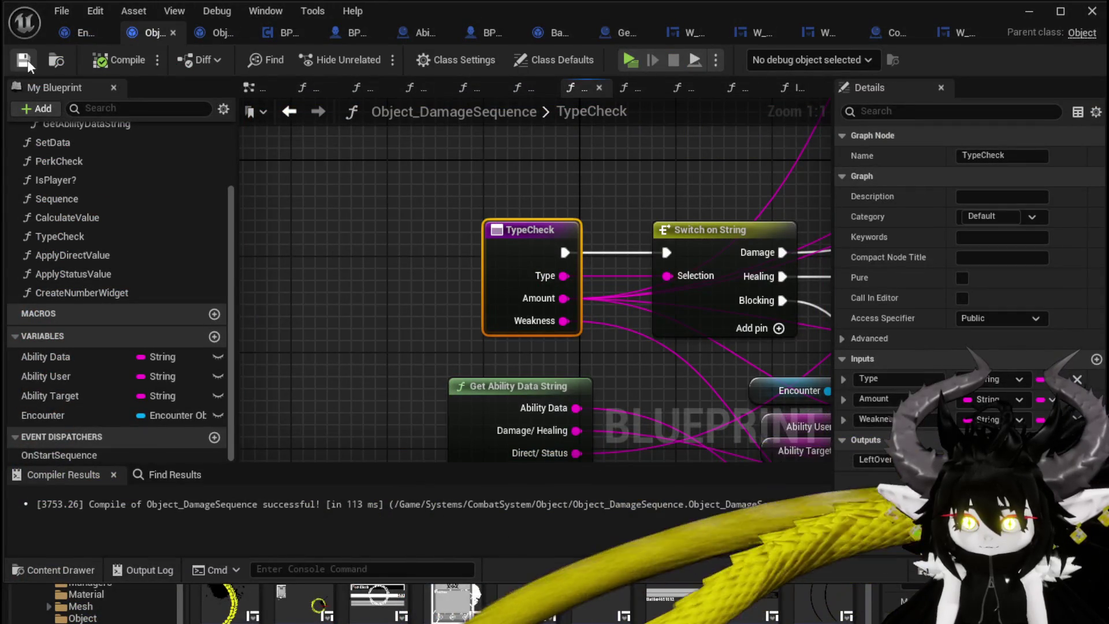
# Clear the selection and zoom out to see more of the TypeCheck graph.
pyautogui.click(470, 166)
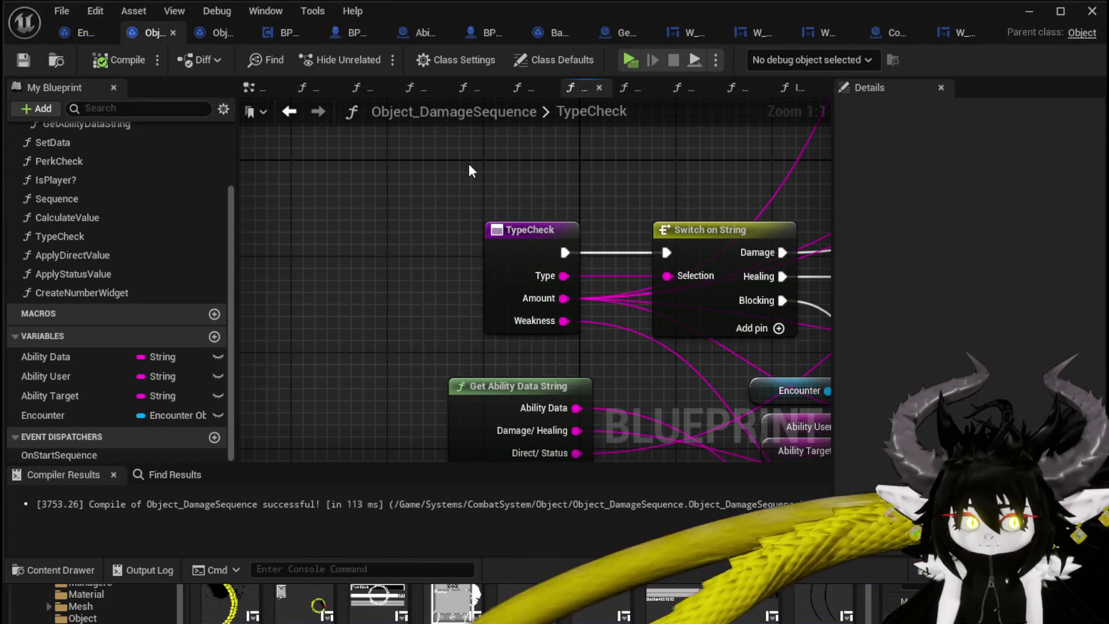
pyautogui.scroll(-2, 469, 168)
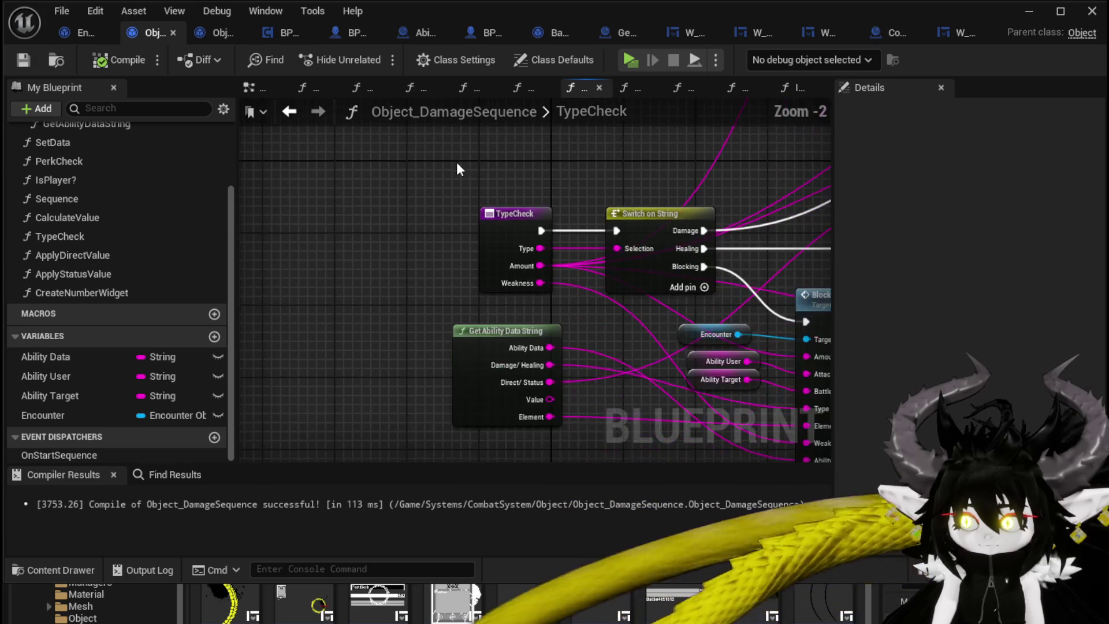
pyautogui.scroll(-2, 254, 157)
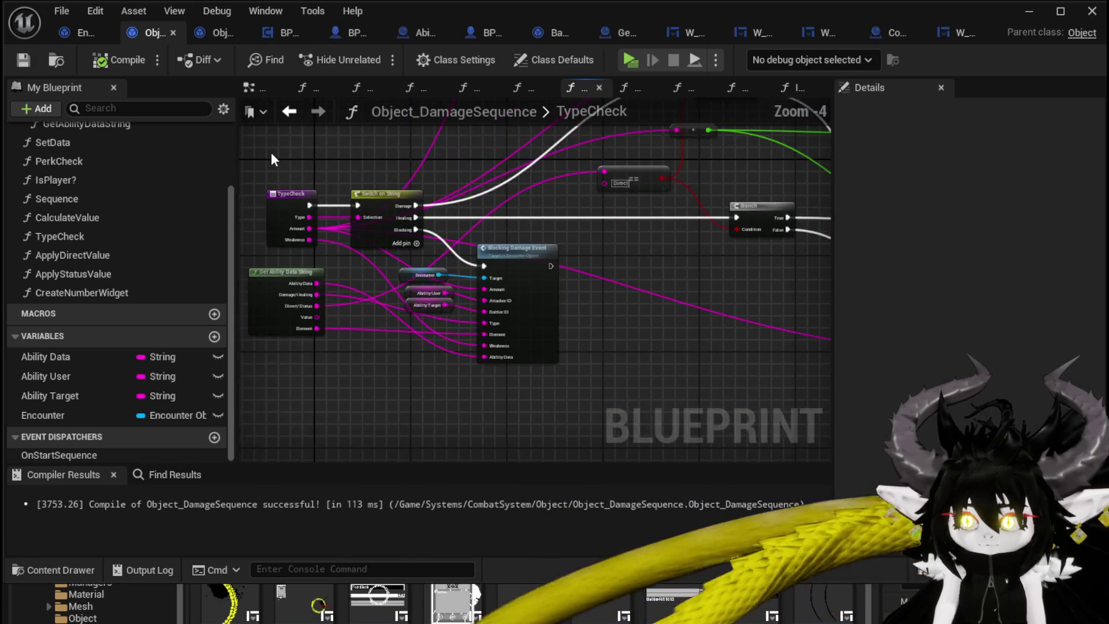
pyautogui.moveTo(272, 153); pyautogui.dragTo(283, 202)
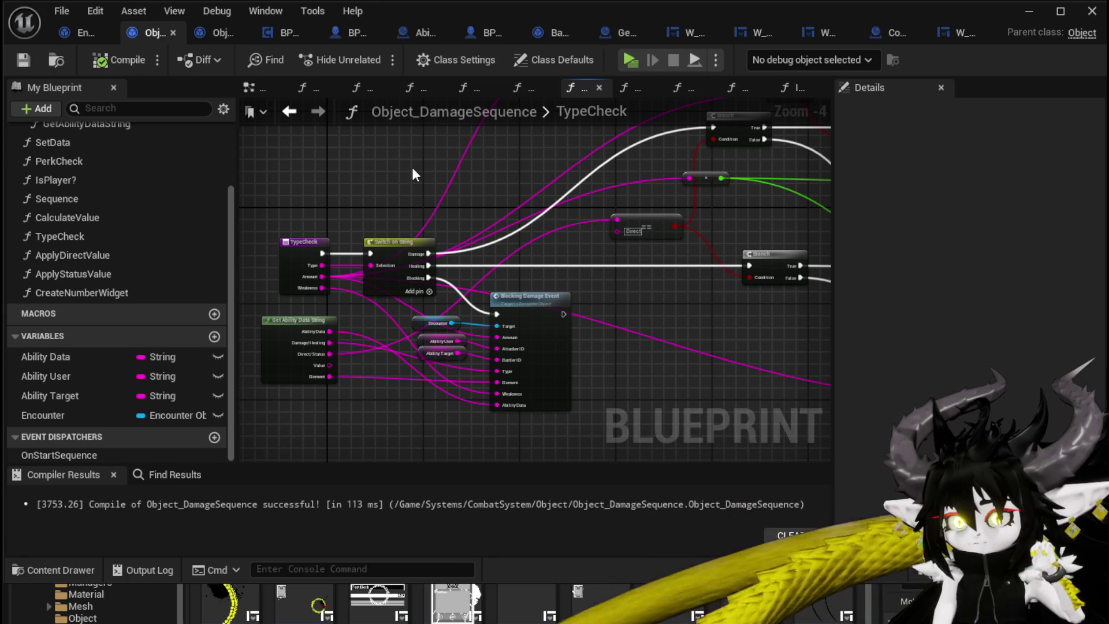
# Pan DamageBattler to the lower Set Data and Perk Check nodes and box-select them.
pyautogui.click(87, 35)
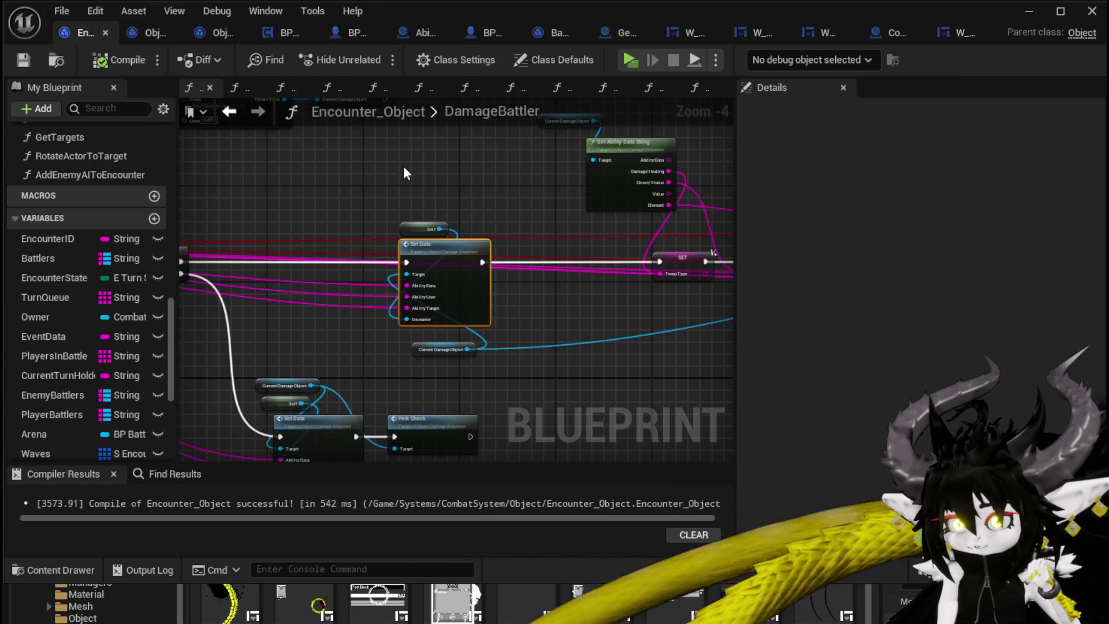
pyautogui.moveTo(542, 184)
pyautogui.mouseDown()
pyautogui.moveTo(577, 208)
pyautogui.moveTo(475, 143)
pyautogui.mouseUp()
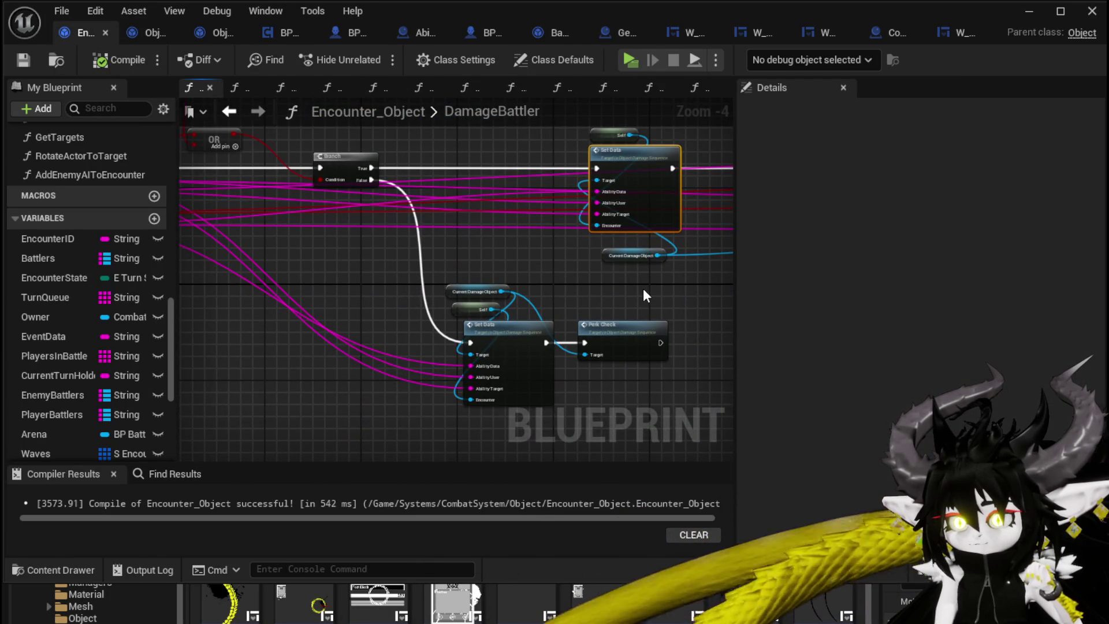
pyautogui.moveTo(329, 254)
pyautogui.mouseDown()
pyautogui.moveTo(505, 307)
pyautogui.moveTo(329, 273)
pyautogui.mouseUp()
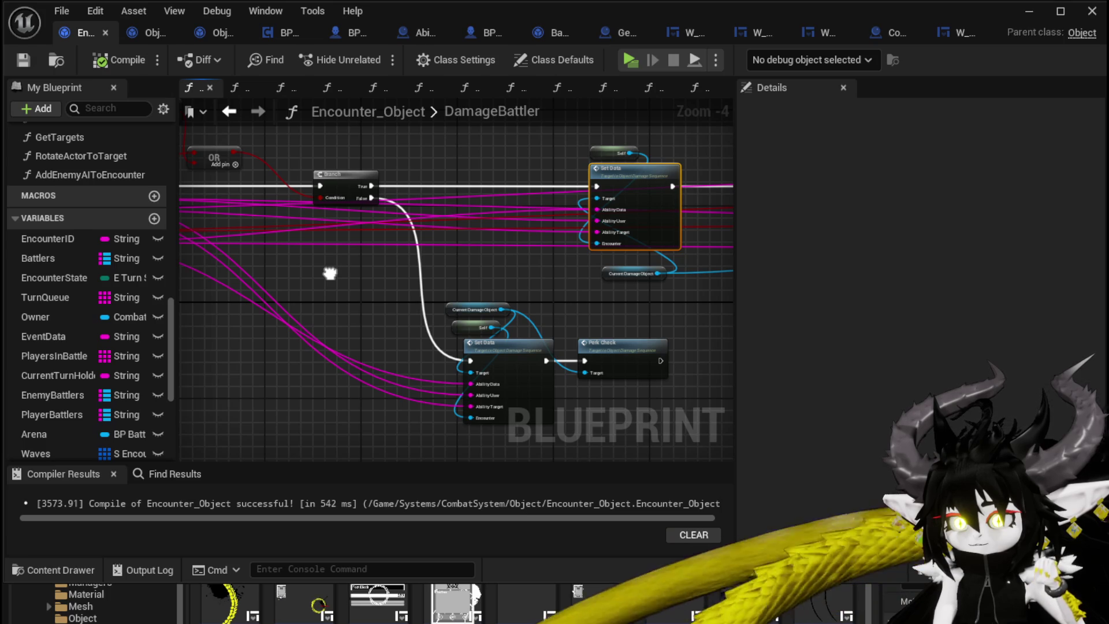
pyautogui.moveTo(329, 274)
pyautogui.mouseDown()
pyautogui.moveTo(320, 250)
pyautogui.moveTo(268, 235)
pyautogui.moveTo(577, 372)
pyautogui.mouseUp()
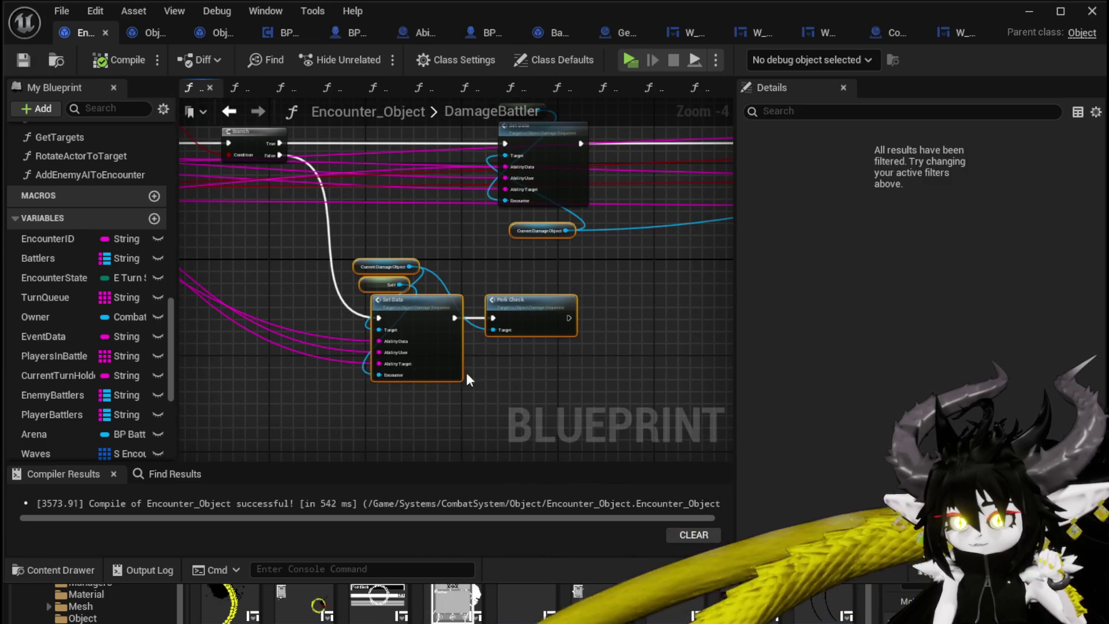
pyautogui.moveTo(304, 383); pyautogui.dragTo(598, 266)
pyautogui.click(598, 267)
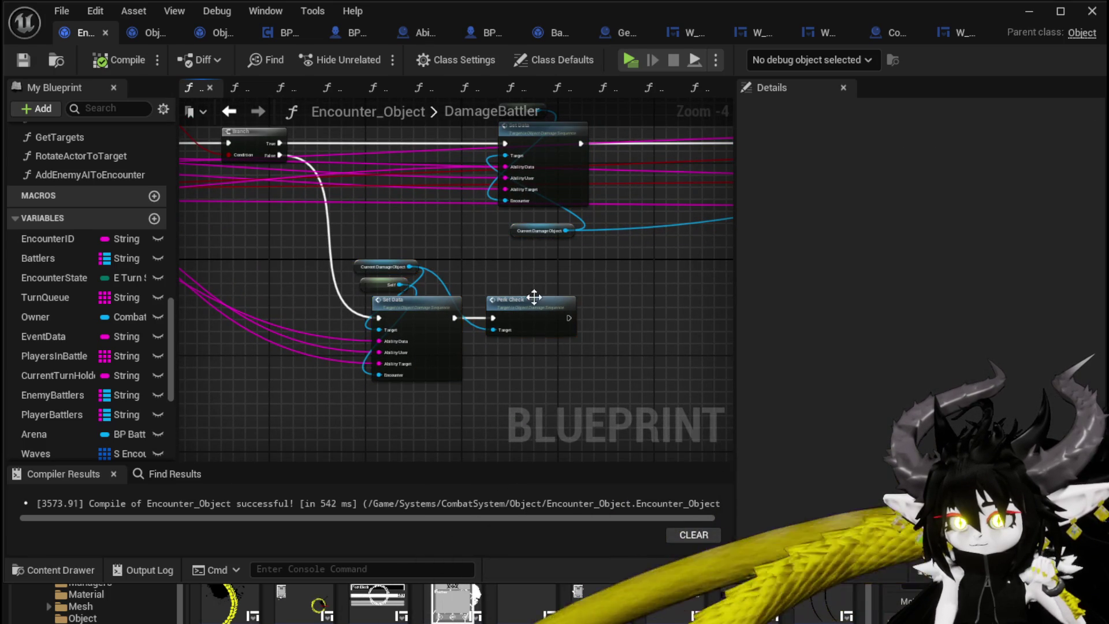
pyautogui.moveTo(280, 388)
pyautogui.mouseDown()
pyautogui.moveTo(501, 299)
pyautogui.moveTo(626, 267)
pyautogui.mouseUp()
pyautogui.click(624, 271)
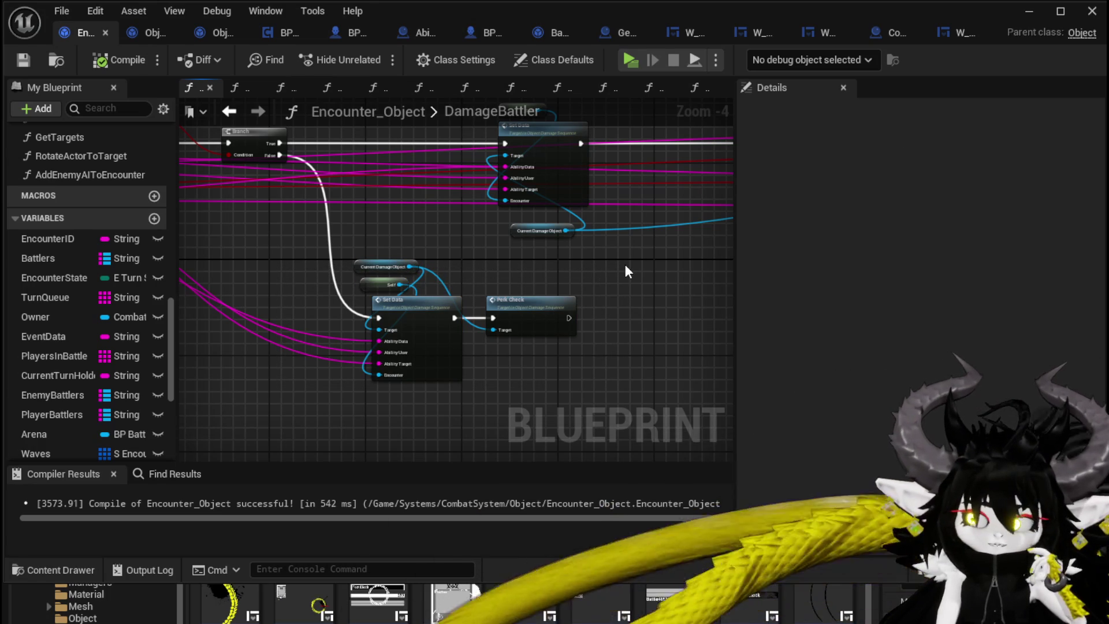
# Shift the Perk Check node slightly right, then open the PerkCheck function from its call.
pyautogui.moveTo(488, 297); pyautogui.dragTo(526, 310)
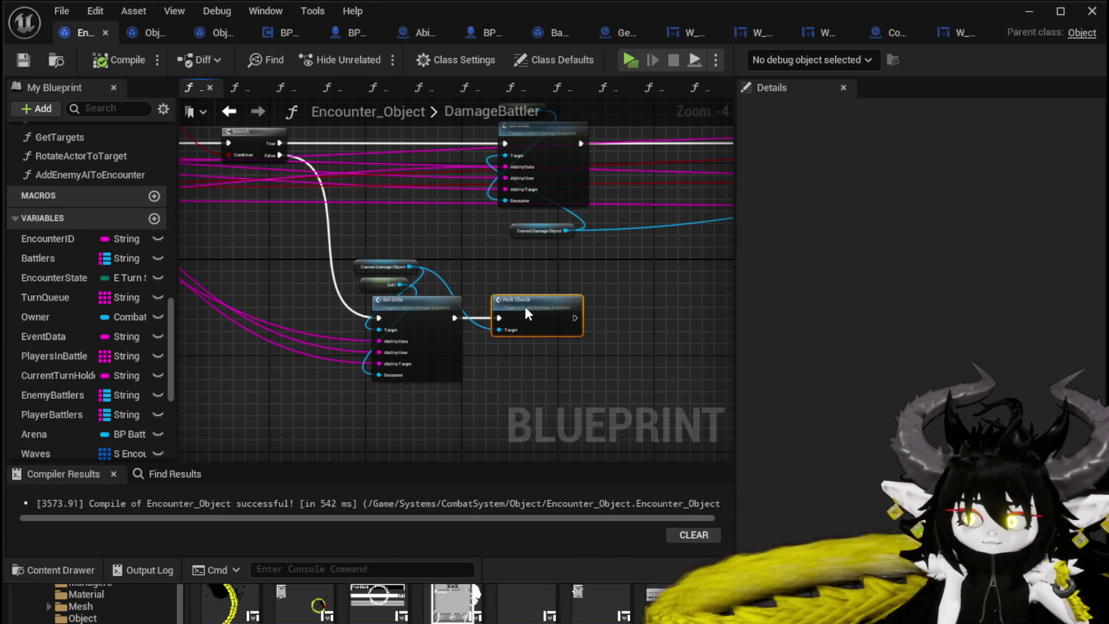
pyautogui.click(557, 282)
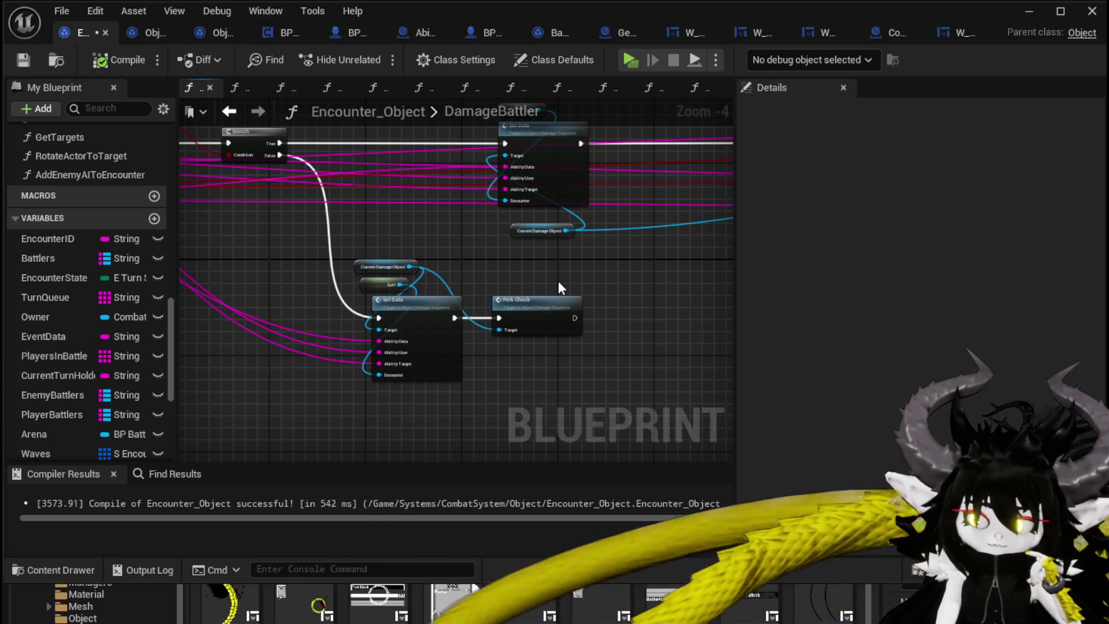
pyautogui.moveTo(559, 283)
pyautogui.mouseDown()
pyautogui.moveTo(530, 317)
pyautogui.moveTo(247, 308)
pyautogui.moveTo(288, 398)
pyautogui.moveTo(440, 308)
pyautogui.moveTo(468, 338)
pyautogui.moveTo(472, 274)
pyautogui.moveTo(372, 296)
pyautogui.moveTo(471, 350)
pyautogui.moveTo(324, 327)
pyautogui.moveTo(372, 322)
pyautogui.moveTo(307, 304)
pyautogui.moveTo(176, 300)
pyautogui.mouseUp()
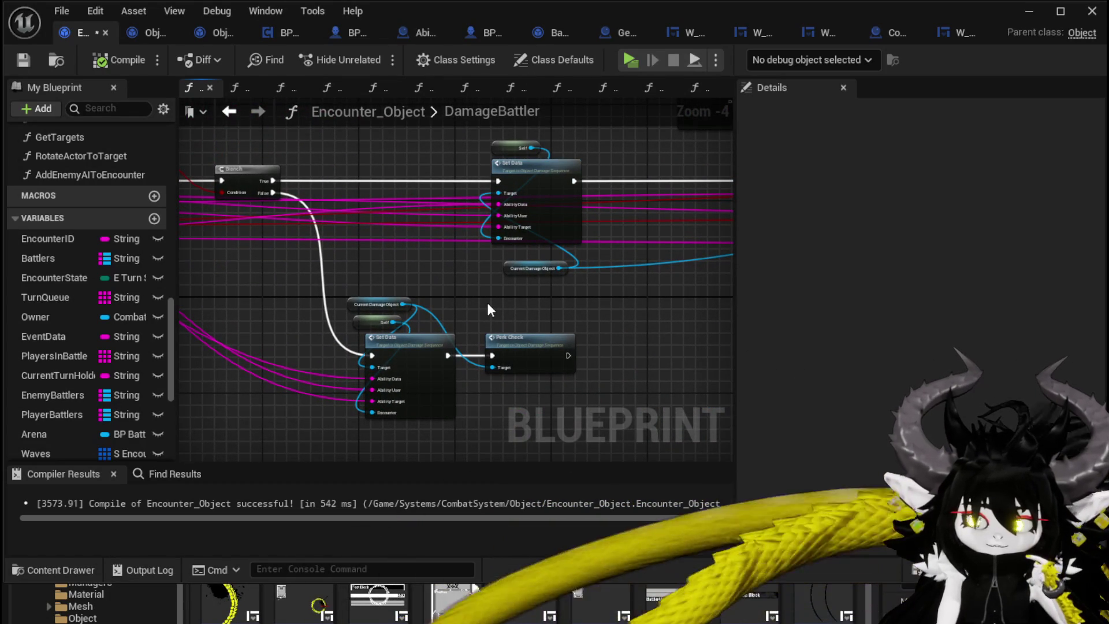
pyautogui.doubleClick(533, 352)
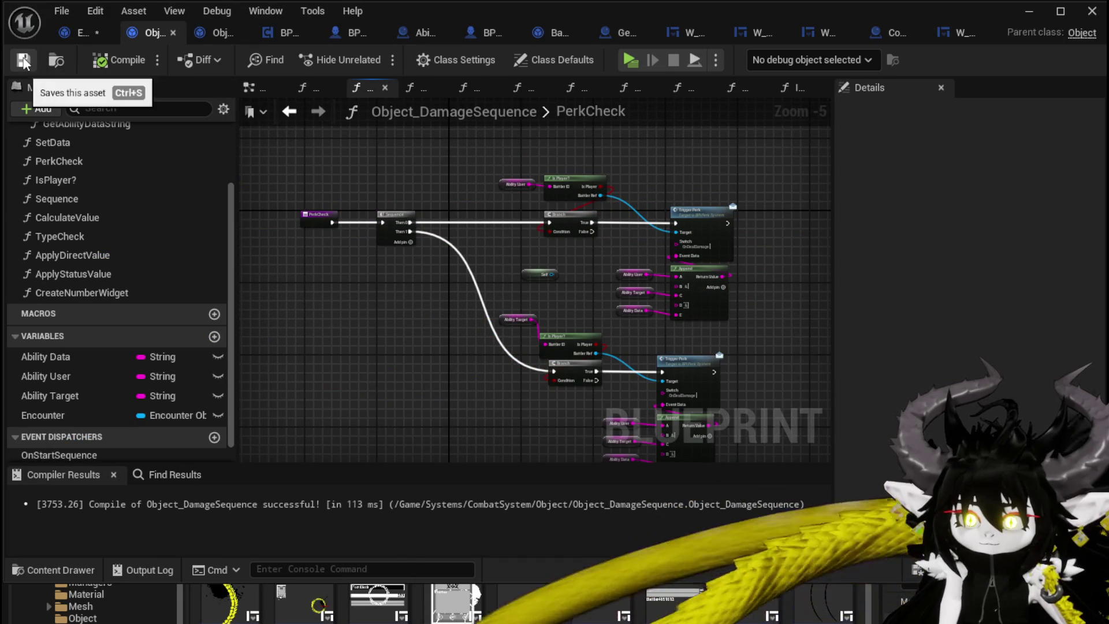
# Return to Encounter_Object's DamageBattler graph via graph history and scroll My Blueprint to the top.
pyautogui.click(62, 35)
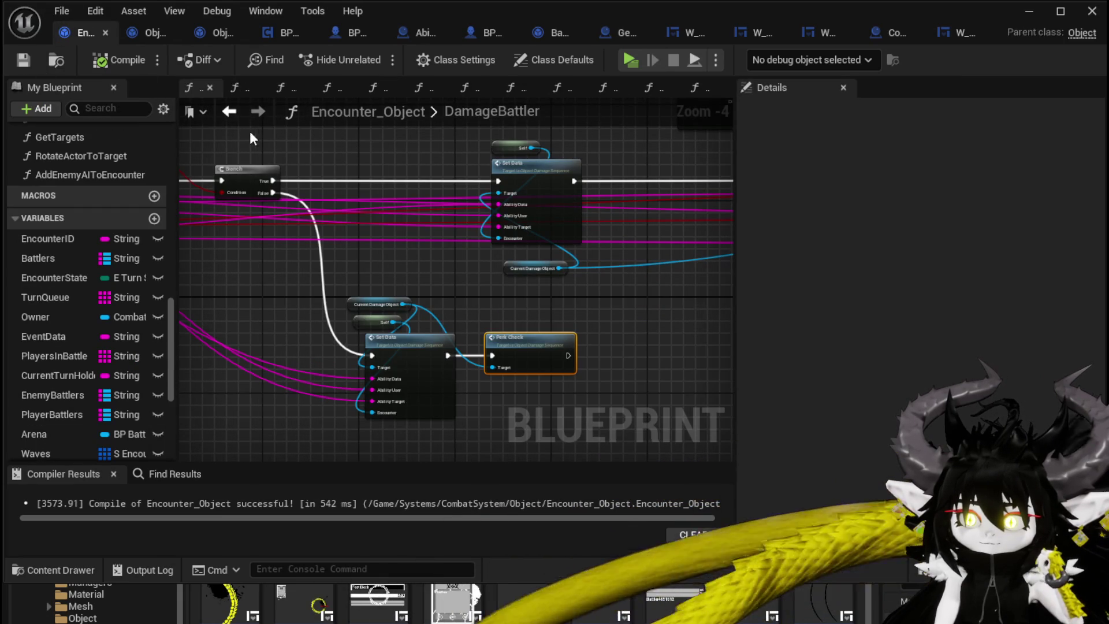
pyautogui.click(235, 116)
pyautogui.scroll(-3, 411, 239)
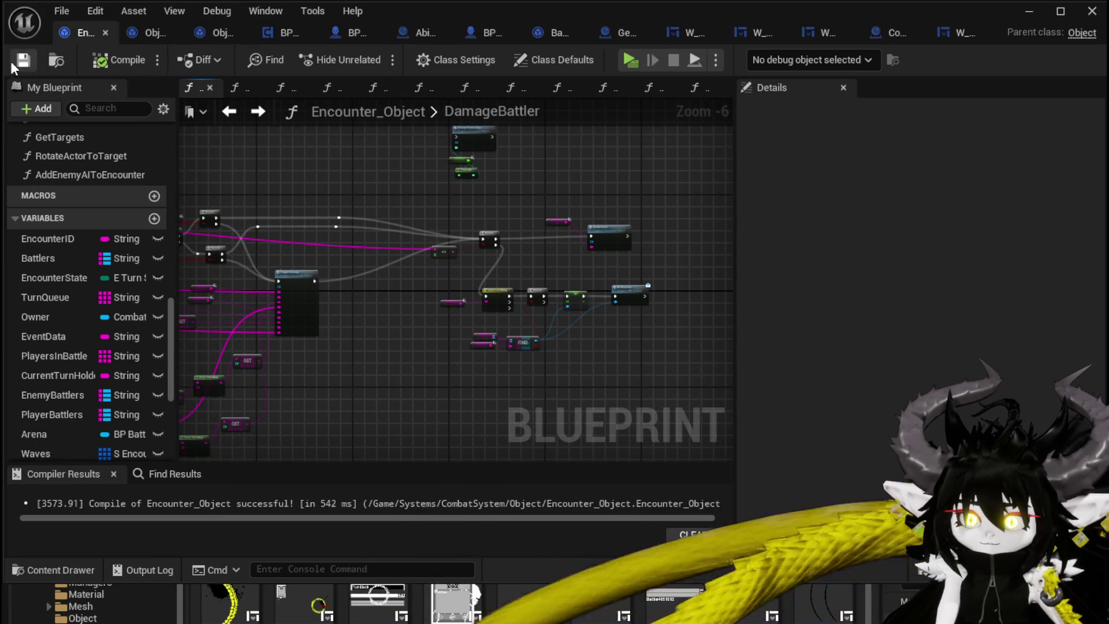
pyautogui.click(237, 112)
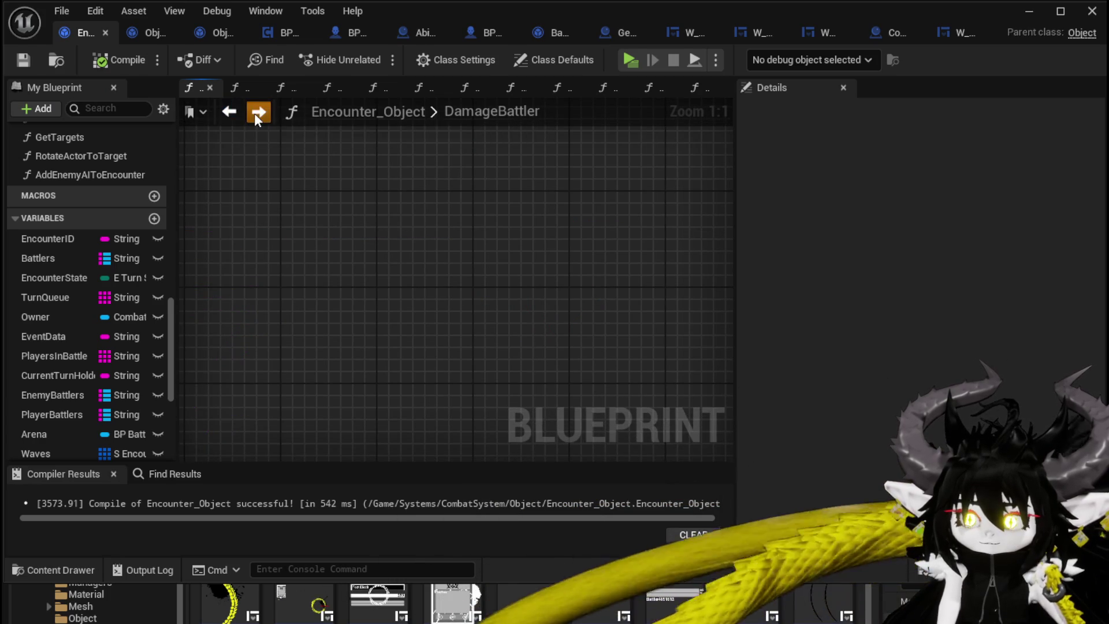
pyautogui.click(254, 113)
pyautogui.scroll(5, 109, 169)
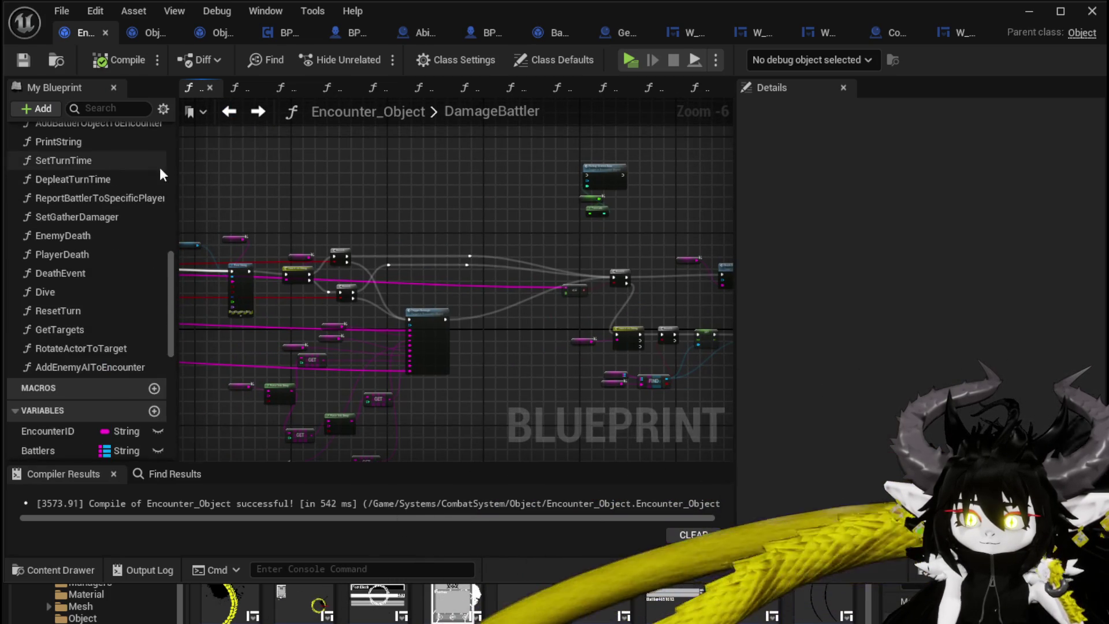
pyautogui.scroll(4, 131, 169)
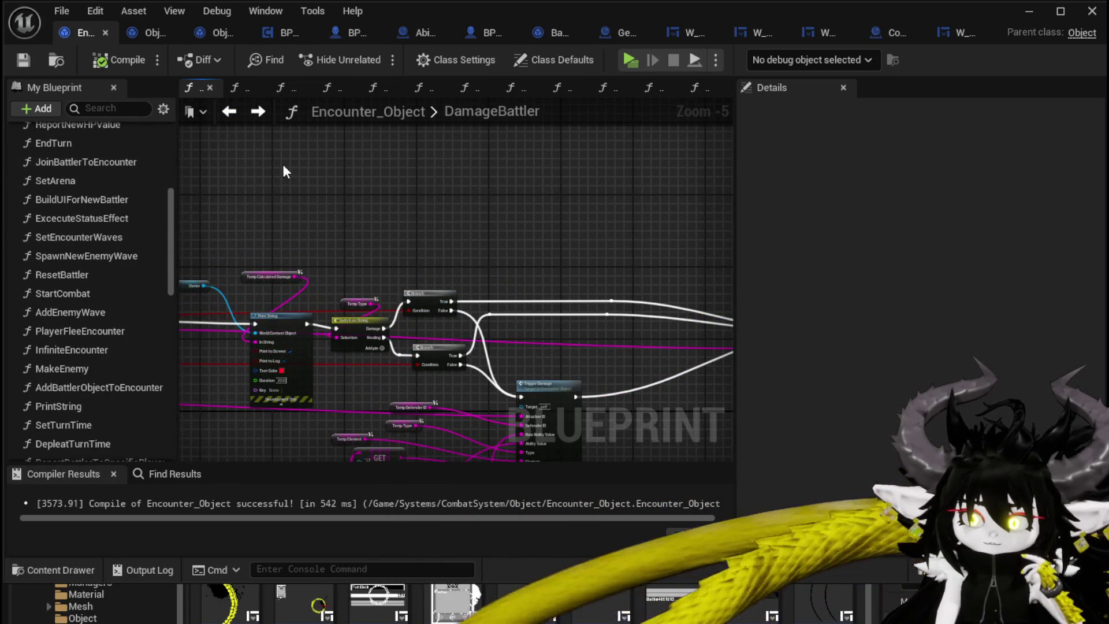
pyautogui.scroll(-4, 346, 171)
pyautogui.scroll(1, 372, 198)
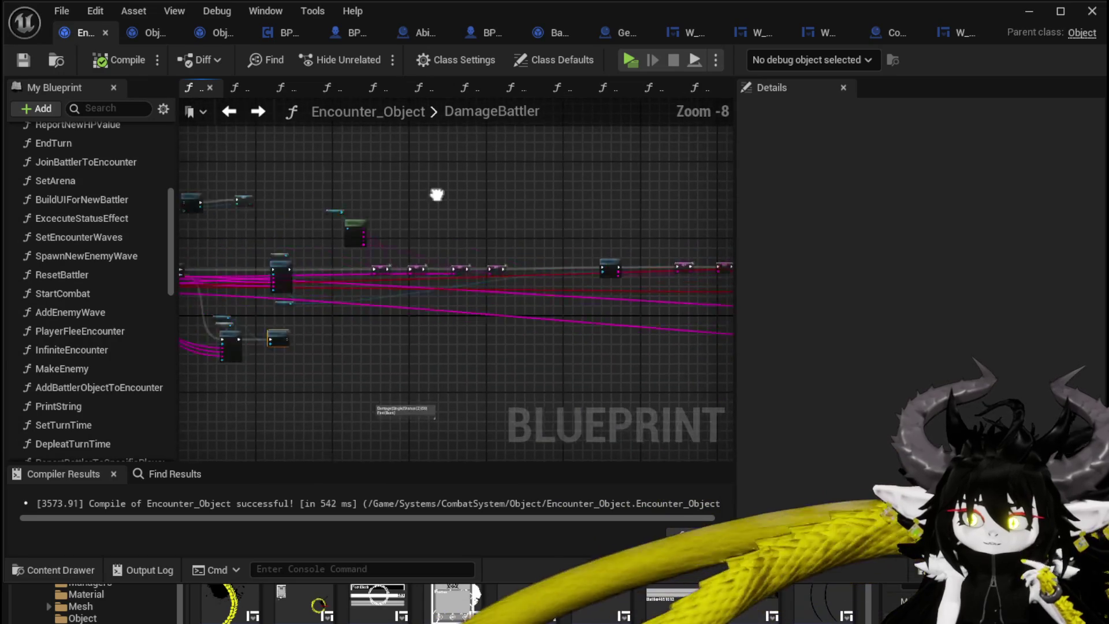
pyautogui.scroll(4, 478, 215)
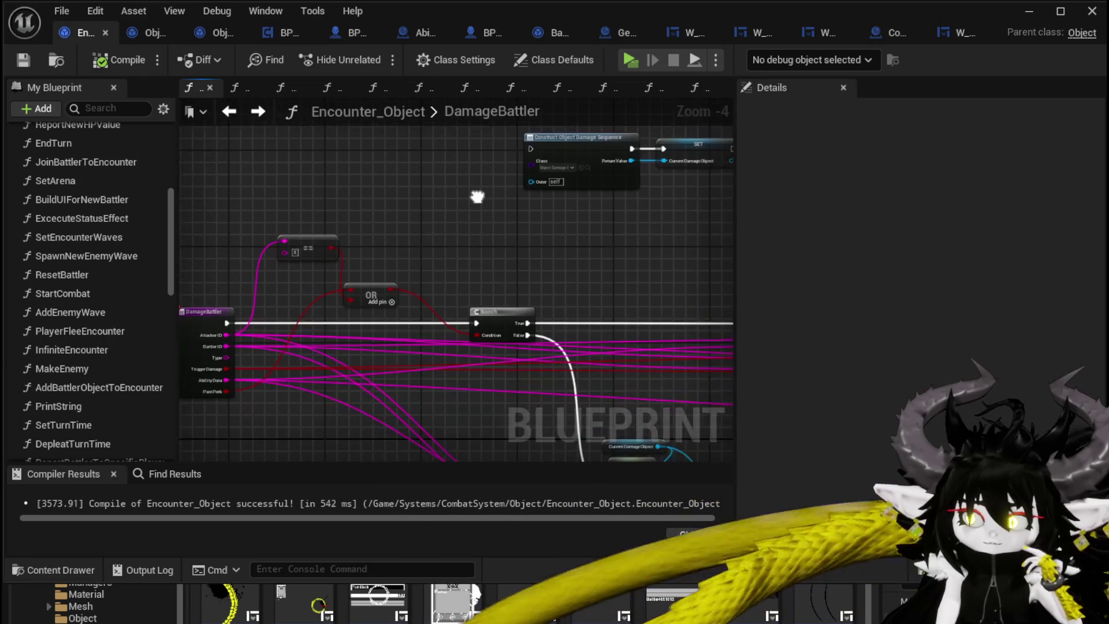
pyautogui.scroll(5, 94, 193)
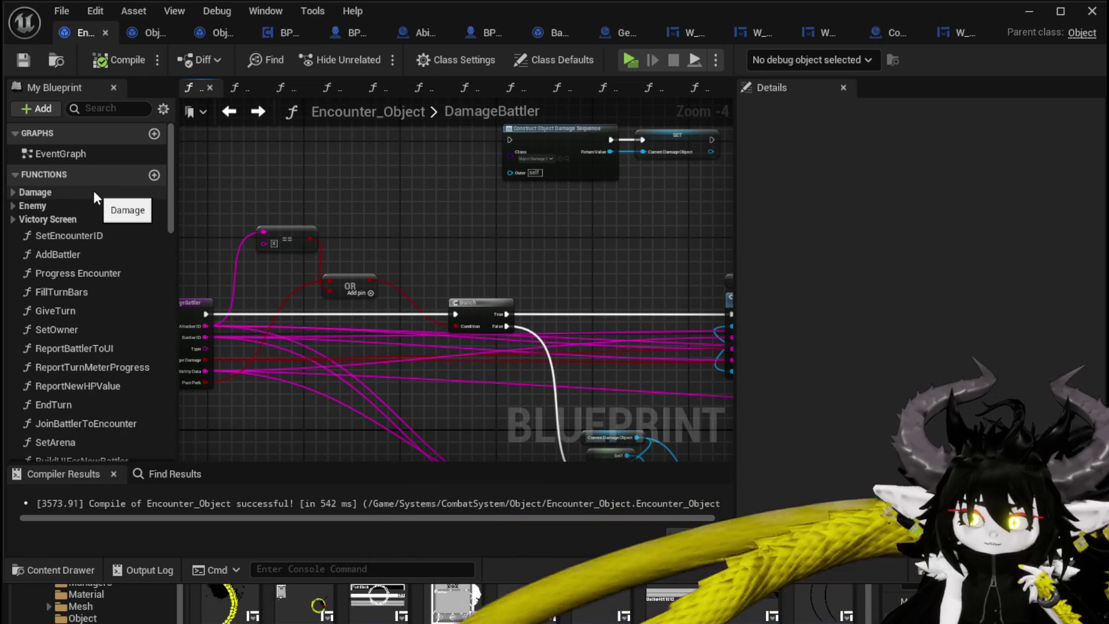
# Remove the mistakenly added BindEvent function from Encounter_Object and recompile it.
pyautogui.click(154, 175)
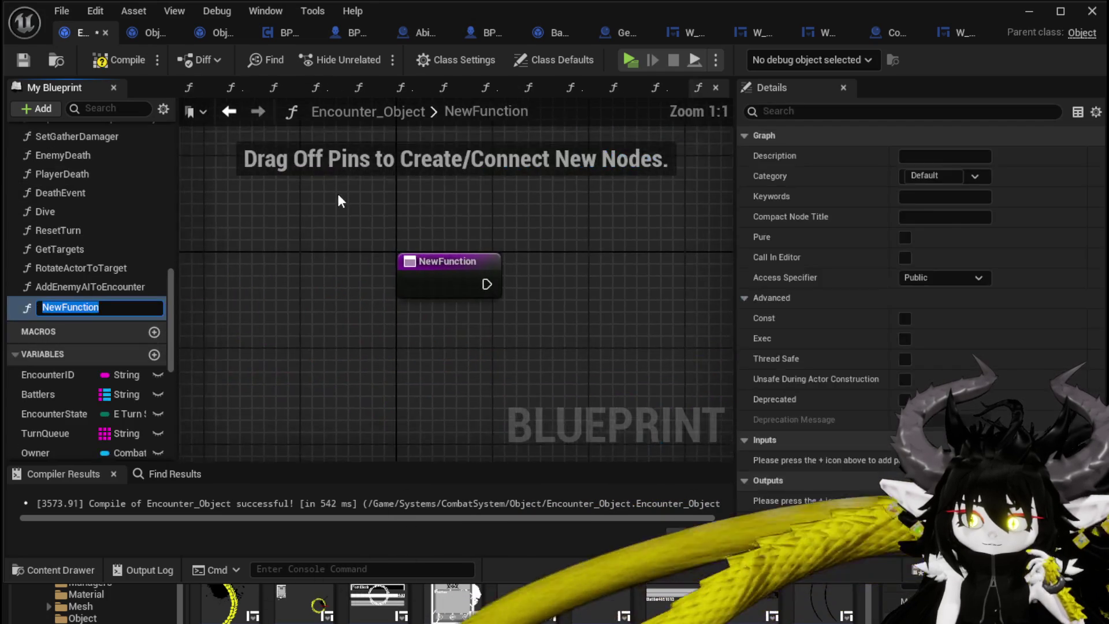
pyautogui.write('BindE')
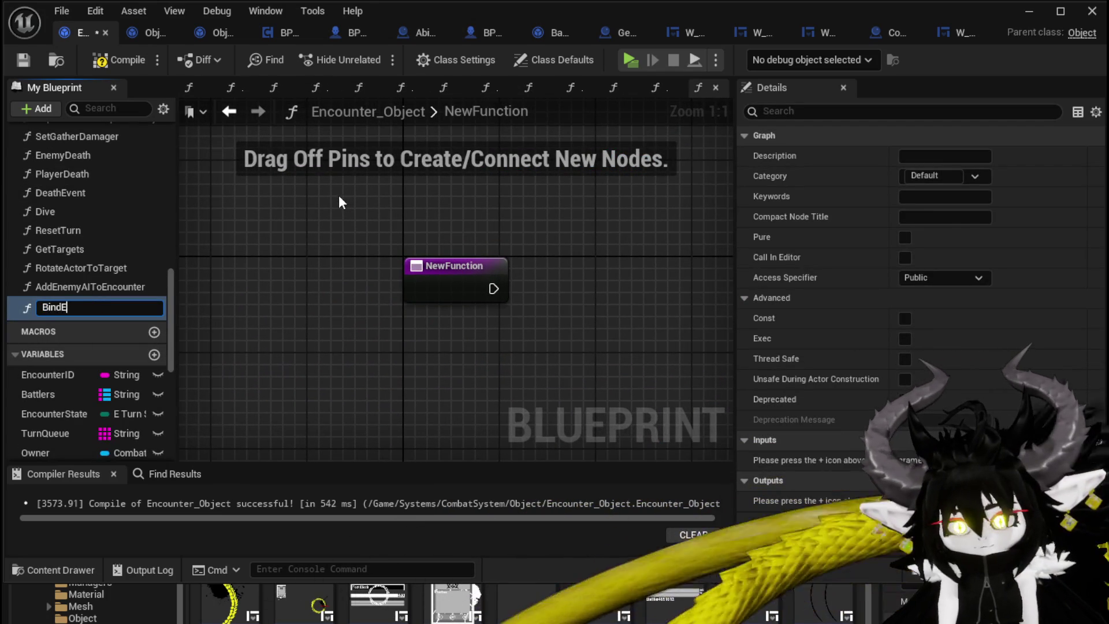
pyautogui.write('vent')
pyautogui.press('Return')
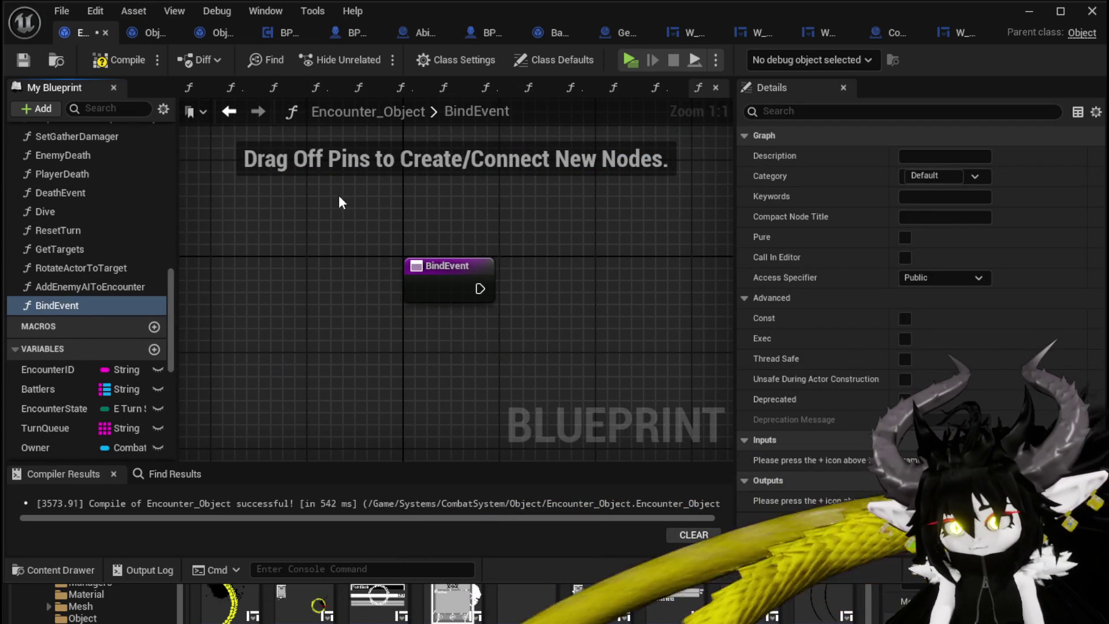
pyautogui.scroll(-3, 115, 393)
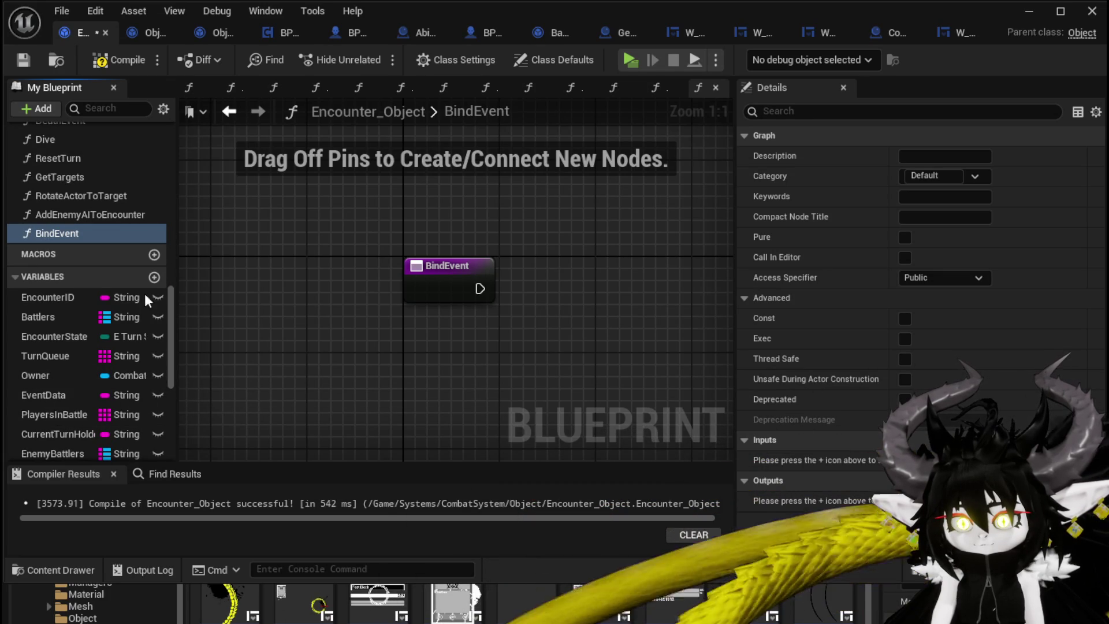
pyautogui.click(81, 234)
pyautogui.press('Delete')
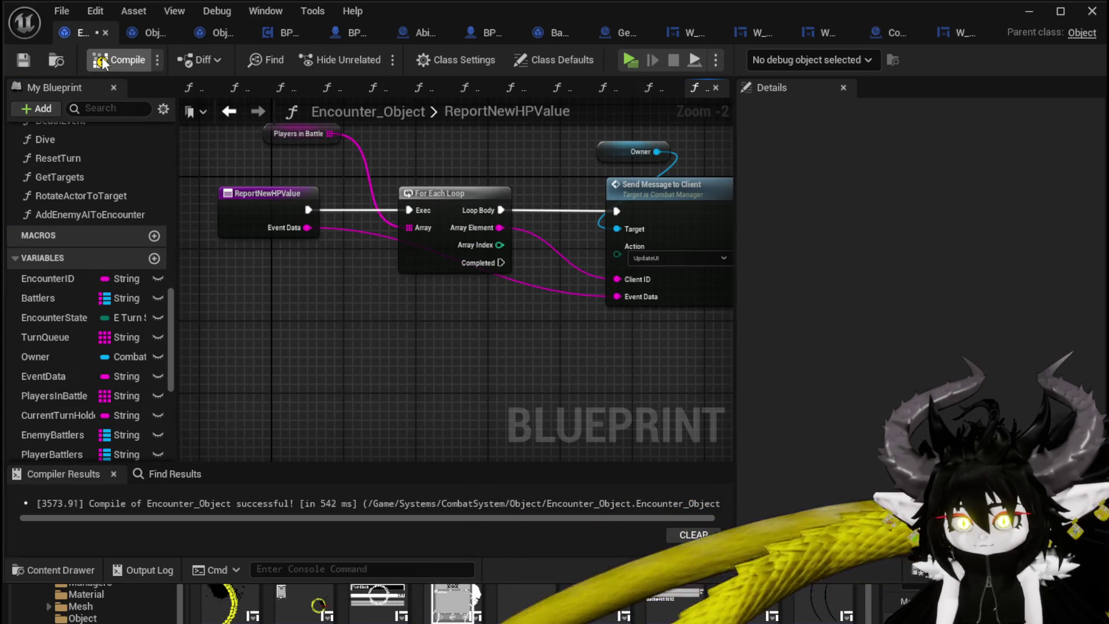
pyautogui.click(22, 60)
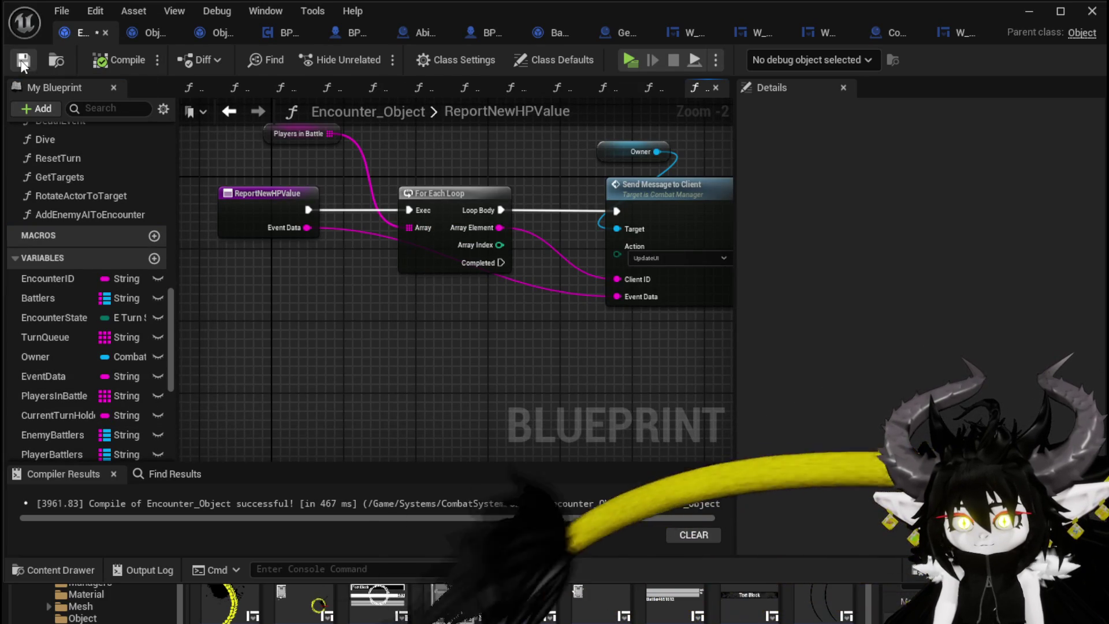
# Add a BindEvent function to Object_DamageSequence and compile.
pyautogui.click(151, 34)
pyautogui.scroll(3, 109, 211)
pyautogui.click(214, 174)
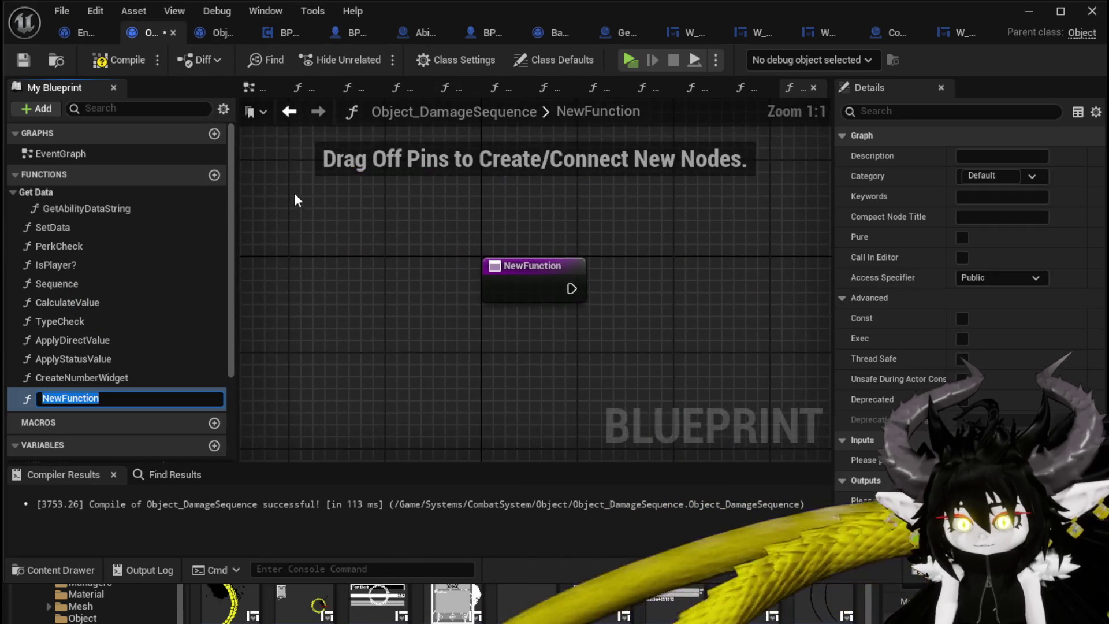
pyautogui.write('BindEven')
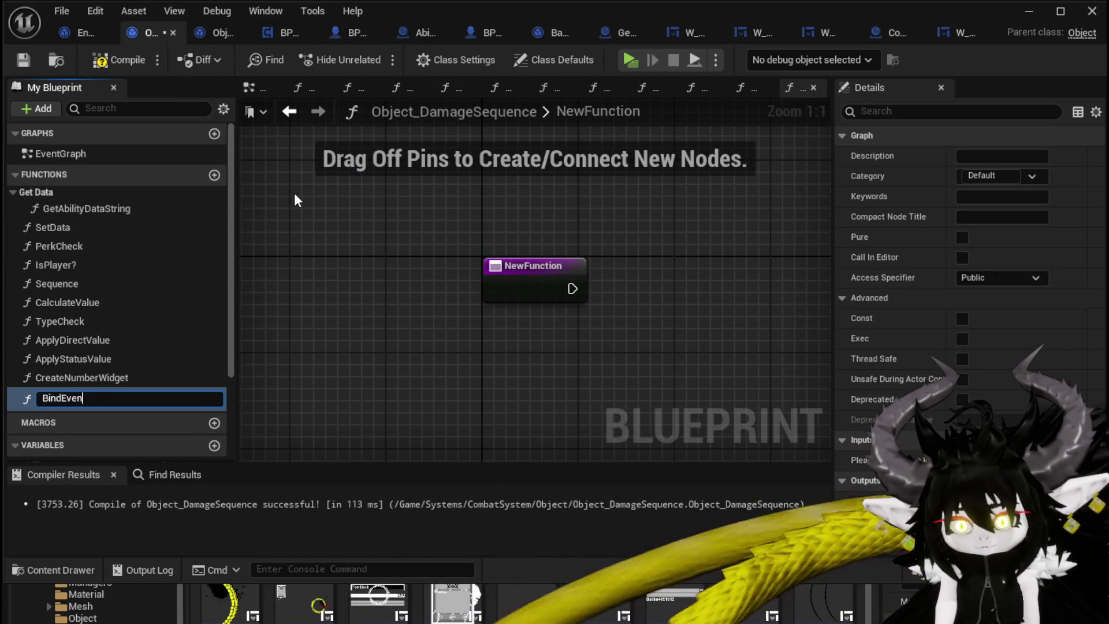
pyautogui.write('t')
pyautogui.press('Return')
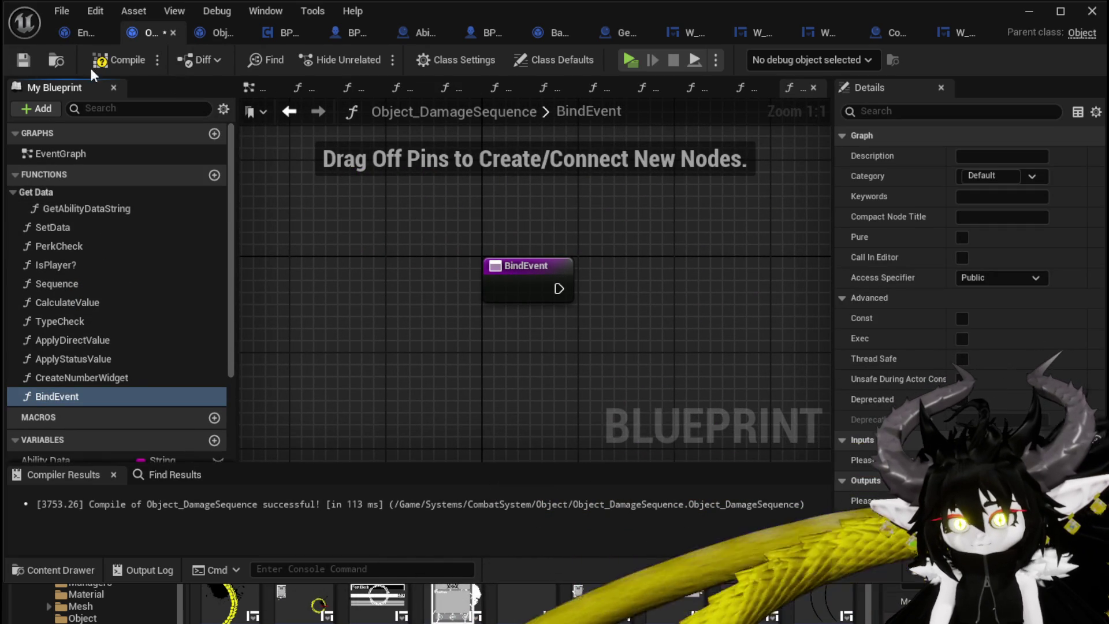
pyautogui.click(101, 61)
# Wire a SET Encounter node after BindEvent's entry and save Object_DamageSequence.
pyautogui.click(26, 59)
pyautogui.scroll(-3, 87, 231)
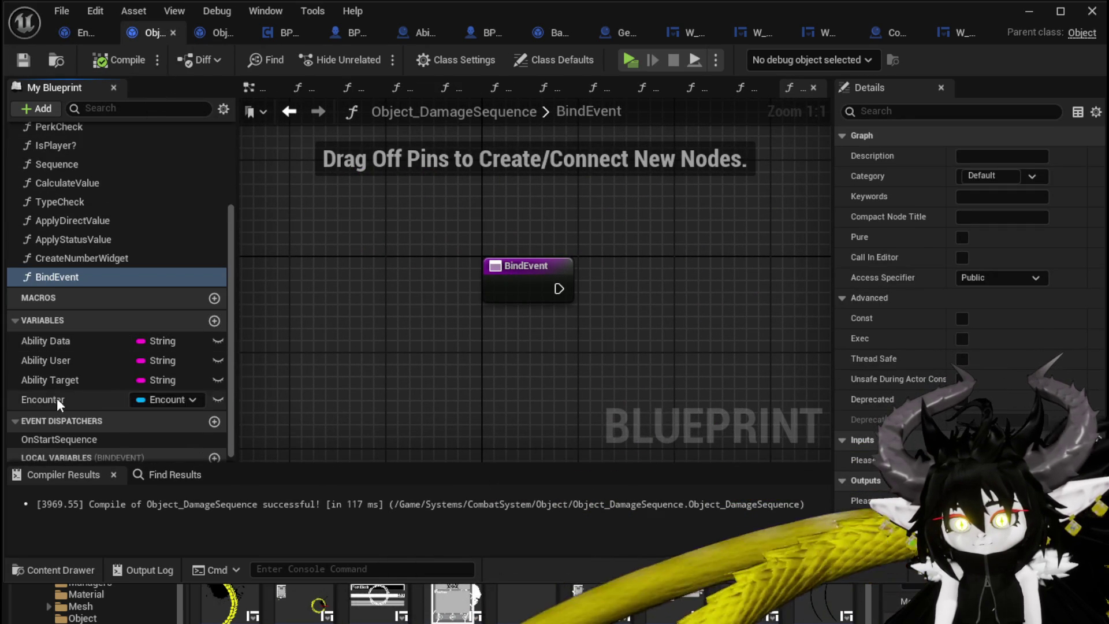
pyautogui.moveTo(56, 397); pyautogui.dragTo(633, 286)
pyautogui.click(640, 333)
pyautogui.moveTo(559, 288)
pyautogui.mouseDown()
pyautogui.moveTo(630, 300)
pyautogui.moveTo(544, 283)
pyautogui.mouseUp()
pyautogui.click(595, 395)
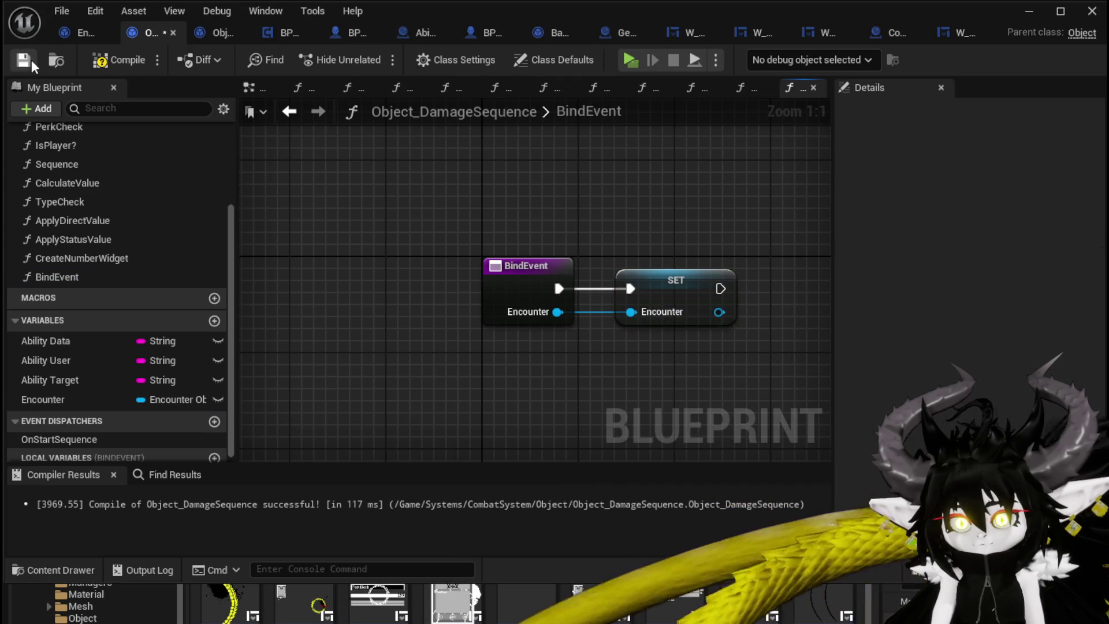
pyautogui.click(108, 63)
# Open Encounter_Object's SetEncounterID and add a Bind Event call after SET Current Damage Object.
pyautogui.click(77, 35)
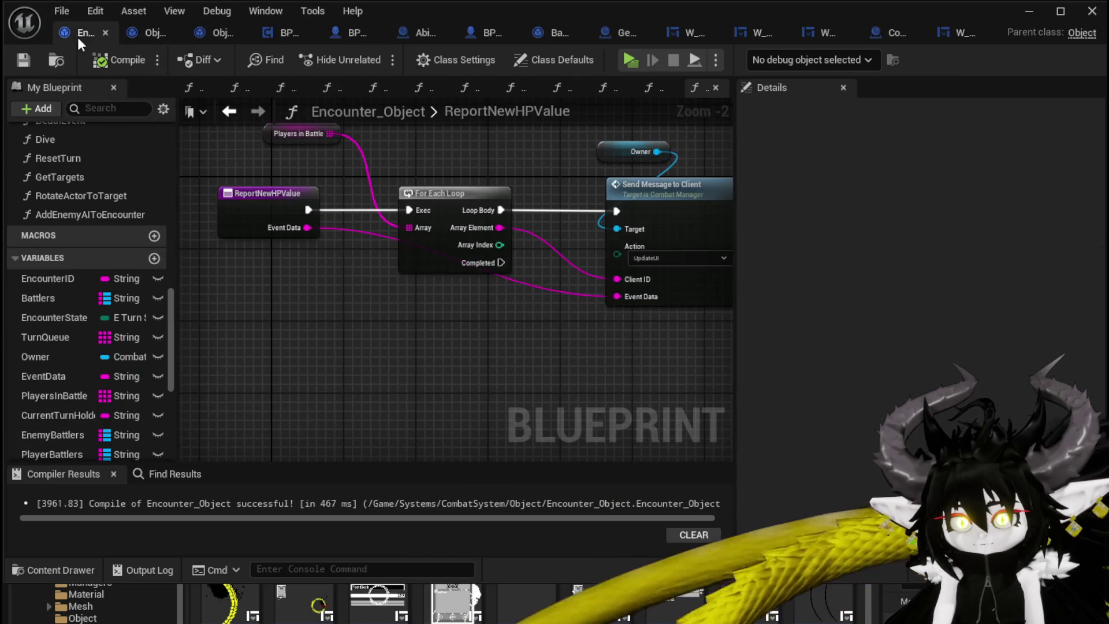
pyautogui.scroll(5, 122, 196)
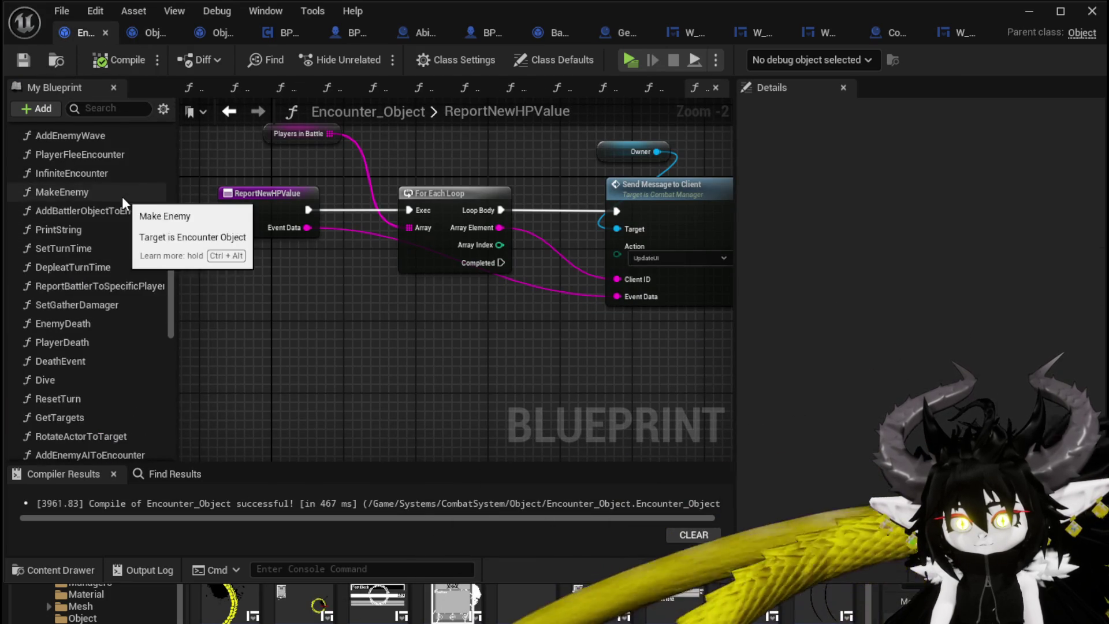
pyautogui.scroll(10, 122, 196)
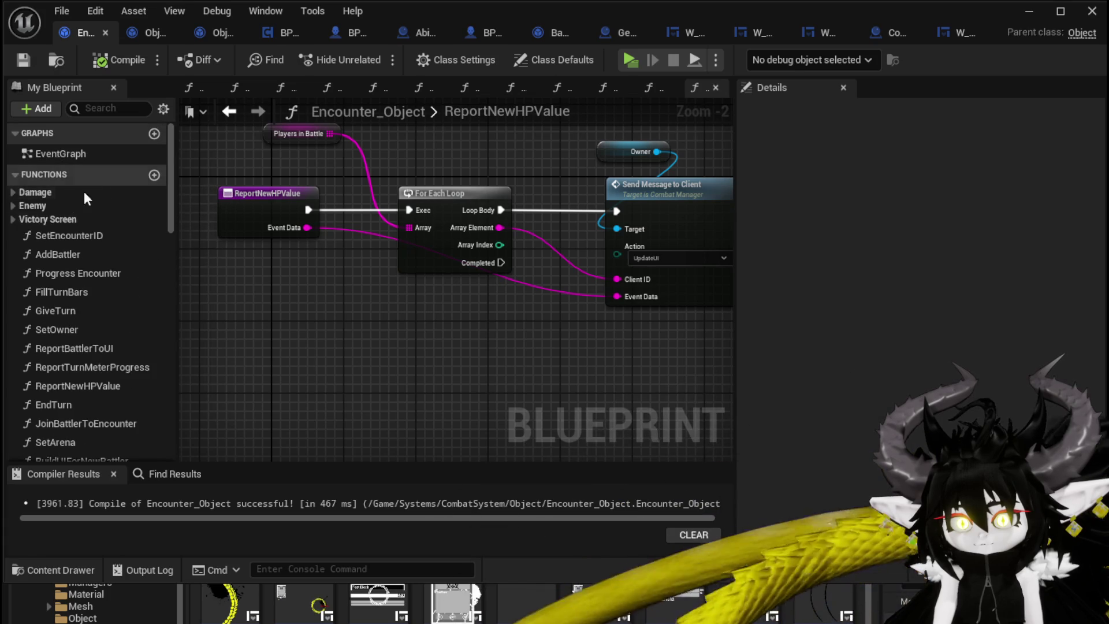
pyautogui.doubleClick(72, 237)
pyautogui.moveTo(615, 321)
pyautogui.mouseDown()
pyautogui.moveTo(406, 302)
pyautogui.moveTo(408, 251)
pyautogui.moveTo(504, 253)
pyautogui.mouseUp()
pyautogui.click(407, 251)
pyautogui.write('Bind')
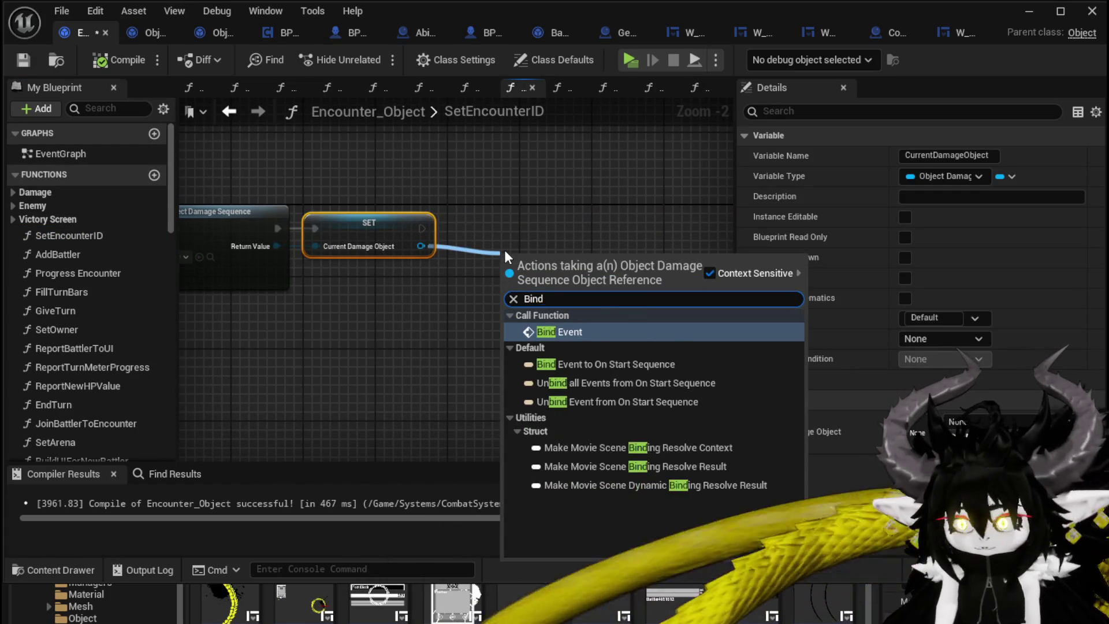
pyautogui.press('Return')
pyautogui.moveTo(546, 279)
pyautogui.mouseDown()
pyautogui.moveTo(526, 229)
pyautogui.moveTo(507, 224)
pyautogui.mouseUp()
# Connect a Self node to Bind Event's Encounter input and compile Encounter_Object.
pyautogui.moveTo(458, 271); pyautogui.dragTo(487, 320)
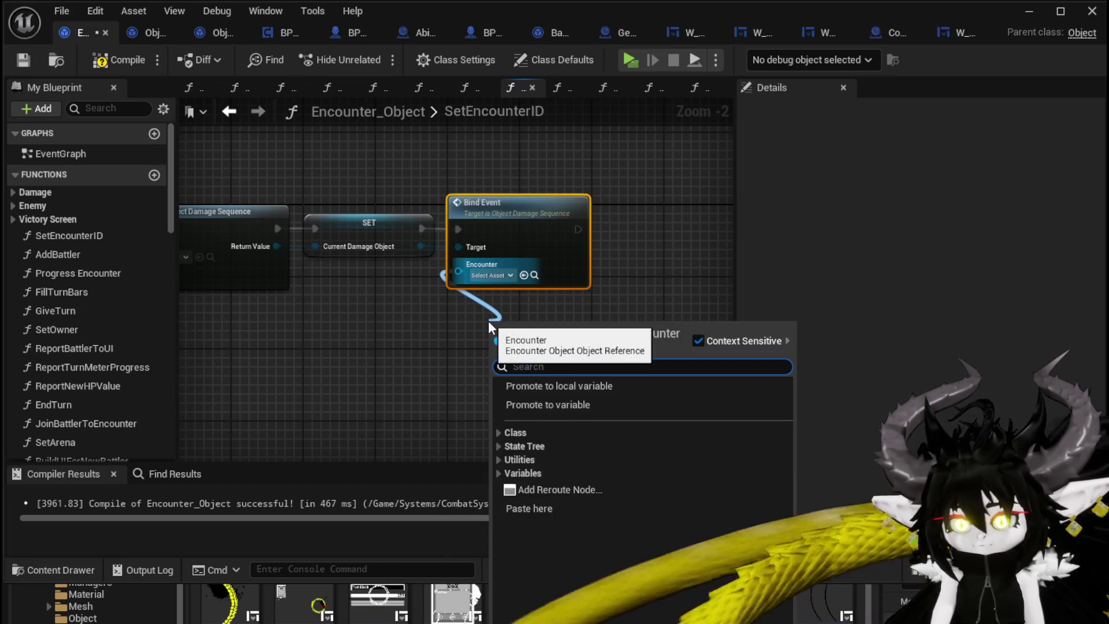
pyautogui.write('self')
pyautogui.press('Return')
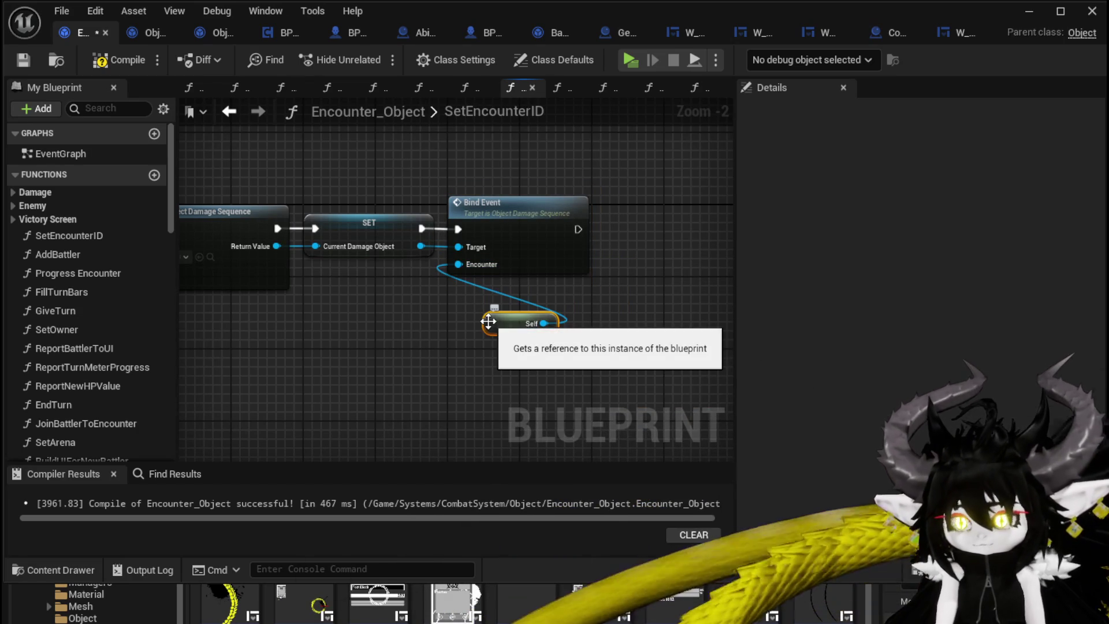
pyautogui.moveTo(488, 321); pyautogui.dragTo(452, 304)
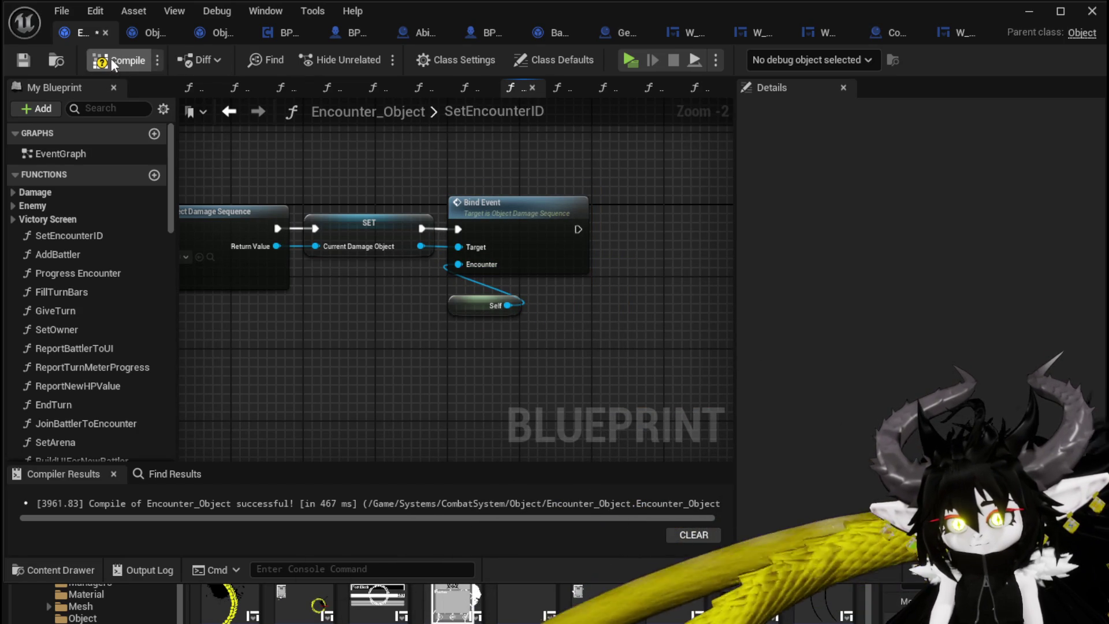
pyautogui.click(28, 57)
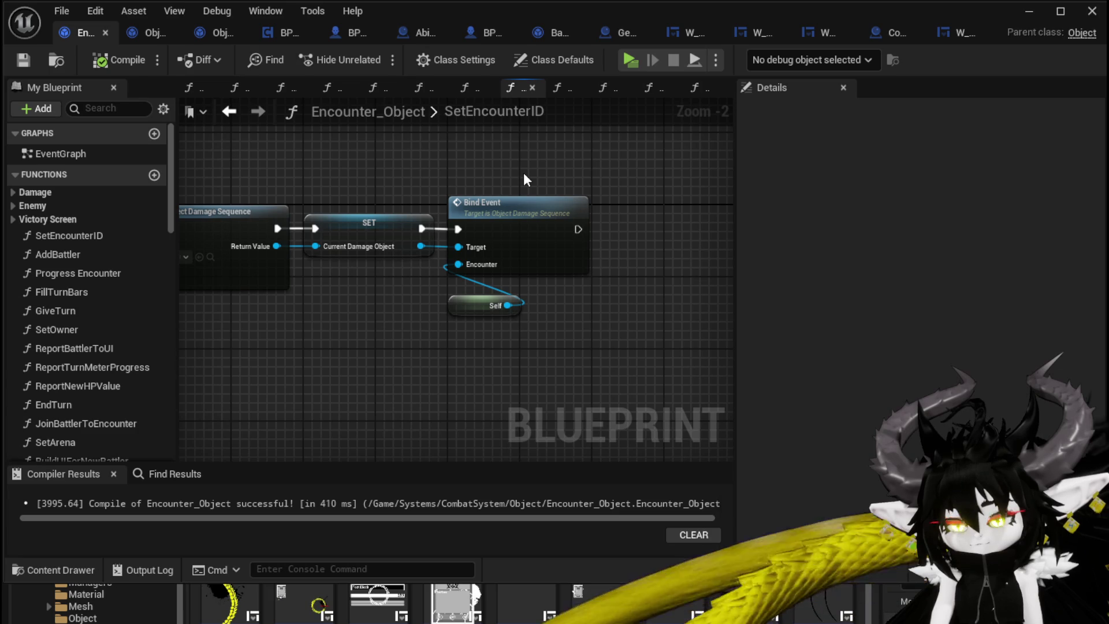
pyautogui.moveTo(171, 213); pyautogui.dragTo(156, 453)
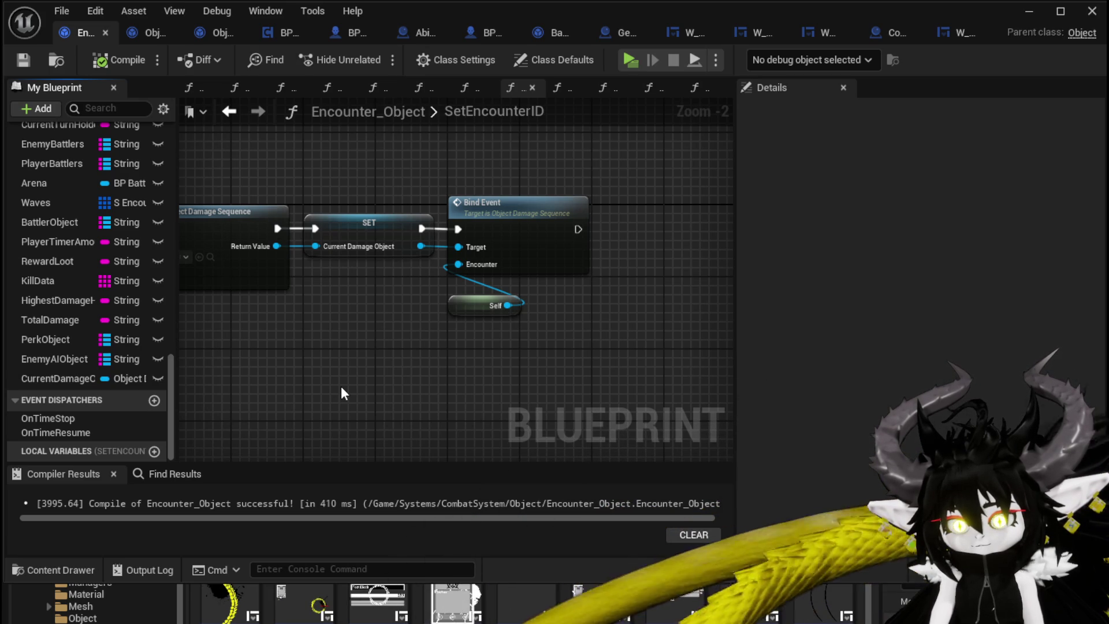
# Create the OnShowNumber event dispatcher, correcting the mistyped name, and compile Encounter_Object.
pyautogui.click(155, 401)
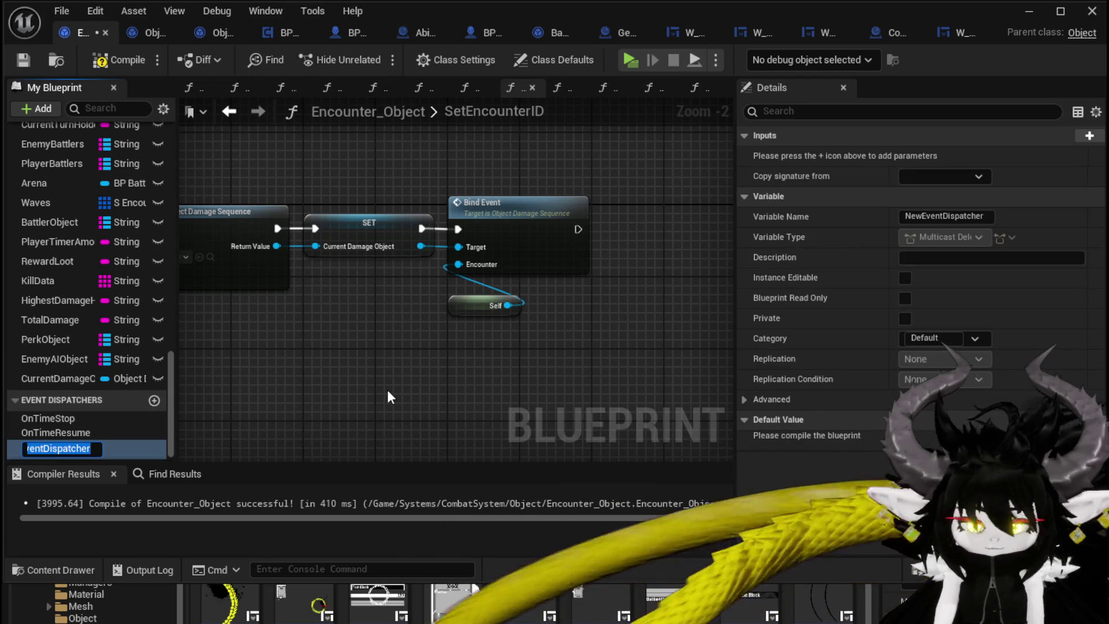
pyautogui.write('On')
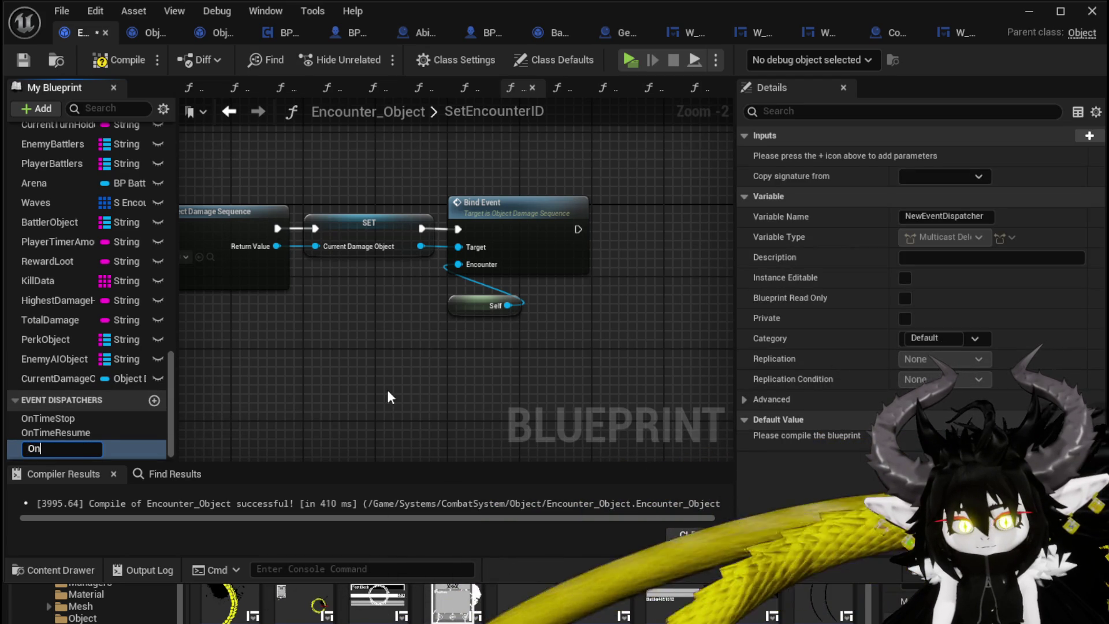
pyautogui.write('D')
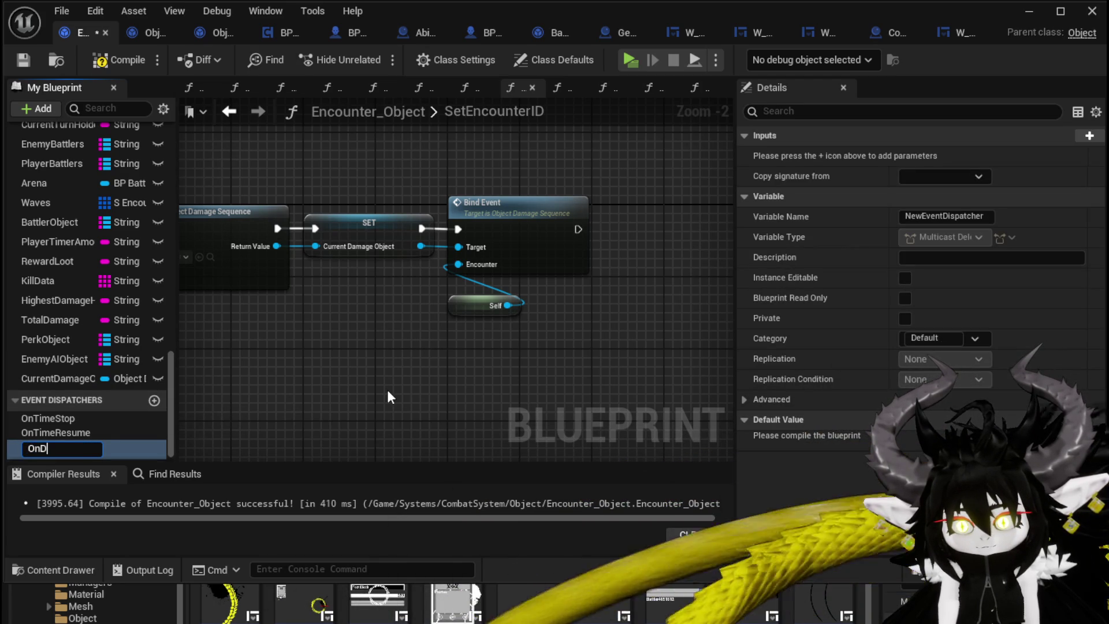
pyautogui.press('BackSpace')
pyautogui.write('A')
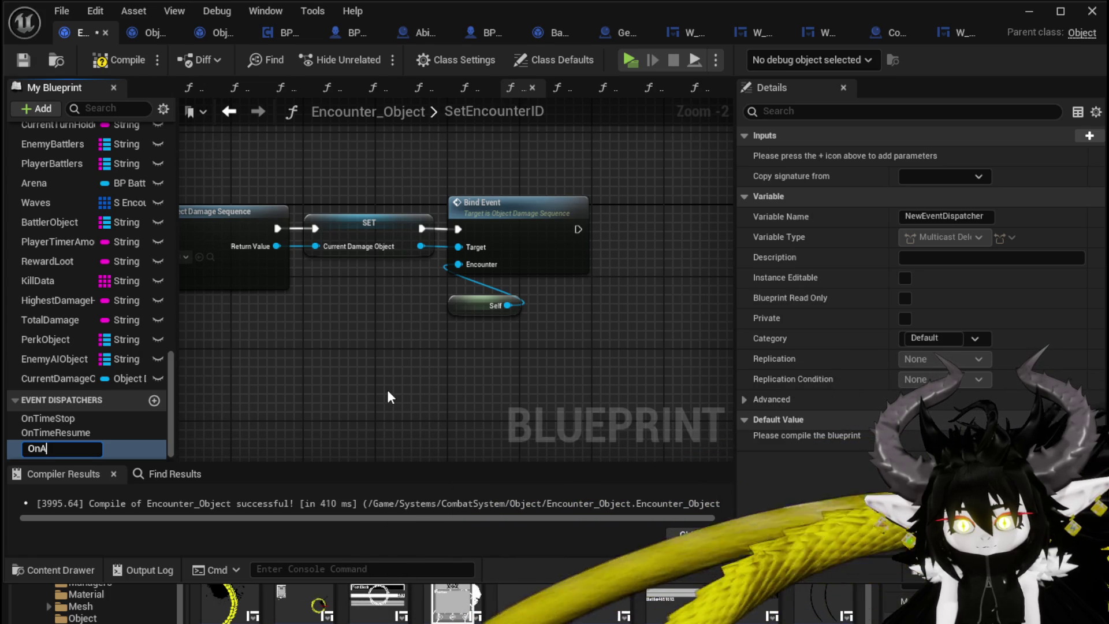
pyautogui.press('BackSpace')
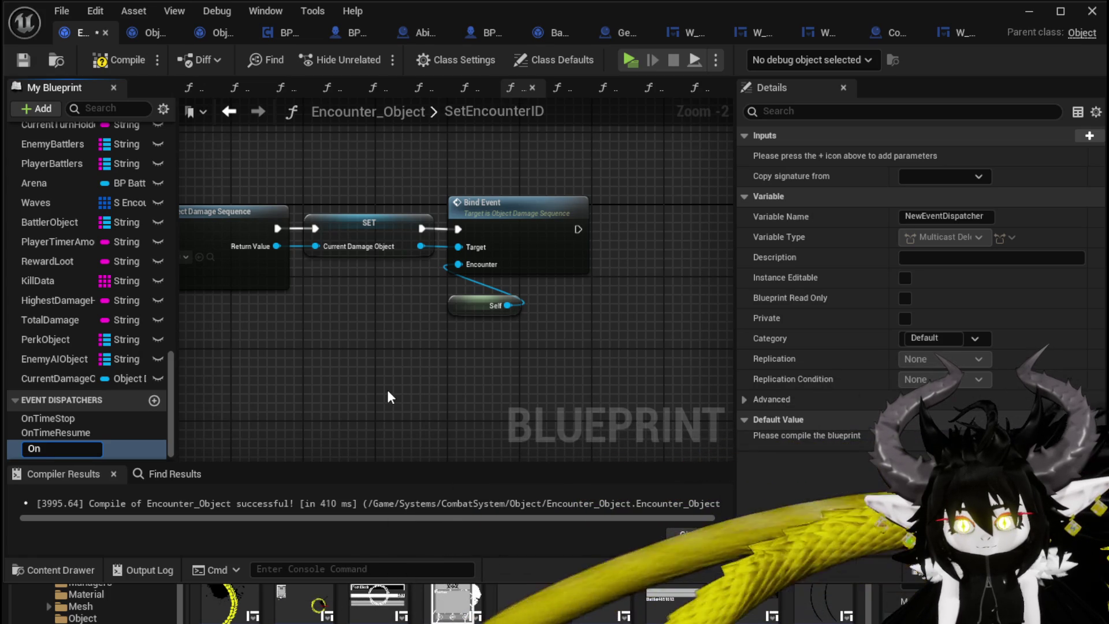
pyautogui.write('ShowNu')
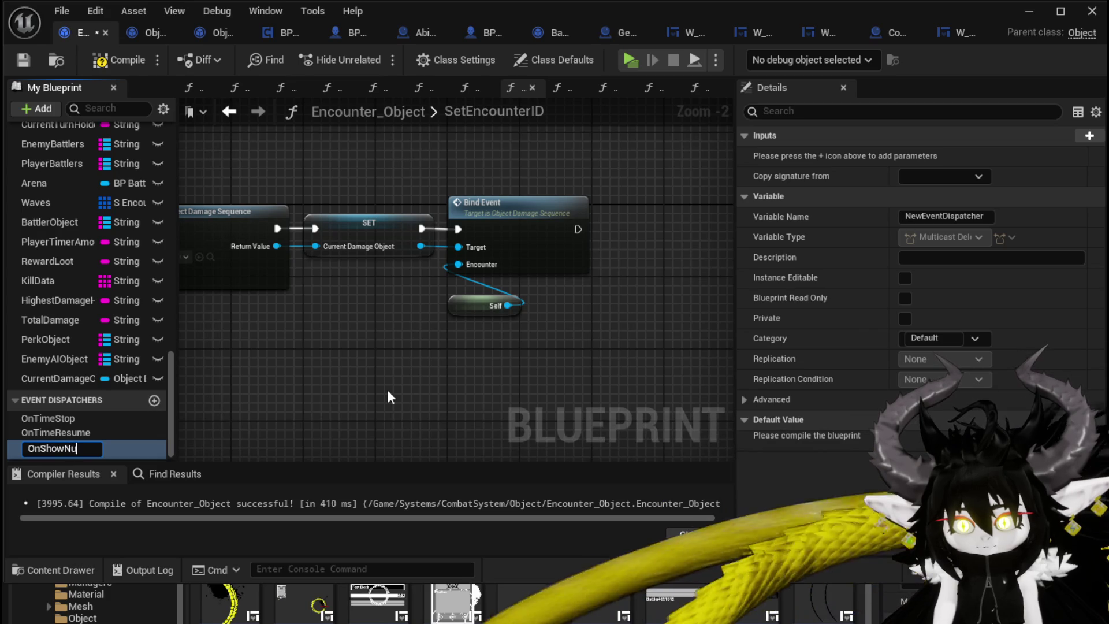
pyautogui.write('mber')
pyautogui.press('Return')
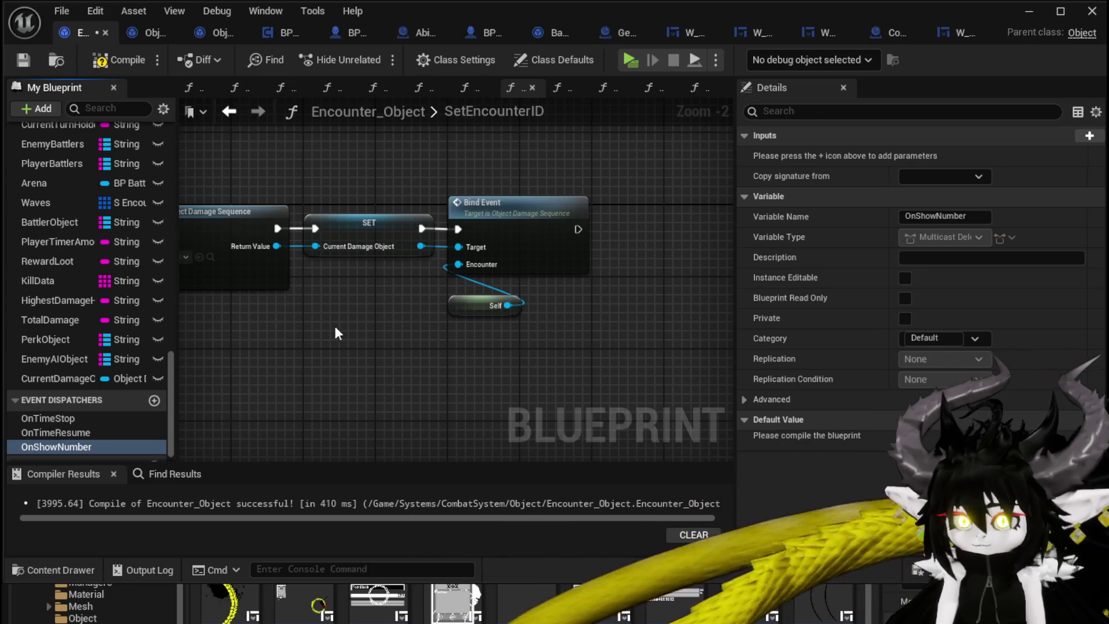
pyautogui.click(120, 60)
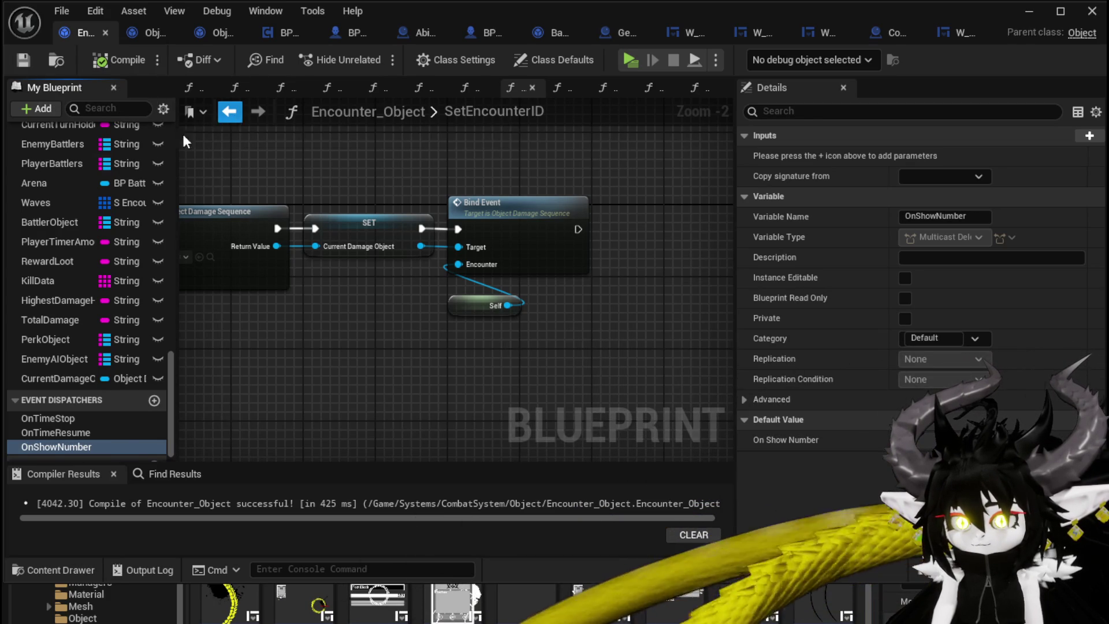
# Open the DamageBattler function graph and move the <= comparison node aside.
pyautogui.scroll(3, 99, 154)
pyautogui.scroll(10, 73, 175)
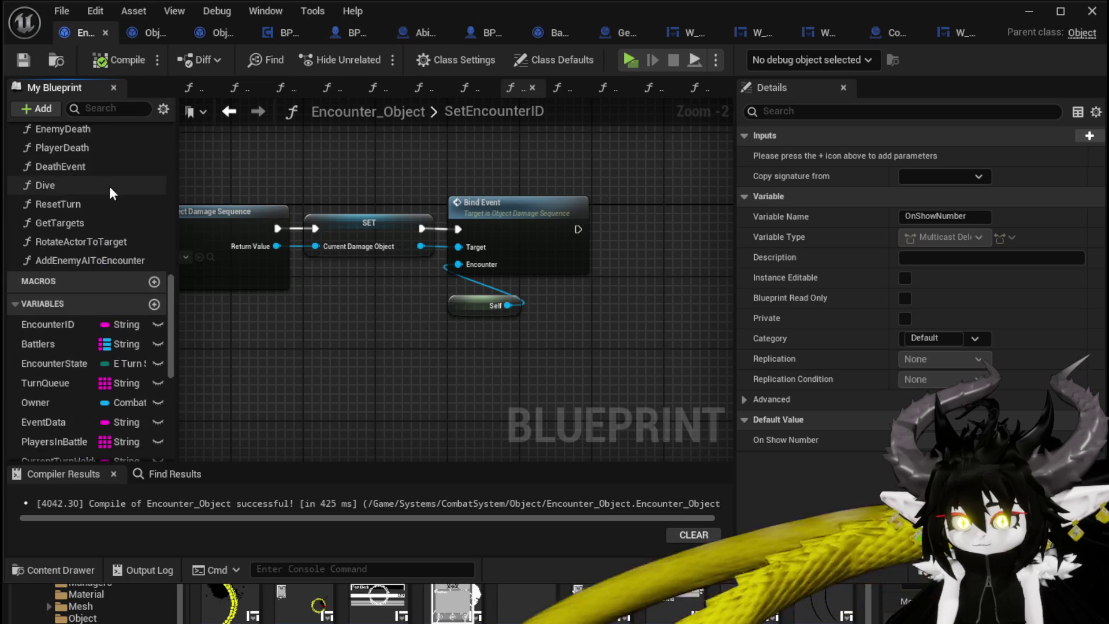
pyautogui.scroll(15, 112, 180)
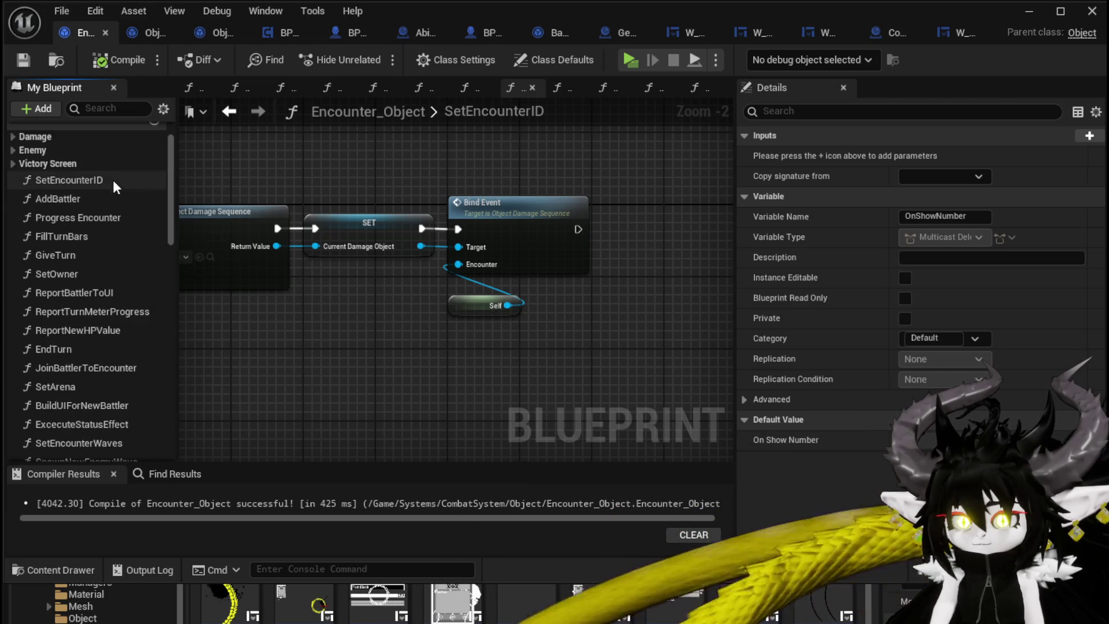
pyautogui.click(17, 193)
pyautogui.doubleClick(85, 210)
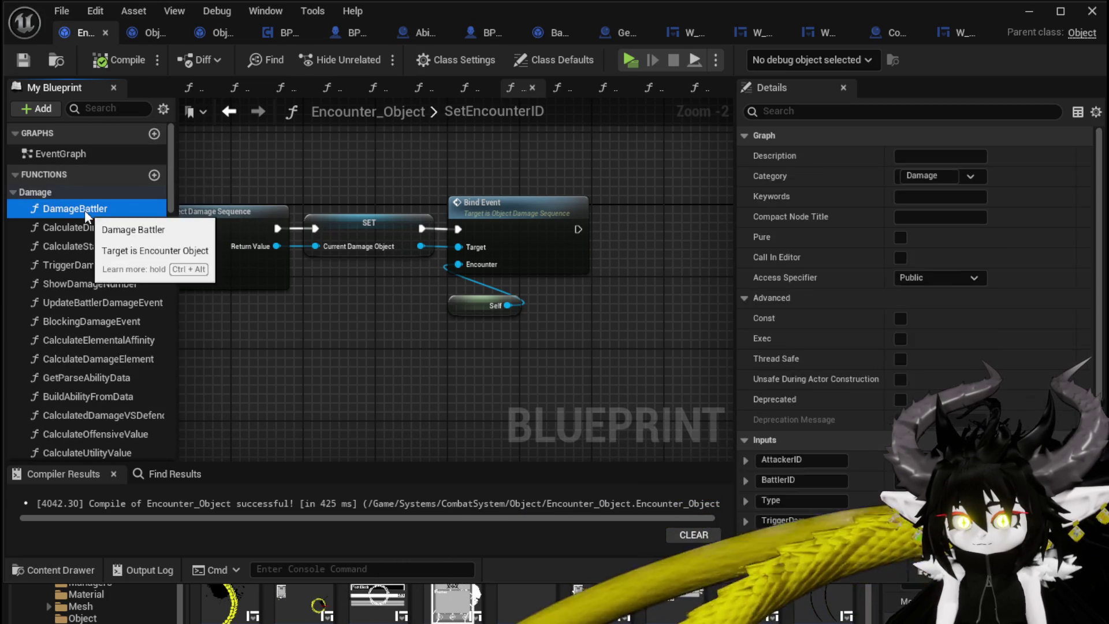
pyautogui.scroll(-4, 452, 233)
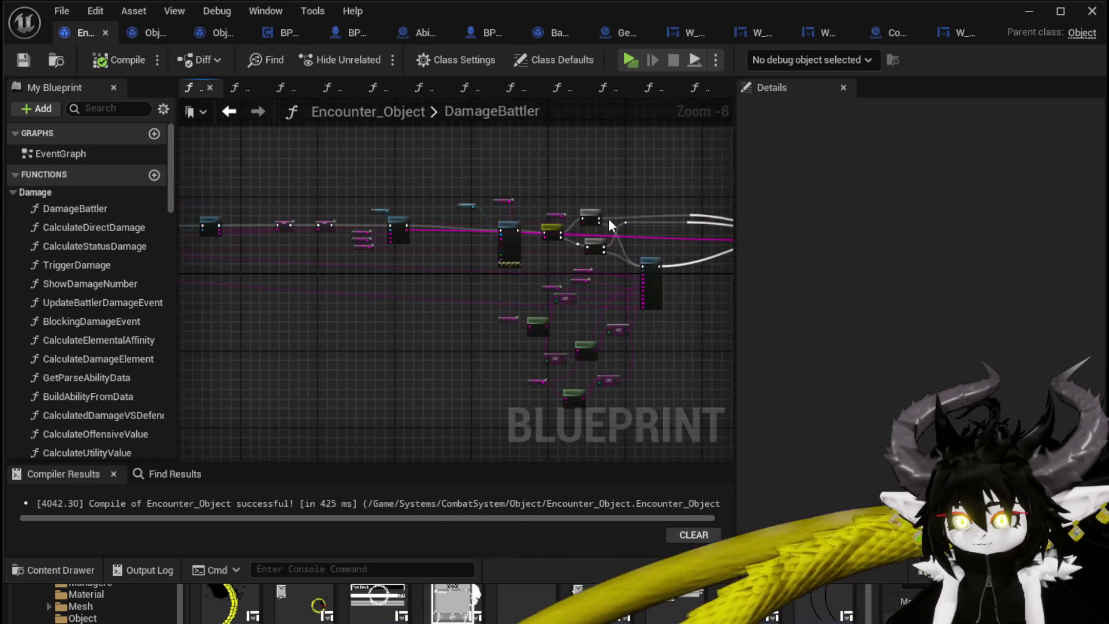
pyautogui.scroll(2, 472, 222)
pyautogui.scroll(4, 473, 226)
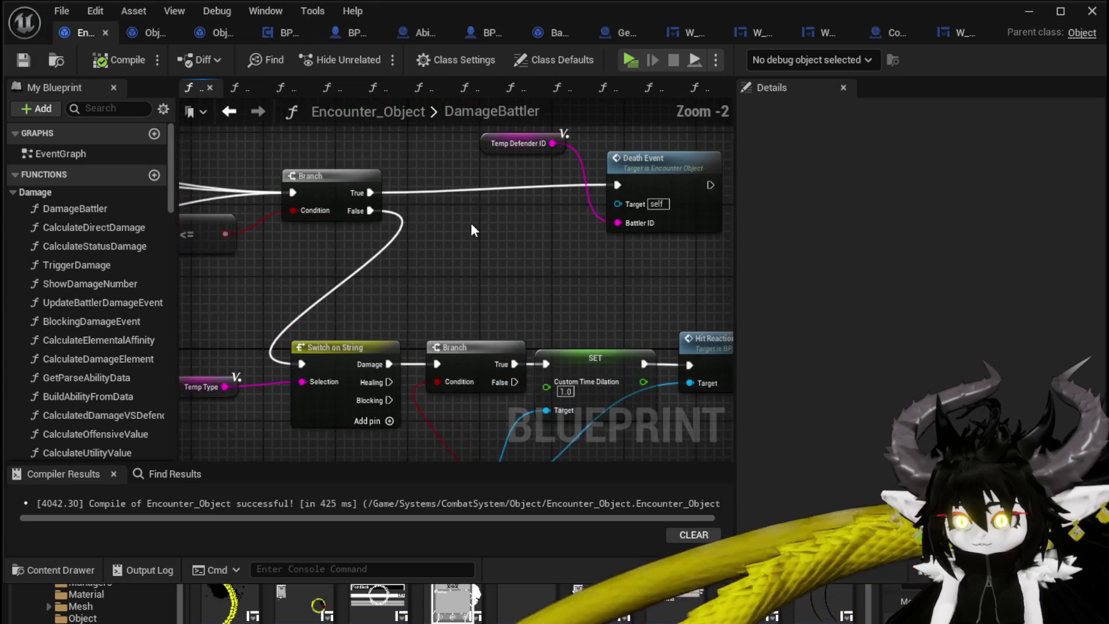
pyautogui.moveTo(205, 234)
pyautogui.mouseDown()
pyautogui.moveTo(433, 248)
pyautogui.moveTo(397, 287)
pyautogui.mouseUp()
pyautogui.scroll(-3, 136, 365)
pyautogui.moveTo(171, 217)
pyautogui.mouseDown()
pyautogui.moveTo(204, 379)
pyautogui.moveTo(172, 455)
pyautogui.mouseUp()
# Insert a Call On Show Number node right before the Branch, then compile and save.
pyautogui.moveTo(56, 431); pyautogui.dragTo(407, 202)
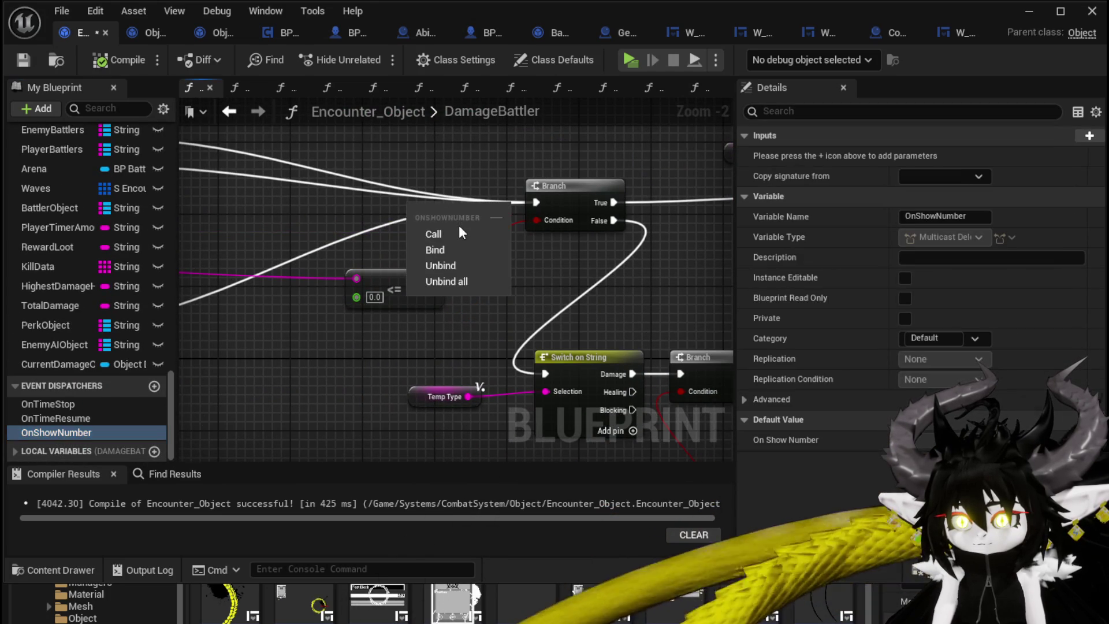
pyautogui.click(458, 226)
pyautogui.moveTo(536, 202)
pyautogui.mouseDown()
pyautogui.moveTo(415, 218)
pyautogui.moveTo(410, 202)
pyautogui.mouseUp()
pyautogui.moveTo(496, 202); pyautogui.dragTo(536, 202)
pyautogui.click(323, 137)
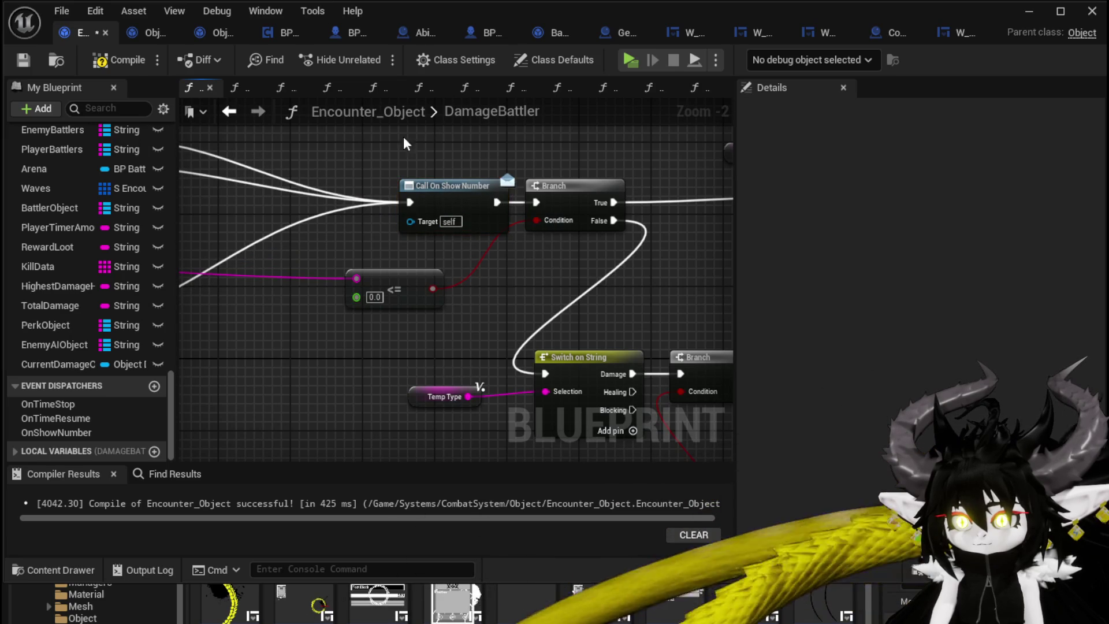
pyautogui.click(94, 64)
pyautogui.click(23, 60)
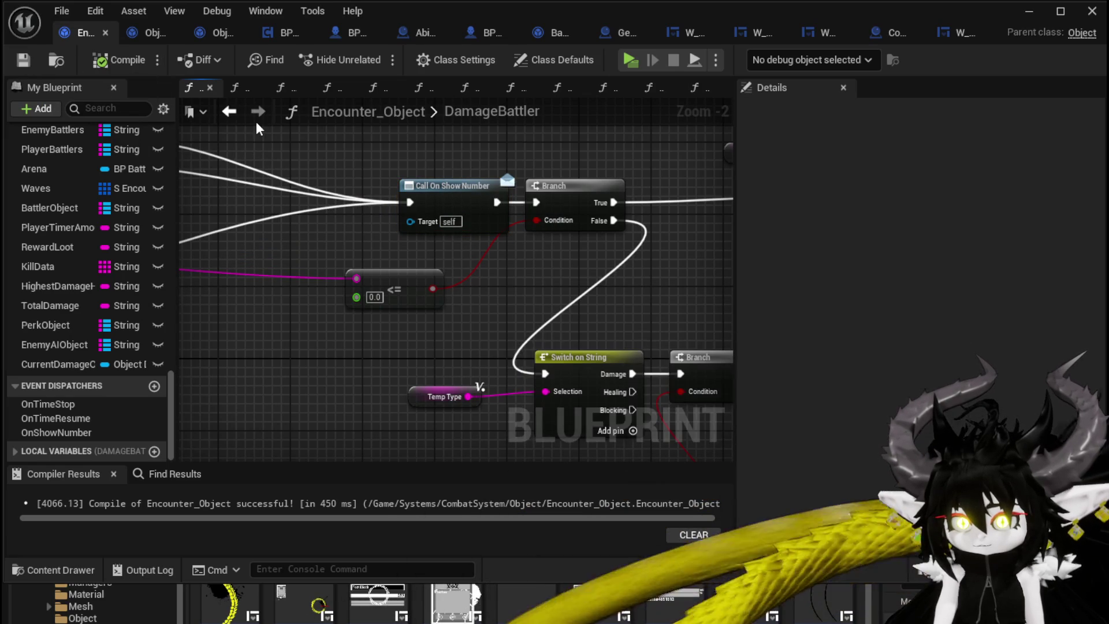
# In Object_DamageSequence, add Bind Event to On Show Number off the Encounter reference and compile.
pyautogui.click(145, 33)
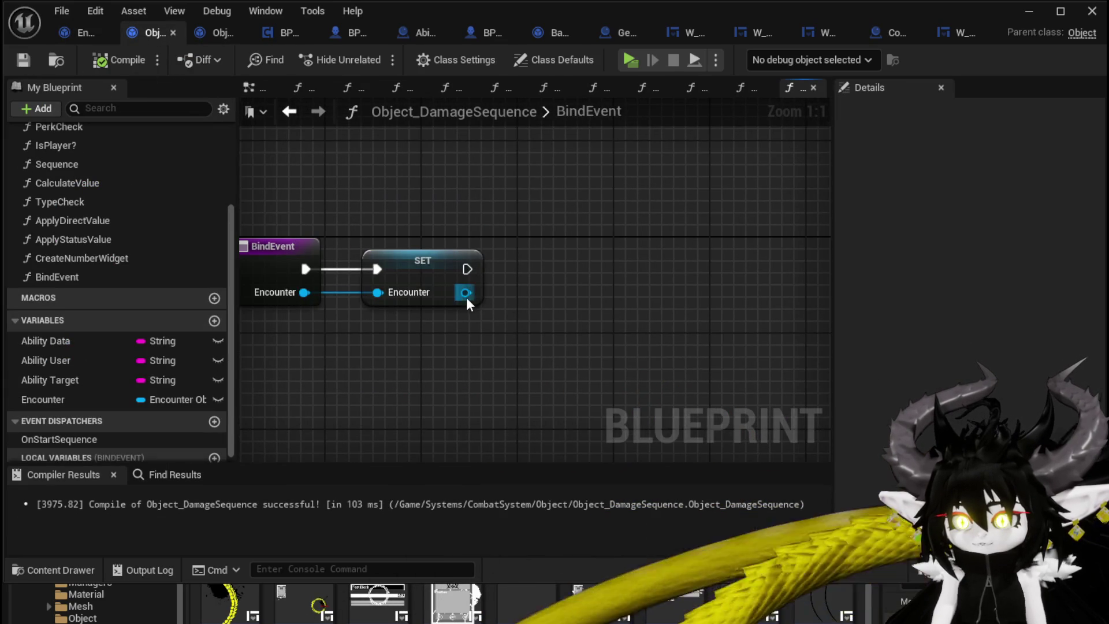
pyautogui.moveTo(466, 292); pyautogui.dragTo(549, 293)
pyautogui.write('Bind')
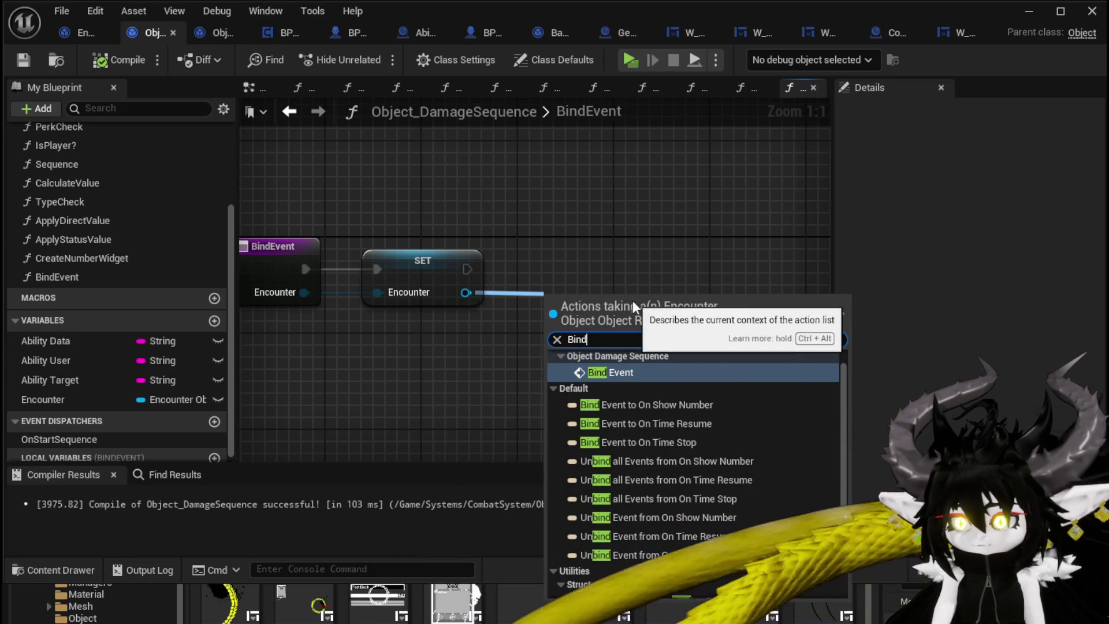
pyautogui.click(645, 402)
pyautogui.moveTo(584, 276); pyautogui.dragTo(566, 261)
pyautogui.click(497, 206)
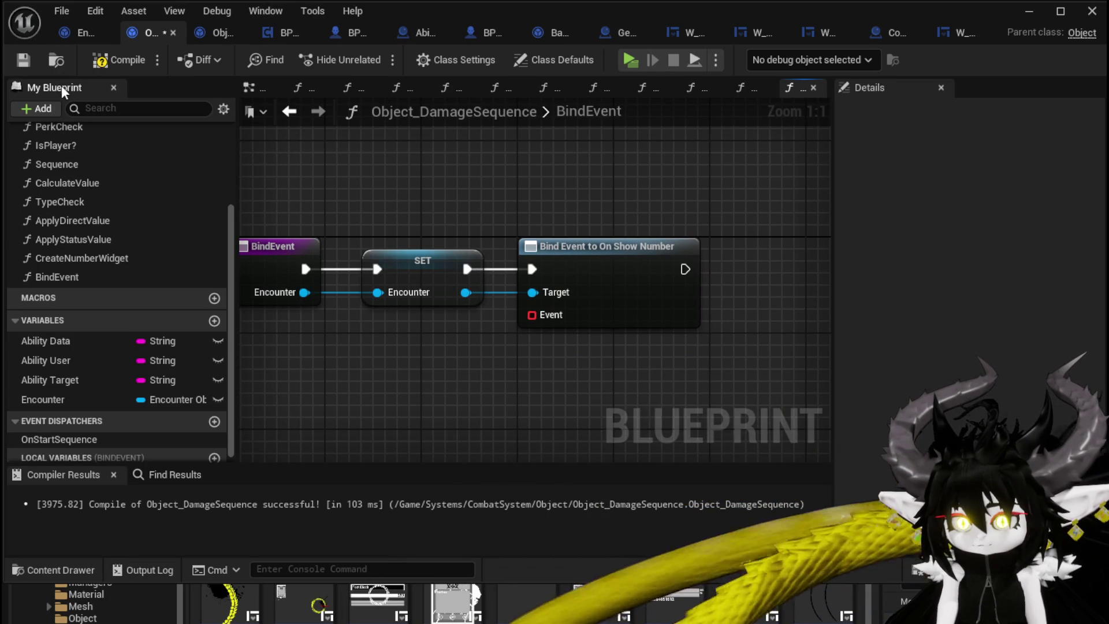
pyautogui.click(119, 60)
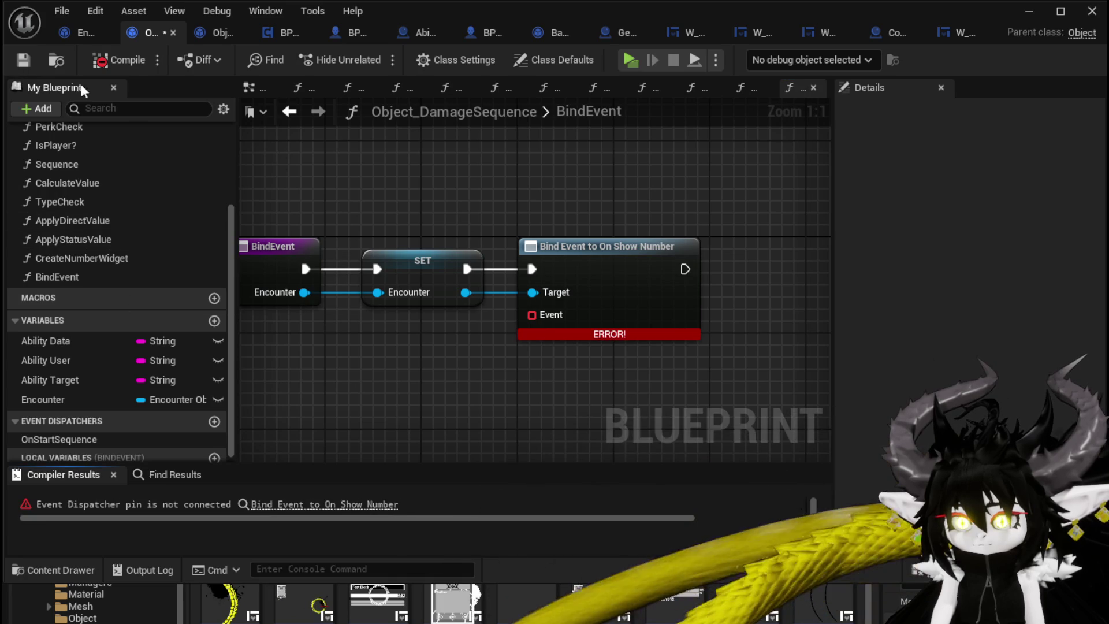
# Dismiss the delegate action list and select the CreateNumberWidget function.
pyautogui.moveTo(444, 349)
pyautogui.mouseDown()
pyautogui.moveTo(416, 309)
pyautogui.moveTo(409, 272)
pyautogui.mouseUp()
pyautogui.moveTo(479, 245); pyautogui.dragTo(463, 335)
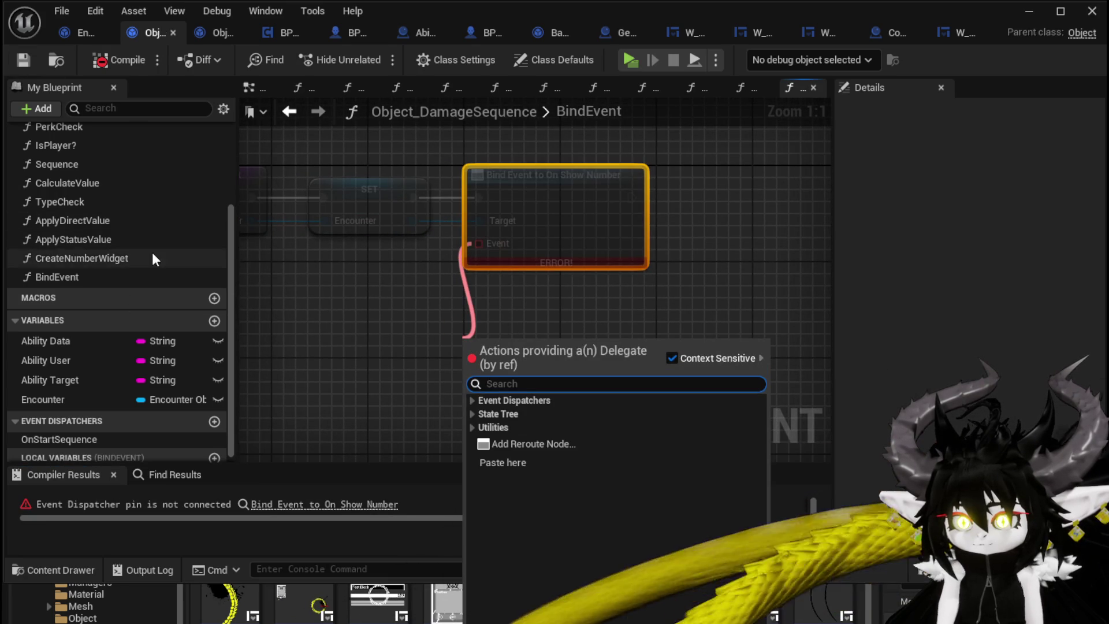
pyautogui.scroll(3, 154, 248)
pyautogui.click(346, 346)
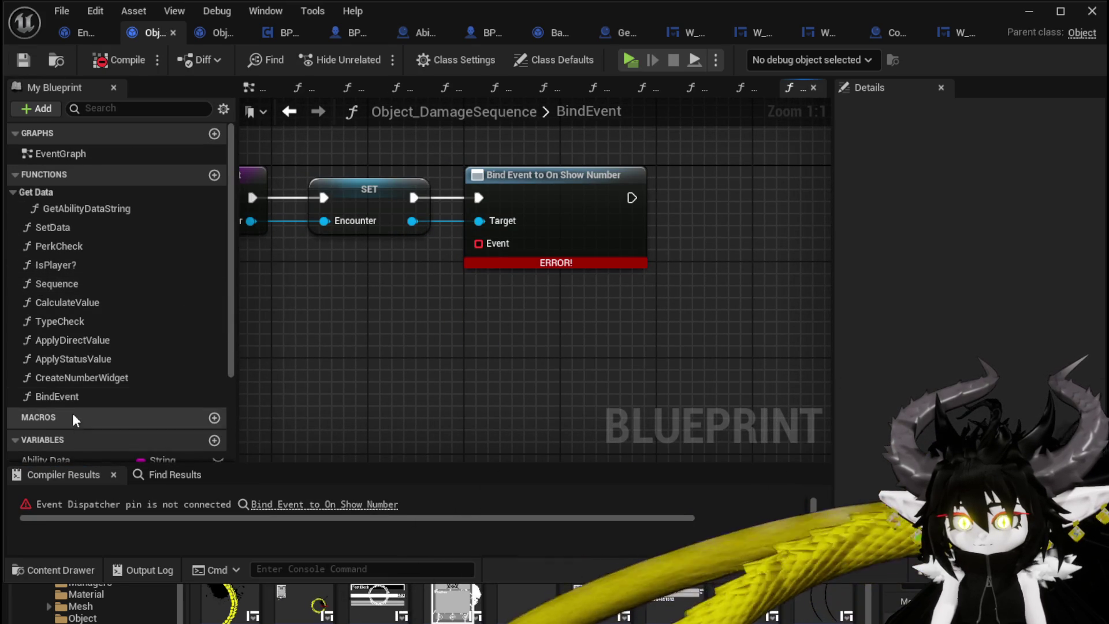
pyautogui.click(50, 377)
# Open CreateNumberWidget and break its Amount and Weakness wires to Show Damage Number.
pyautogui.doubleClick(50, 377)
pyautogui.scroll(-2, 505, 367)
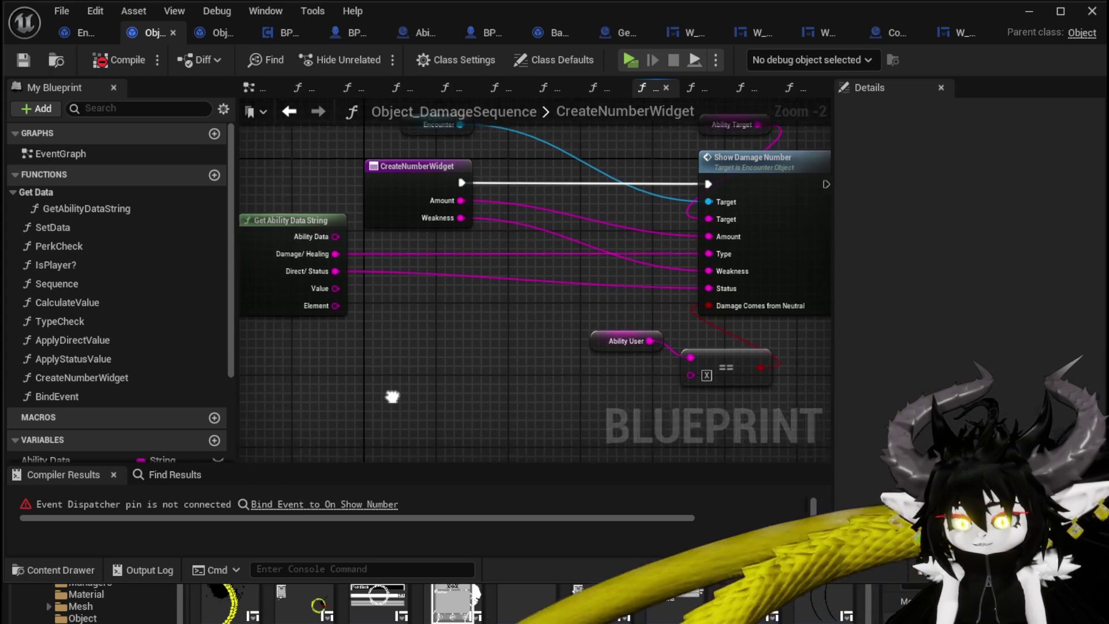
pyautogui.moveTo(310, 400); pyautogui.dragTo(706, 180)
pyautogui.click(412, 361)
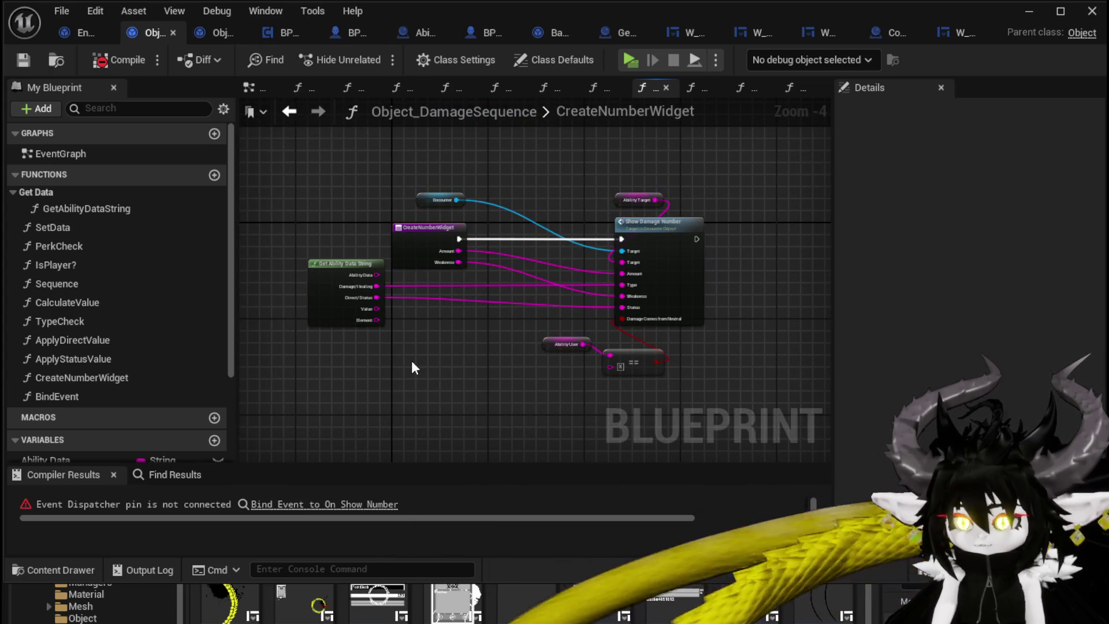
pyautogui.scroll(3, 428, 301)
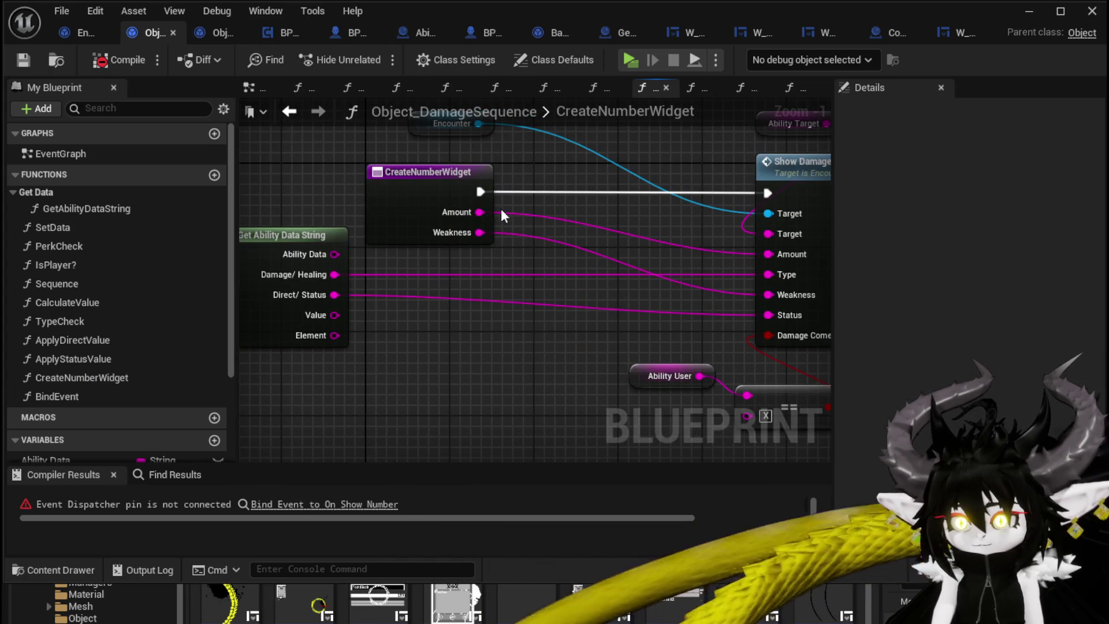
pyautogui.keyDown('alt'); pyautogui.click(405, 230); pyautogui.keyUp('alt')
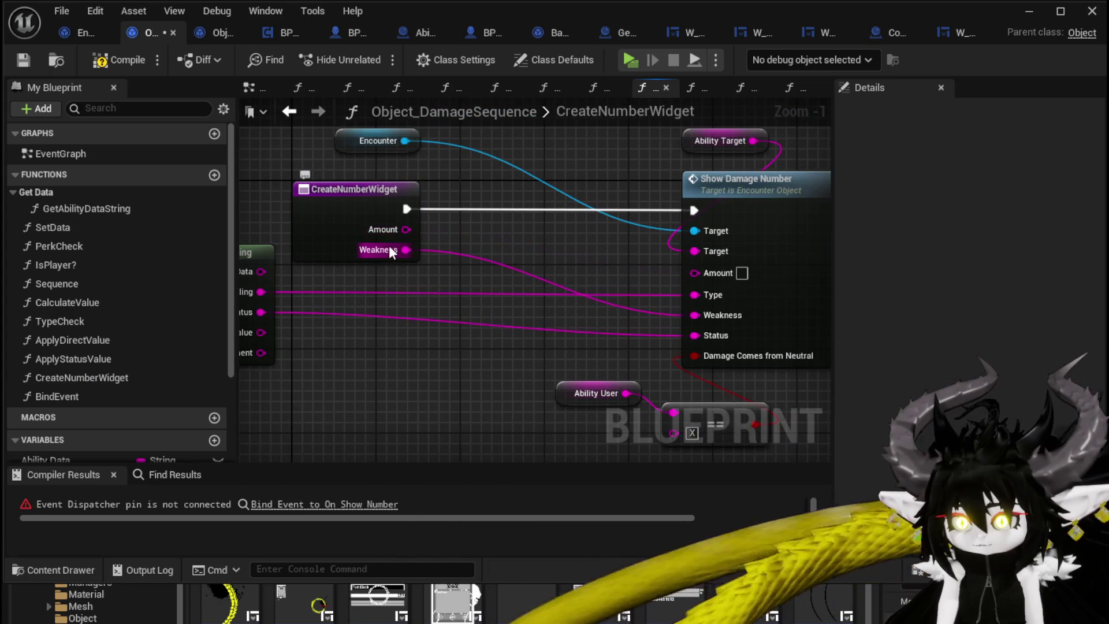
pyautogui.keyDown('alt'); pyautogui.click(390, 247); pyautogui.keyUp('alt')
# Delete the Amount and Weakness inputs, save Object_DamageSequence, and open SetData.
pyautogui.click(347, 228)
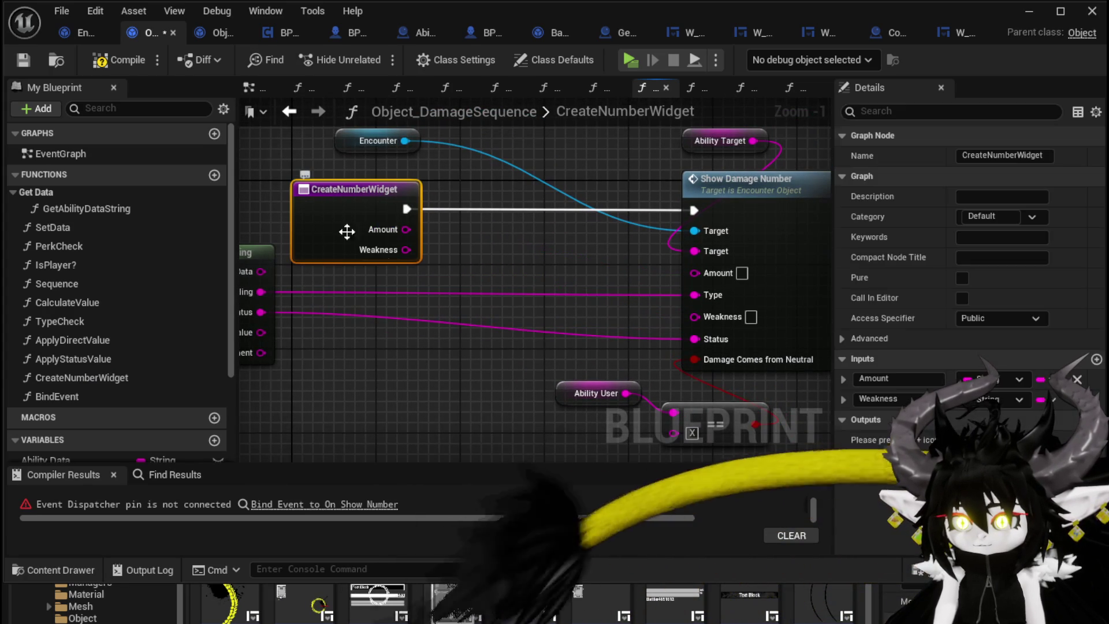
pyautogui.click(1077, 379)
pyautogui.click(1077, 379)
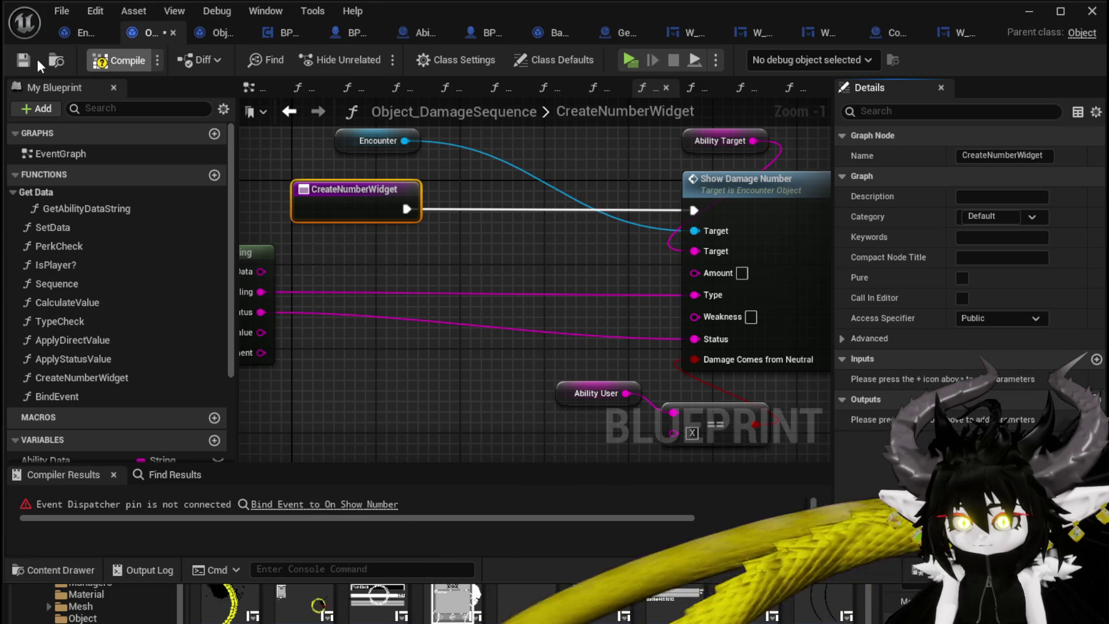
pyautogui.click(29, 59)
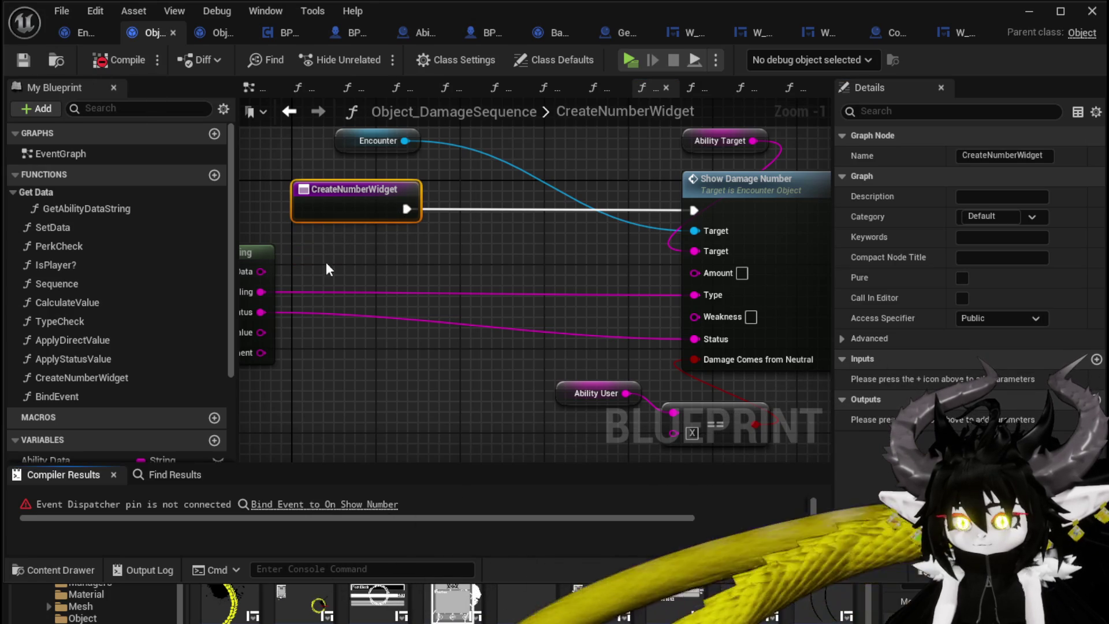
pyautogui.doubleClick(85, 227)
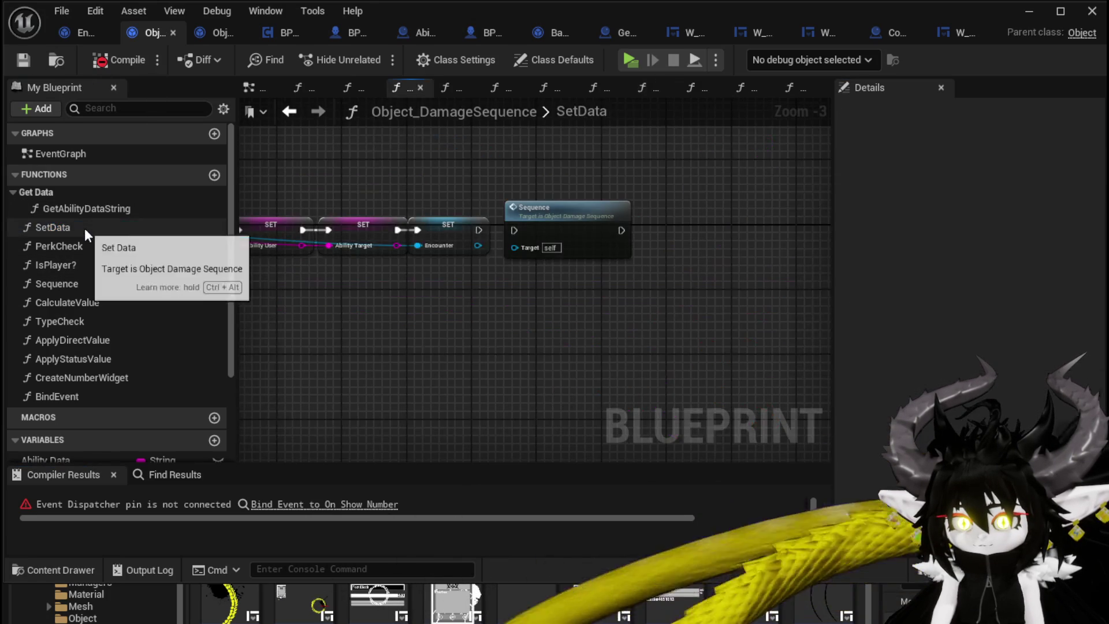
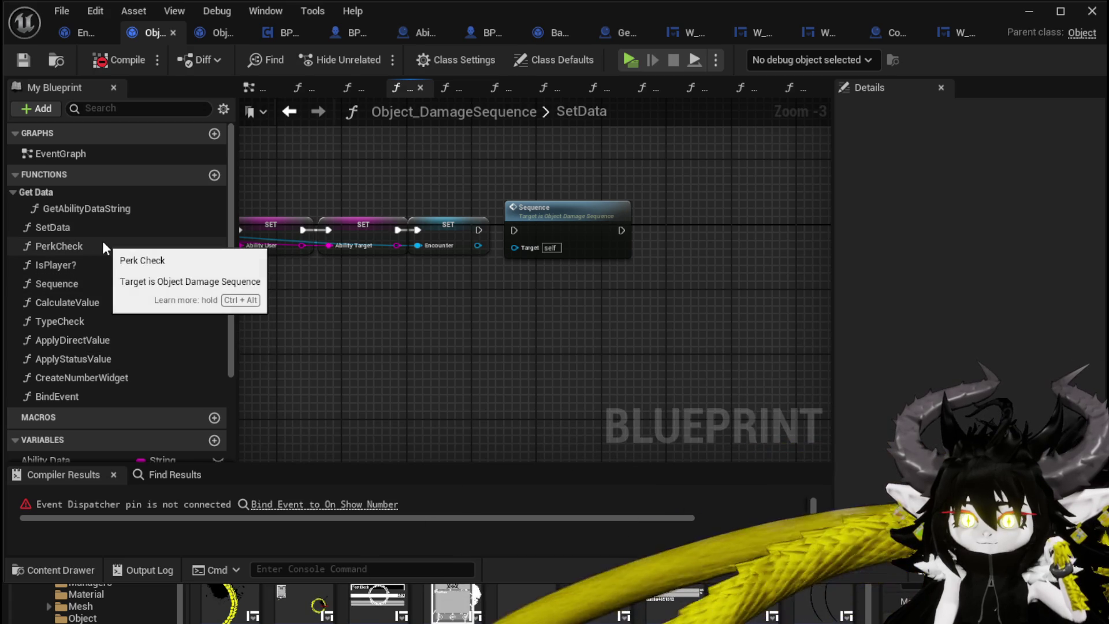
# In the BindEvent function, add a Create Event node wired to the Event pin.
pyautogui.doubleClick(67, 397)
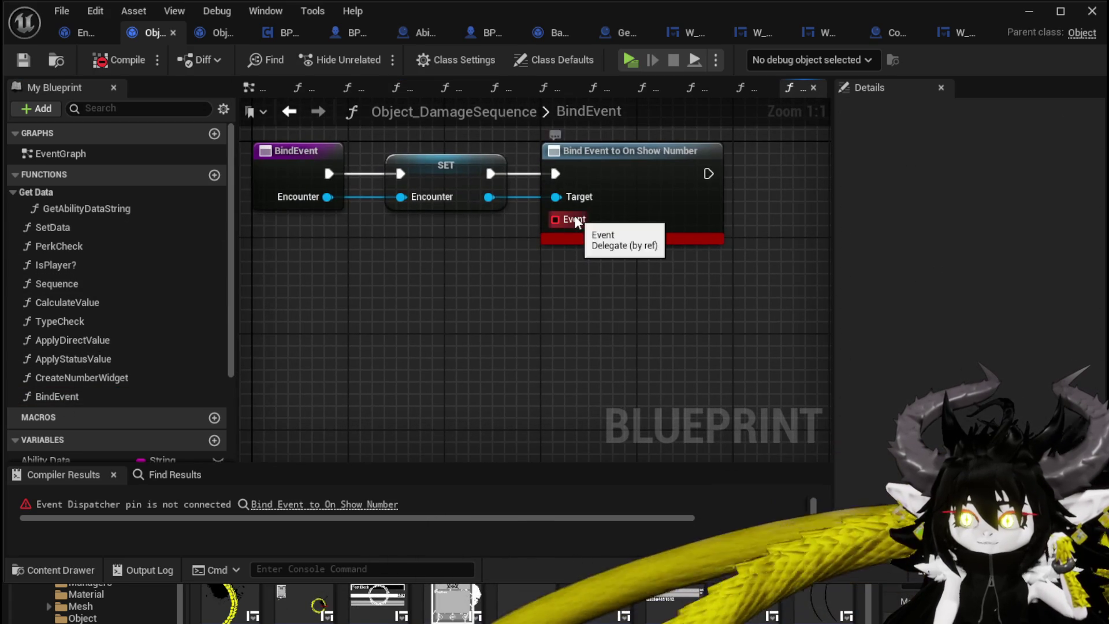
pyautogui.moveTo(575, 220); pyautogui.dragTo(528, 305)
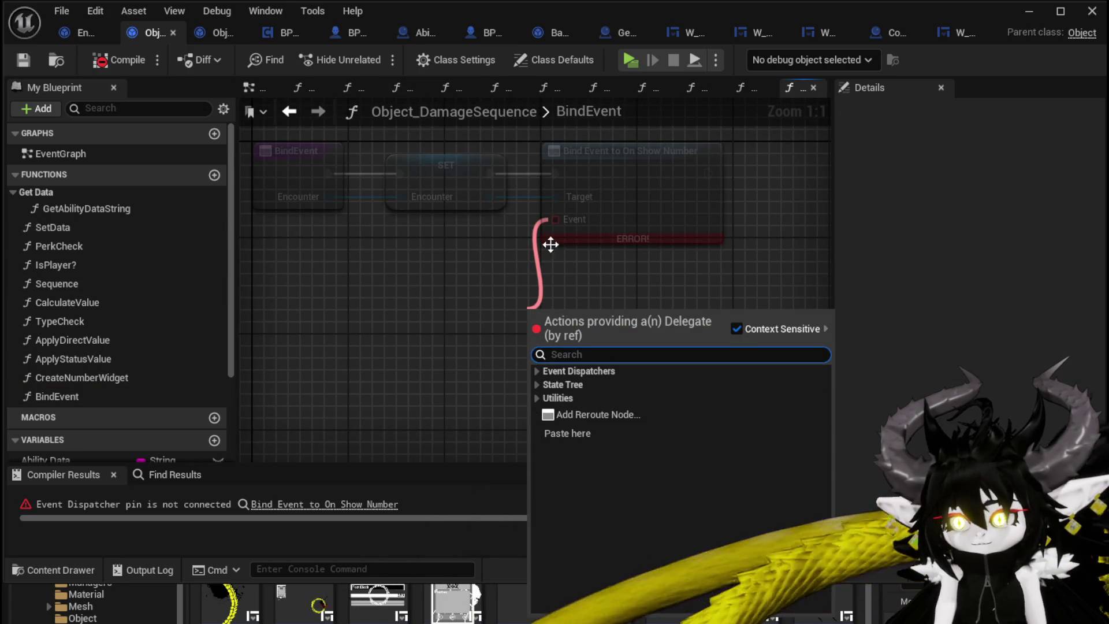
pyautogui.moveTo(555, 220); pyautogui.dragTo(492, 320)
pyautogui.write('crea')
pyautogui.click(563, 400)
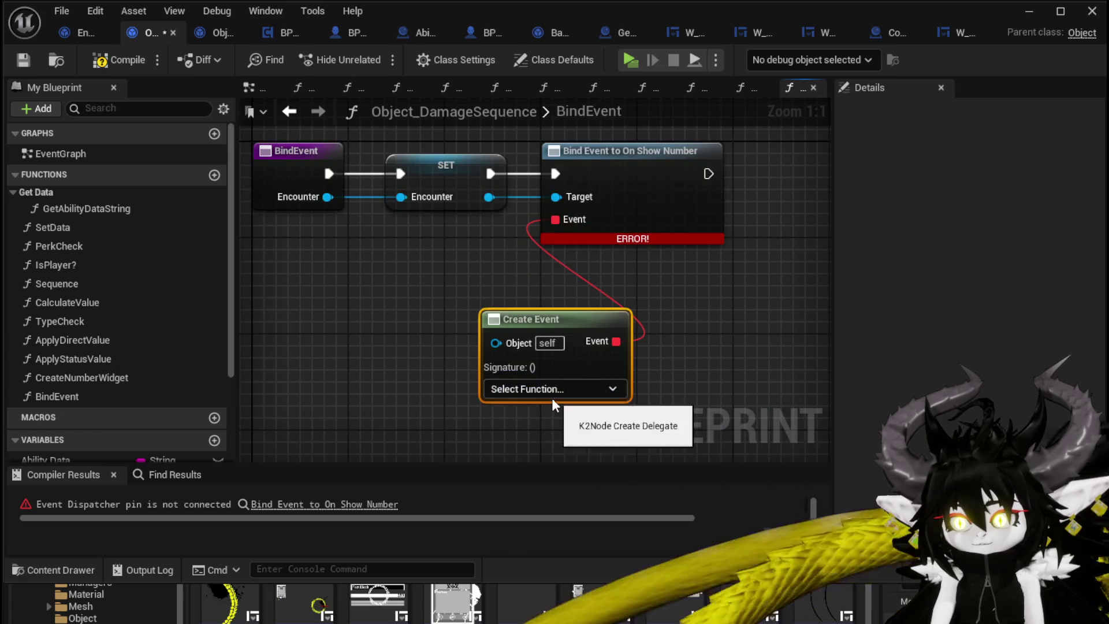
# Set the Create Event function to CreateNumberWidget() and compile Object_DamageSequence.
pyautogui.click(553, 393)
pyautogui.click(428, 421)
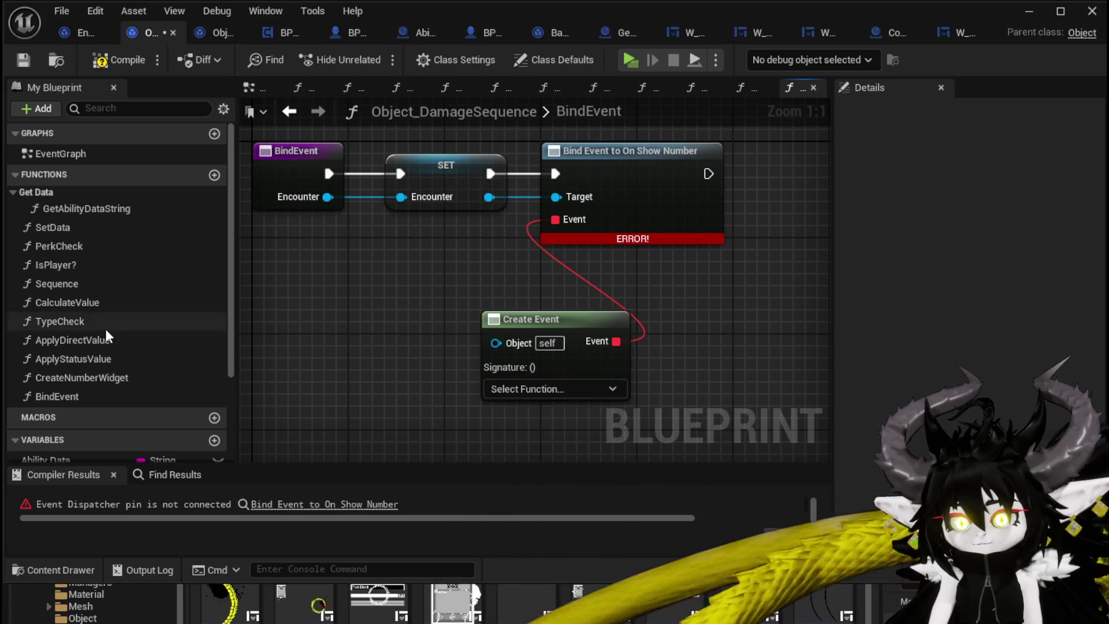
pyautogui.click(491, 390)
pyautogui.click(525, 466)
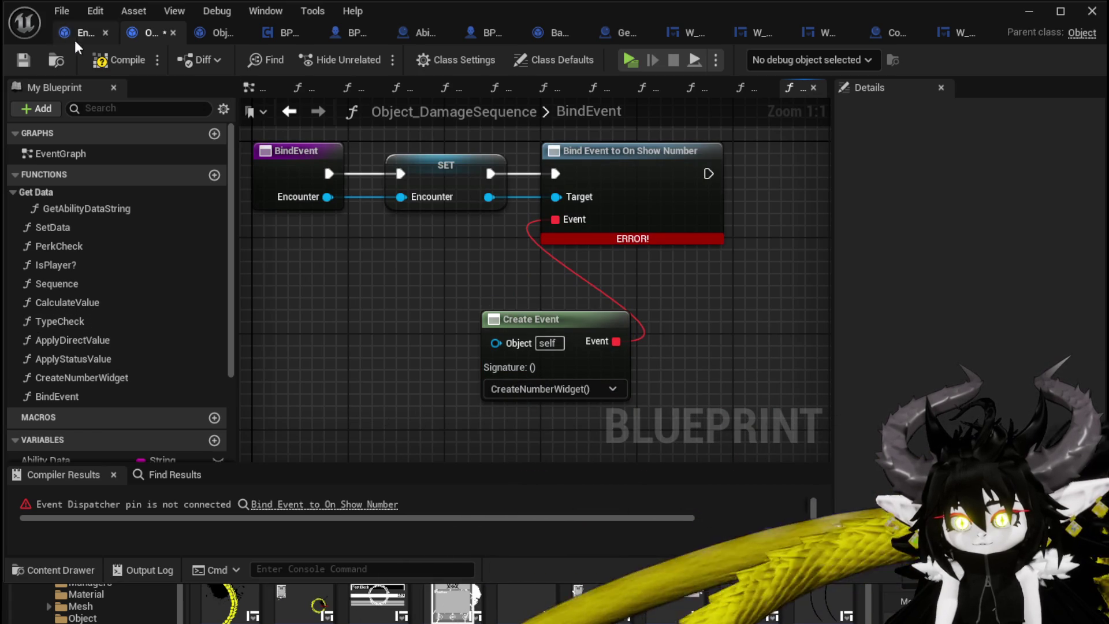
pyautogui.click(26, 61)
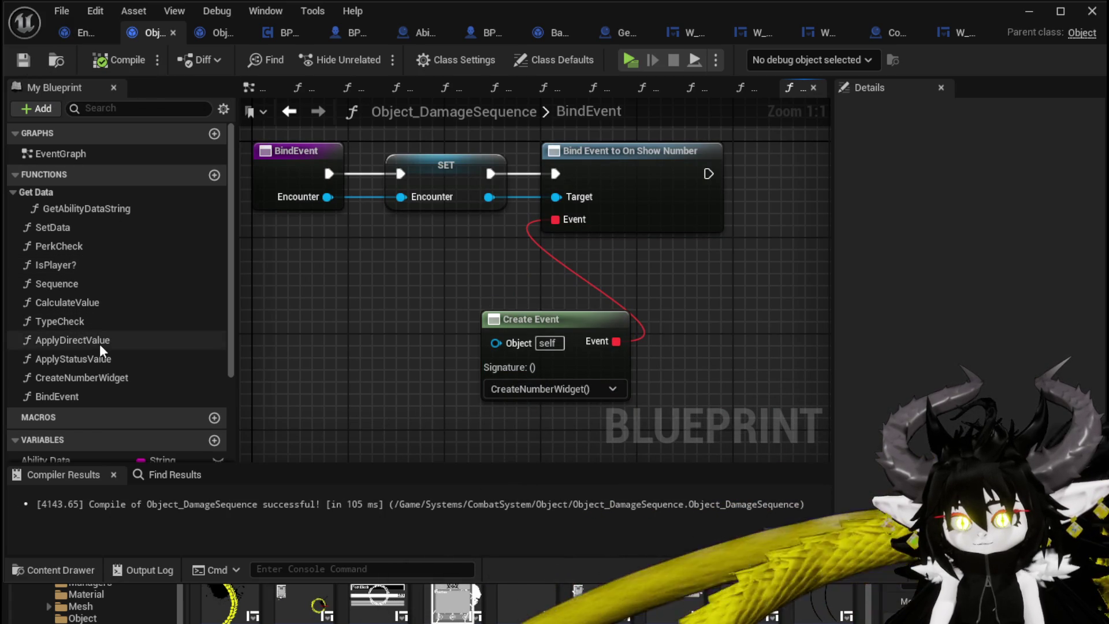
# Delete the loose Temp Amount getter from the CalculateValue graph and recompile.
pyautogui.doubleClick(85, 378)
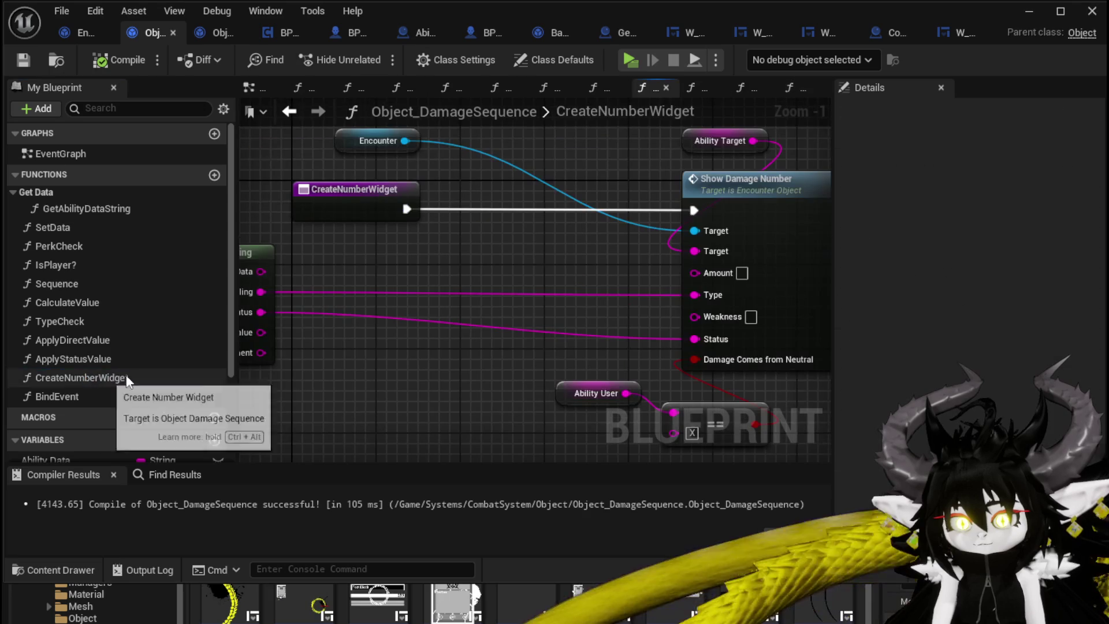
pyautogui.scroll(-2, 425, 257)
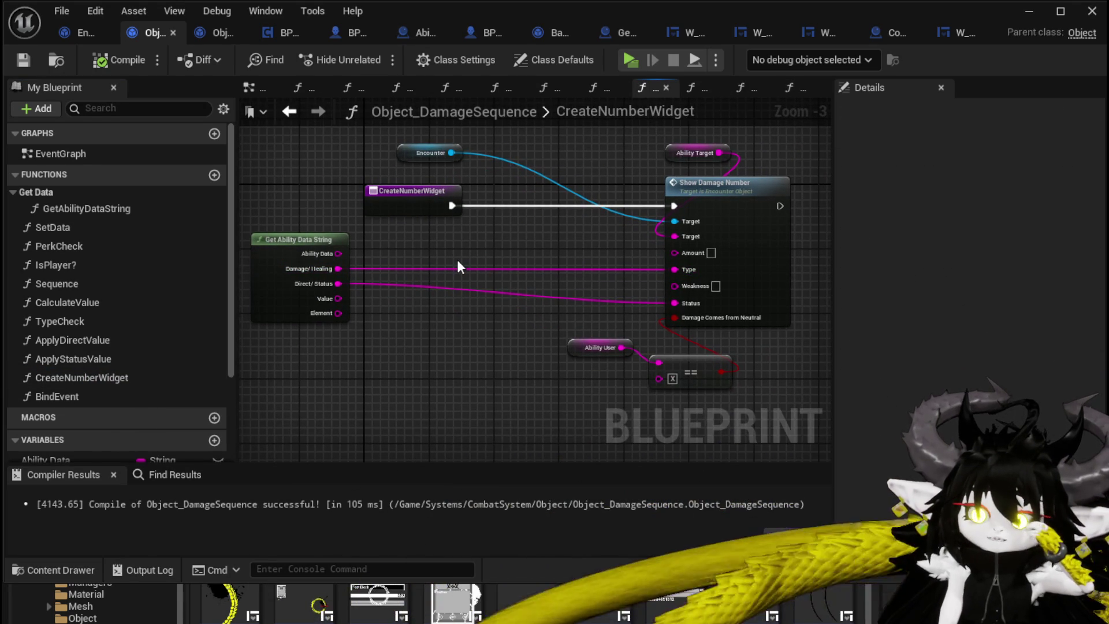
pyautogui.doubleClick(115, 302)
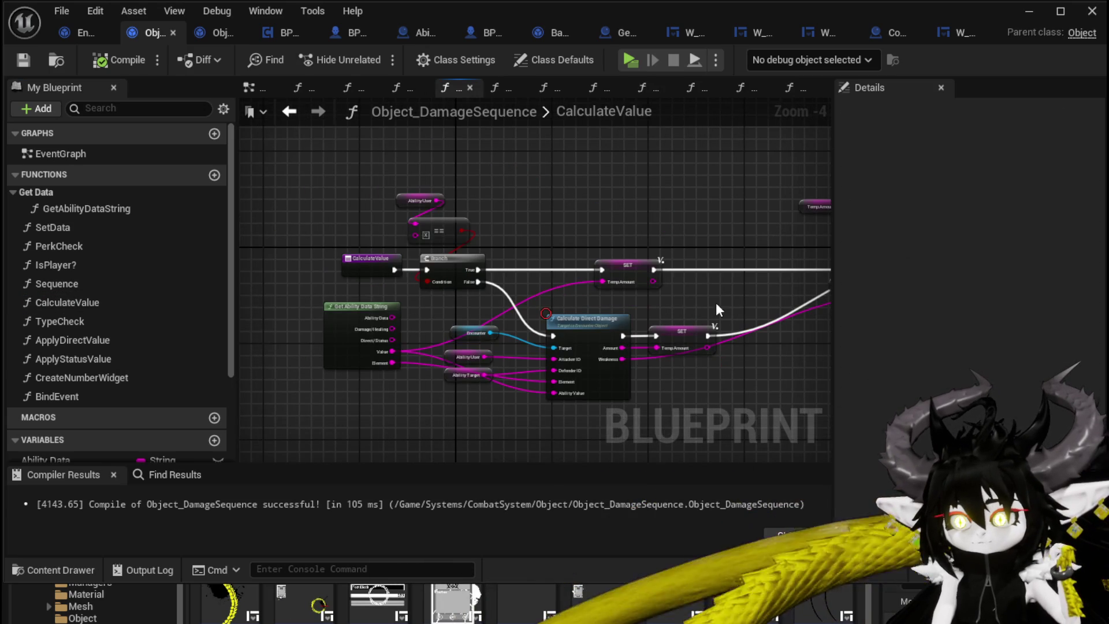
pyautogui.moveTo(716, 304); pyautogui.dragTo(436, 293)
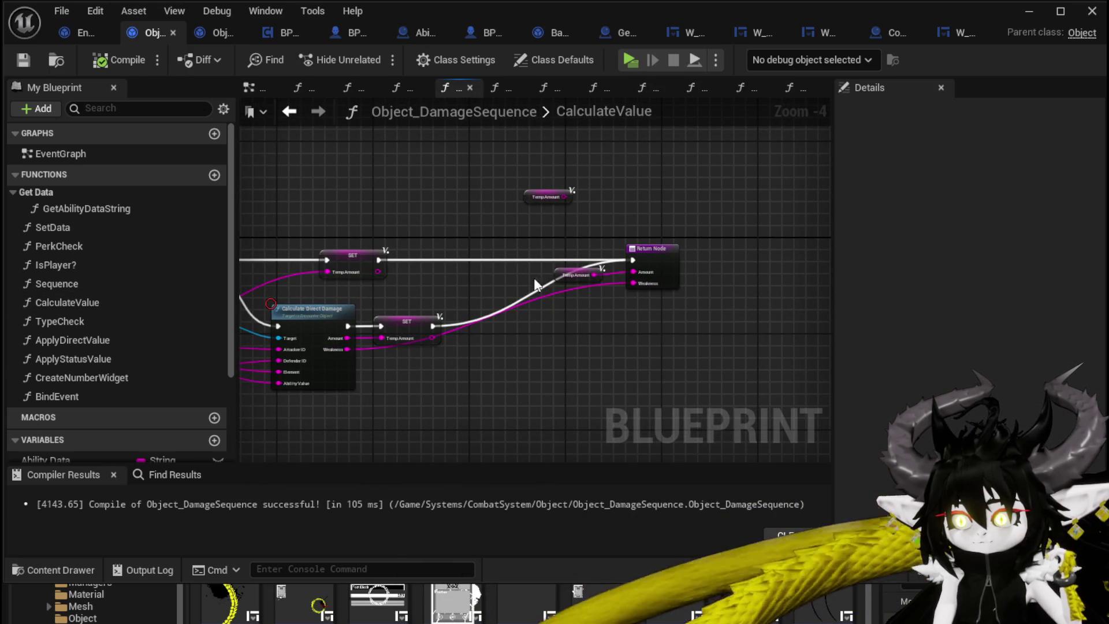
pyautogui.moveTo(629, 282); pyautogui.dragTo(673, 317)
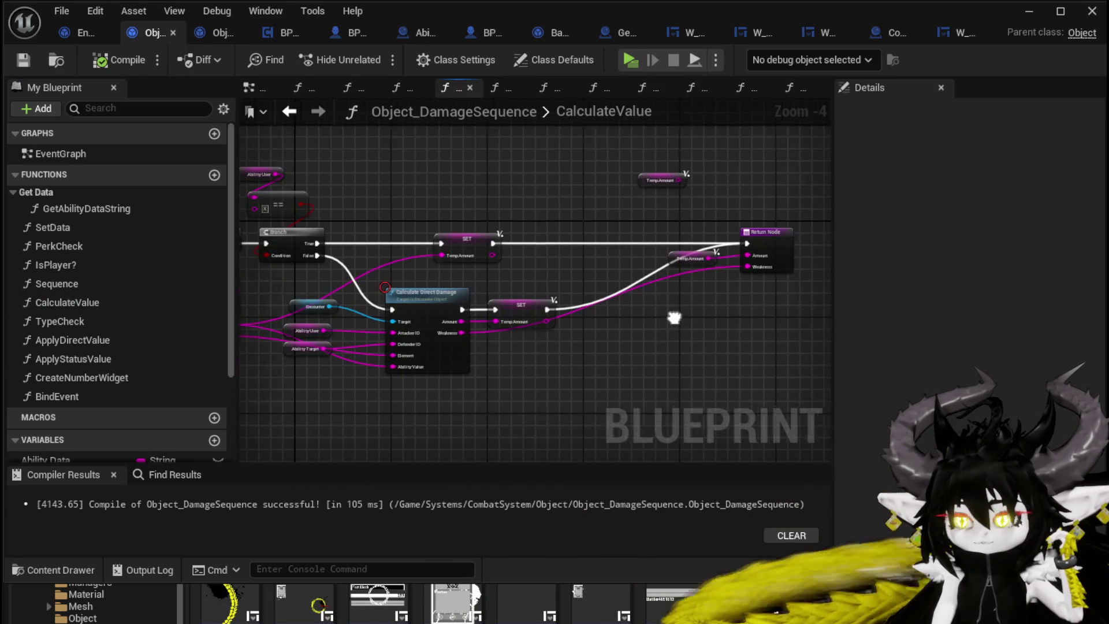
pyautogui.click(675, 259)
pyautogui.moveTo(675, 259); pyautogui.dragTo(646, 253)
pyautogui.scroll(3, 629, 196)
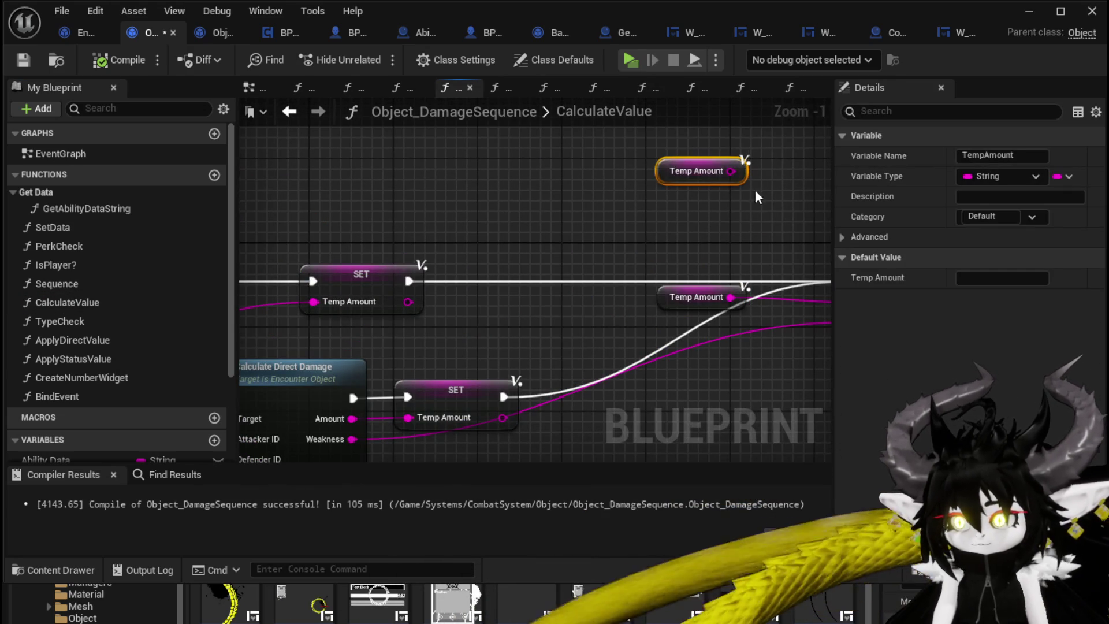
pyautogui.press('Delete')
pyautogui.click(112, 60)
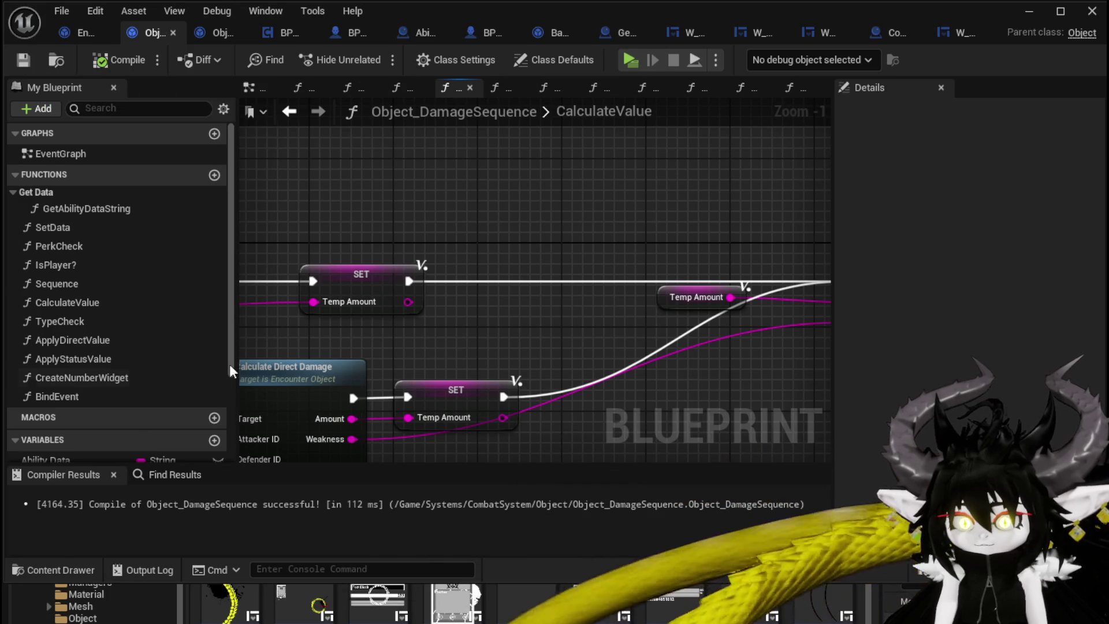
# Review the TypeCheck and Sequence graphs, then return to CalculateValue's Return Node.
pyautogui.scroll(-2, 604, 193)
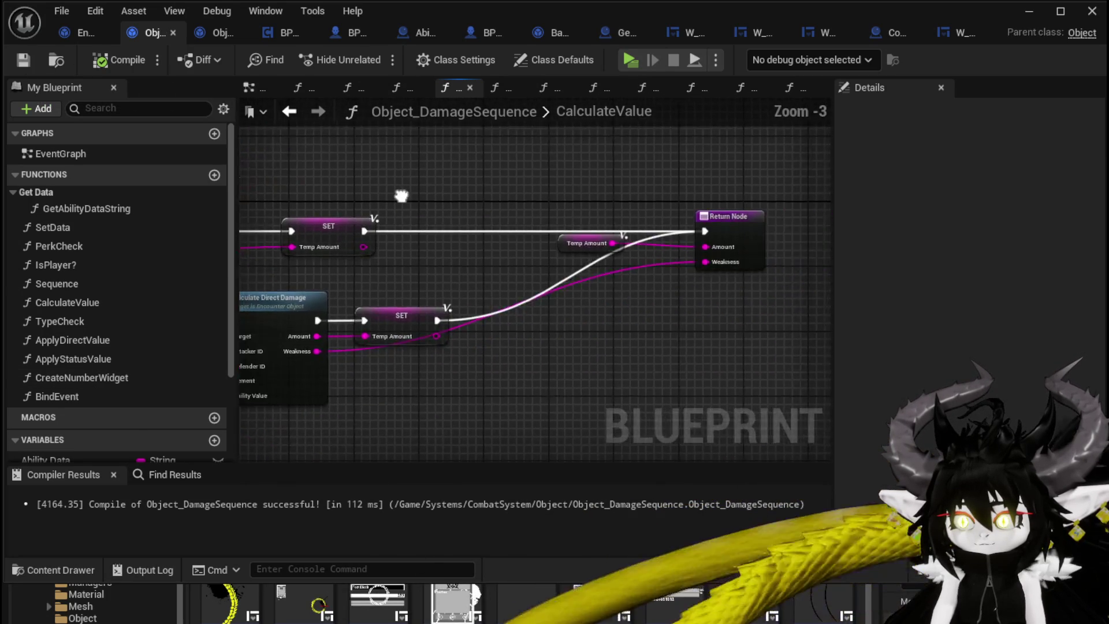
pyautogui.moveTo(420, 201); pyautogui.dragTo(459, 210)
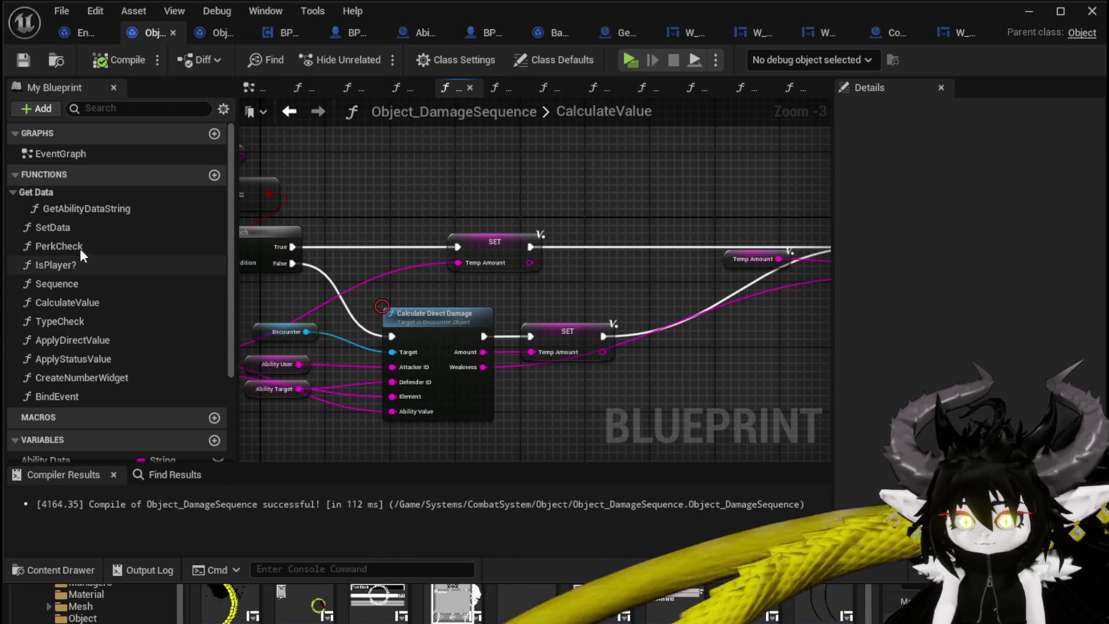
pyautogui.doubleClick(103, 314)
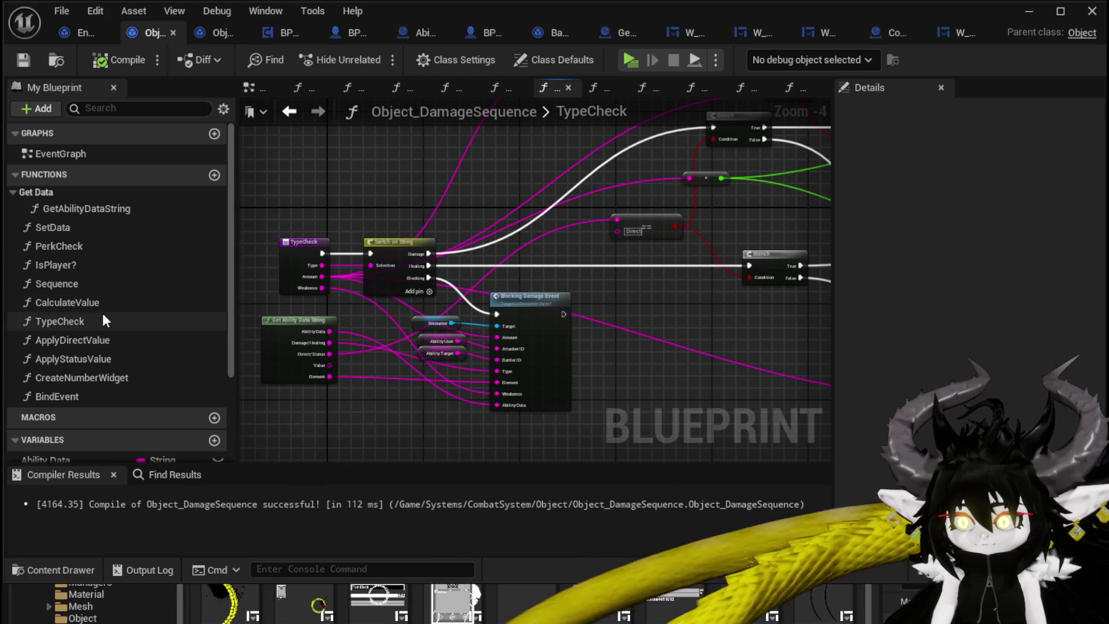
pyautogui.doubleClick(95, 291)
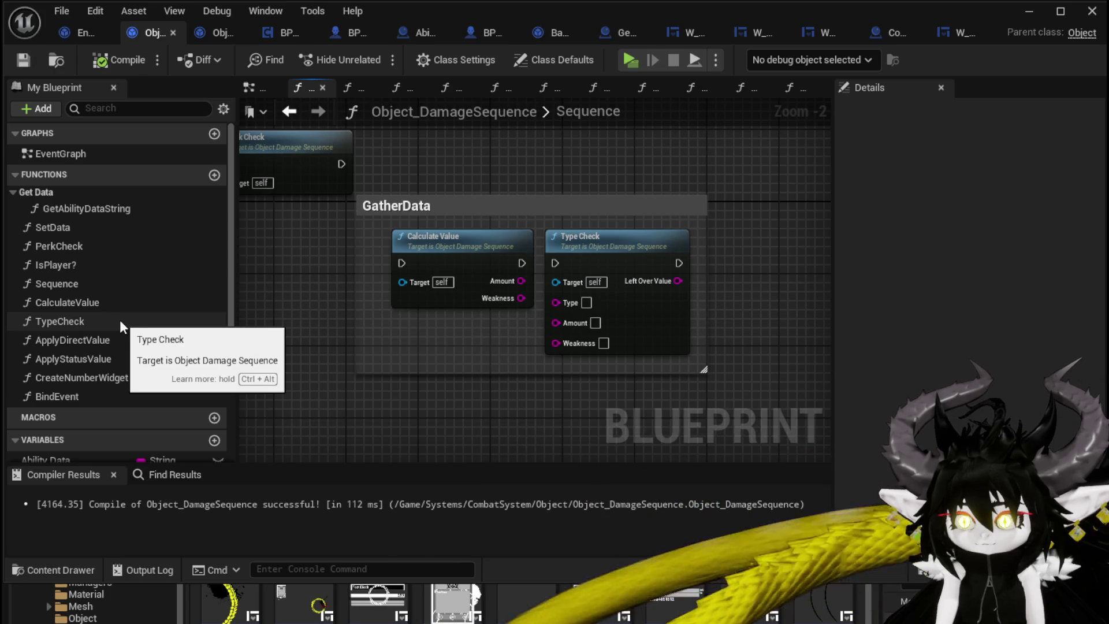
pyautogui.doubleClick(446, 271)
pyautogui.moveTo(501, 290); pyautogui.dragTo(279, 280)
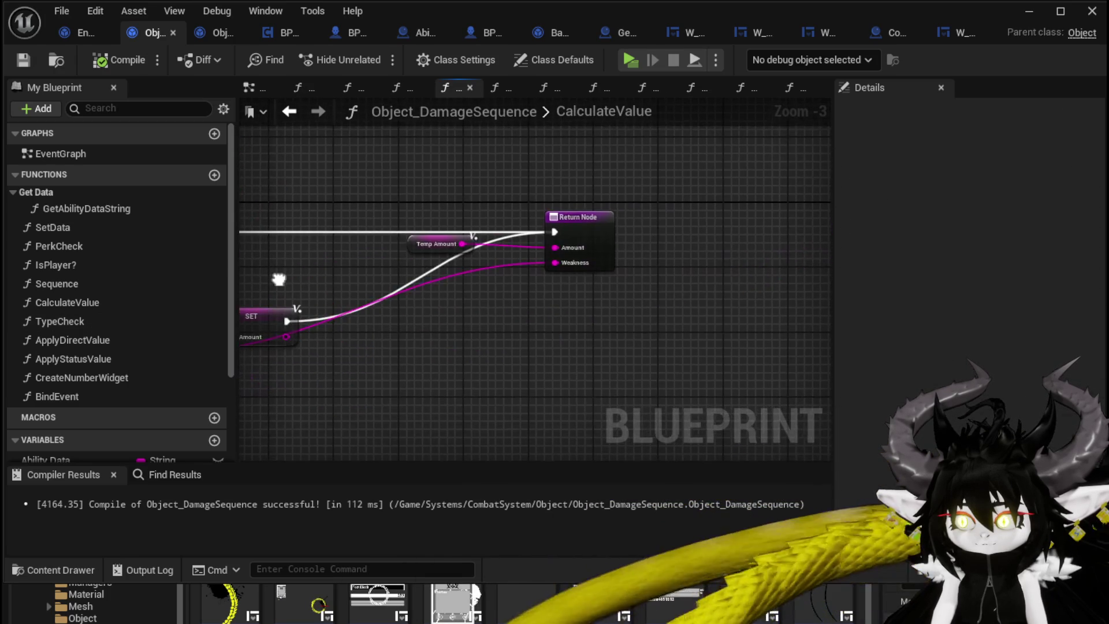
# Promote Temp Amount to a CalculatedDamage variable and the Weakness pin to CalculatedWeakness.
pyautogui.rightClick(462, 244)
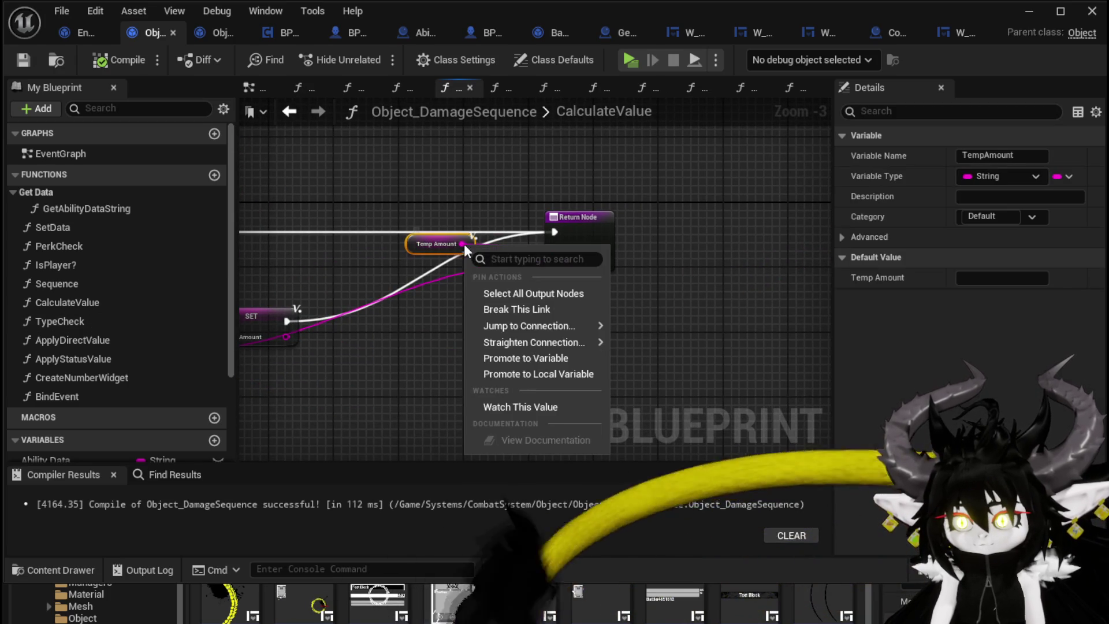
pyautogui.click(532, 357)
pyautogui.write('Calcul')
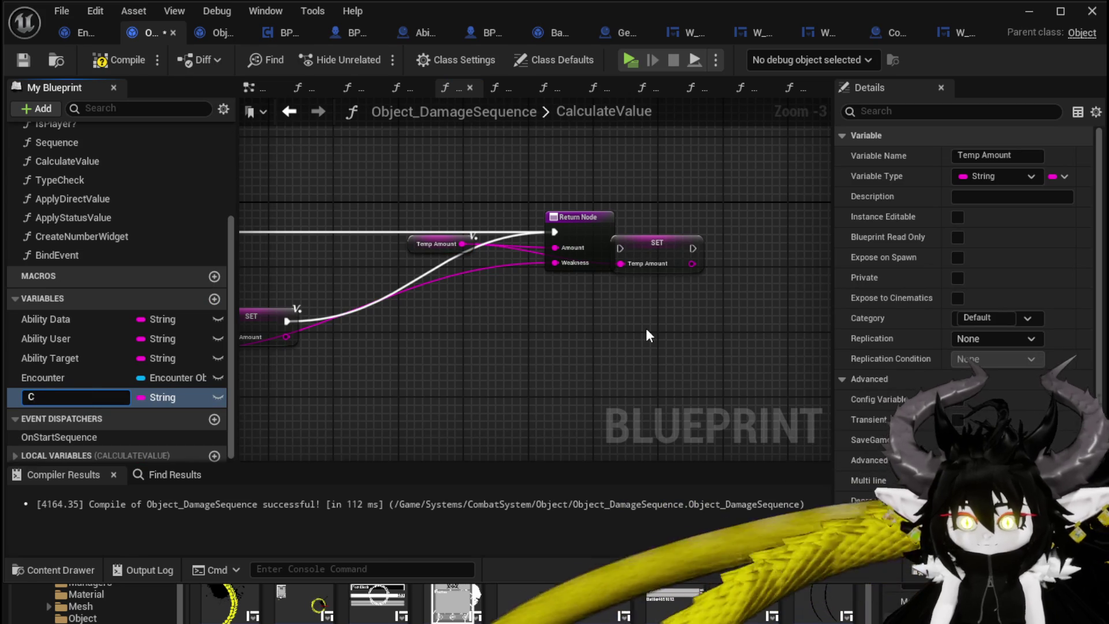
pyautogui.write('atedDamage')
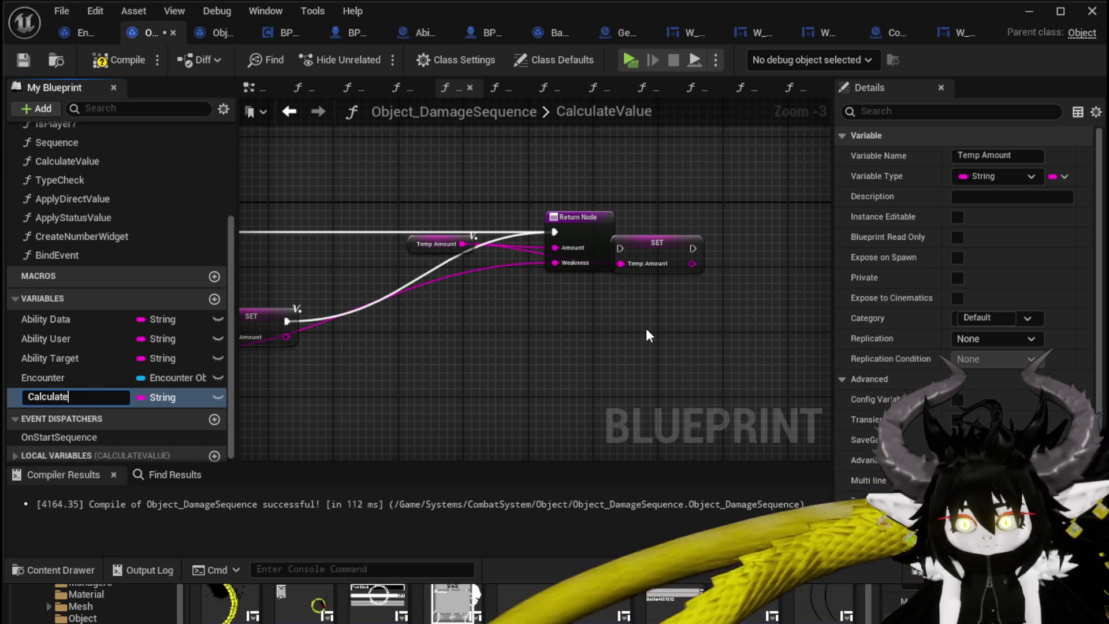
pyautogui.press('Return')
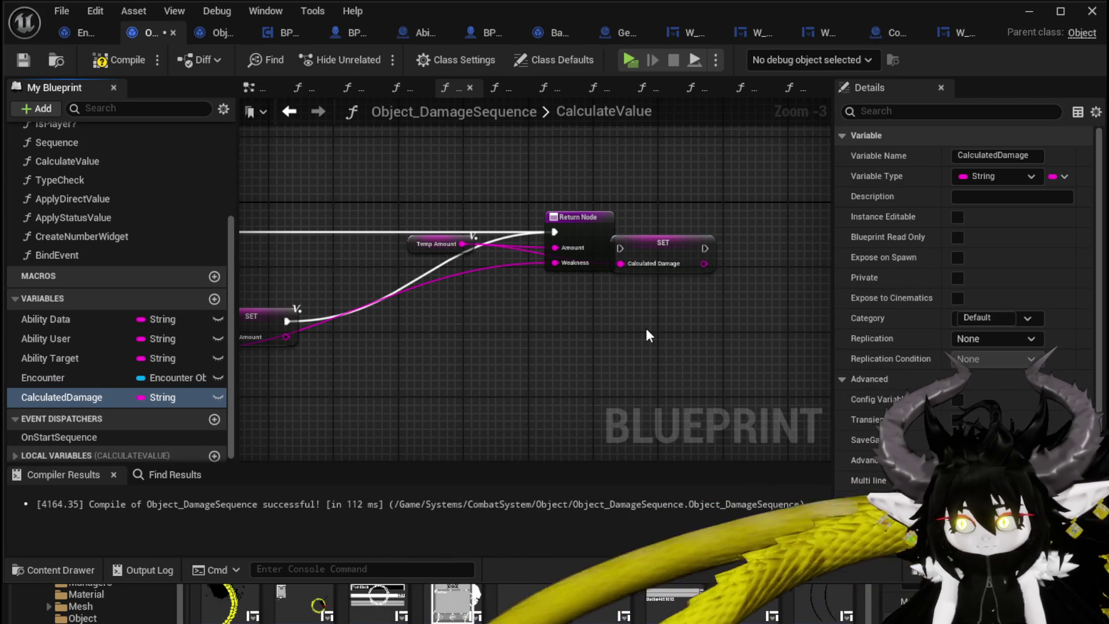
pyautogui.rightClick(554, 264)
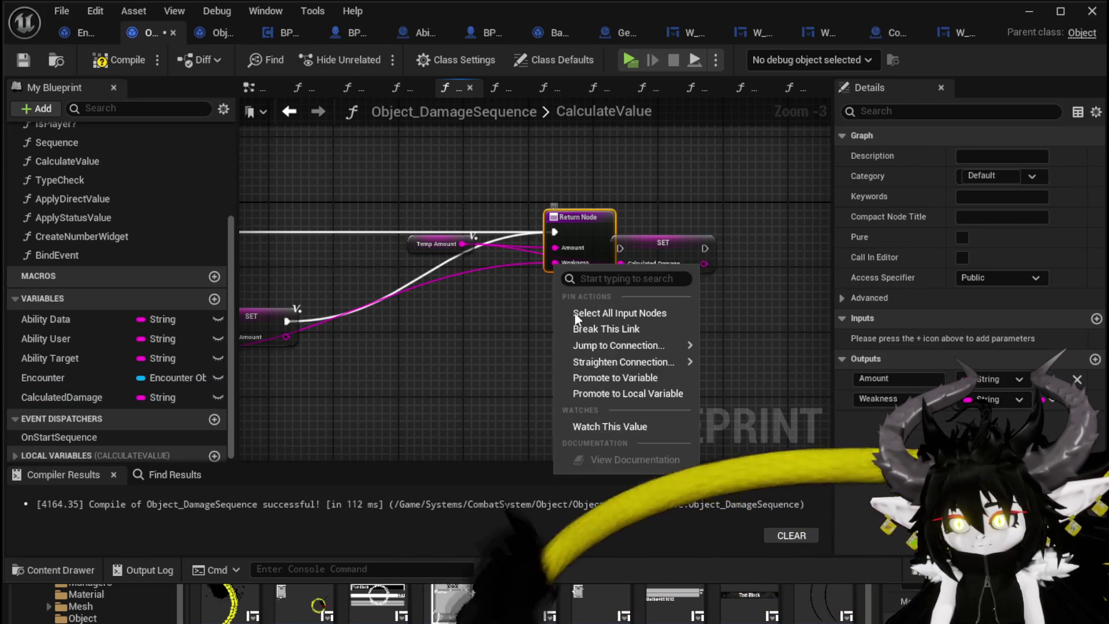
pyautogui.click(614, 378)
pyautogui.write('Calcula')
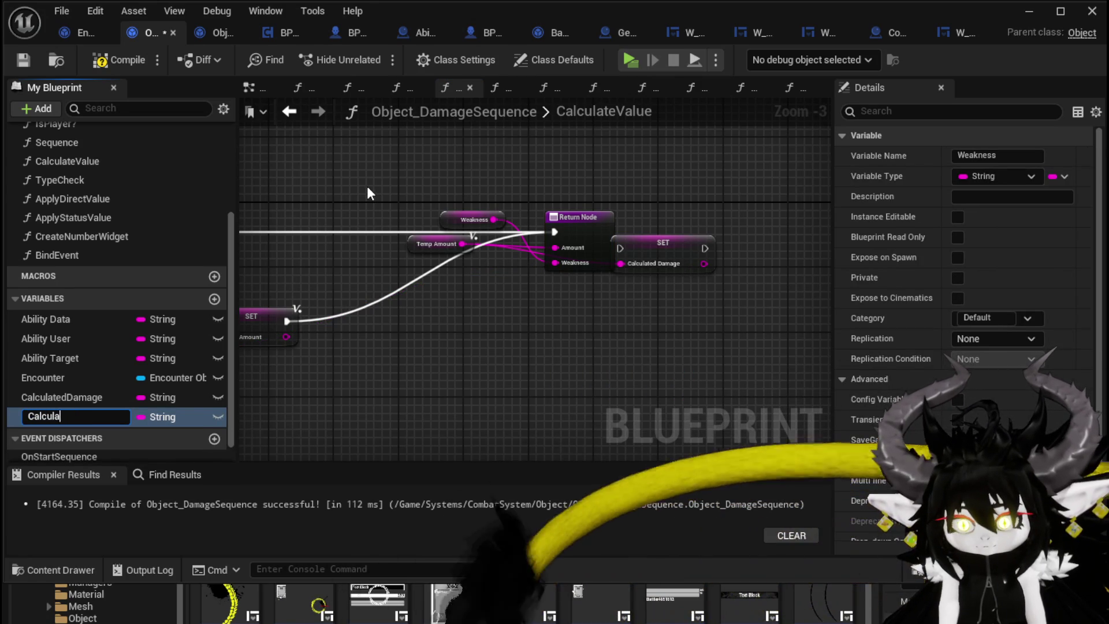
pyautogui.write('tedWea')
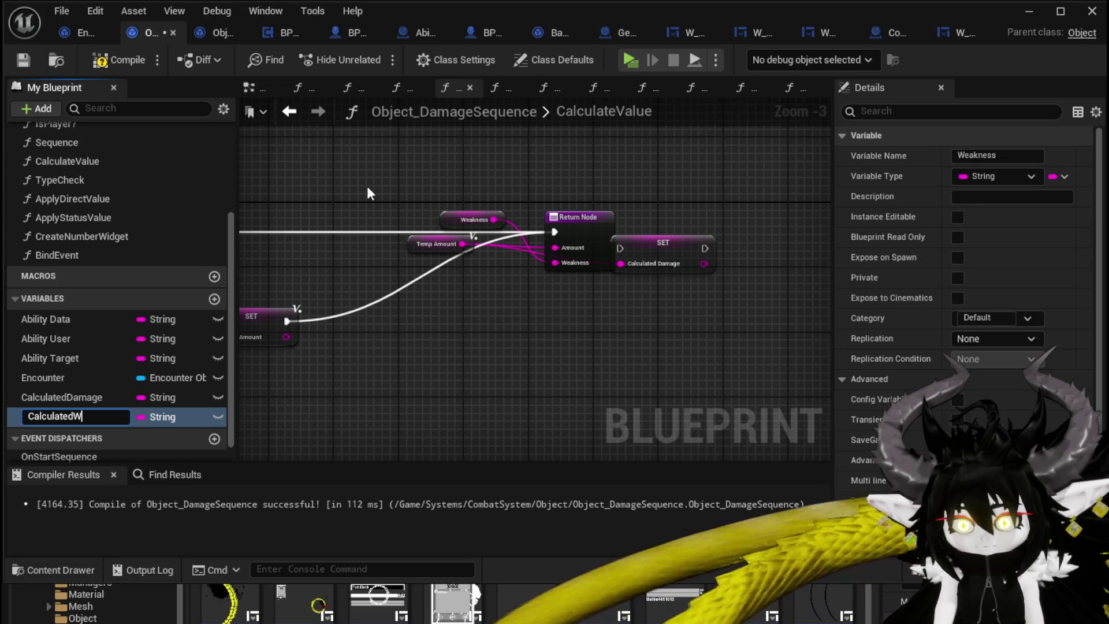
pyautogui.write('kness')
pyautogui.press('Return')
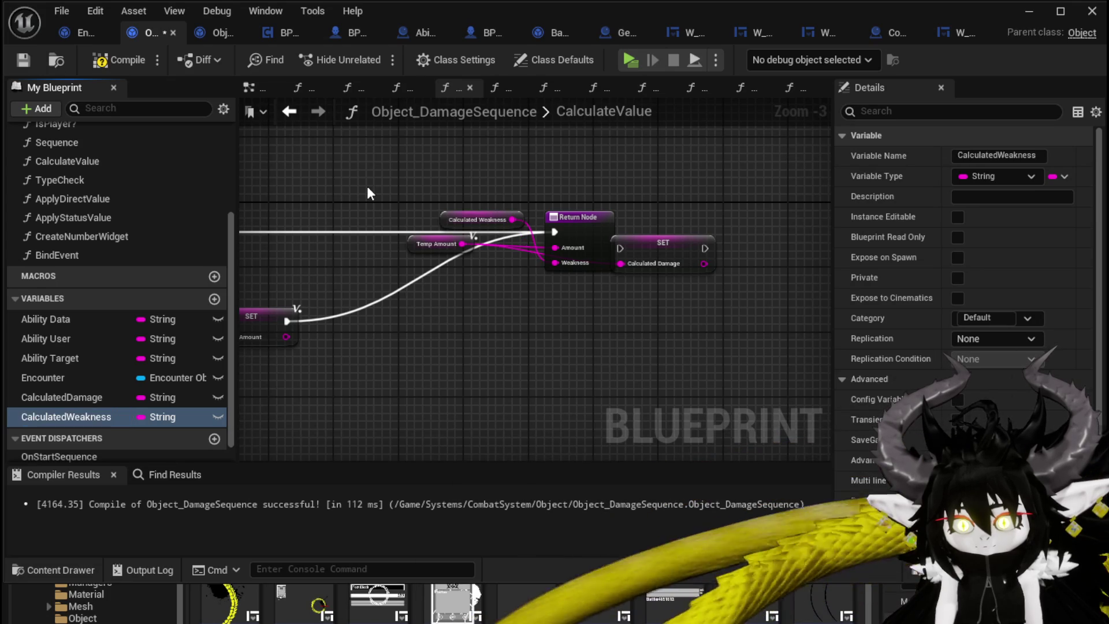
# Add a SET Calculated Weakness node and place SET Calculated Damage before the Return Node, feeding Amount.
pyautogui.click(474, 219)
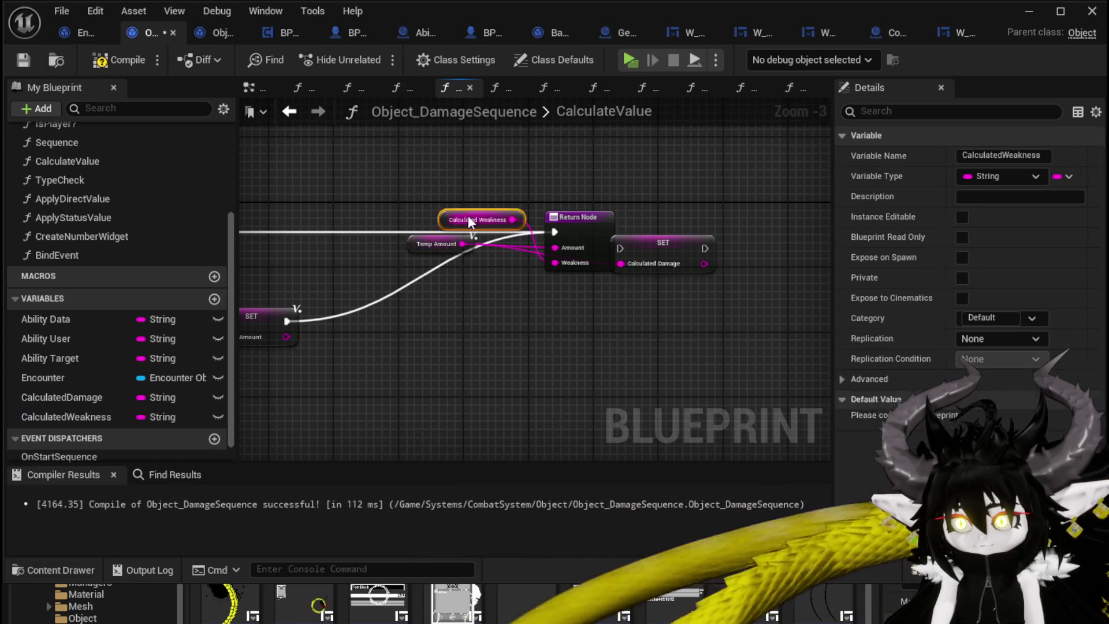
pyautogui.press('Delete')
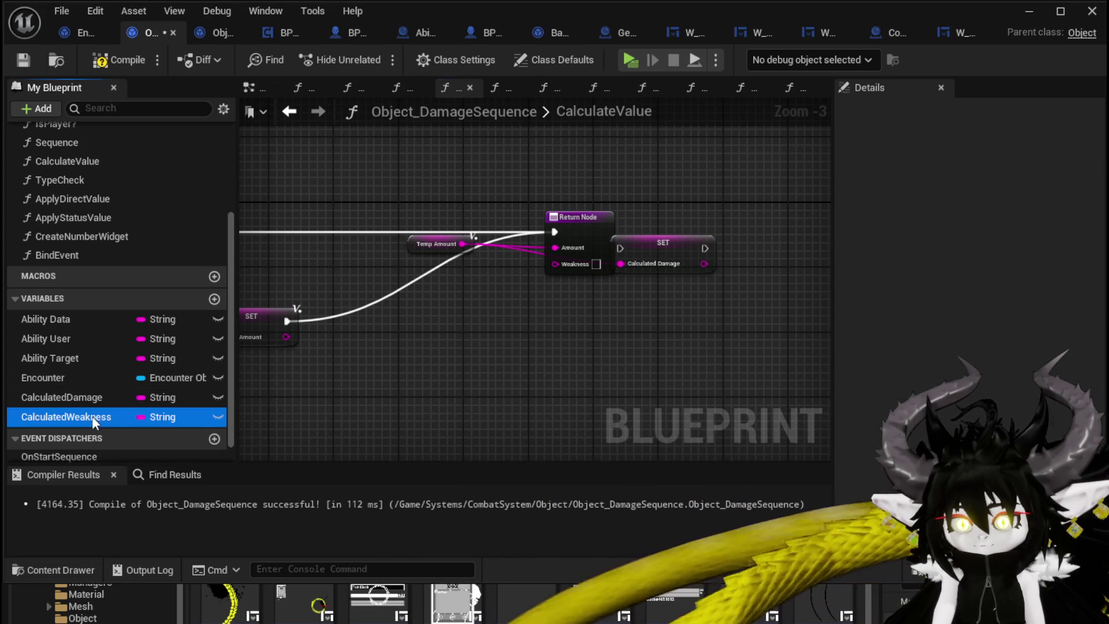
pyautogui.moveTo(92, 415); pyautogui.dragTo(380, 338)
pyautogui.click(412, 381)
pyautogui.click(656, 240)
pyautogui.moveTo(656, 240); pyautogui.dragTo(461, 216)
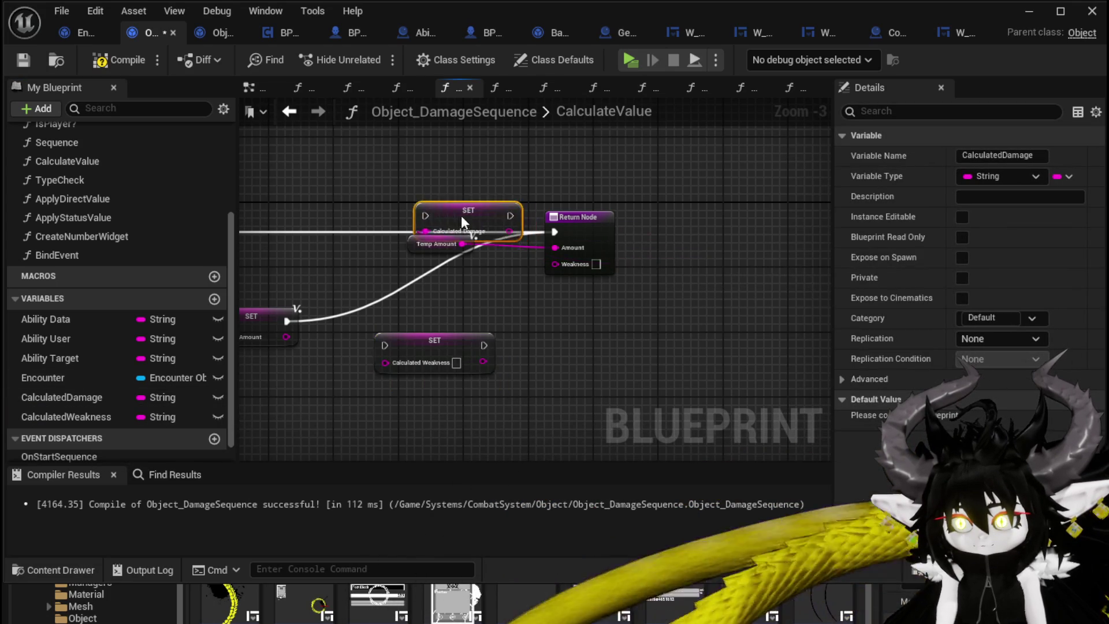
pyautogui.moveTo(289, 248); pyautogui.dragTo(484, 279)
pyautogui.click(615, 260)
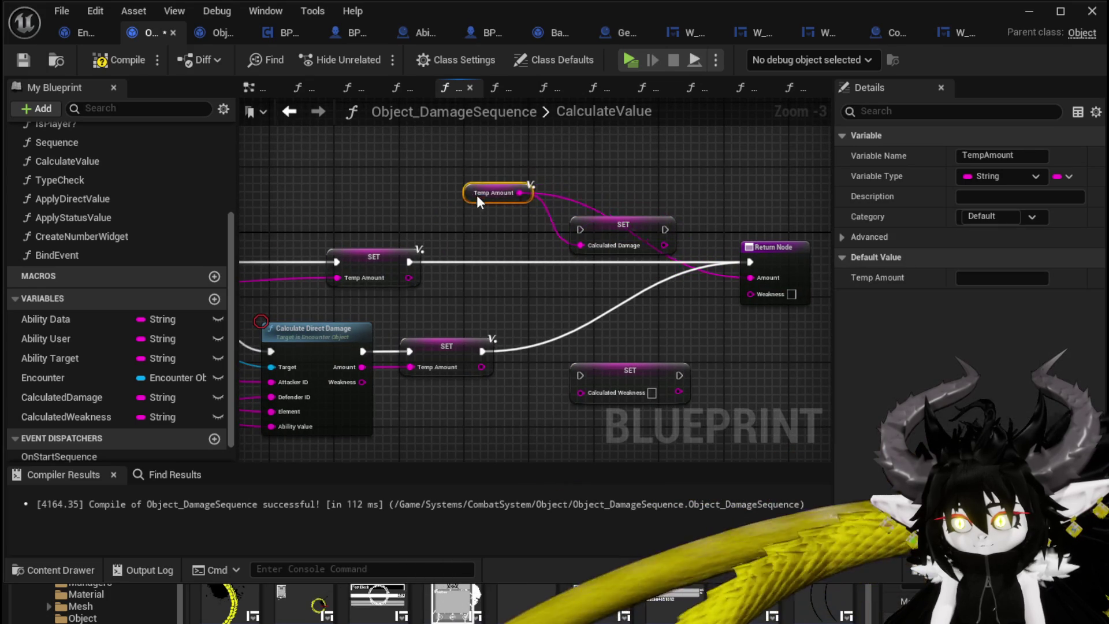
pyautogui.moveTo(751, 262); pyautogui.dragTo(580, 230)
pyautogui.moveTo(614, 234)
pyautogui.mouseDown()
pyautogui.moveTo(645, 267)
pyautogui.moveTo(744, 261)
pyautogui.moveTo(746, 280)
pyautogui.mouseUp()
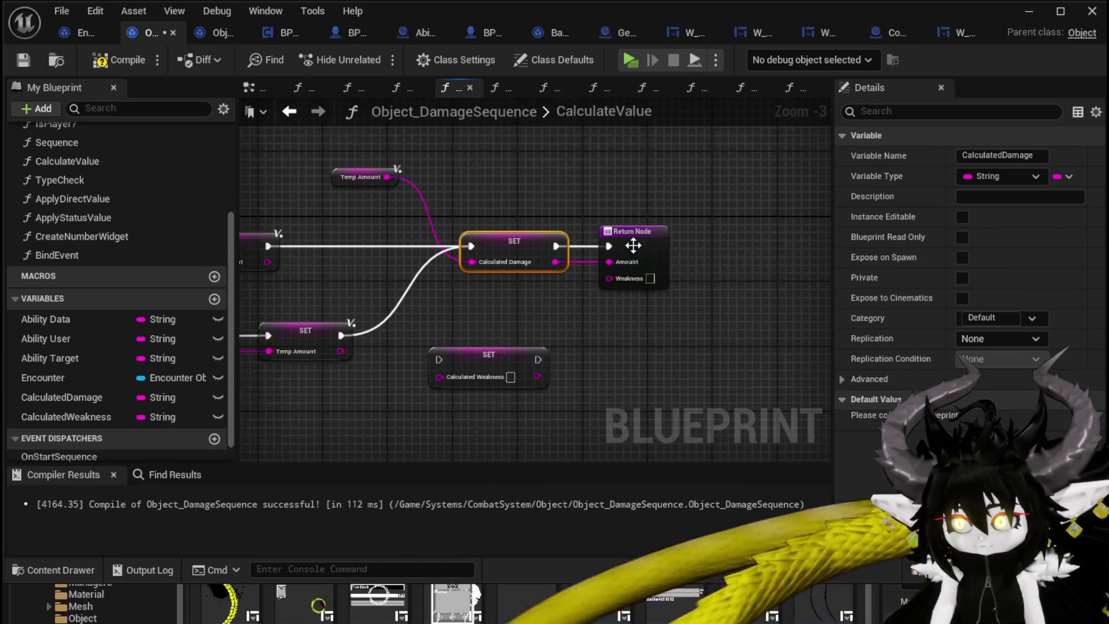
pyautogui.click(756, 244)
# Chain SET Calculated Weakness into the flow, return CalculatedWeakness as Weakness, and compile.
pyautogui.moveTo(723, 333); pyautogui.dragTo(683, 315)
pyautogui.moveTo(597, 317); pyautogui.dragTo(637, 317)
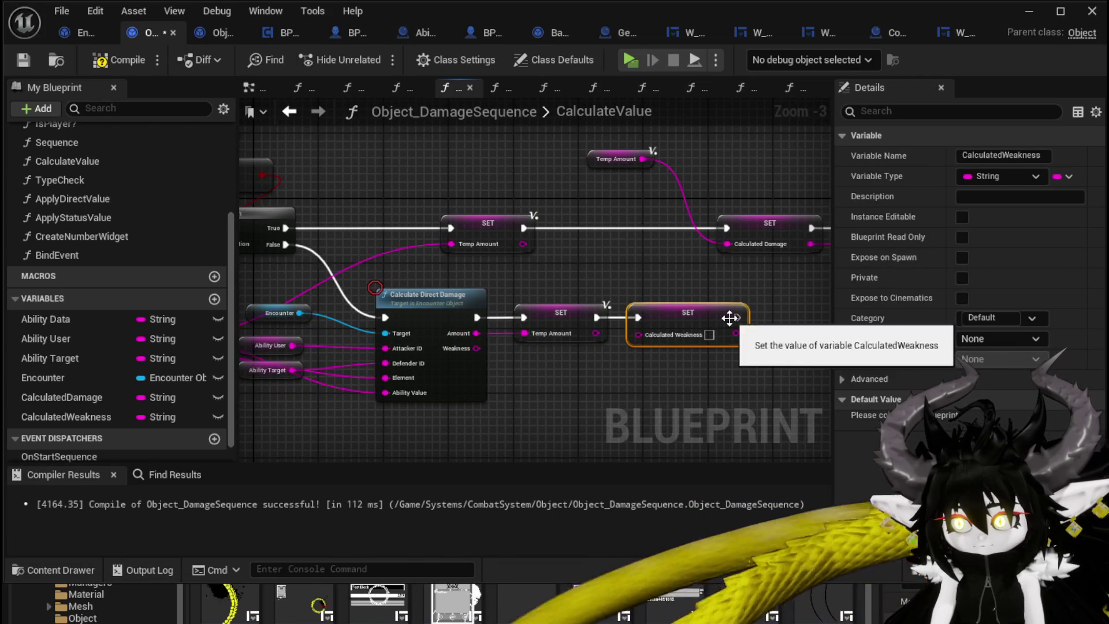
pyautogui.moveTo(737, 317); pyautogui.dragTo(726, 228)
pyautogui.moveTo(477, 347); pyautogui.dragTo(638, 335)
pyautogui.moveTo(757, 340); pyautogui.dragTo(451, 347)
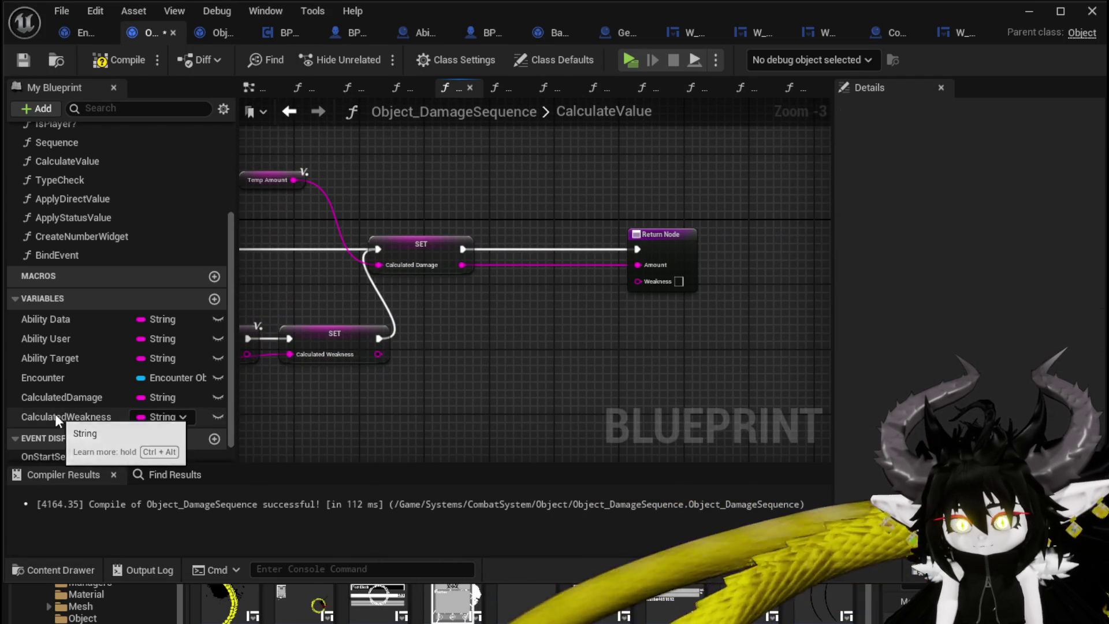
pyautogui.moveTo(54, 414)
pyautogui.mouseDown()
pyautogui.moveTo(308, 376)
pyautogui.moveTo(650, 282)
pyautogui.mouseUp()
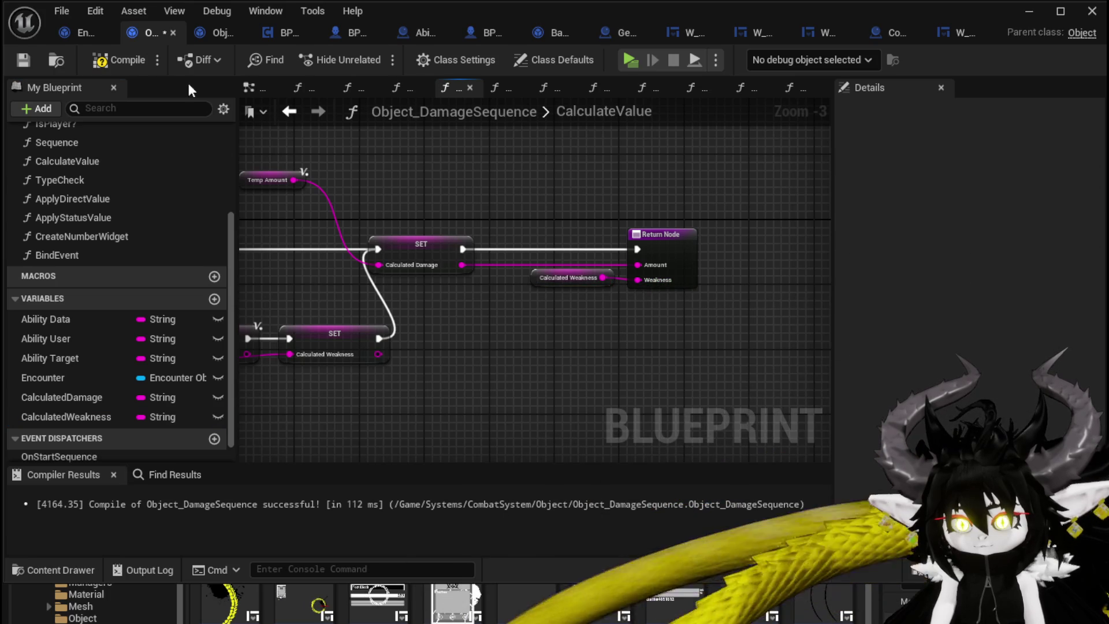
pyautogui.click(102, 66)
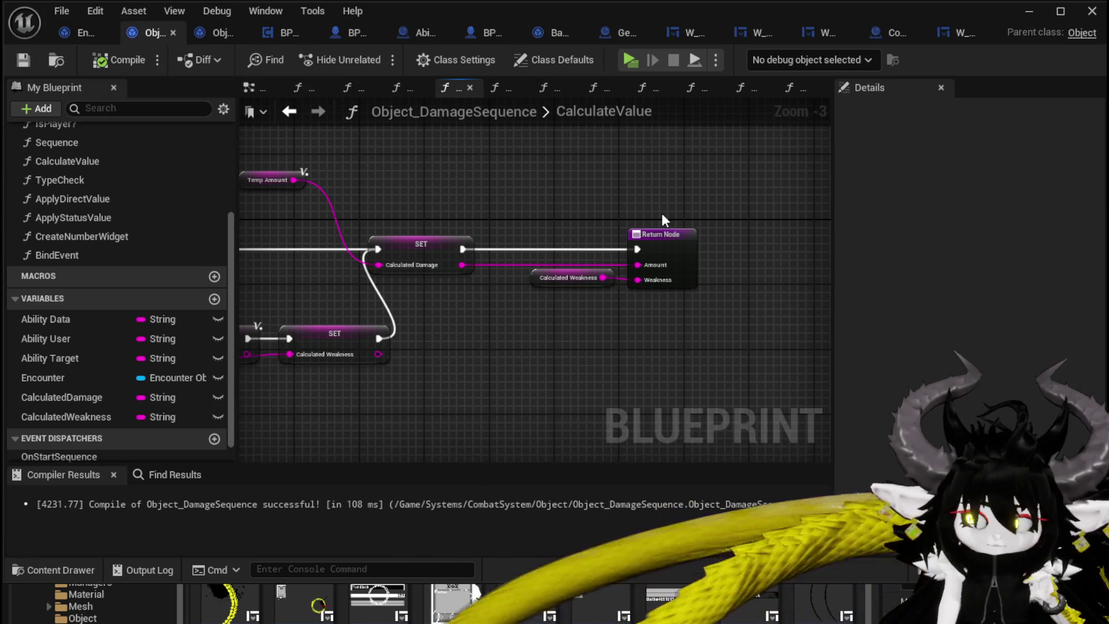
# Feed CalculatedDamage and CalculatedWeakness into Show Damage Number's Amount and Weakness, save, and return to the level.
pyautogui.doubleClick(119, 236)
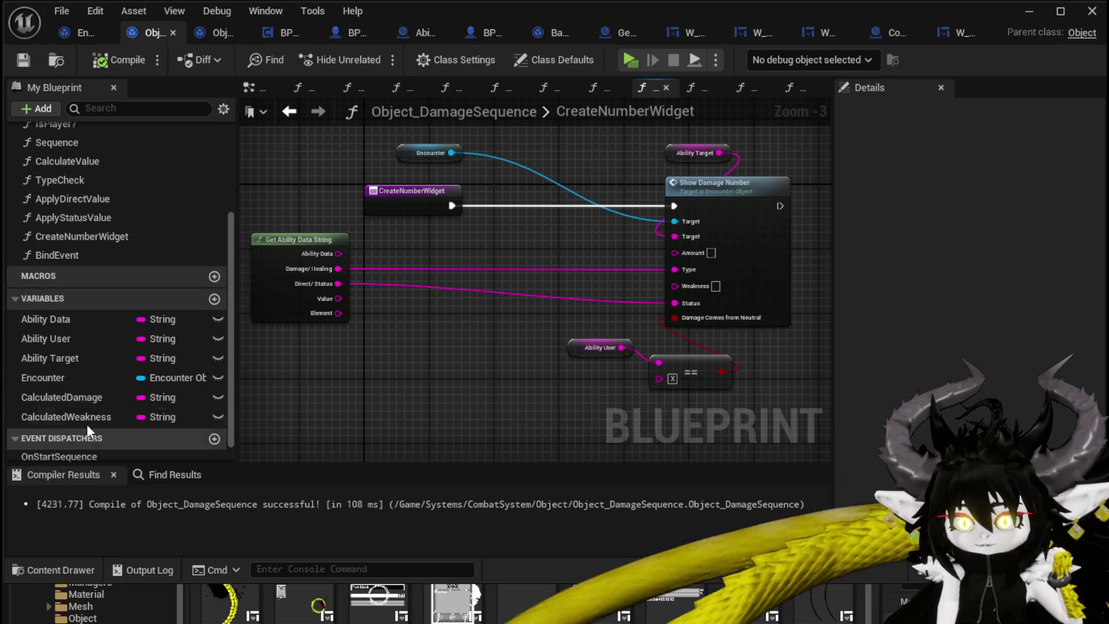
pyautogui.moveTo(76, 397)
pyautogui.mouseDown()
pyautogui.moveTo(760, 245)
pyautogui.moveTo(674, 252)
pyautogui.mouseUp()
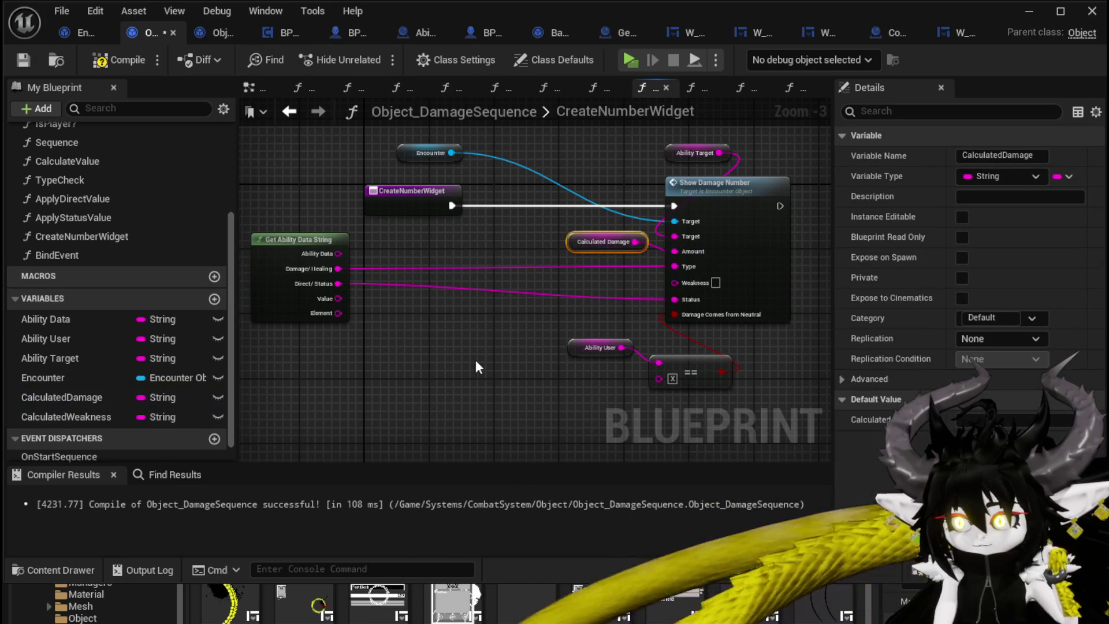
pyautogui.moveTo(86, 409)
pyautogui.mouseDown()
pyautogui.moveTo(716, 306)
pyautogui.moveTo(696, 282)
pyautogui.mouseUp()
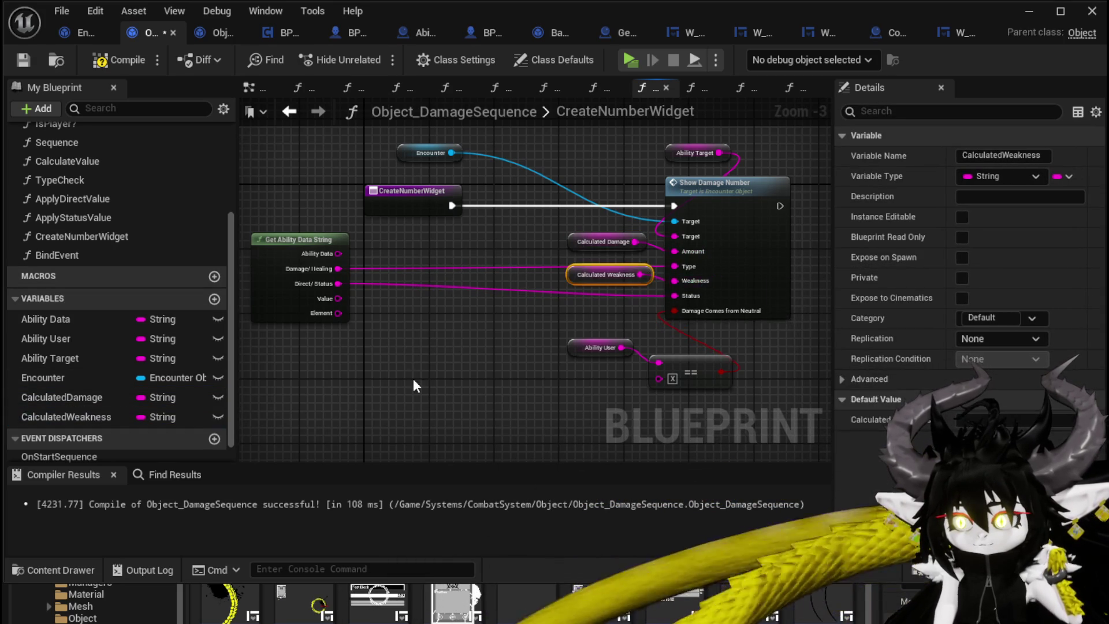
pyautogui.click(416, 370)
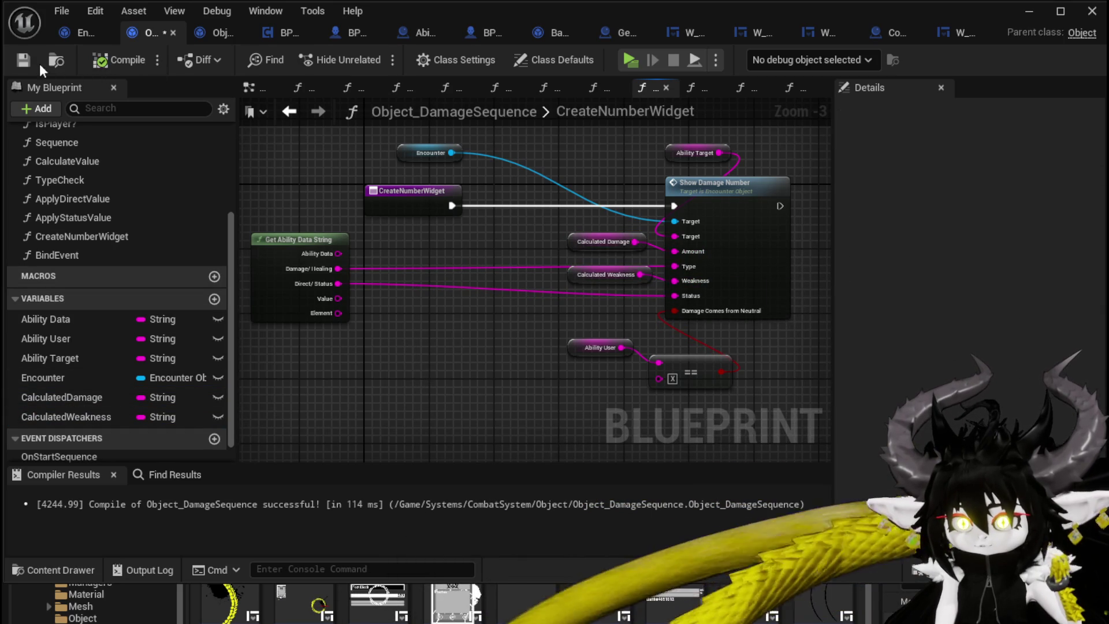
pyautogui.click(23, 60)
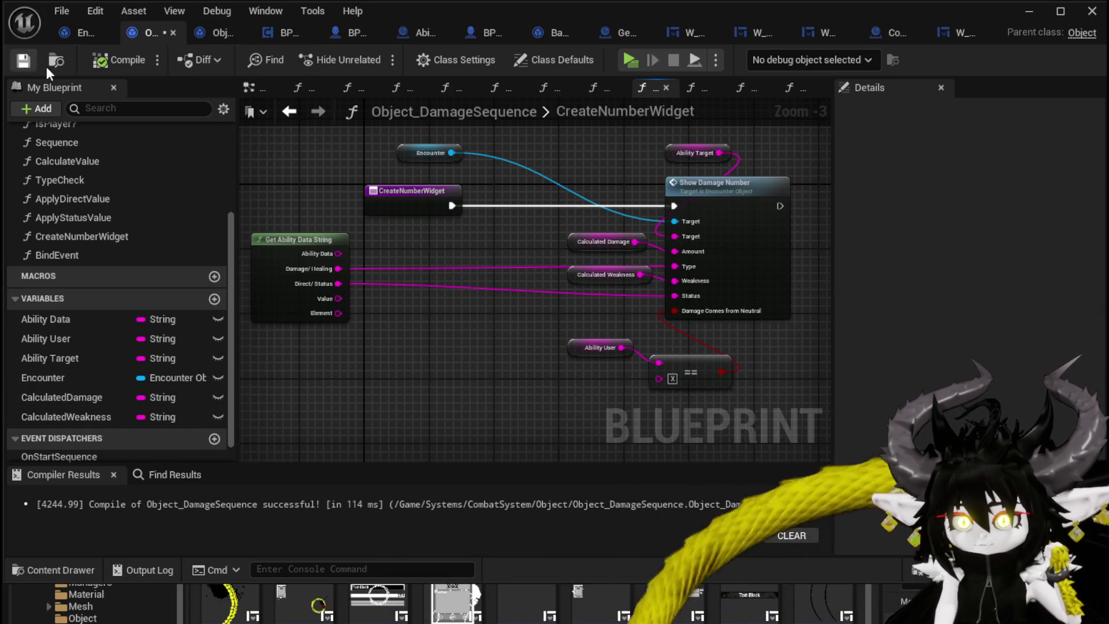
pyautogui.click(1031, 17)
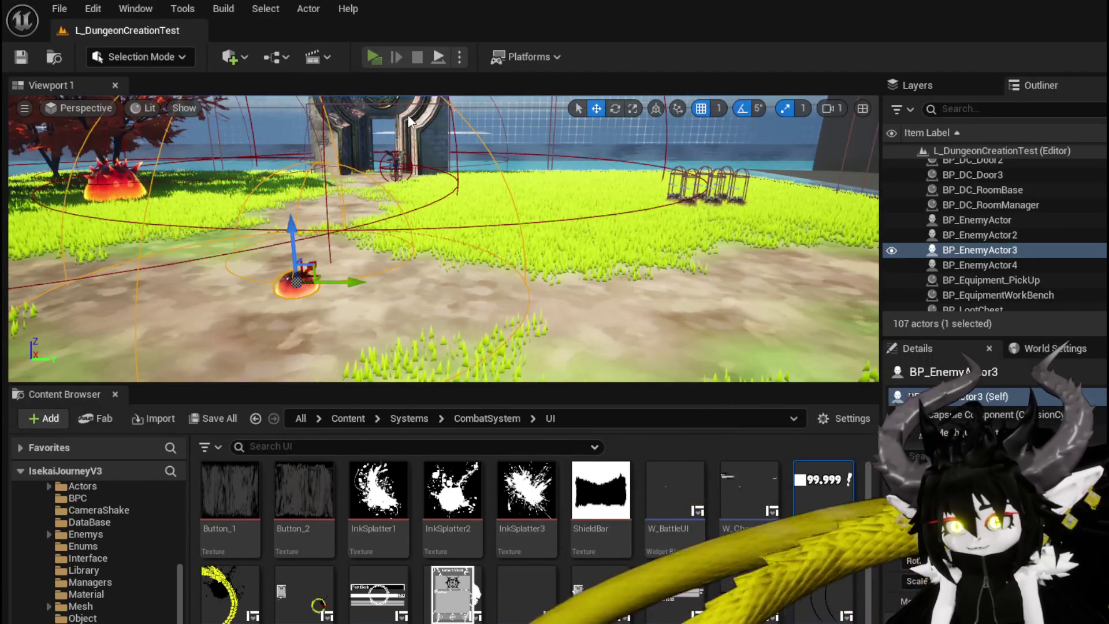
pyautogui.hotkey('alt', 'p')
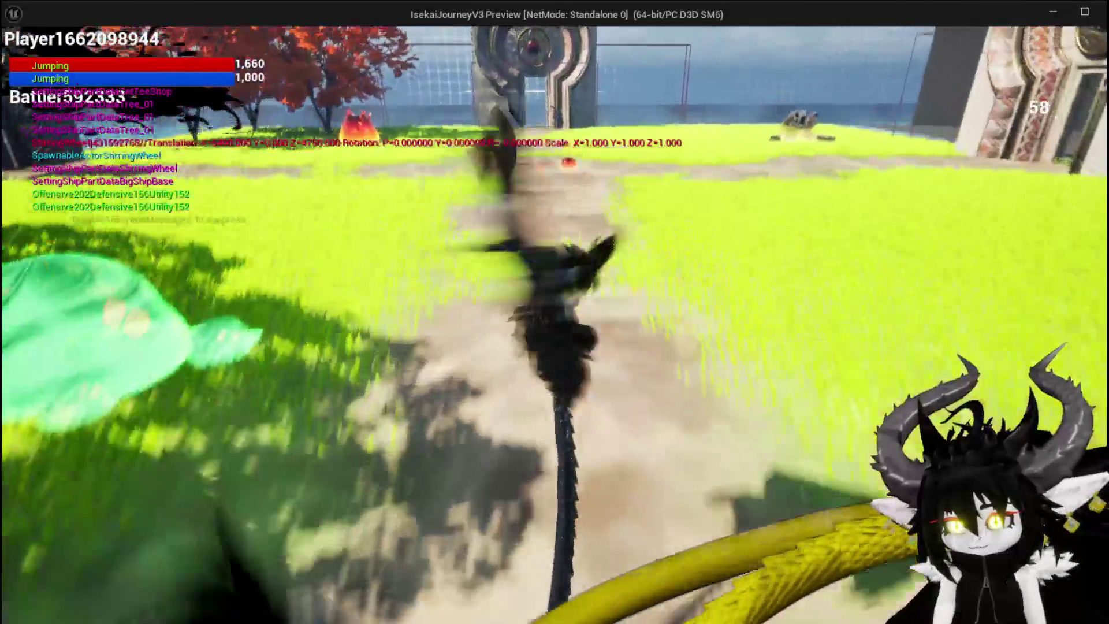
pyautogui.press('w')
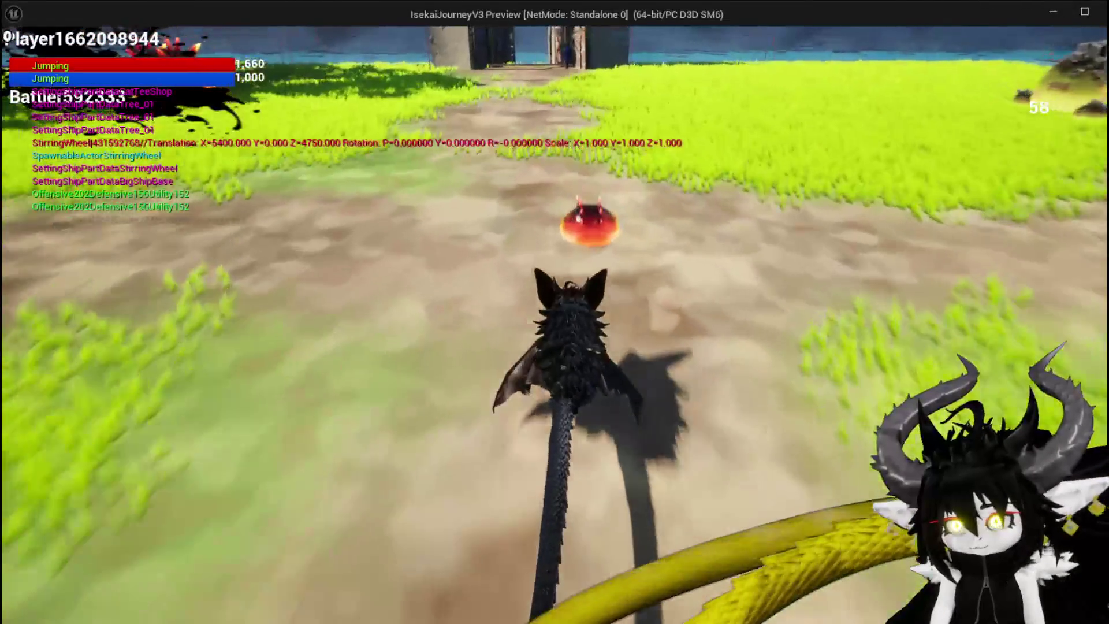
pyautogui.press('w')
pyautogui.press('1')
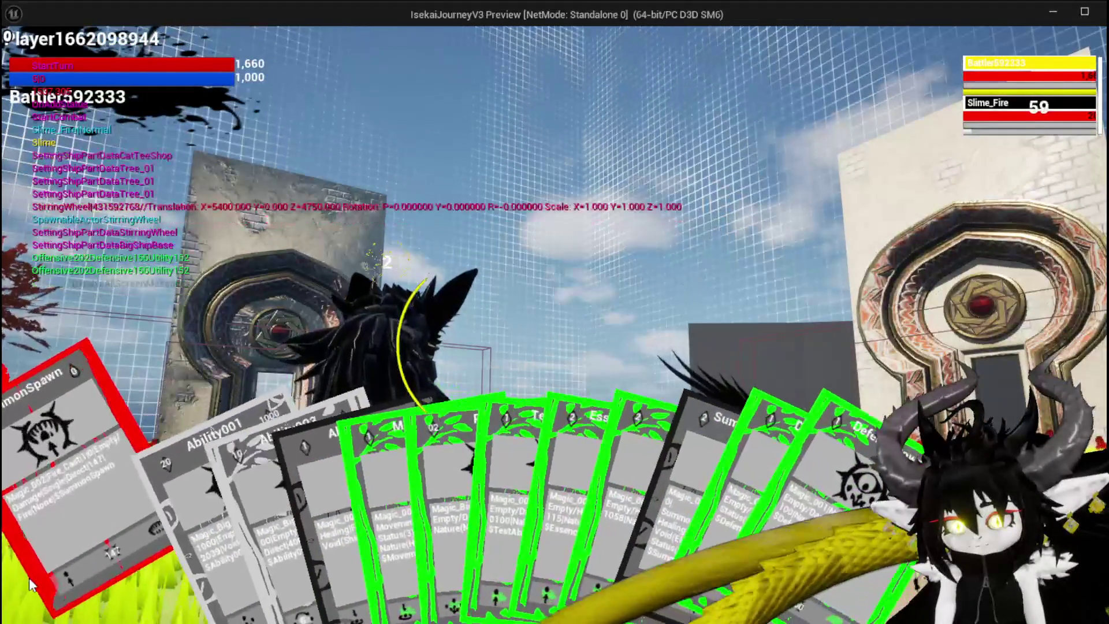
pyautogui.click(32, 585)
pyautogui.click(576, 488)
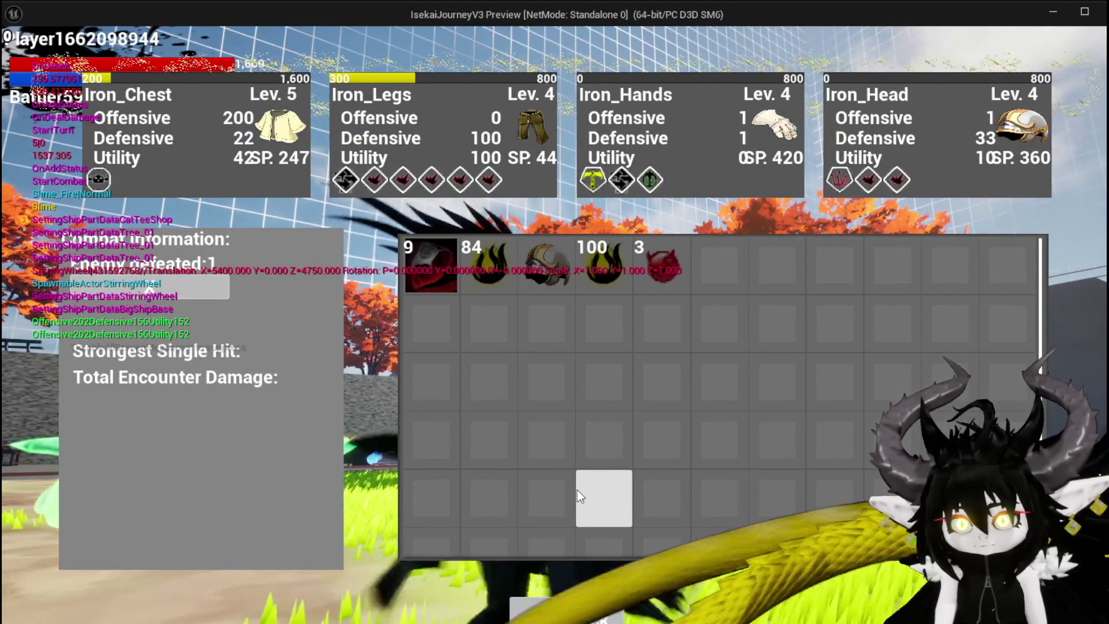
pyautogui.press('Escape')
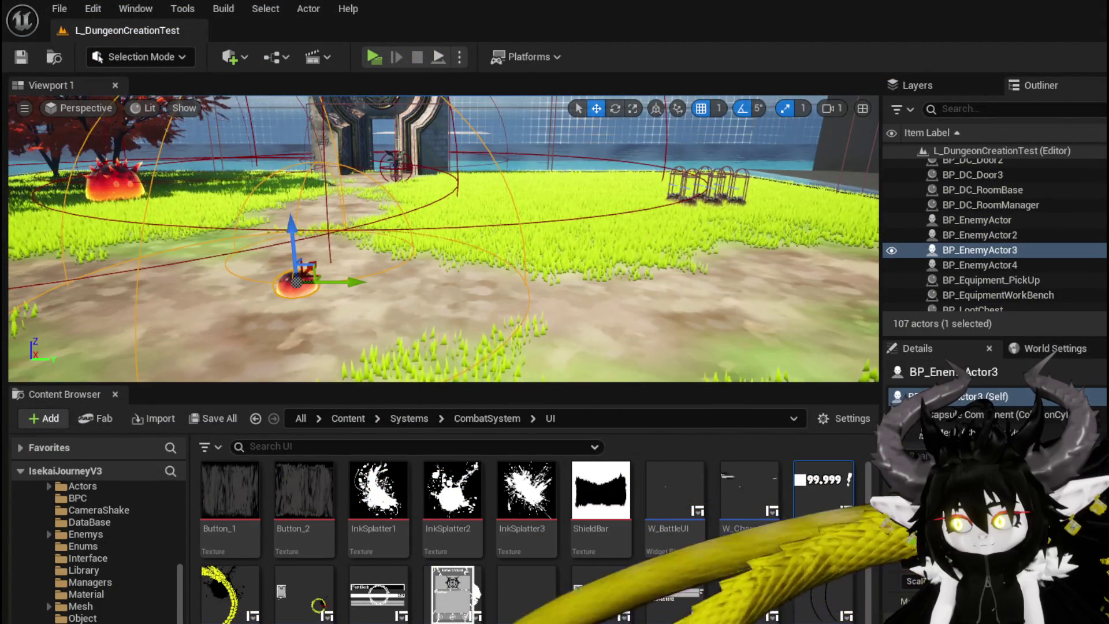
# In BPC_Perks' OnDealDamagePerks, add a Call On Show Number after Damage Battler and save.
pyautogui.hotkey('alt', 'Tab')
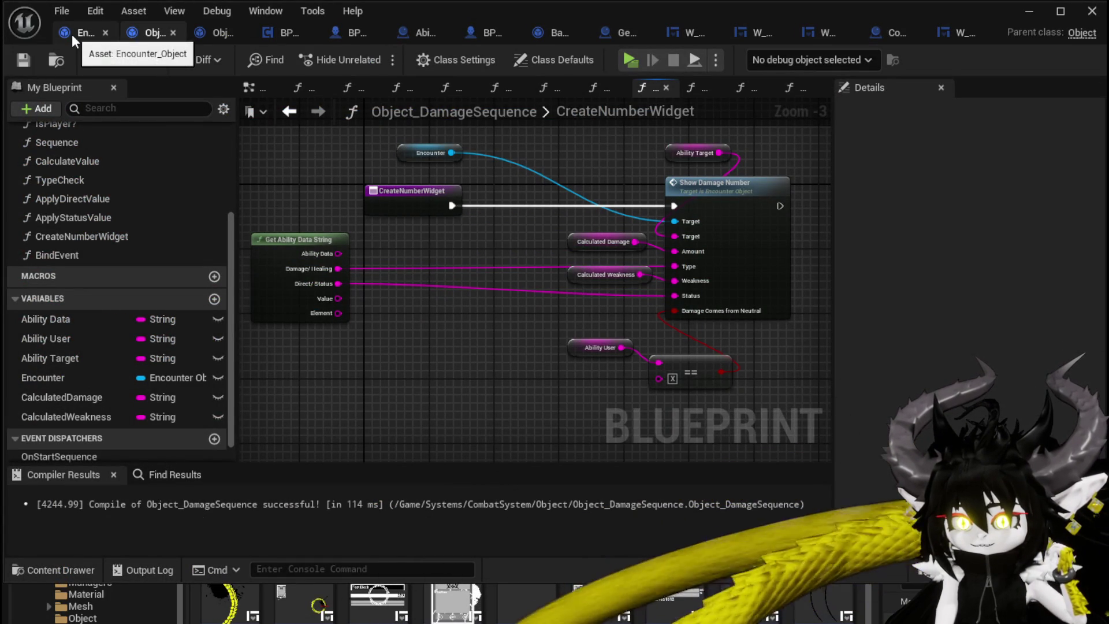
pyautogui.click(278, 36)
pyautogui.scroll(-4, 635, 278)
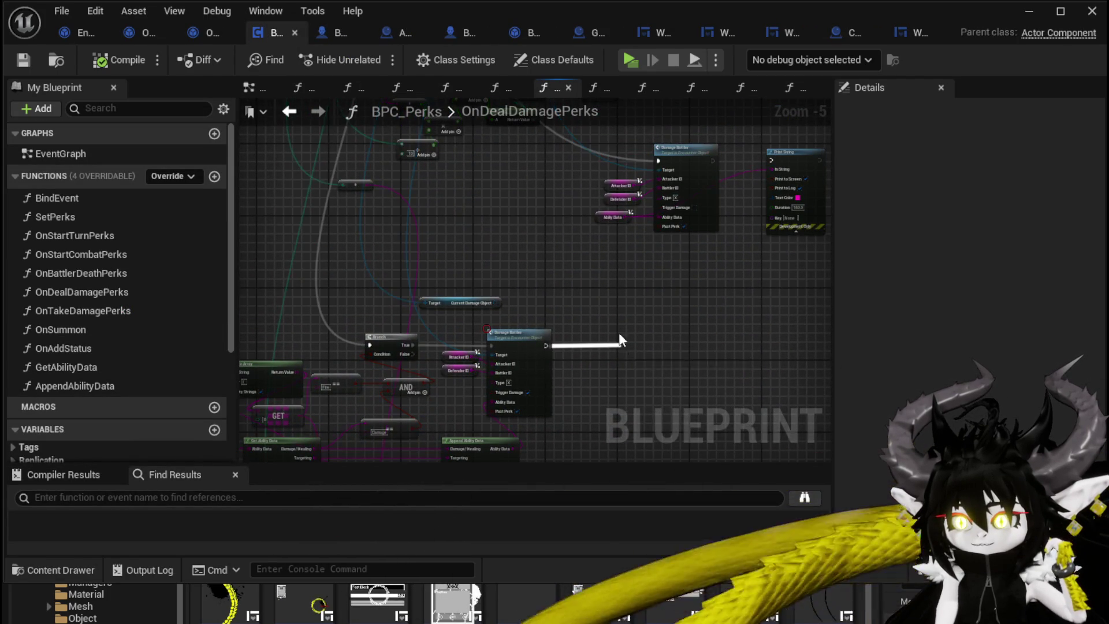
pyautogui.moveTo(549, 341)
pyautogui.mouseDown()
pyautogui.moveTo(486, 384)
pyautogui.moveTo(520, 416)
pyautogui.moveTo(640, 321)
pyautogui.moveTo(736, 376)
pyautogui.moveTo(484, 244)
pyautogui.moveTo(295, 183)
pyautogui.mouseUp()
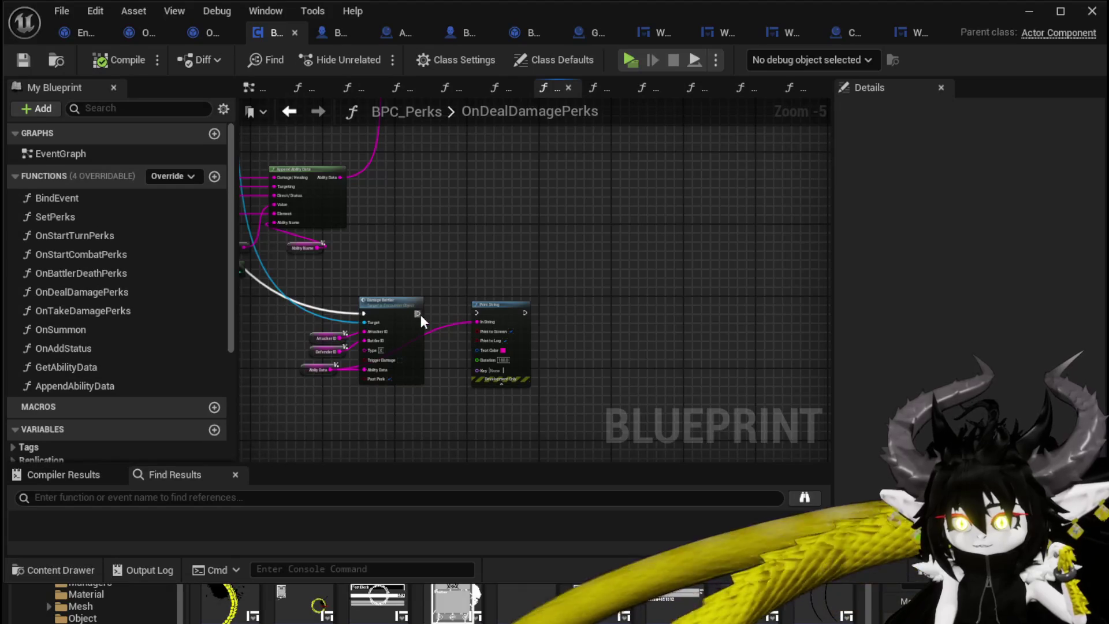
pyautogui.scroll(-1, 490, 251)
pyautogui.moveTo(491, 252)
pyautogui.mouseDown()
pyautogui.moveTo(615, 320)
pyautogui.moveTo(617, 310)
pyautogui.moveTo(539, 267)
pyautogui.moveTo(573, 252)
pyautogui.mouseUp()
pyautogui.scroll(1, 617, 310)
pyautogui.scroll(1, 539, 267)
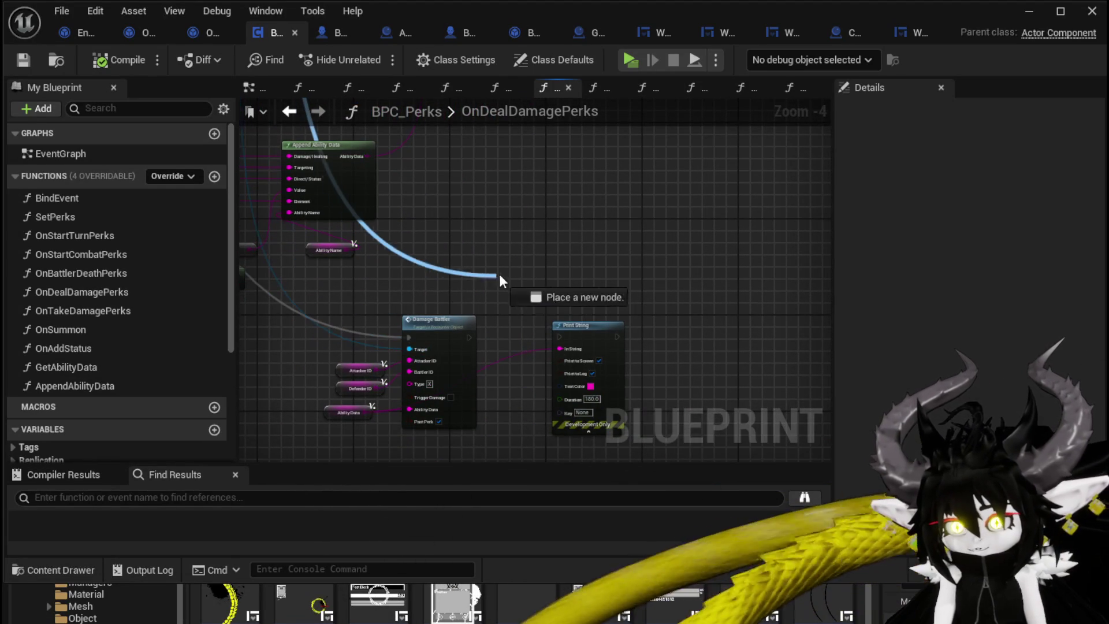
pyautogui.moveTo(501, 277); pyautogui.dragTo(505, 277)
pyautogui.write('On')
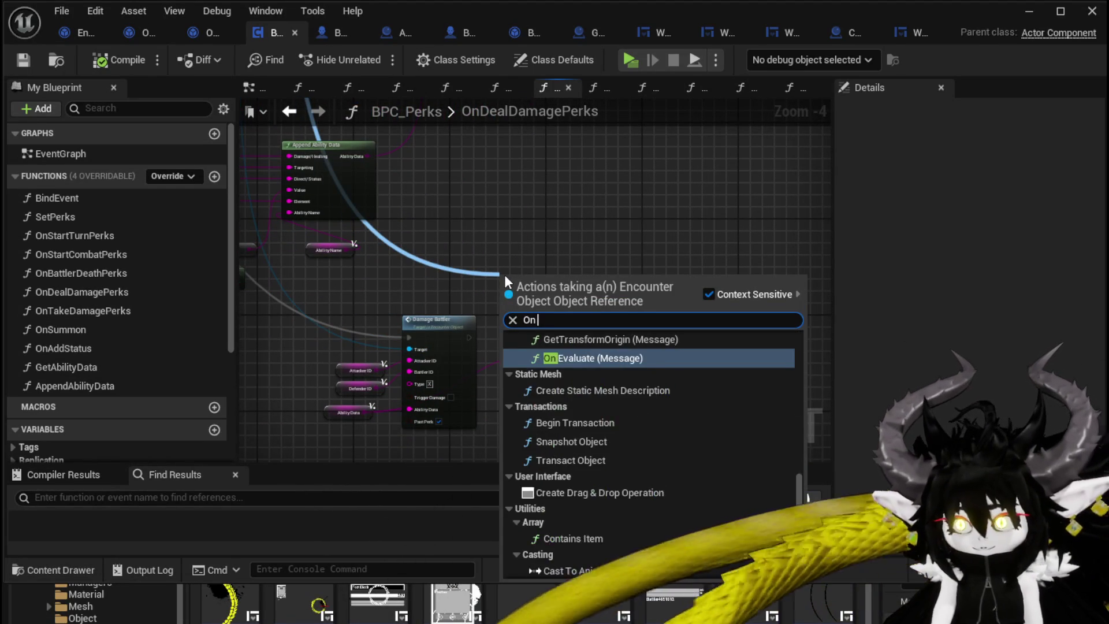
pyautogui.write(' Show')
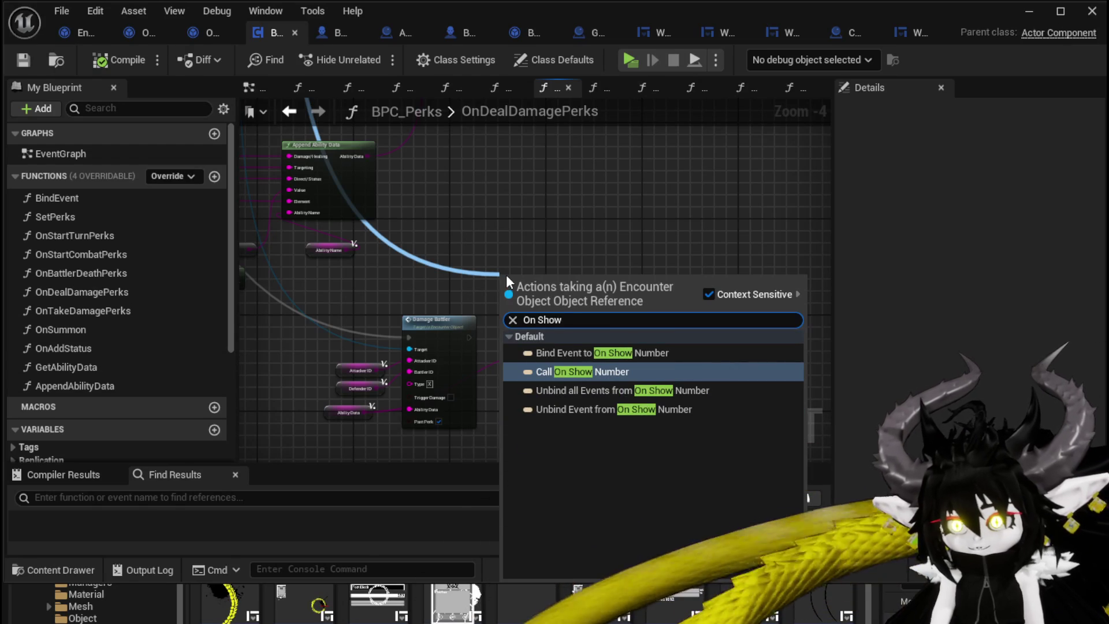
pyautogui.click(578, 372)
pyautogui.moveTo(587, 321); pyautogui.dragTo(568, 261)
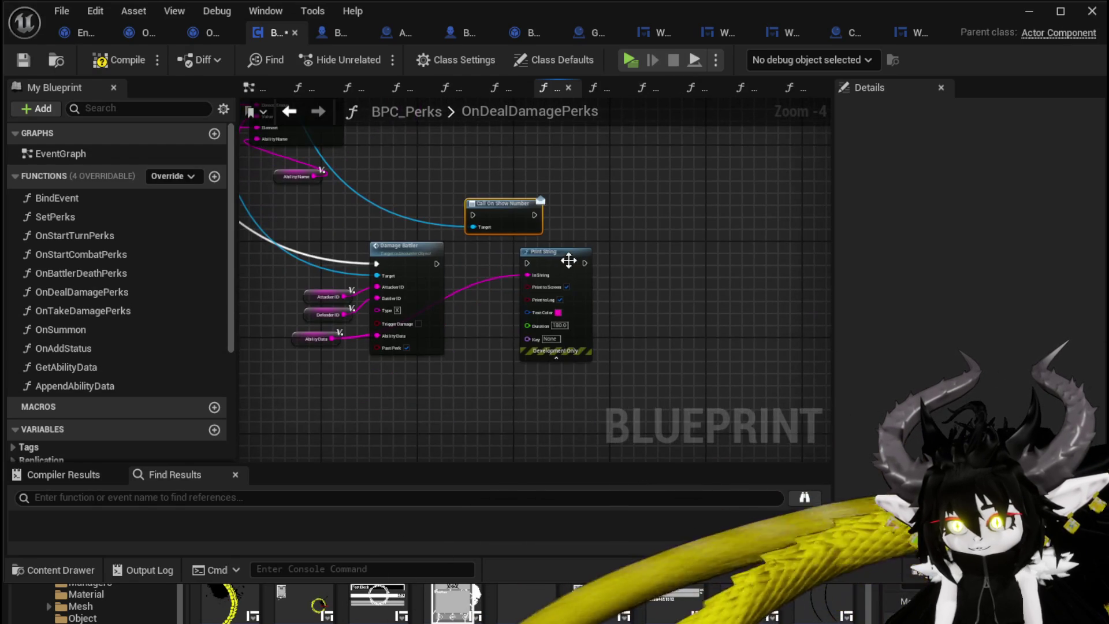
pyautogui.moveTo(437, 263); pyautogui.dragTo(479, 264)
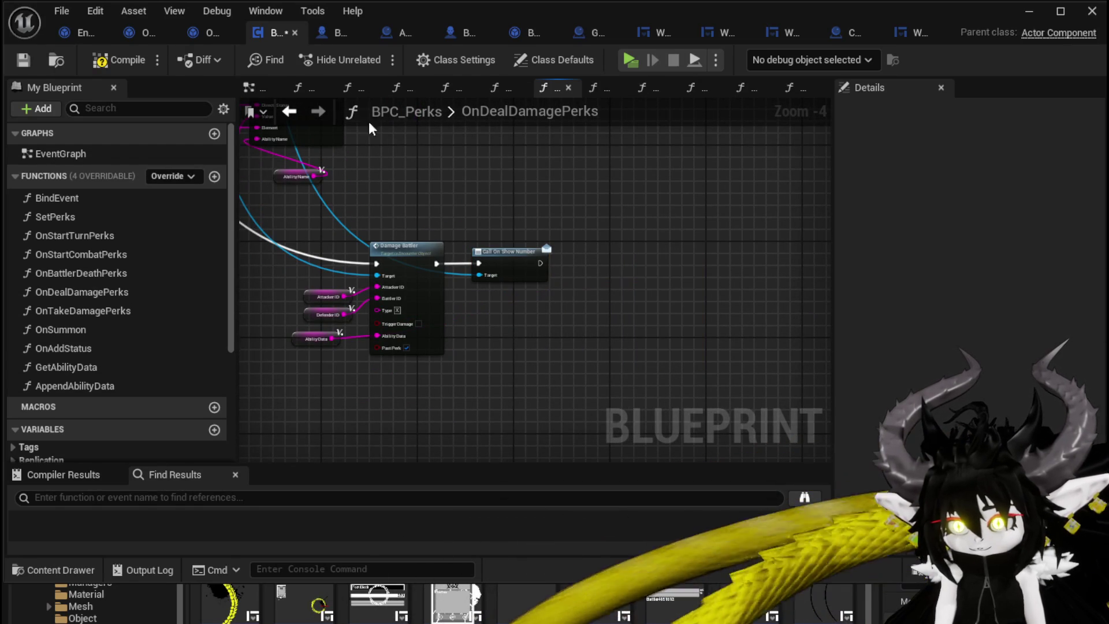
pyautogui.click(23, 61)
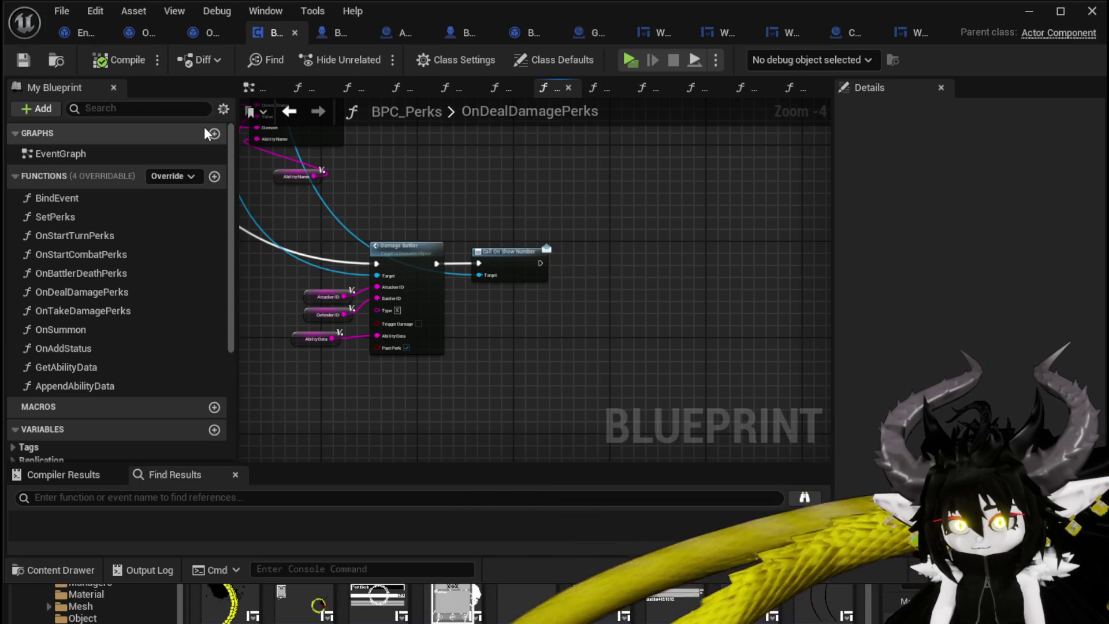
# Remove the Call On Show Number node from Encounter_Object's DamageBattler and save-compile it.
pyautogui.click(69, 33)
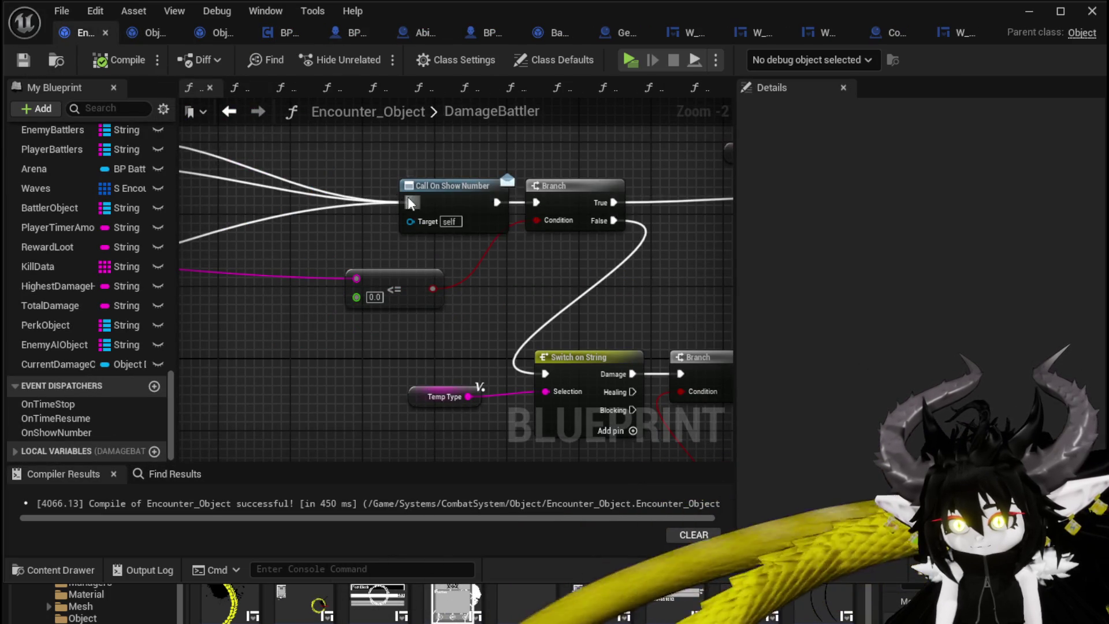
pyautogui.moveTo(411, 203)
pyautogui.mouseDown()
pyautogui.moveTo(521, 199)
pyautogui.moveTo(498, 202)
pyautogui.mouseUp()
pyautogui.click(445, 220)
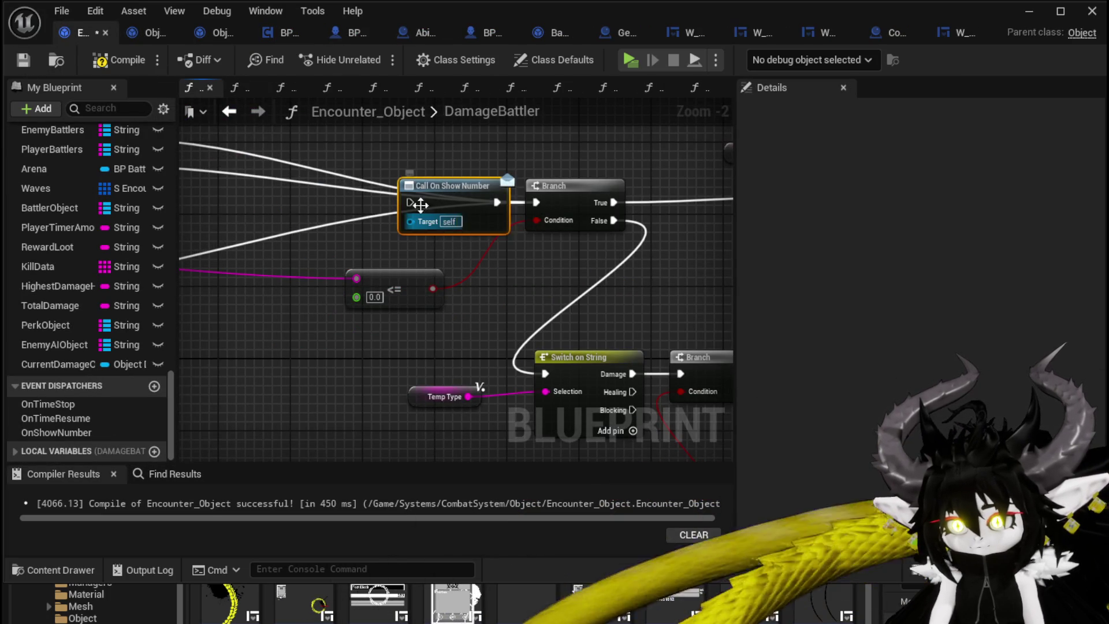
pyautogui.press('Delete')
pyautogui.click(22, 60)
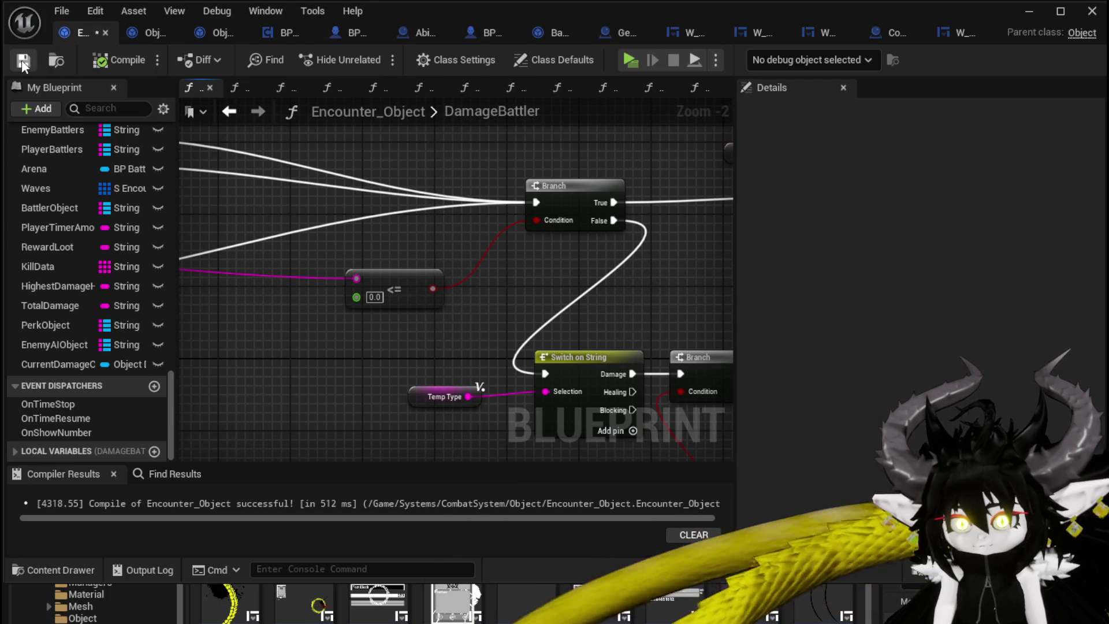
pyautogui.click(1028, 12)
# Play-test by casting the SummonSpawn card, then stop and save the map.
pyautogui.hotkey('alt', 'p')
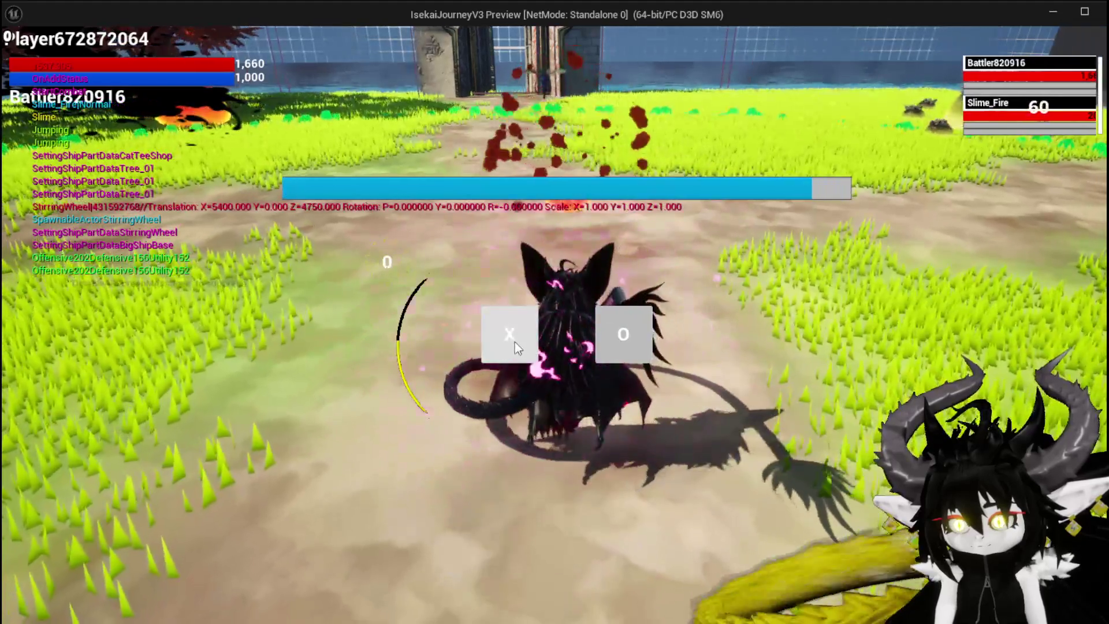
pyautogui.click(514, 342)
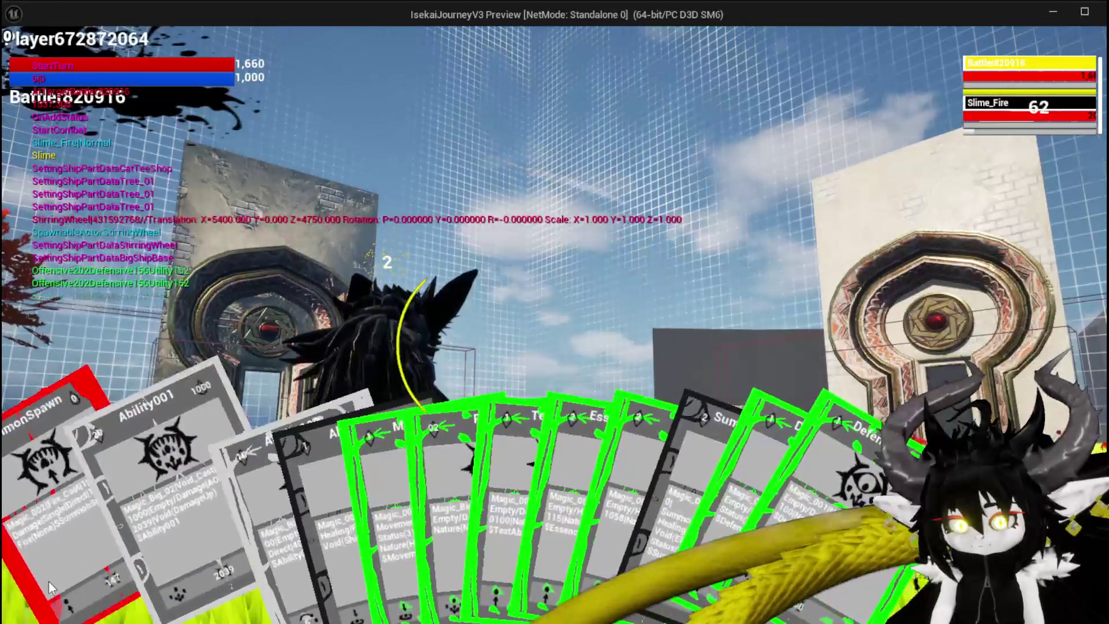
pyautogui.click(49, 581)
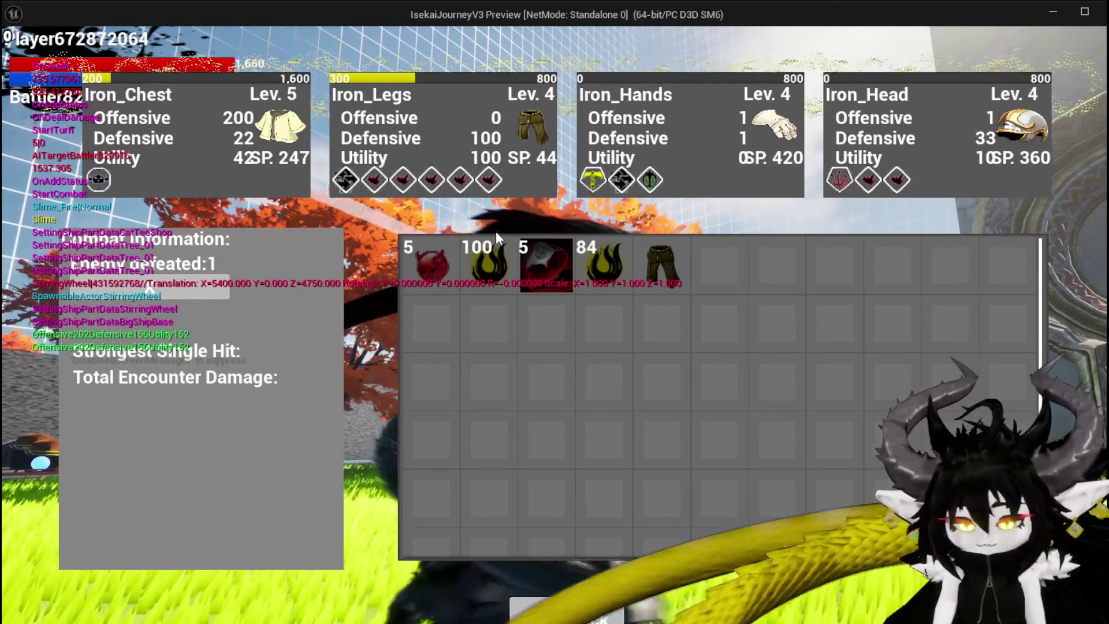
pyautogui.press('Escape')
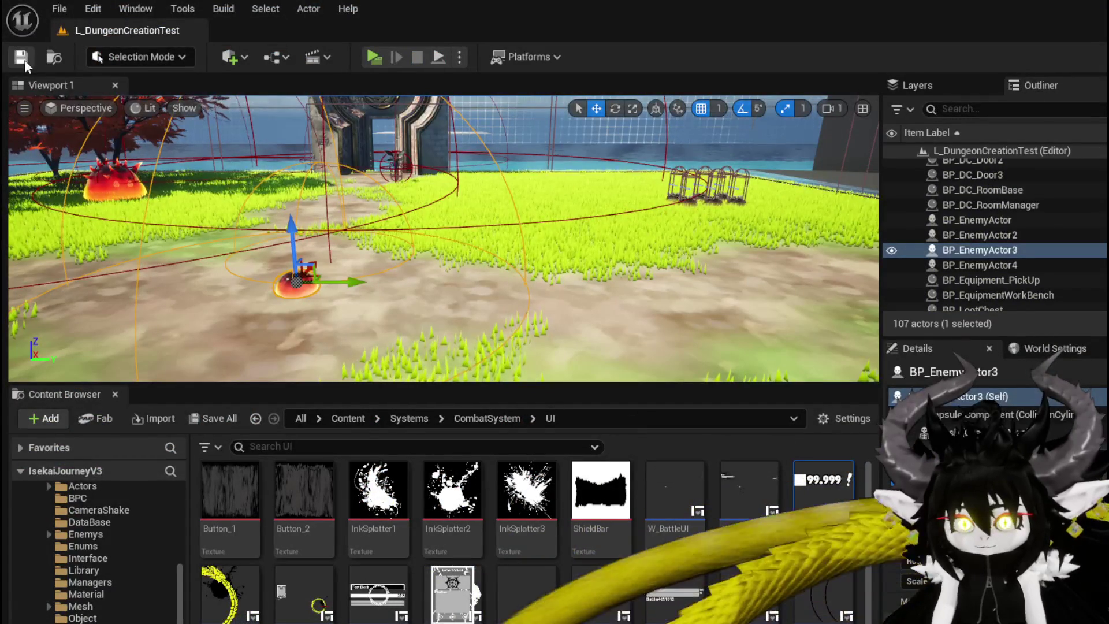
pyautogui.click(24, 60)
# In a new play session, walk to the red slime, start combat, and cast TestAbility on it.
pyautogui.hotkey('alt', 'p')
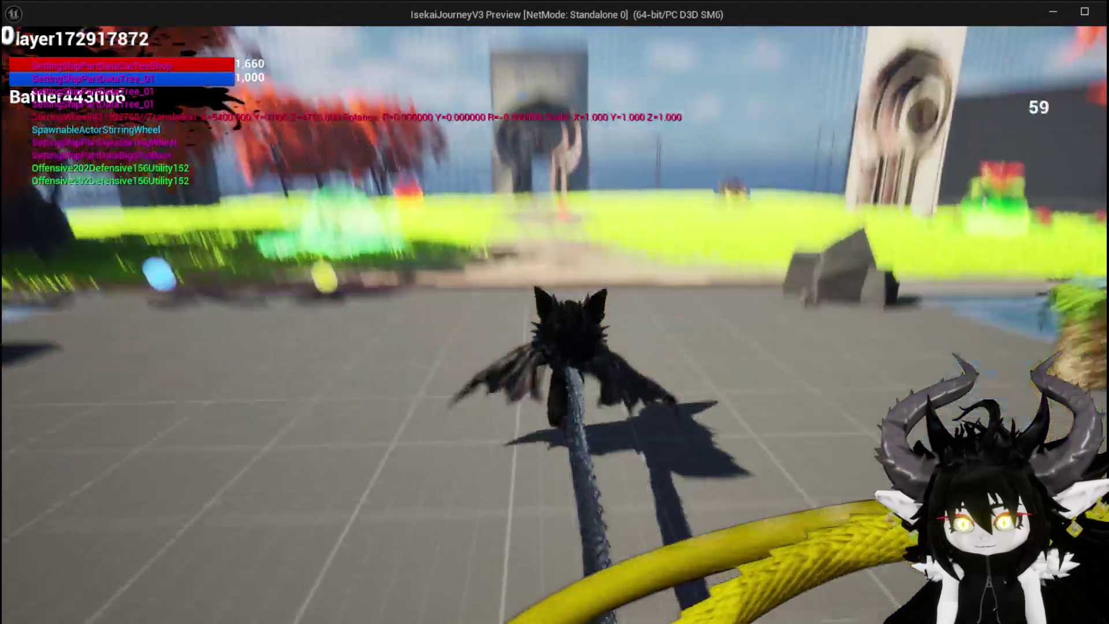
pyautogui.press('w')
pyautogui.press('space')
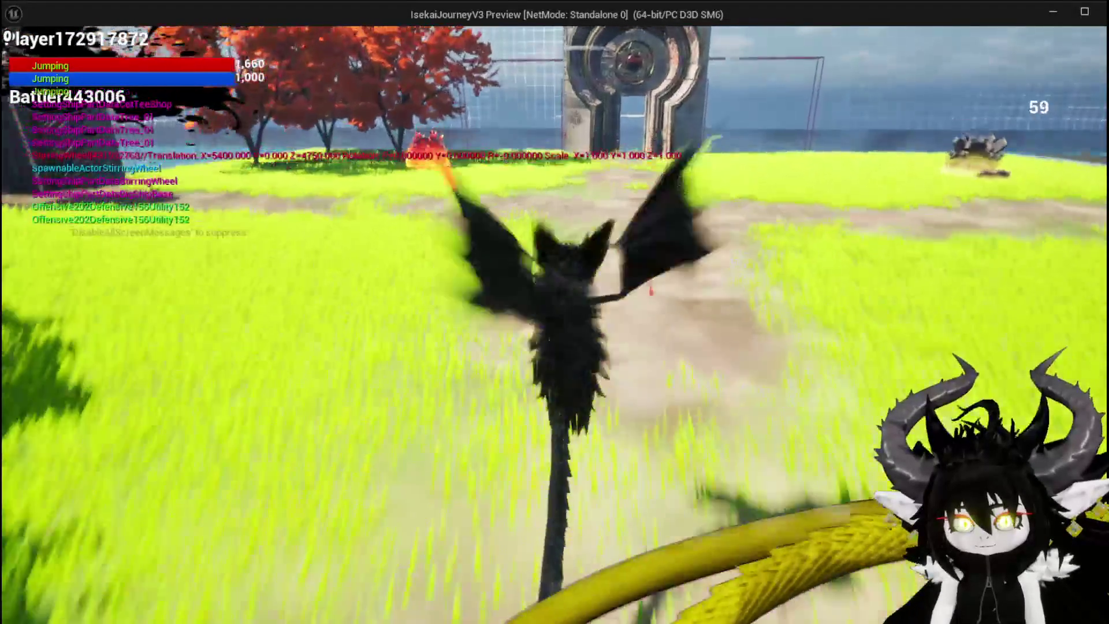
pyautogui.press('w')
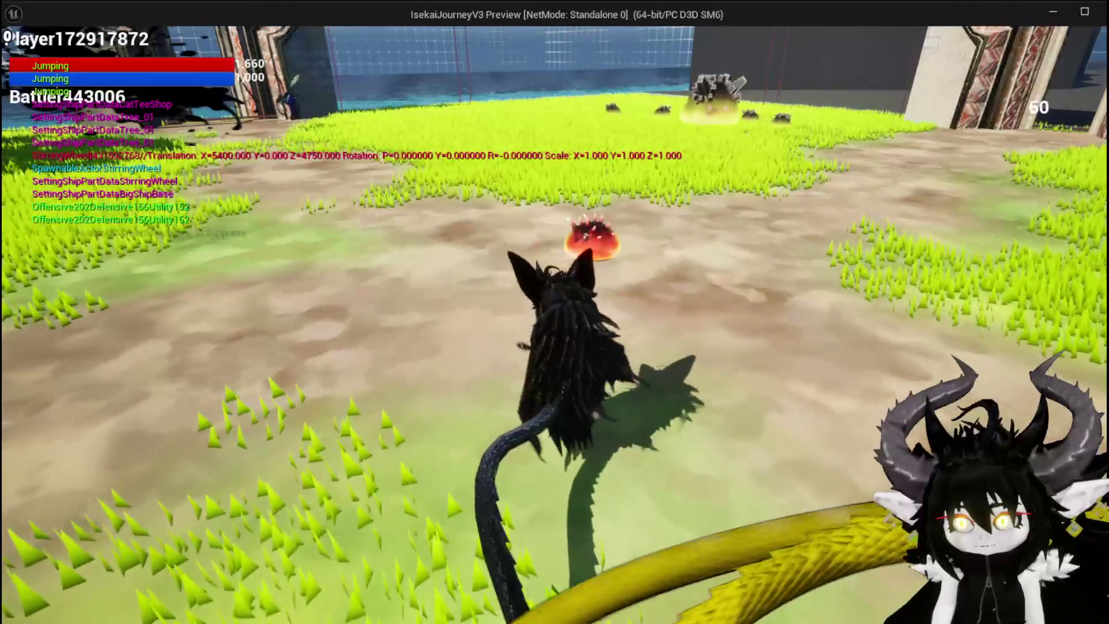
pyautogui.press('w')
pyautogui.press('1')
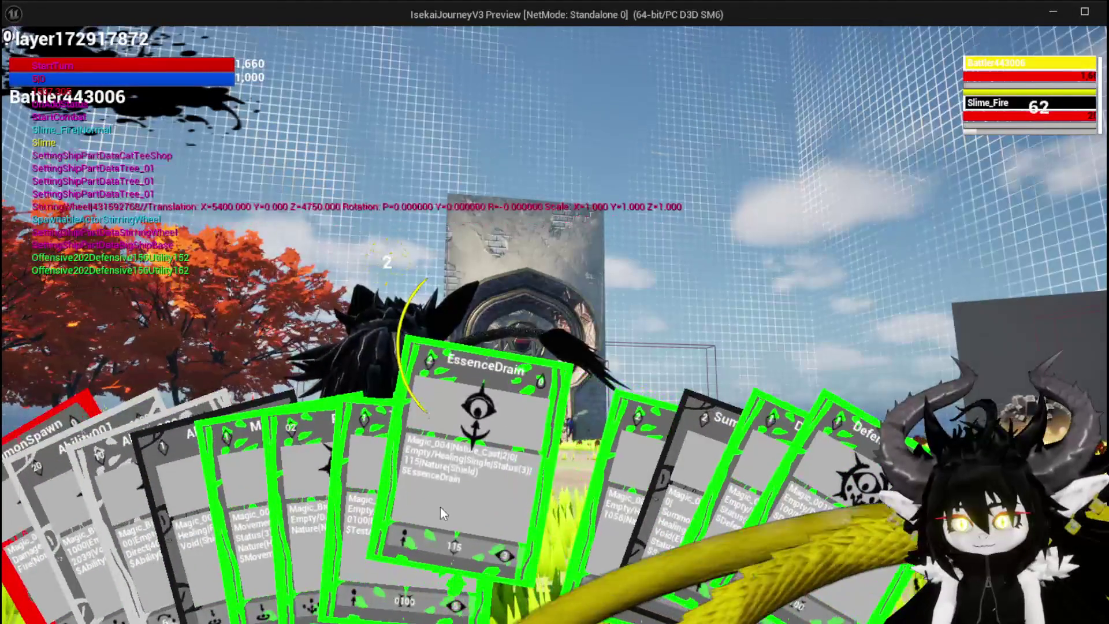
pyautogui.click(375, 502)
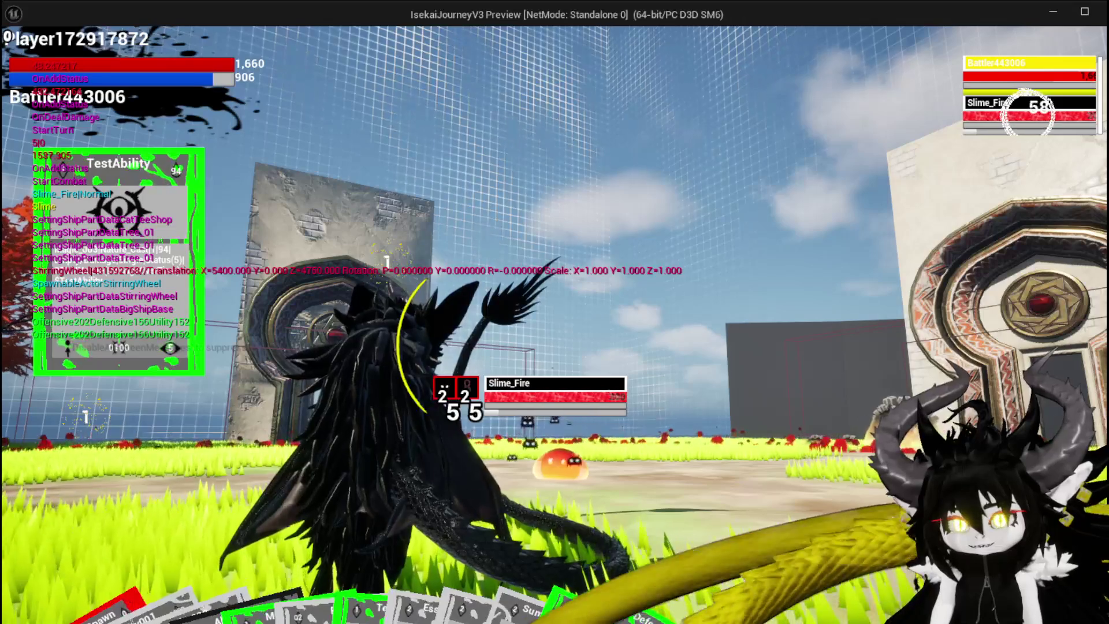
# Check the W_DamageNumber widget asset, look toward the central portal, then stop and save the map.
pyautogui.hotkey('alt', 'Tab')
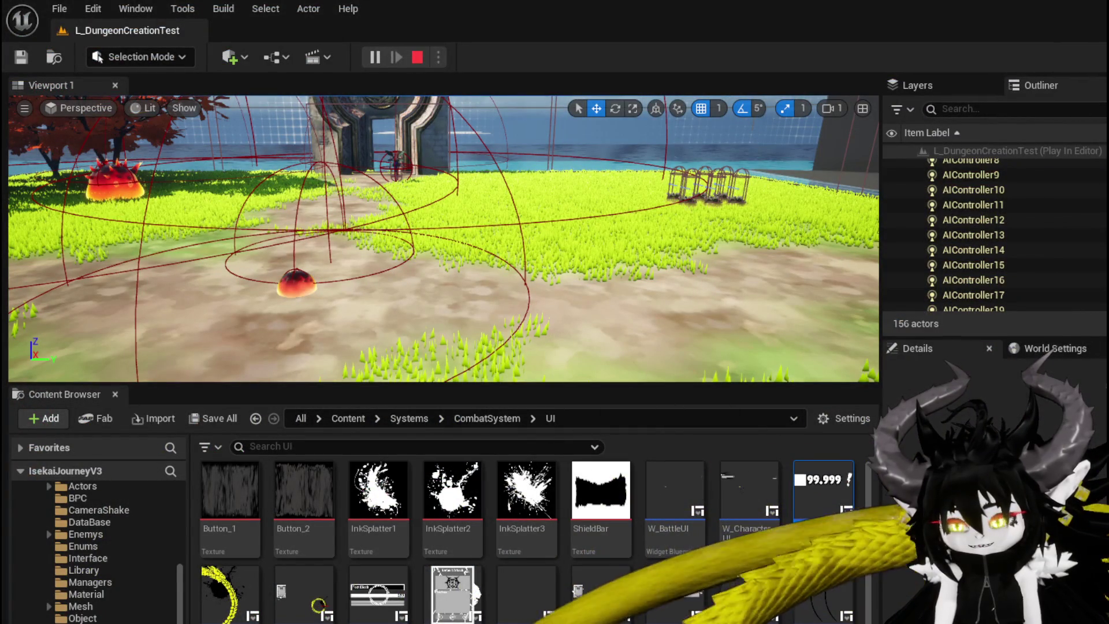
pyautogui.click(823, 496)
pyautogui.hotkey('alt', 'Tab')
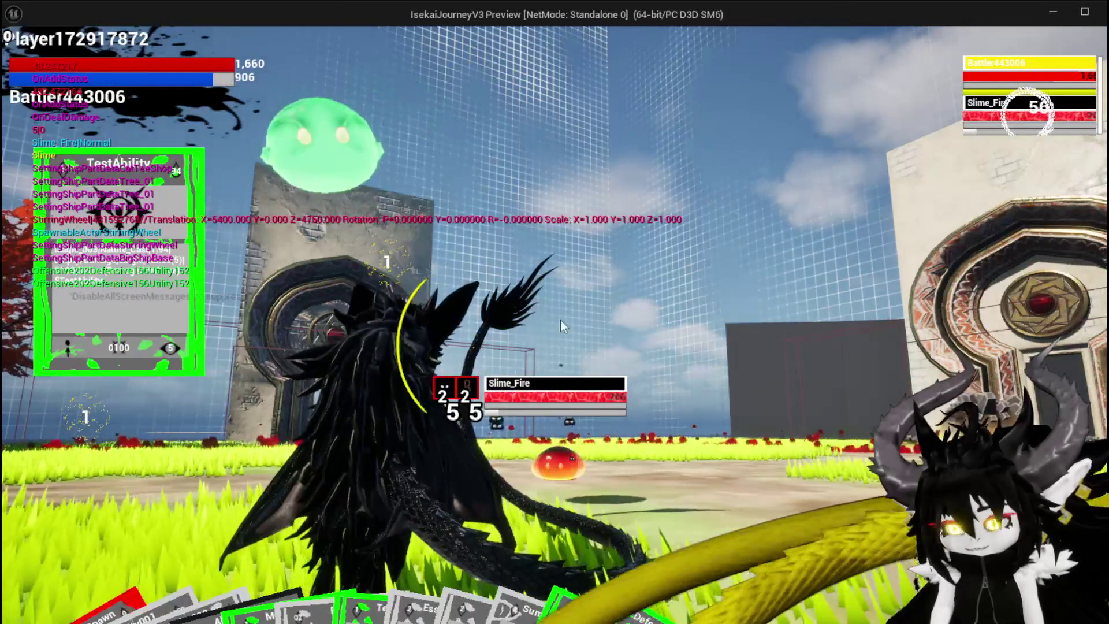
pyautogui.press('w')
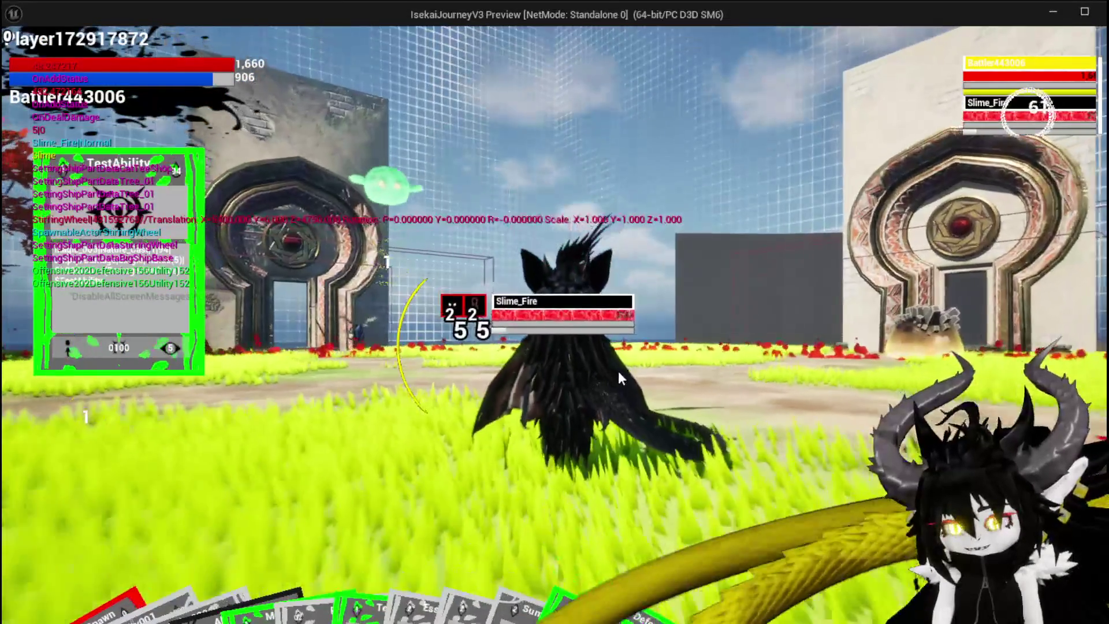
pyautogui.moveTo(618, 371); pyautogui.dragTo(735, 549)
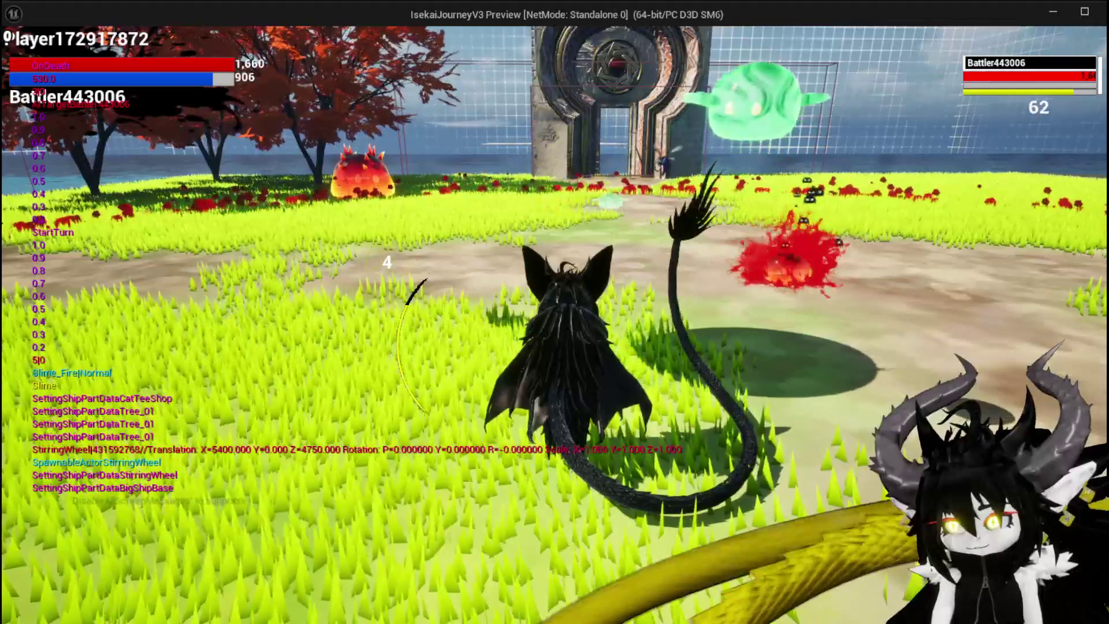
pyautogui.press('Escape')
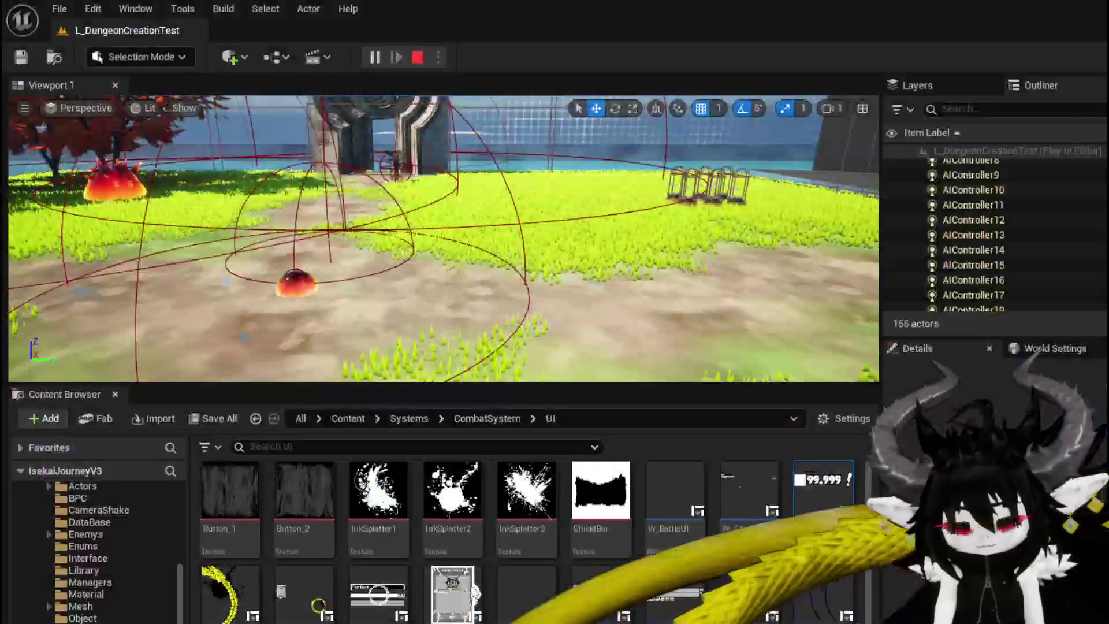
pyautogui.click(21, 57)
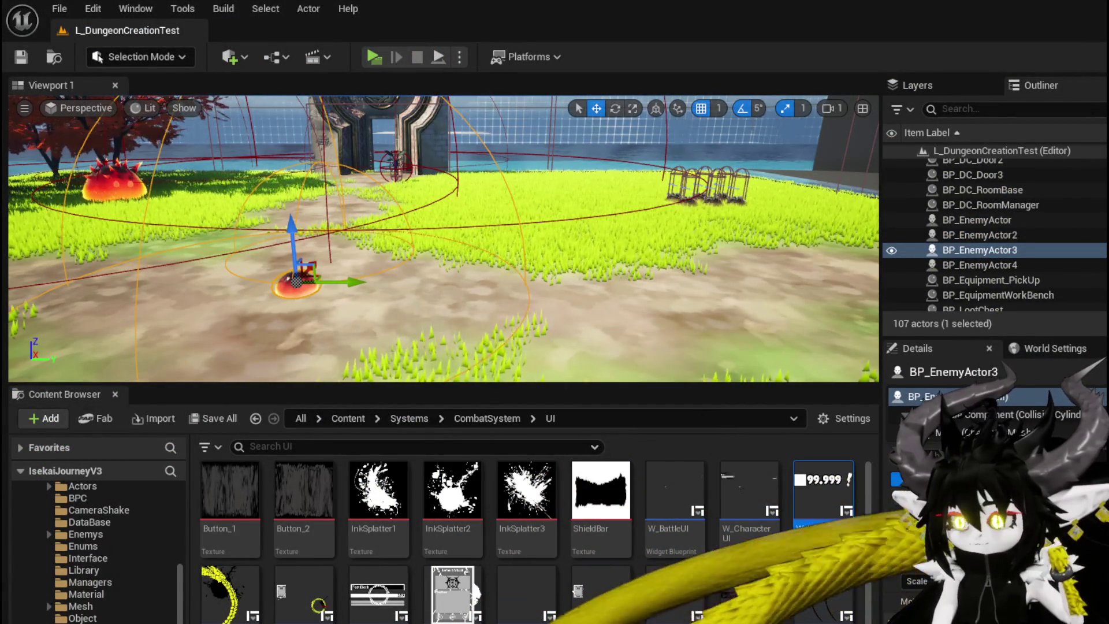
# Pan and zoom around the DamageBattler graph to inspect the Branch, Switch, Calculate Value and SET chain.
pyautogui.hotkey('alt', 'Tab')
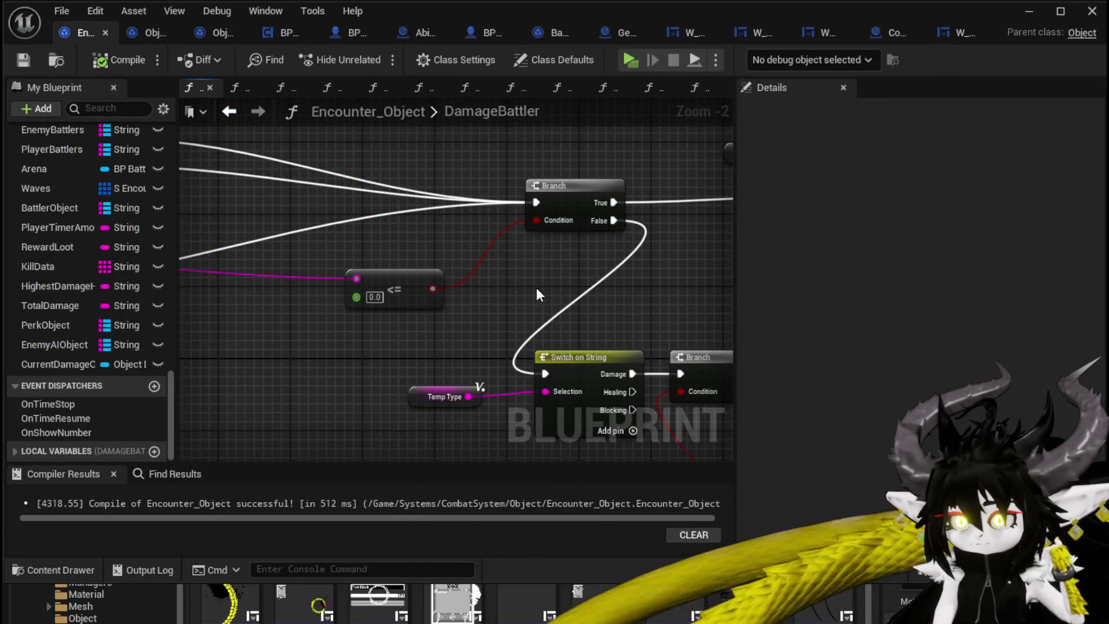
pyautogui.moveTo(537, 294)
pyautogui.mouseDown()
pyautogui.moveTo(357, 239)
pyautogui.moveTo(396, 252)
pyautogui.moveTo(623, 263)
pyautogui.mouseUp()
pyautogui.scroll(-2, 511, 251)
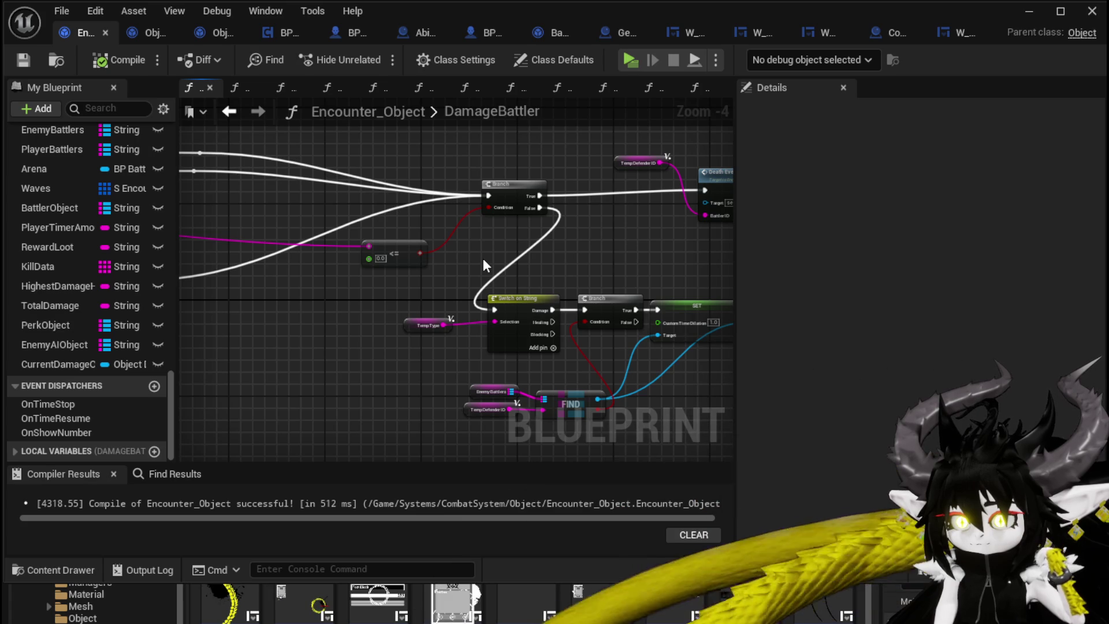
pyautogui.scroll(-2, 483, 259)
pyautogui.moveTo(483, 265)
pyautogui.mouseDown()
pyautogui.moveTo(372, 272)
pyautogui.moveTo(587, 267)
pyautogui.moveTo(337, 267)
pyautogui.mouseUp()
pyautogui.scroll(4, 497, 268)
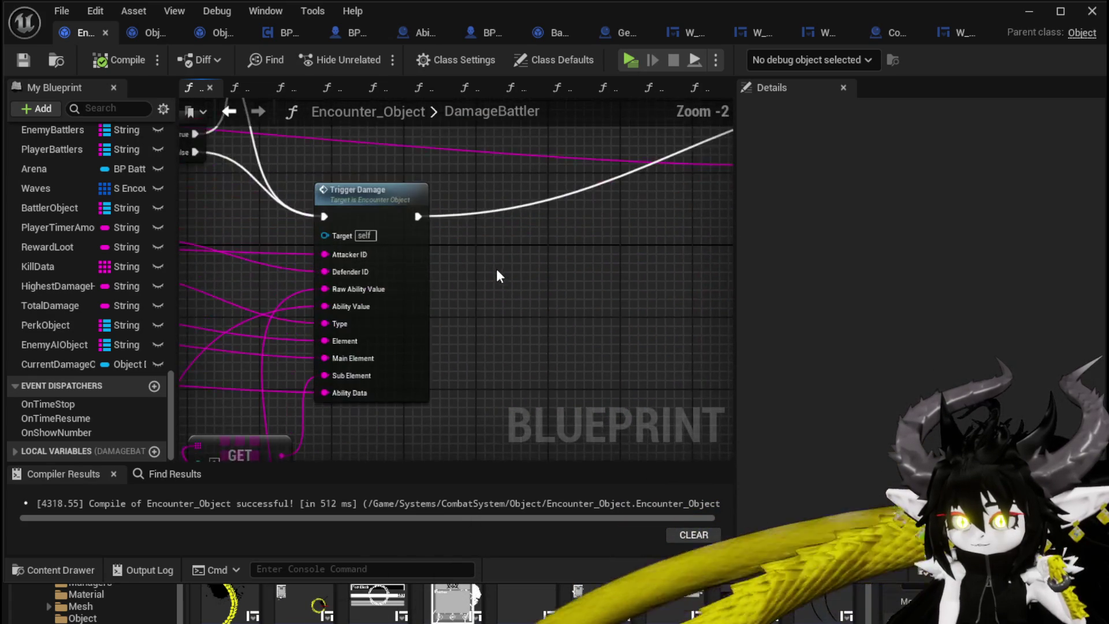
pyautogui.scroll(-3, 498, 273)
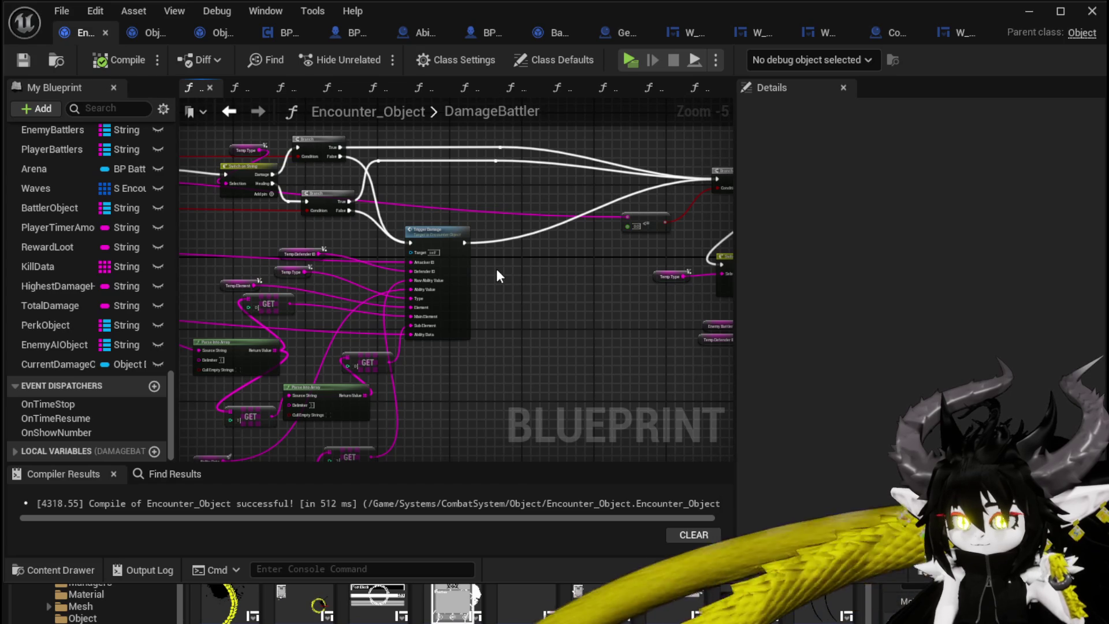
pyautogui.moveTo(518, 268)
pyautogui.mouseDown()
pyautogui.moveTo(247, 284)
pyautogui.moveTo(609, 294)
pyautogui.moveTo(604, 315)
pyautogui.moveTo(287, 314)
pyautogui.moveTo(399, 322)
pyautogui.moveTo(370, 327)
pyautogui.mouseUp()
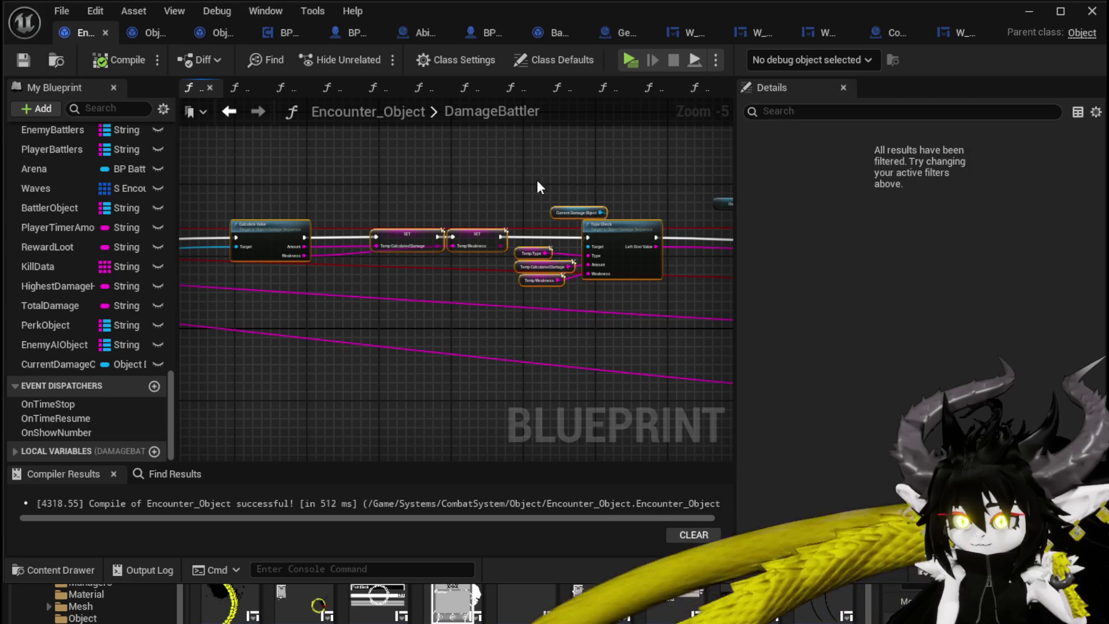
pyautogui.scroll(-2, 422, 193)
pyautogui.moveTo(589, 196)
pyautogui.mouseDown()
pyautogui.moveTo(670, 203)
pyautogui.moveTo(239, 194)
pyautogui.mouseUp()
pyautogui.moveTo(356, 188); pyautogui.dragTo(645, 203)
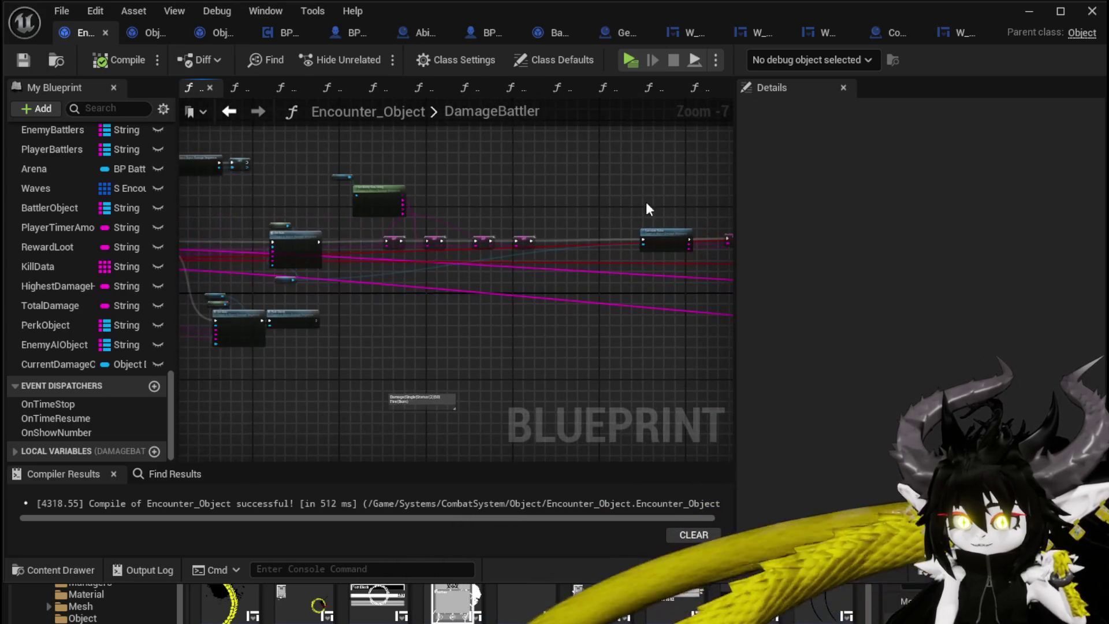
pyautogui.scroll(2, 432, 255)
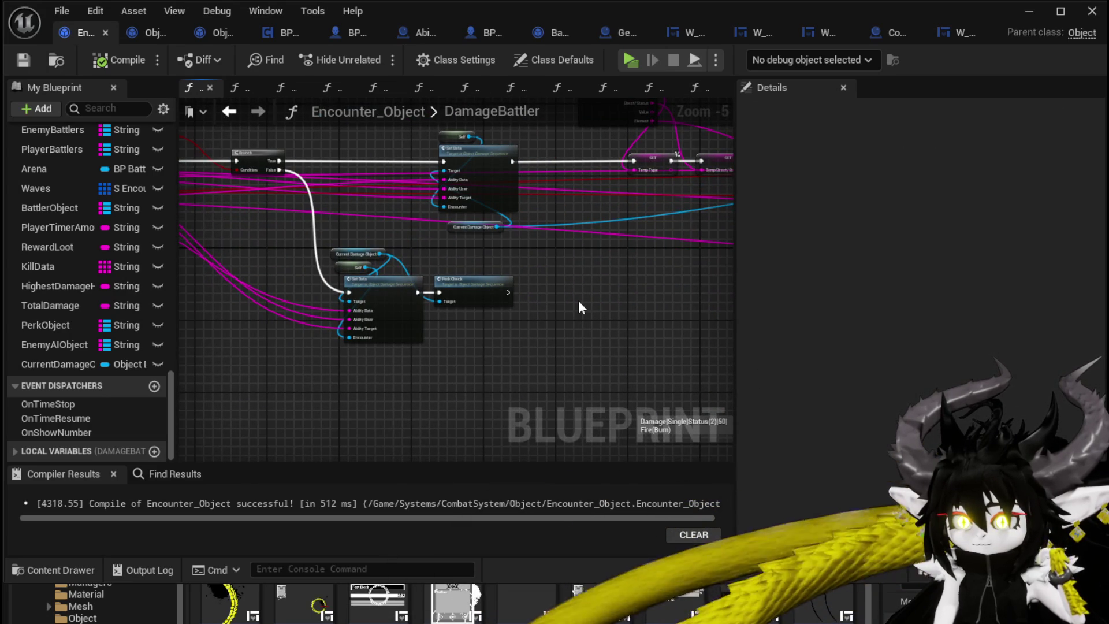
pyautogui.moveTo(580, 302)
pyautogui.mouseDown()
pyautogui.moveTo(248, 321)
pyautogui.moveTo(413, 302)
pyautogui.moveTo(191, 296)
pyautogui.mouseUp()
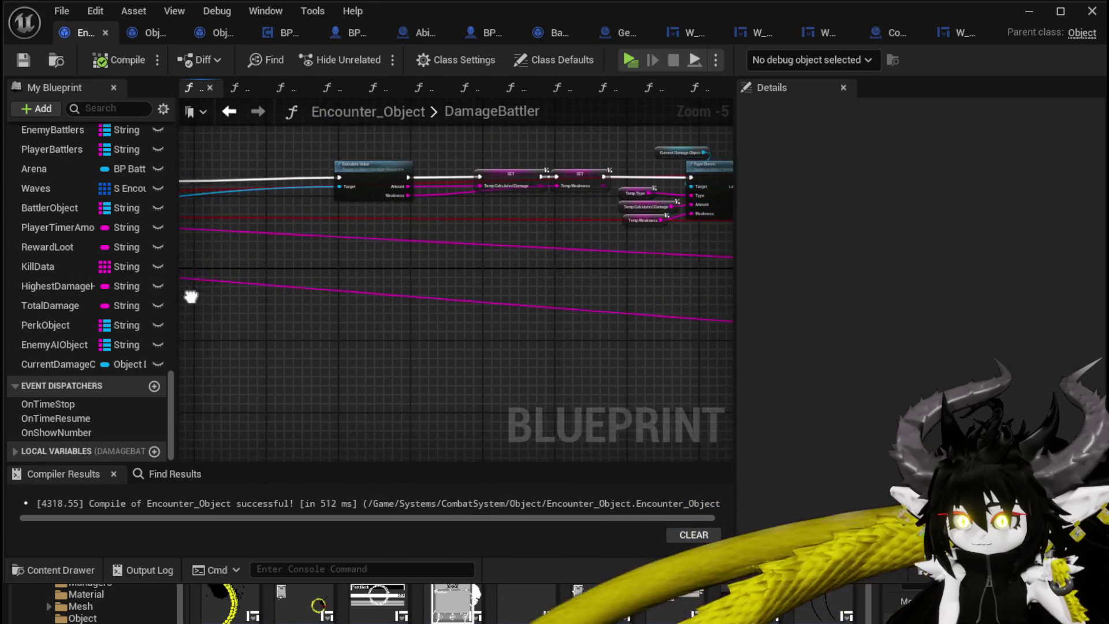
pyautogui.scroll(3, 477, 306)
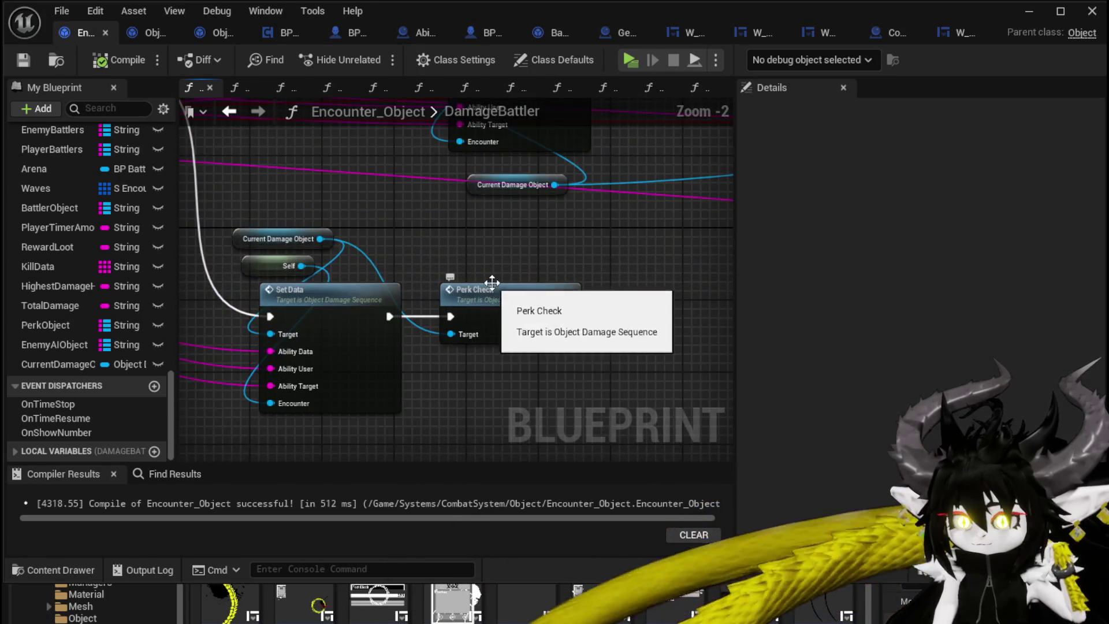
pyautogui.scroll(-3, 491, 282)
pyautogui.moveTo(492, 282)
pyautogui.mouseDown()
pyautogui.moveTo(275, 315)
pyautogui.moveTo(314, 362)
pyautogui.moveTo(515, 342)
pyautogui.mouseUp()
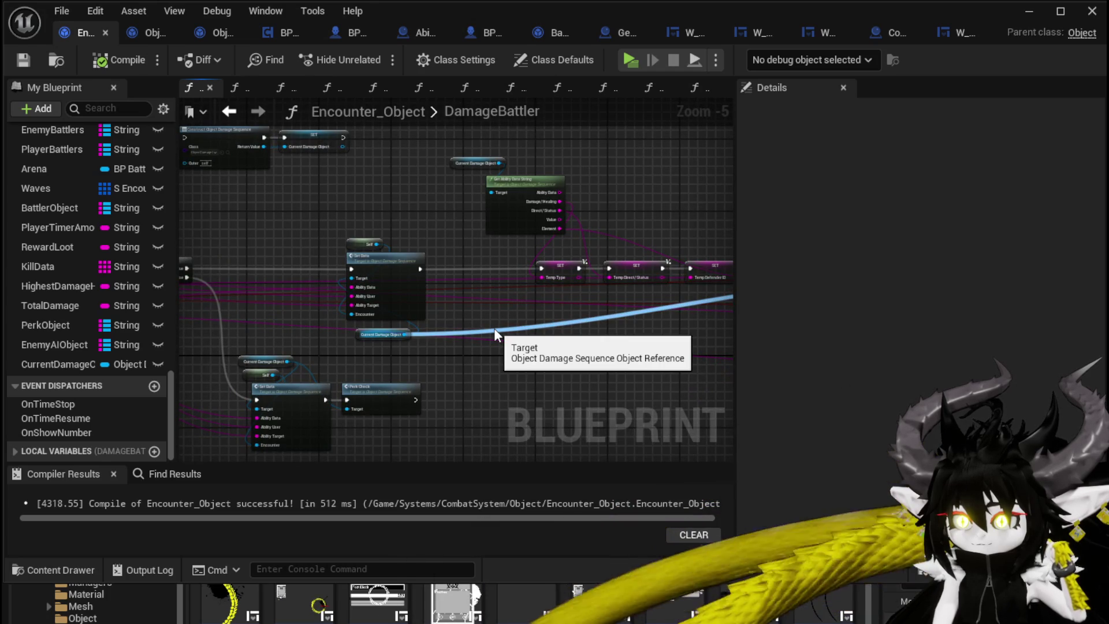
pyautogui.moveTo(425, 250)
pyautogui.mouseDown()
pyautogui.moveTo(210, 245)
pyautogui.moveTo(274, 249)
pyautogui.mouseUp()
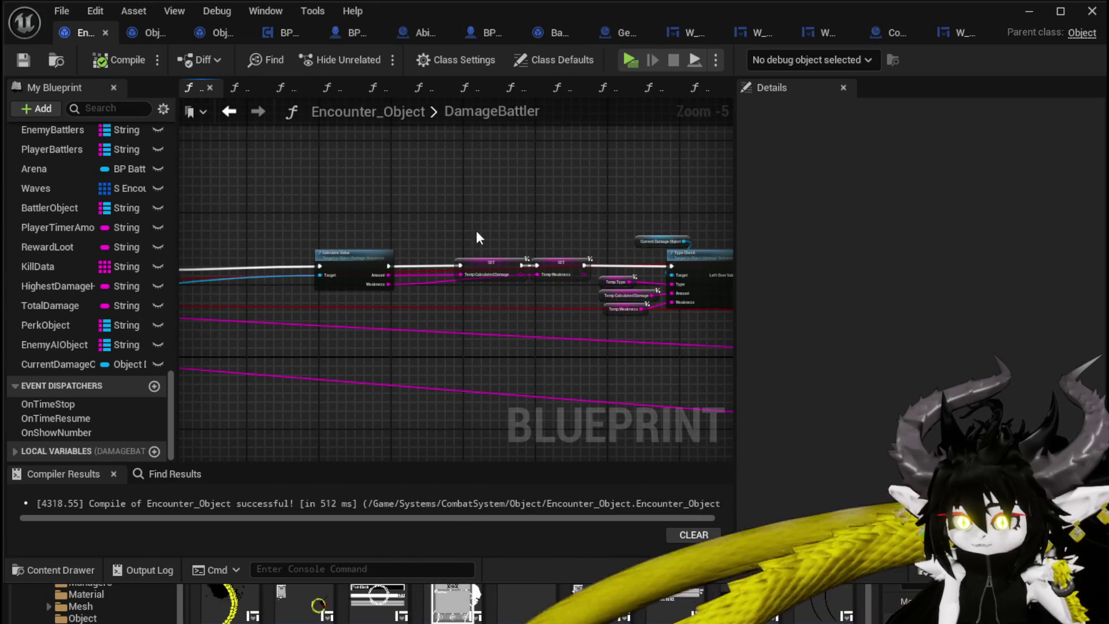
pyautogui.moveTo(240, 210)
pyautogui.mouseDown()
pyautogui.moveTo(577, 235)
pyautogui.moveTo(541, 263)
pyautogui.mouseUp()
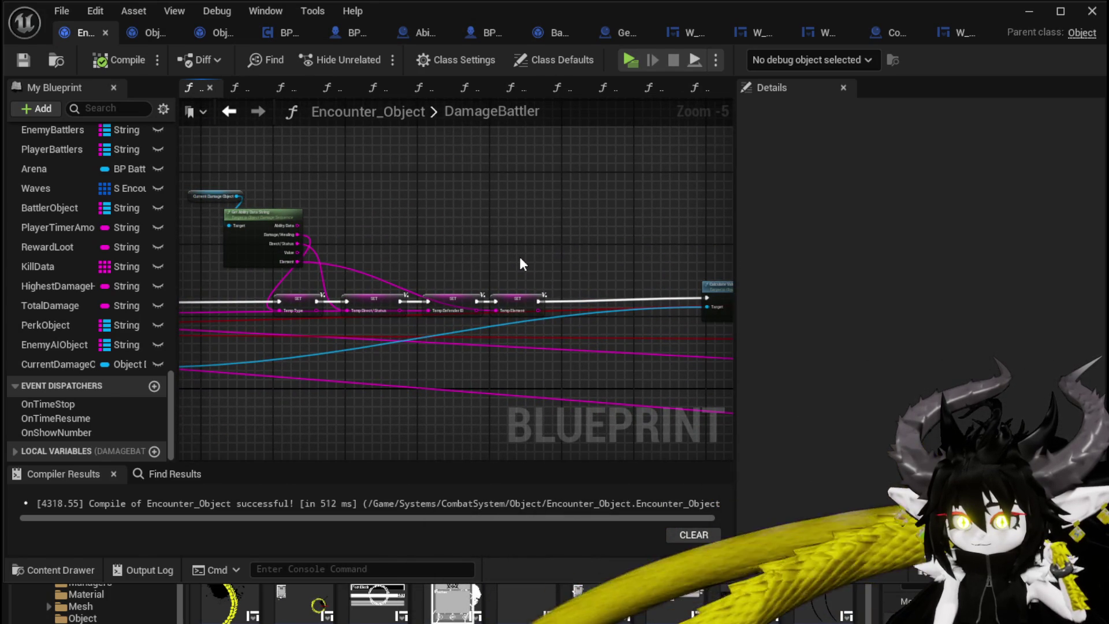
# Move the Get Ability Data and SET nodes up and connect the execution wire into the SET node.
pyautogui.moveTo(469, 312); pyautogui.dragTo(469, 312)
pyautogui.moveTo(664, 248)
pyautogui.mouseDown()
pyautogui.moveTo(409, 211)
pyautogui.moveTo(734, 240)
pyautogui.mouseUp()
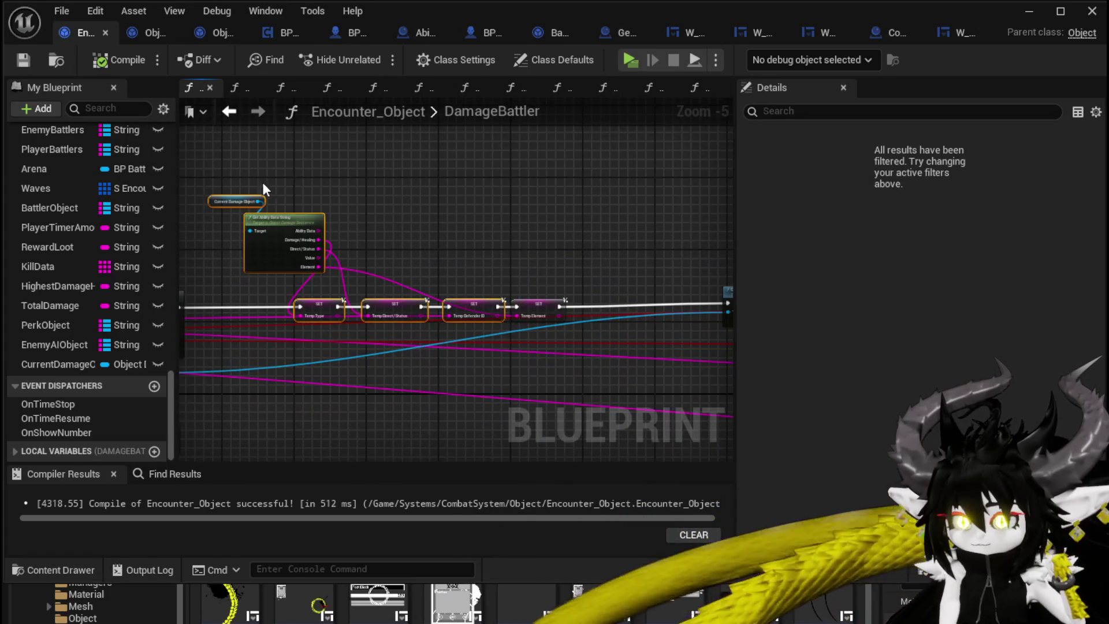
pyautogui.moveTo(541, 317)
pyautogui.mouseDown()
pyautogui.moveTo(553, 239)
pyautogui.moveTo(439, 309)
pyautogui.moveTo(369, 309)
pyautogui.moveTo(514, 321)
pyautogui.mouseUp()
pyautogui.click(369, 309)
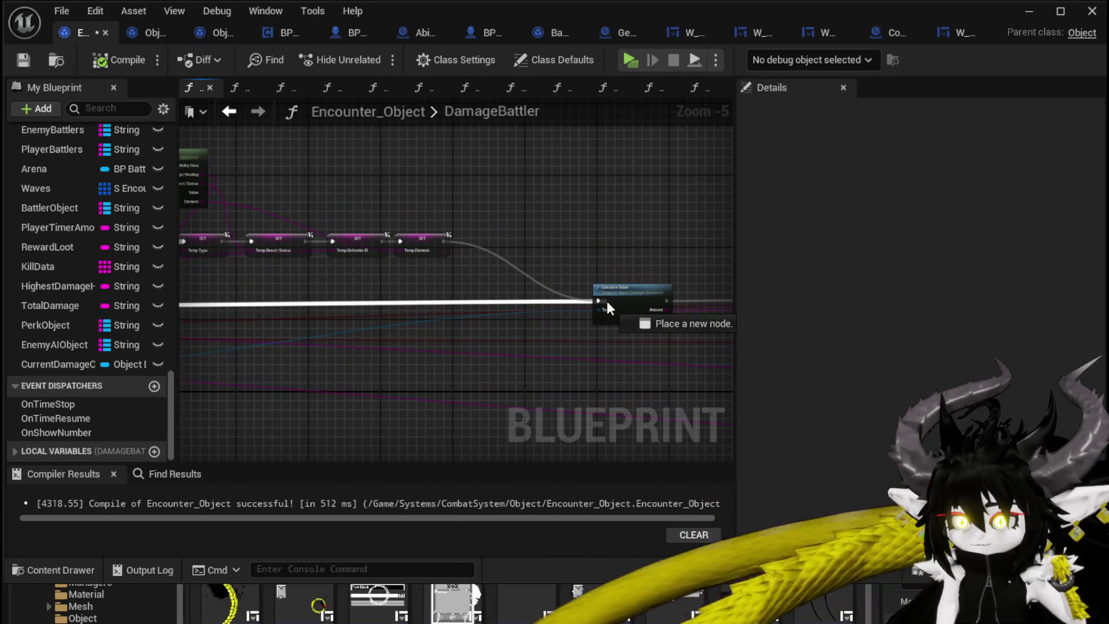
pyautogui.moveTo(606, 300); pyautogui.dragTo(597, 300)
pyautogui.moveTo(598, 300)
pyautogui.mouseDown()
pyautogui.moveTo(264, 333)
pyautogui.moveTo(246, 318)
pyautogui.mouseUp()
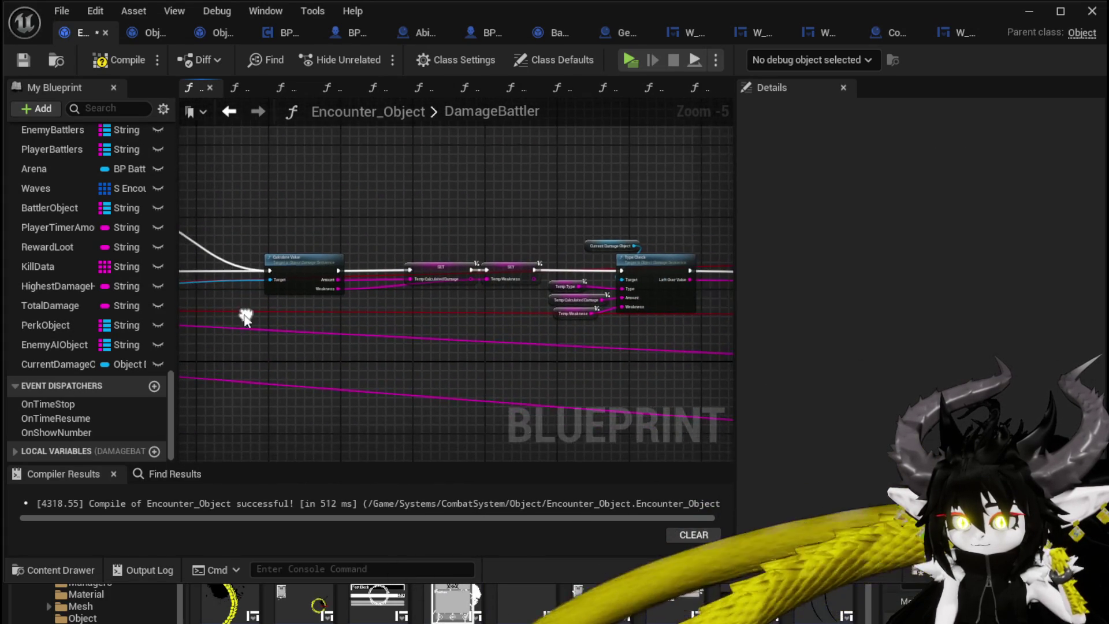
pyautogui.moveTo(640, 261)
pyautogui.mouseDown()
pyautogui.moveTo(380, 254)
pyautogui.moveTo(733, 246)
pyautogui.mouseUp()
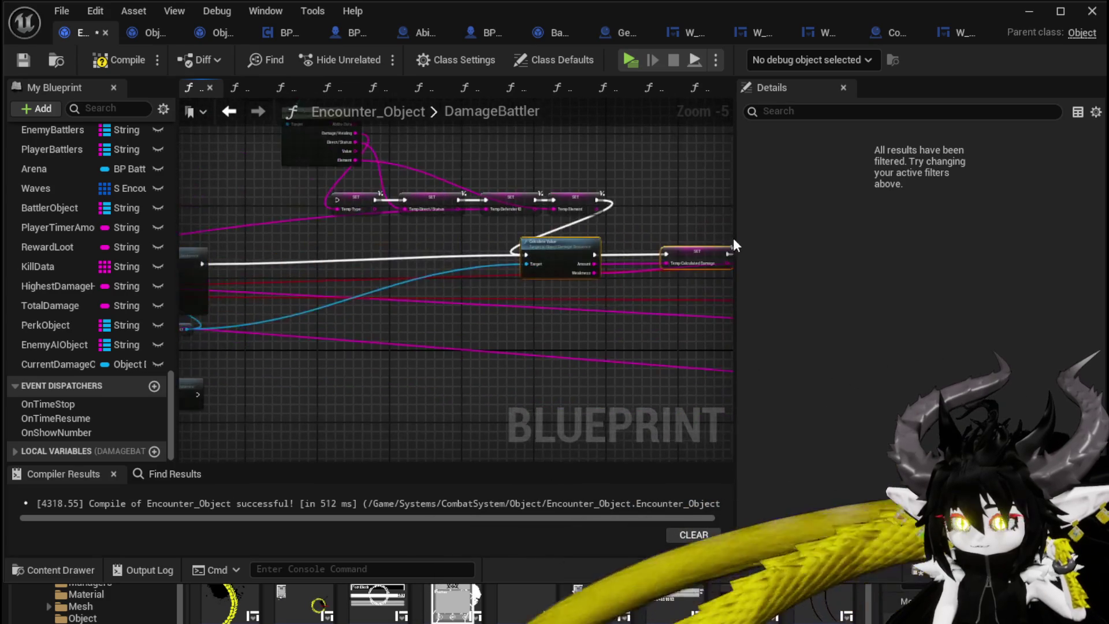
pyautogui.moveTo(507, 268); pyautogui.dragTo(305, 265)
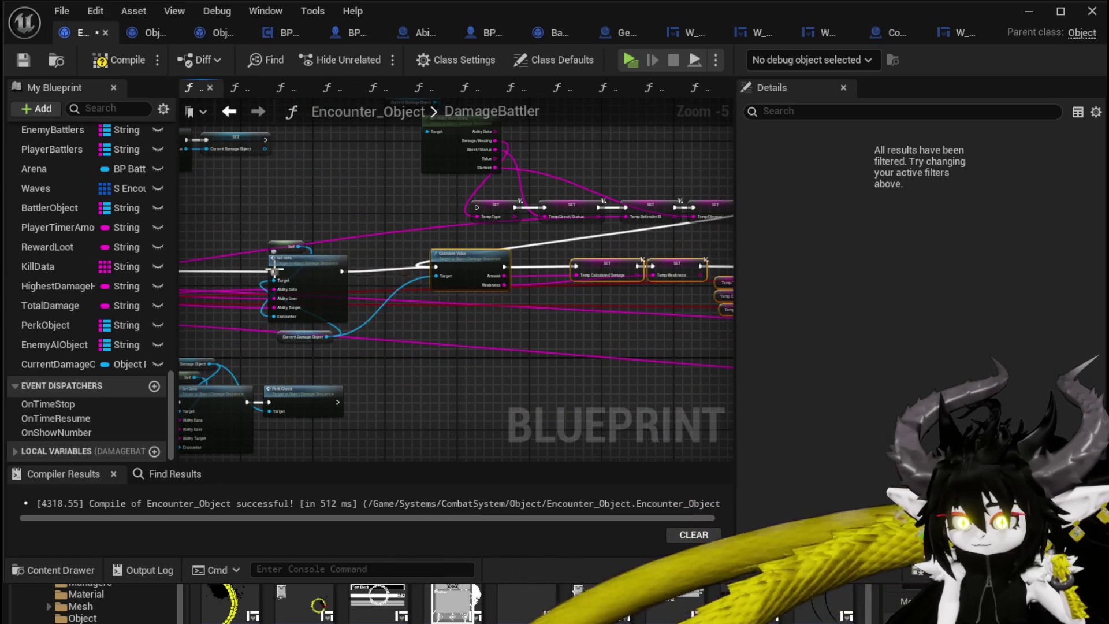
pyautogui.moveTo(370, 221)
pyautogui.mouseDown()
pyautogui.moveTo(235, 173)
pyautogui.moveTo(445, 236)
pyautogui.moveTo(389, 272)
pyautogui.moveTo(324, 245)
pyautogui.moveTo(313, 360)
pyautogui.mouseUp()
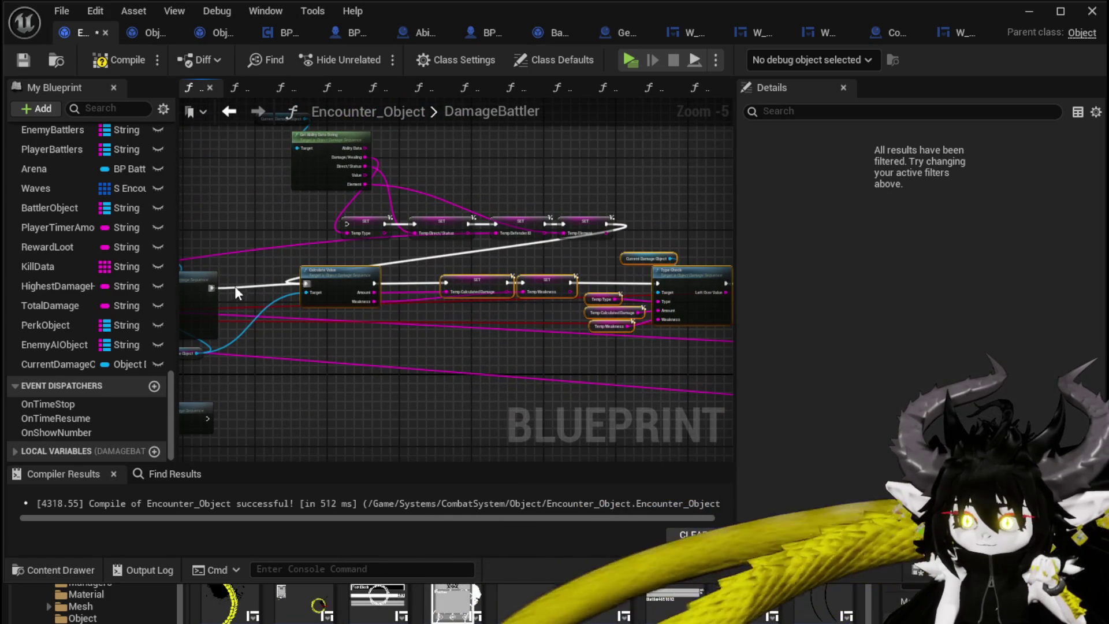
pyautogui.moveTo(337, 218); pyautogui.dragTo(344, 223)
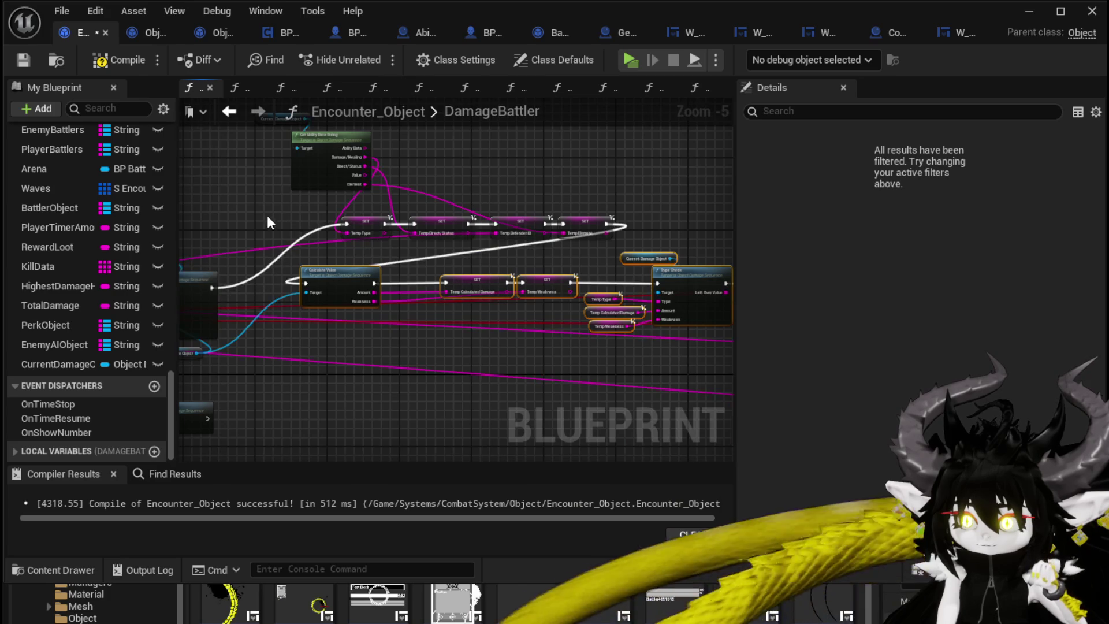
pyautogui.moveTo(267, 215); pyautogui.dragTo(484, 187)
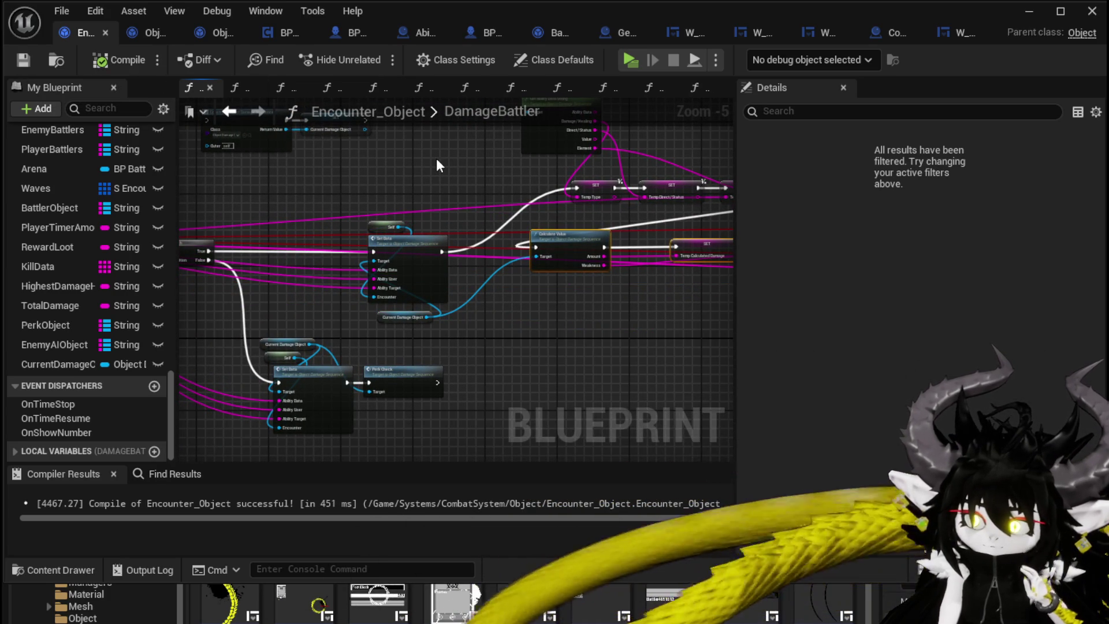
# Shift the Calculate Value node right and box-select the four upper SET nodes.
pyautogui.moveTo(371, 425); pyautogui.dragTo(390, 362)
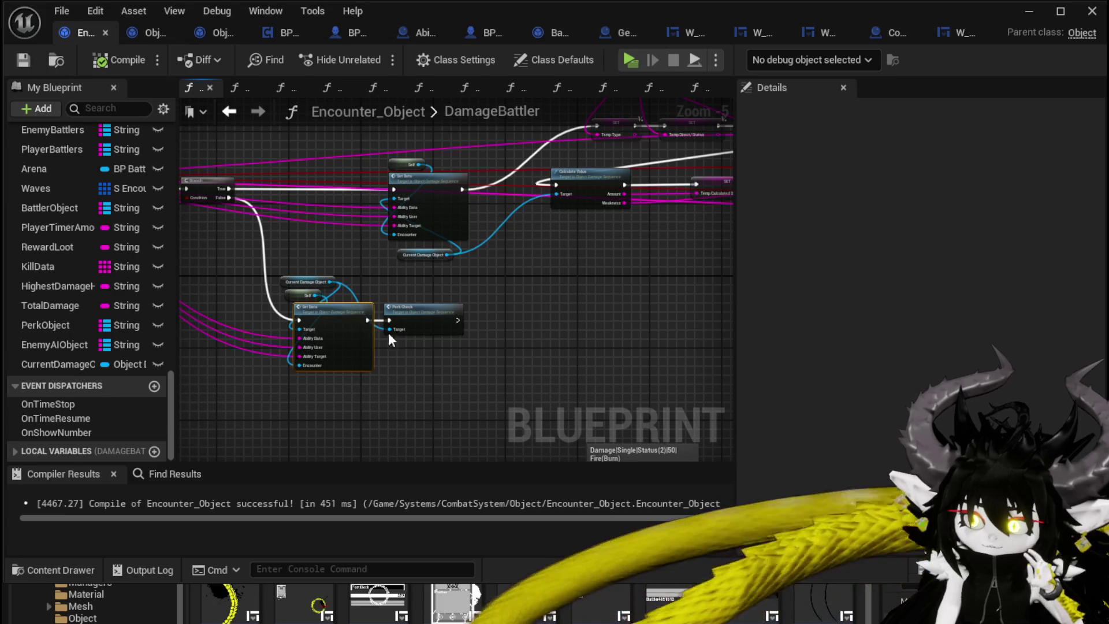
pyautogui.moveTo(499, 279); pyautogui.dragTo(410, 277)
pyautogui.moveTo(508, 312)
pyautogui.mouseDown()
pyautogui.moveTo(240, 304)
pyautogui.moveTo(550, 311)
pyautogui.moveTo(498, 291)
pyautogui.mouseUp()
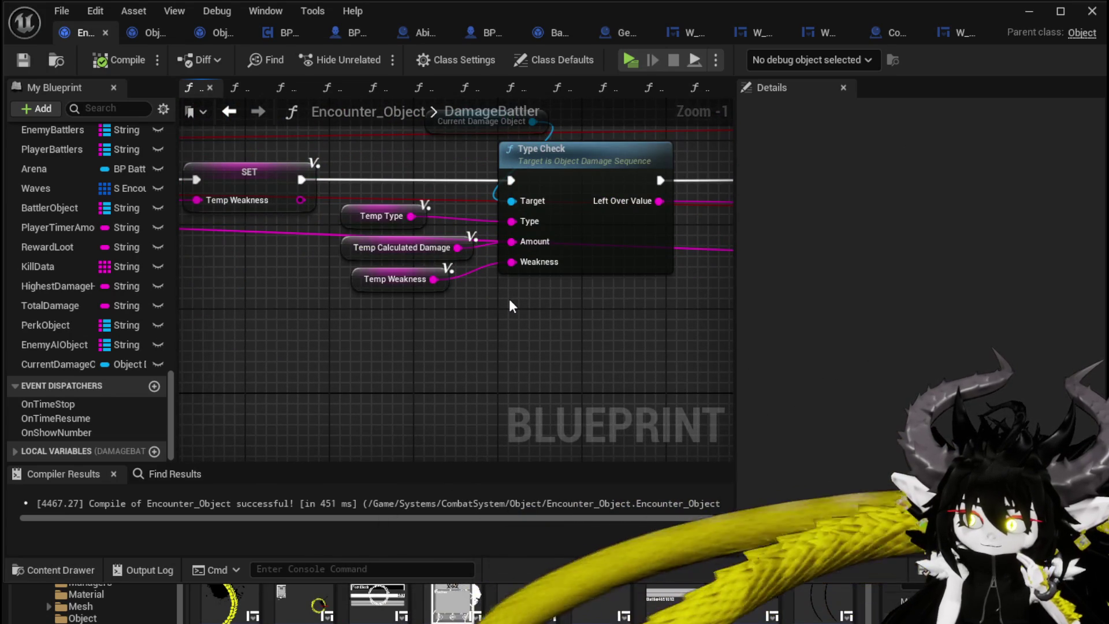
pyautogui.scroll(-3, 508, 298)
pyautogui.moveTo(387, 320); pyautogui.dragTo(407, 348)
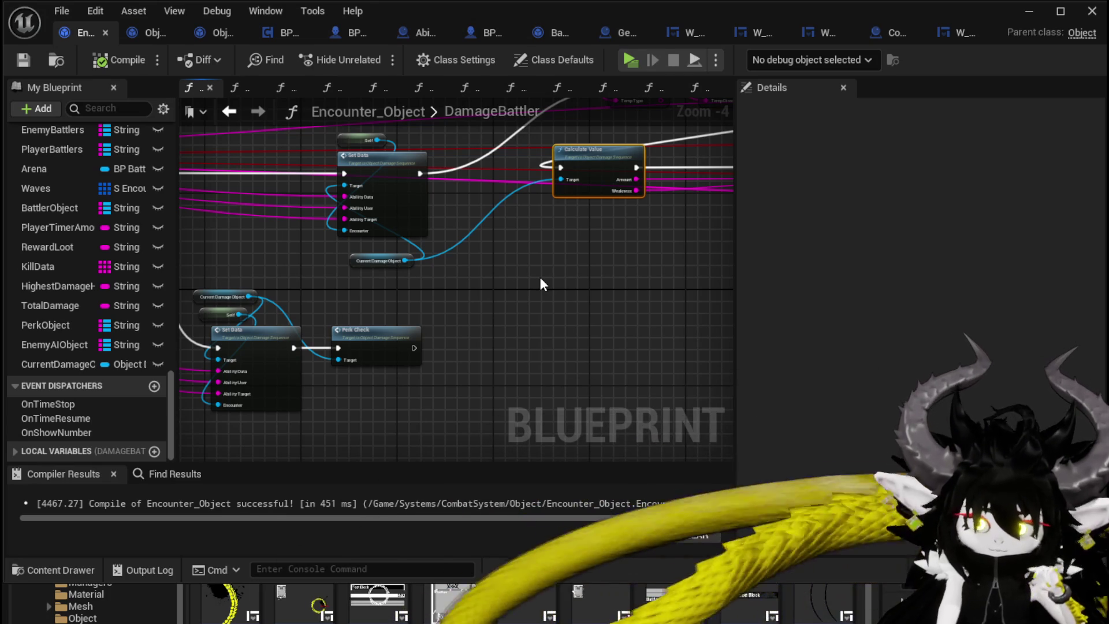
pyautogui.moveTo(539, 276)
pyautogui.mouseDown()
pyautogui.moveTo(495, 388)
pyautogui.moveTo(446, 426)
pyautogui.mouseUp()
pyautogui.moveTo(372, 228)
pyautogui.mouseDown()
pyautogui.moveTo(229, 285)
pyautogui.moveTo(233, 253)
pyautogui.mouseUp()
pyautogui.moveTo(413, 317)
pyautogui.mouseDown()
pyautogui.moveTo(503, 316)
pyautogui.moveTo(331, 321)
pyautogui.moveTo(447, 333)
pyautogui.mouseUp()
pyautogui.moveTo(289, 306)
pyautogui.mouseDown()
pyautogui.moveTo(664, 272)
pyautogui.moveTo(638, 283)
pyautogui.moveTo(306, 293)
pyautogui.moveTo(468, 266)
pyautogui.moveTo(629, 204)
pyautogui.moveTo(596, 207)
pyautogui.moveTo(608, 211)
pyautogui.mouseUp()
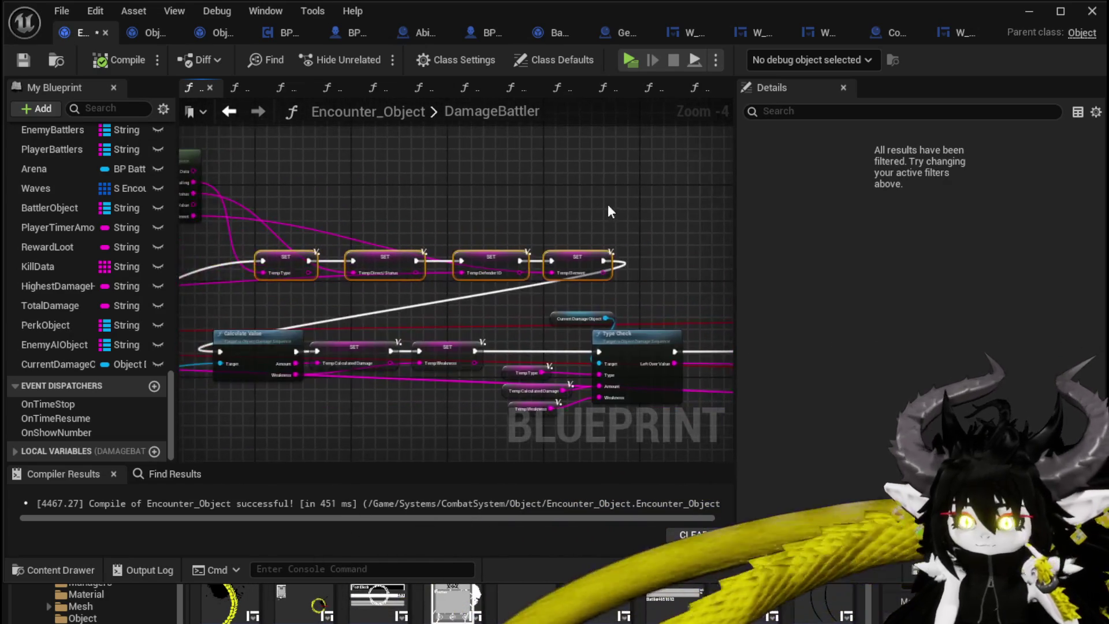
pyautogui.scroll(-1, 611, 210)
pyautogui.moveTo(692, 213)
pyautogui.mouseDown()
pyautogui.moveTo(380, 230)
pyautogui.moveTo(444, 219)
pyautogui.mouseUp()
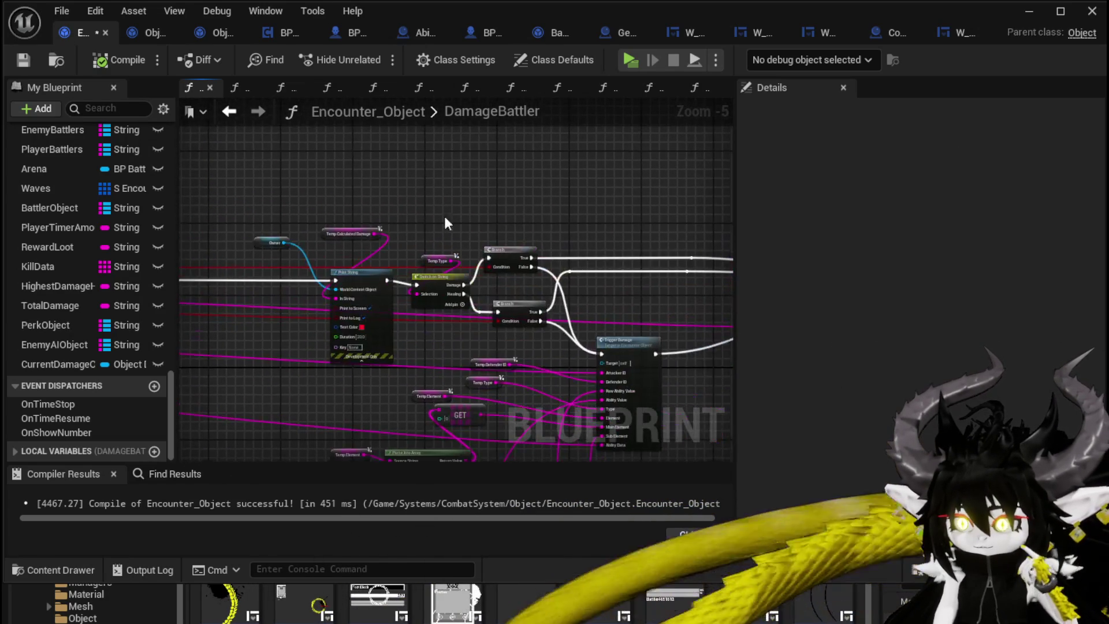
# Wire Get Ability Data String's Damage/Healing output into the first Switch on String's Selection.
pyautogui.scroll(2, 514, 209)
pyautogui.scroll(1, 514, 209)
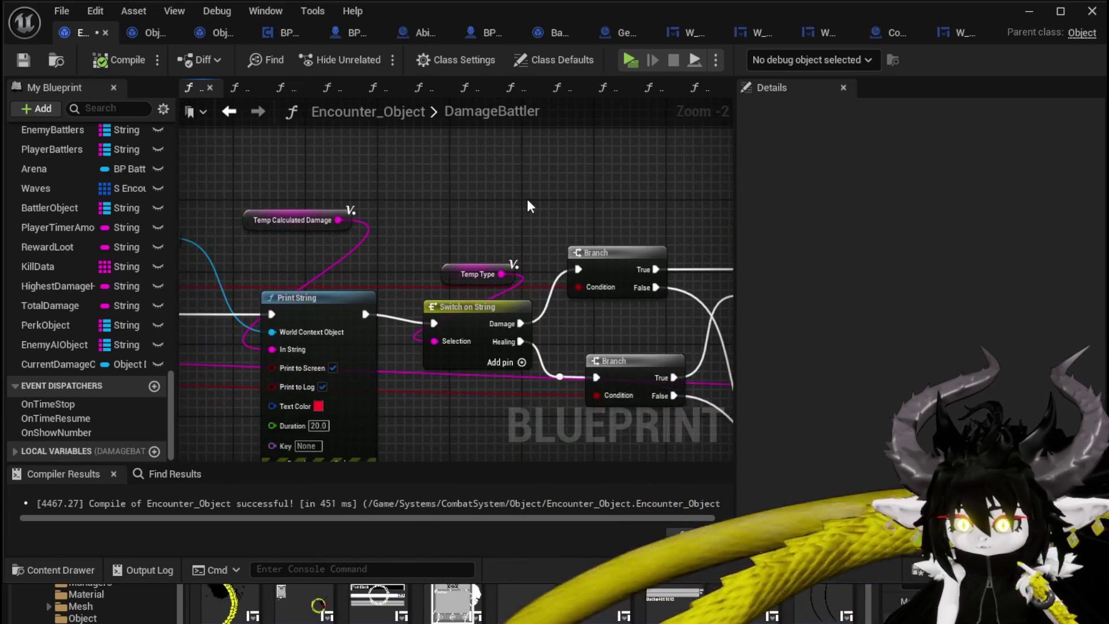
pyautogui.scroll(-2, 527, 206)
pyautogui.click(495, 245)
pyautogui.scroll(-1, 584, 186)
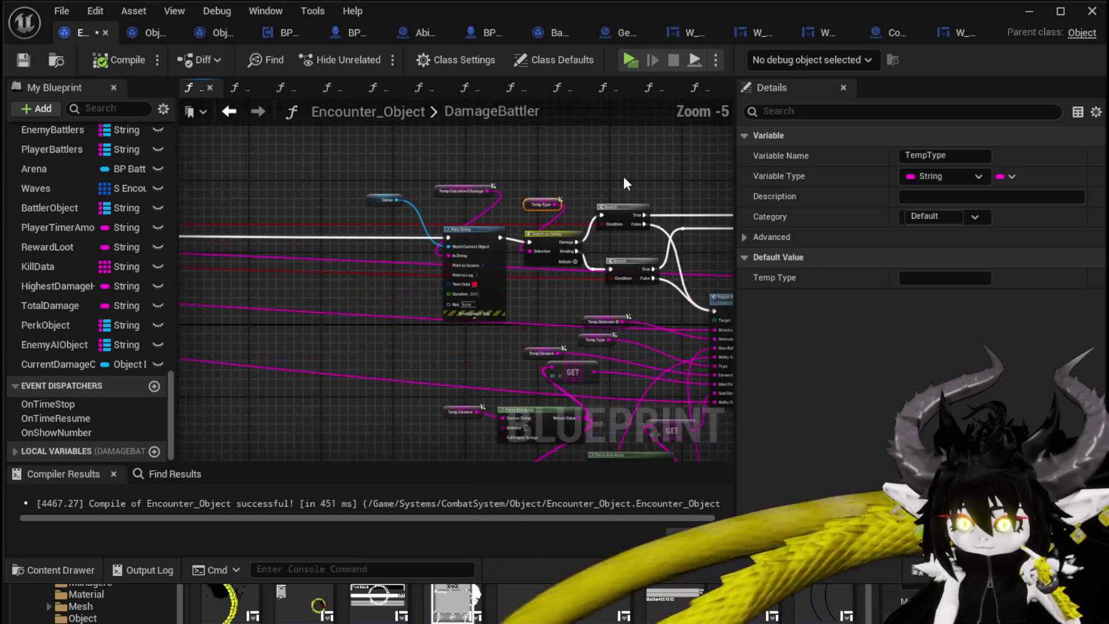
pyautogui.click(625, 183)
pyautogui.moveTo(625, 183); pyautogui.dragTo(230, 208)
pyautogui.moveTo(631, 190)
pyautogui.mouseDown()
pyautogui.moveTo(677, 188)
pyautogui.moveTo(218, 210)
pyautogui.moveTo(341, 162)
pyautogui.mouseUp()
pyautogui.scroll(2, 349, 171)
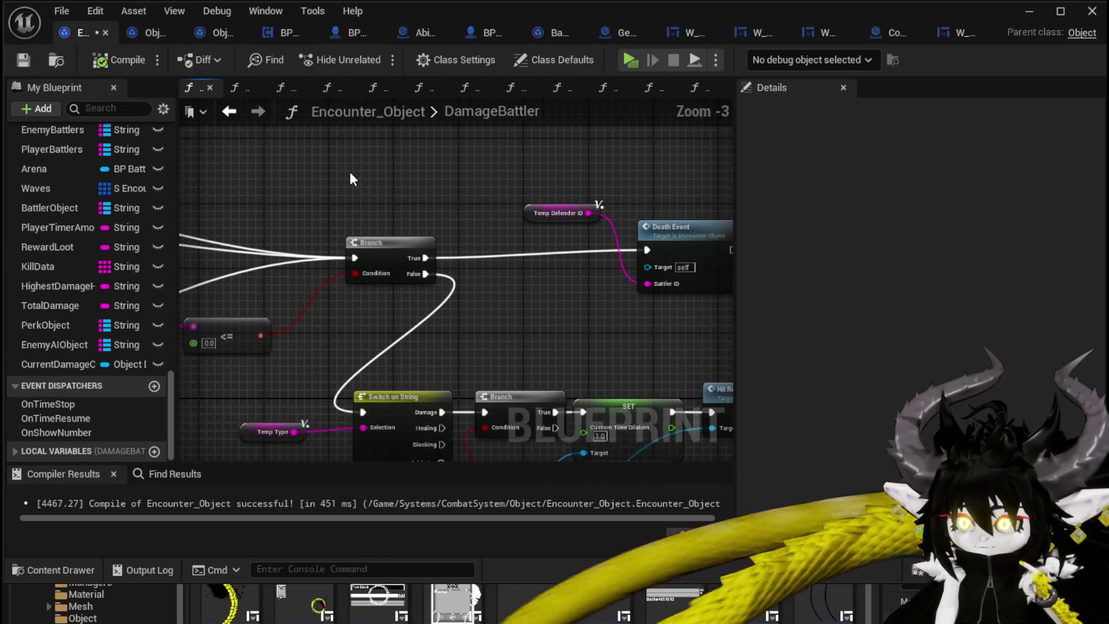
pyautogui.moveTo(408, 192)
pyautogui.mouseDown()
pyautogui.moveTo(372, 154)
pyautogui.moveTo(393, 123)
pyautogui.mouseUp()
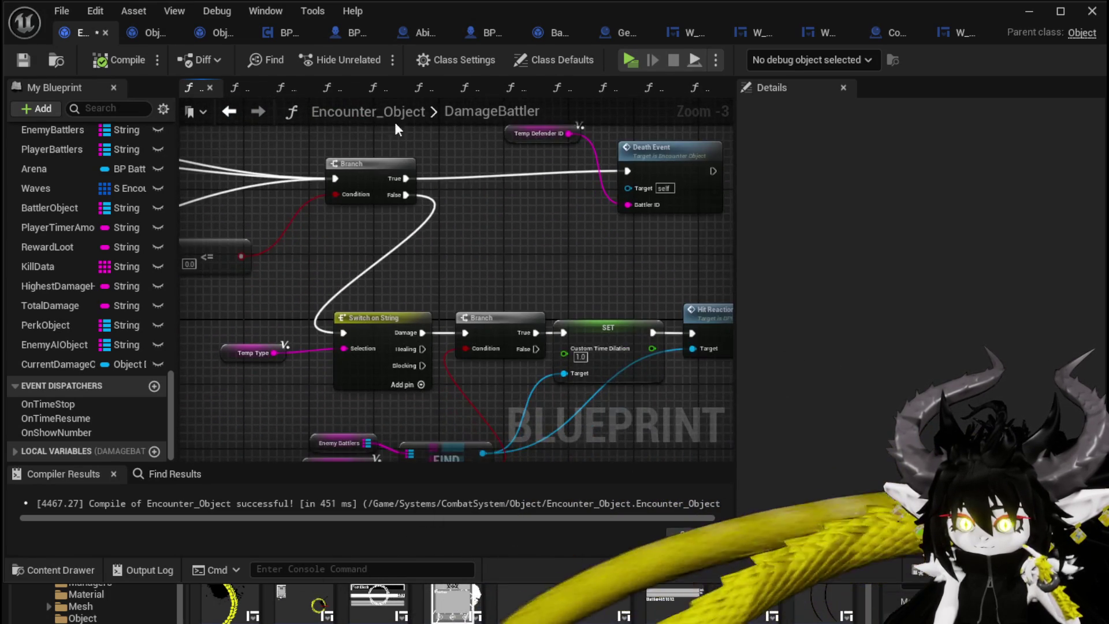
pyautogui.moveTo(487, 238); pyautogui.dragTo(528, 161)
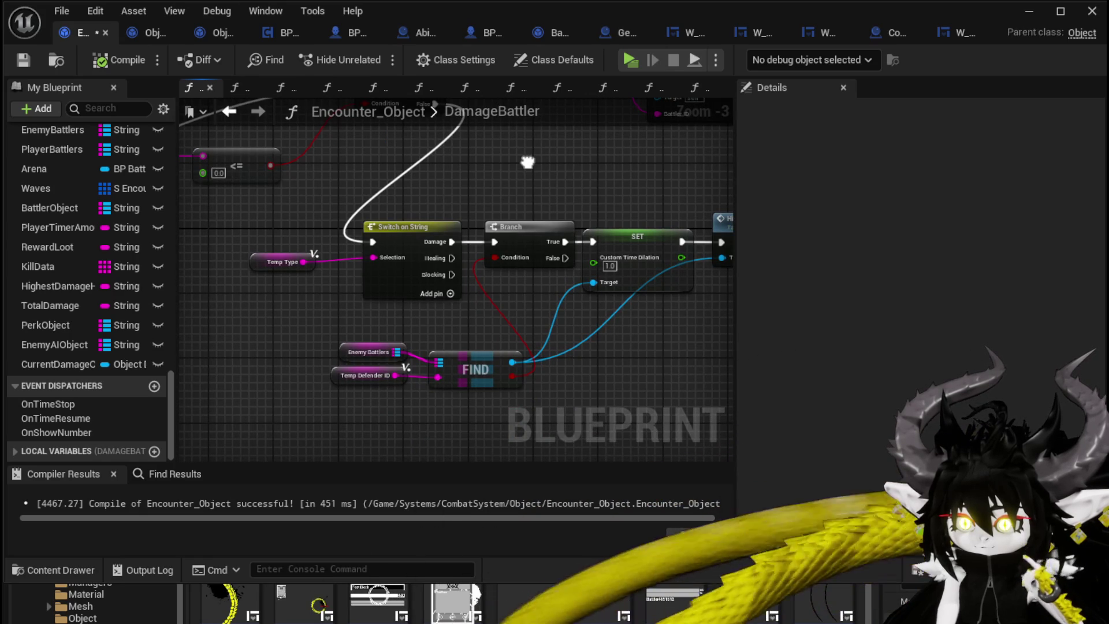
pyautogui.scroll(-1, 346, 229)
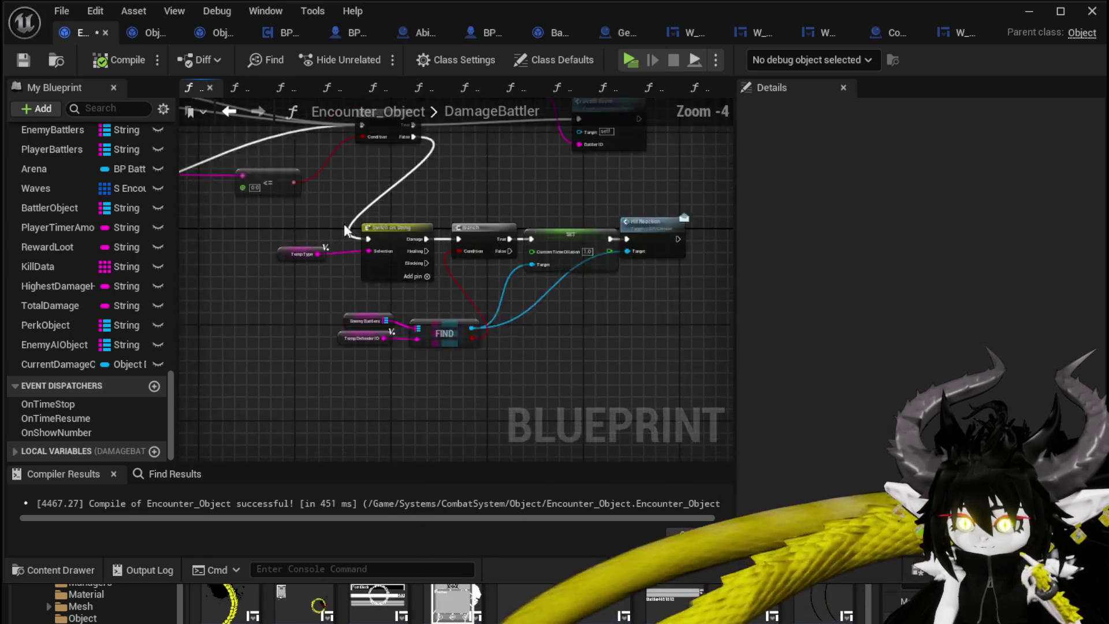
pyautogui.scroll(-2, 344, 230)
pyautogui.moveTo(582, 240)
pyautogui.mouseDown()
pyautogui.moveTo(384, 217)
pyautogui.moveTo(389, 243)
pyautogui.moveTo(350, 266)
pyautogui.moveTo(335, 259)
pyautogui.mouseUp()
pyautogui.moveTo(570, 231); pyautogui.dragTo(195, 213)
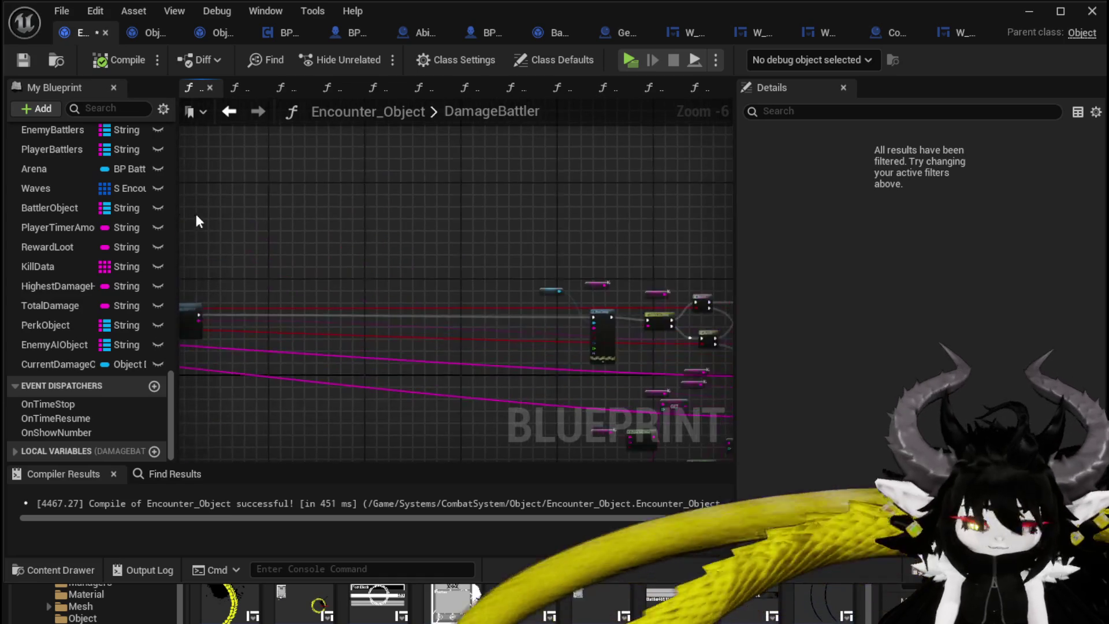
pyautogui.scroll(2, 202, 225)
pyautogui.scroll(2, 390, 231)
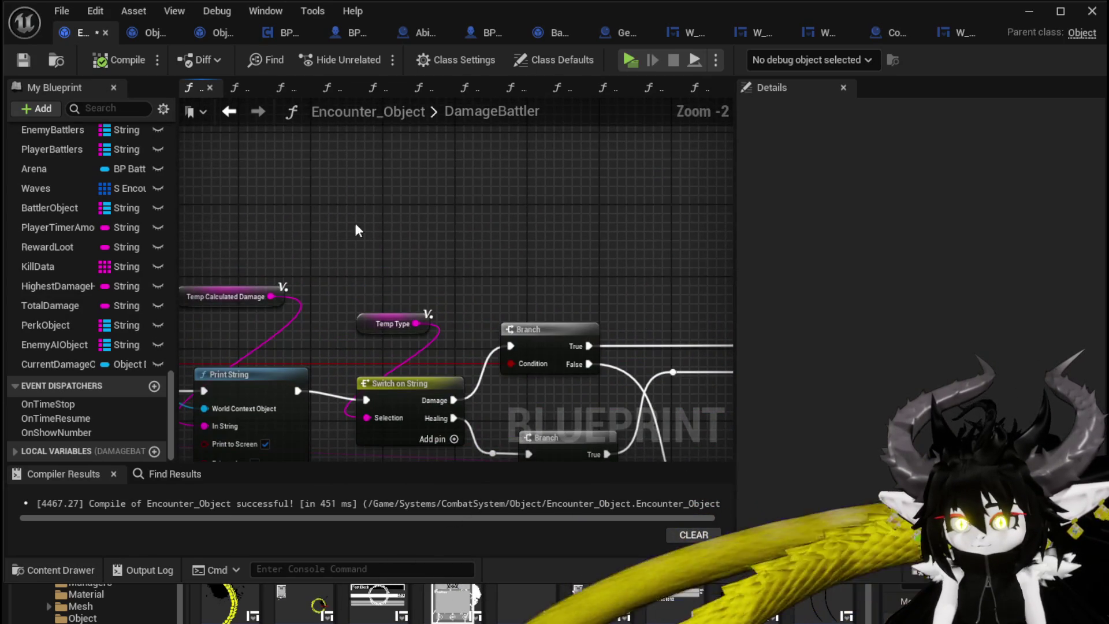
pyautogui.moveTo(357, 230); pyautogui.dragTo(254, 167)
pyautogui.click(271, 173)
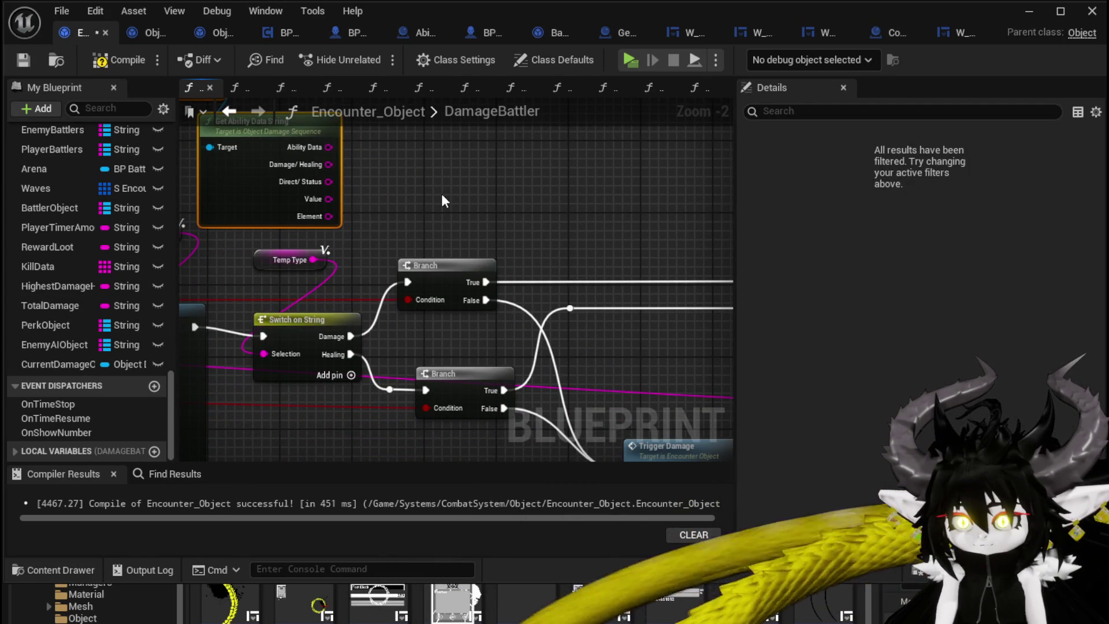
pyautogui.moveTo(443, 199); pyautogui.dragTo(473, 207)
pyautogui.moveTo(382, 183); pyautogui.dragTo(321, 376)
pyautogui.moveTo(477, 217); pyautogui.dragTo(494, 306)
# Paste a Get Ability Data String node by the Death Event branch and wire Damage/Healing into that Switch's Selection.
pyautogui.scroll(-1, 493, 306)
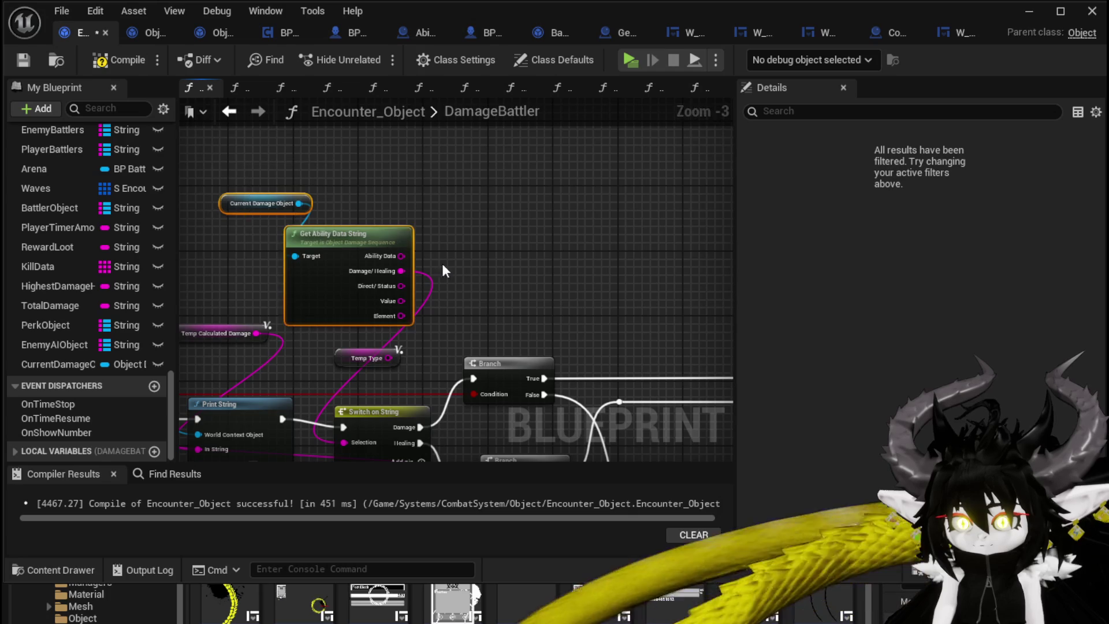
pyautogui.moveTo(445, 271)
pyautogui.mouseDown()
pyautogui.moveTo(520, 243)
pyautogui.moveTo(563, 190)
pyautogui.moveTo(550, 179)
pyautogui.moveTo(344, 173)
pyautogui.mouseUp()
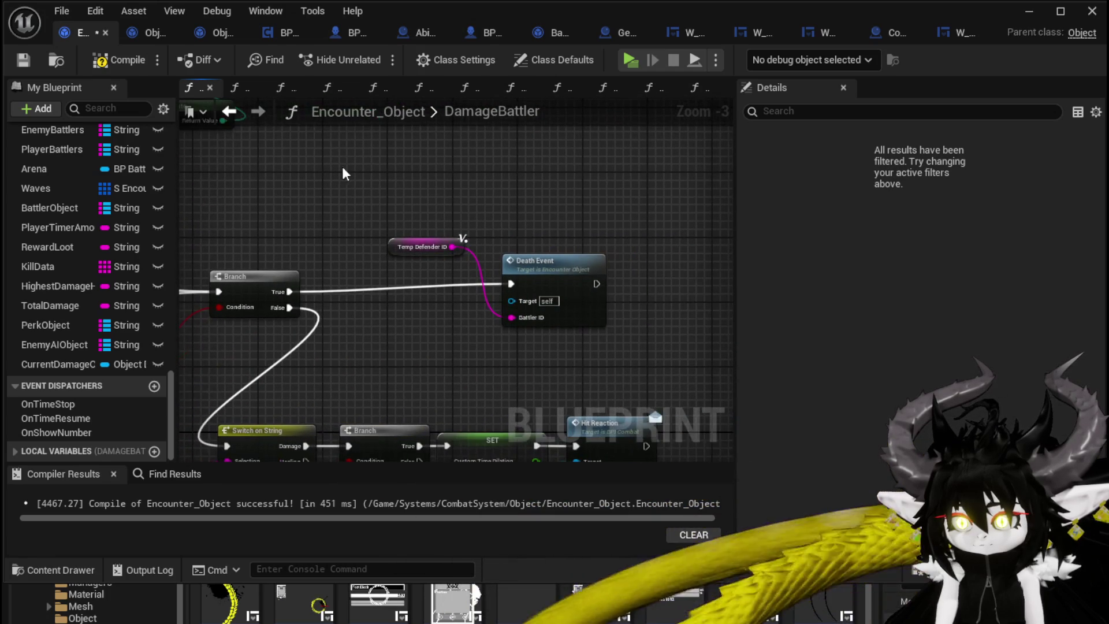
pyautogui.hotkey('ctrl', 'v')
pyautogui.moveTo(450, 192)
pyautogui.mouseDown()
pyautogui.moveTo(302, 181)
pyautogui.moveTo(301, 169)
pyautogui.mouseUp()
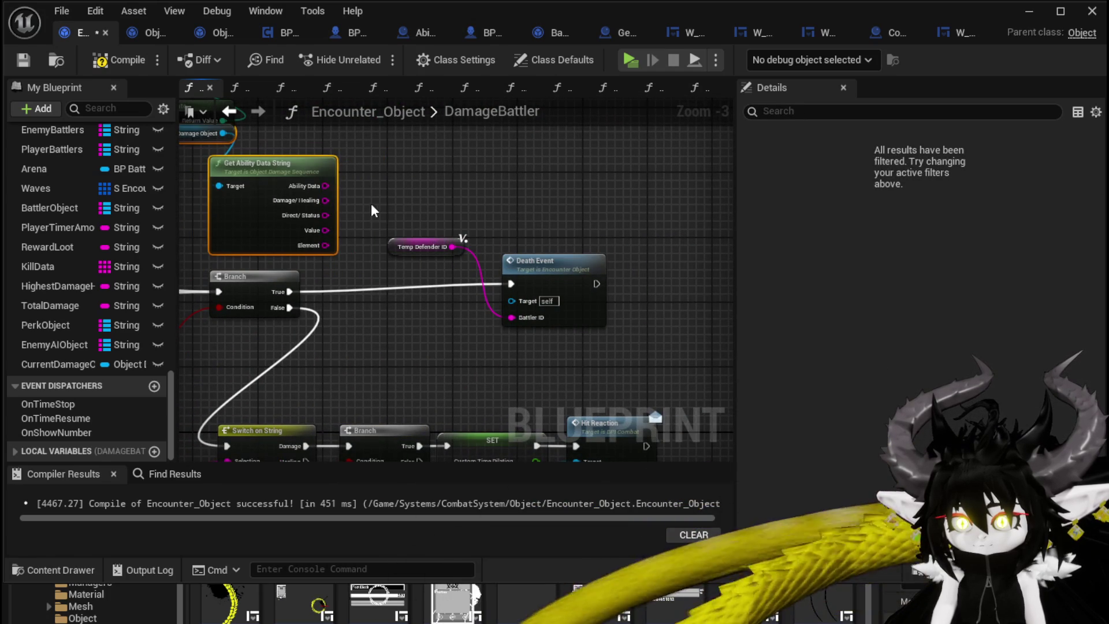
pyautogui.moveTo(366, 210)
pyautogui.mouseDown()
pyautogui.moveTo(665, 171)
pyautogui.moveTo(484, 206)
pyautogui.moveTo(467, 221)
pyautogui.moveTo(484, 164)
pyautogui.mouseUp()
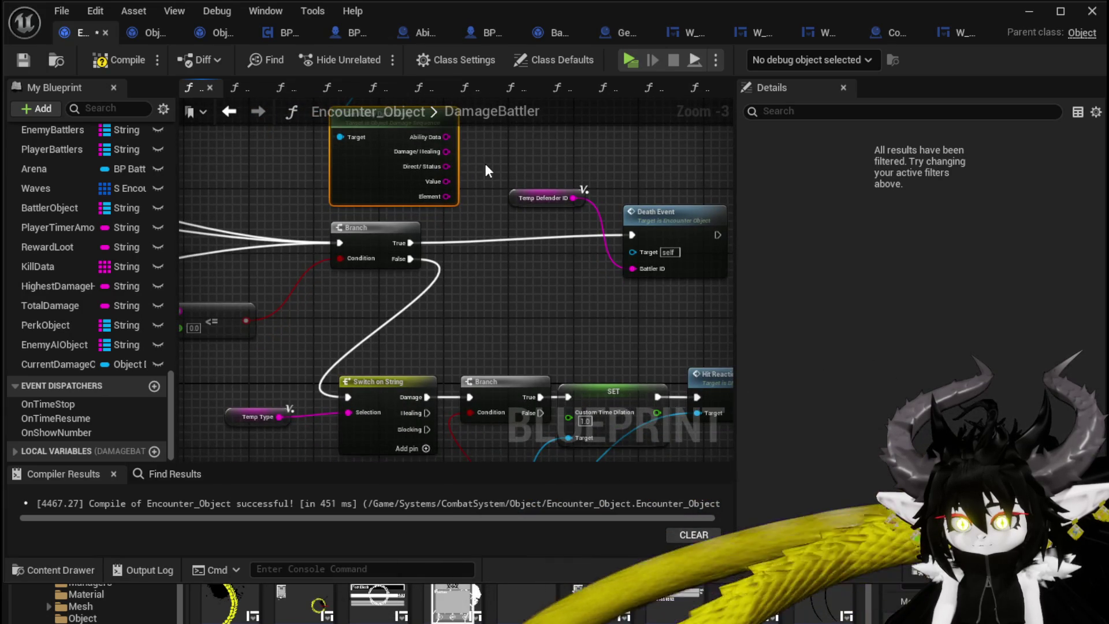
pyautogui.scroll(-1, 485, 165)
pyautogui.scroll(1, 471, 175)
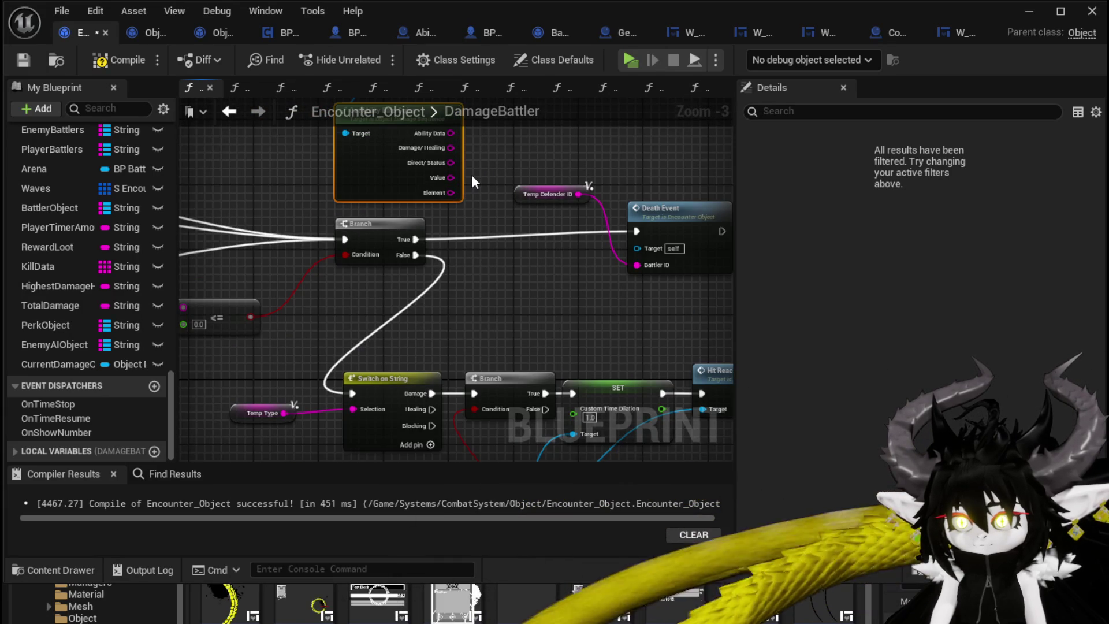
pyautogui.moveTo(471, 174)
pyautogui.mouseDown()
pyautogui.moveTo(381, 158)
pyautogui.moveTo(311, 194)
pyautogui.mouseUp()
pyautogui.moveTo(567, 231)
pyautogui.mouseDown()
pyautogui.moveTo(504, 210)
pyautogui.moveTo(516, 180)
pyautogui.mouseUp()
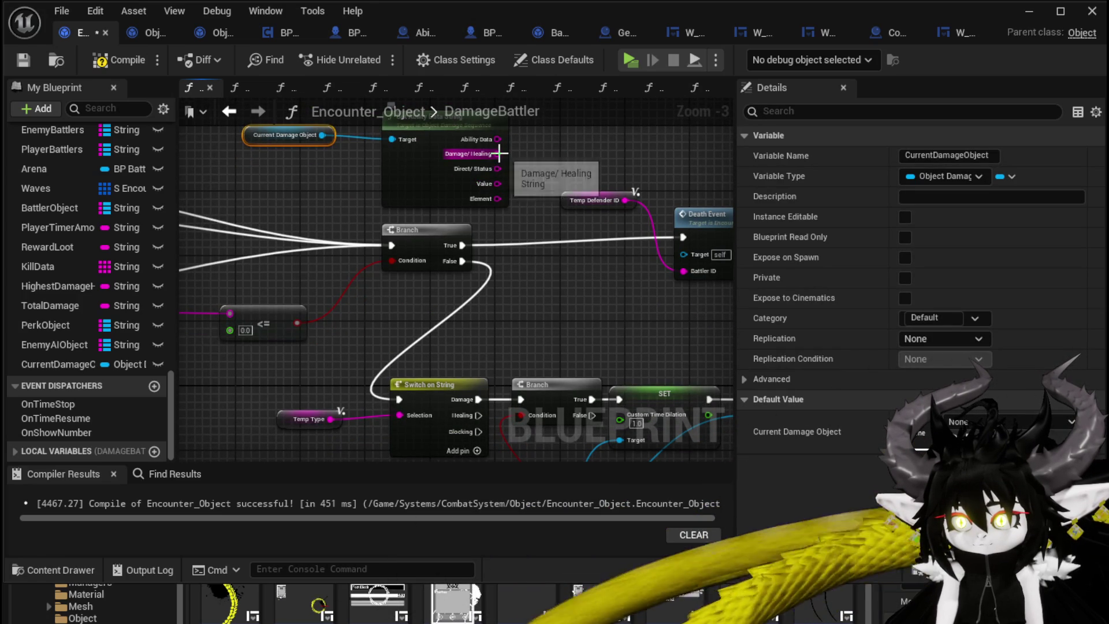
pyautogui.moveTo(499, 153)
pyautogui.mouseDown()
pyautogui.moveTo(361, 379)
pyautogui.moveTo(404, 414)
pyautogui.mouseUp()
# Delete the four SET nodes for Temp Type, Direct/Status, Defender ID and Element.
pyautogui.scroll(-4, 541, 289)
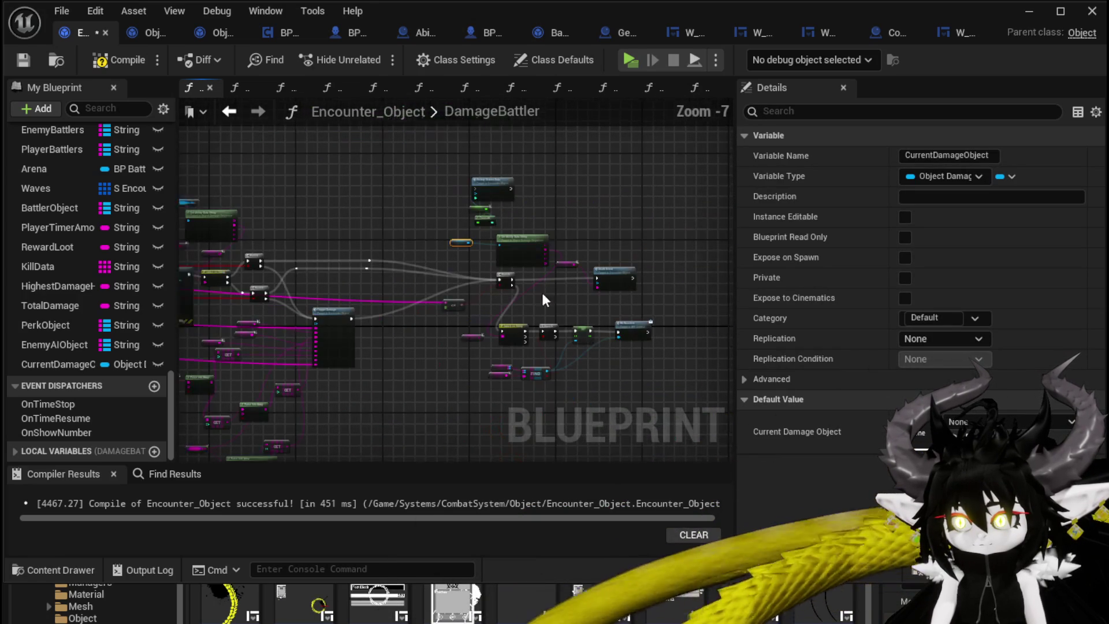
pyautogui.scroll(4, 603, 287)
pyautogui.scroll(-5, 283, 261)
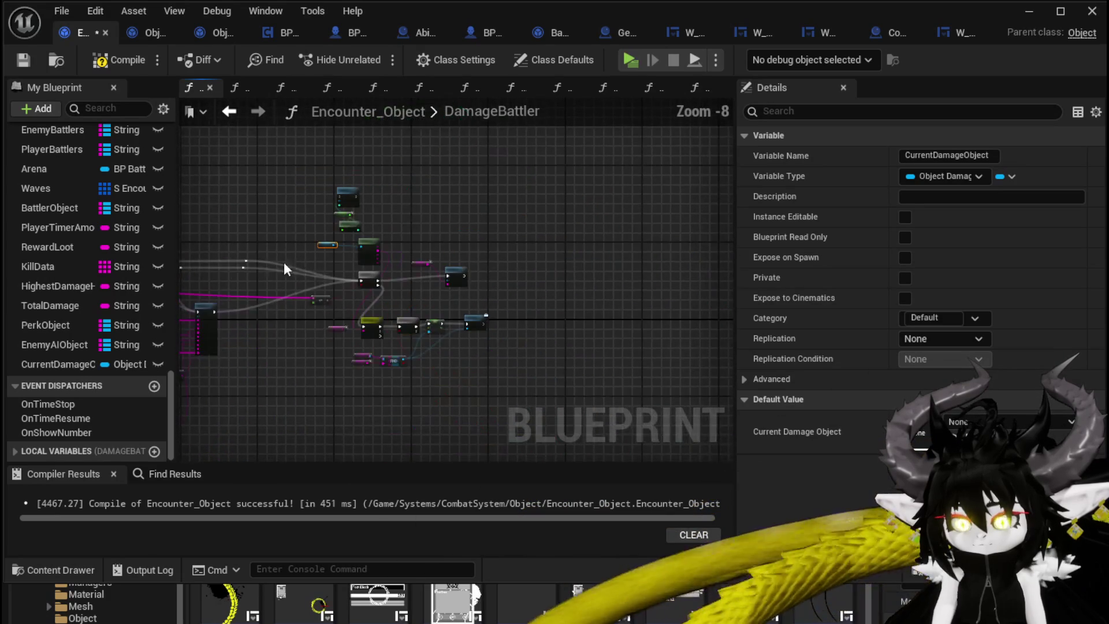
pyautogui.scroll(2, 283, 261)
pyautogui.scroll(2, 384, 266)
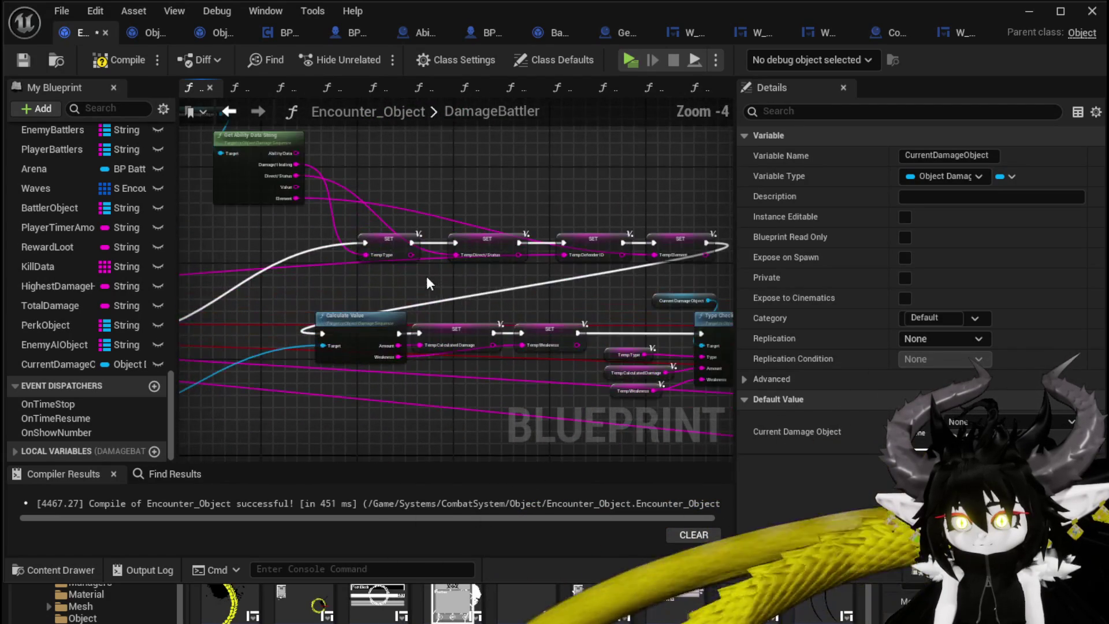
pyautogui.moveTo(369, 276); pyautogui.dragTo(518, 264)
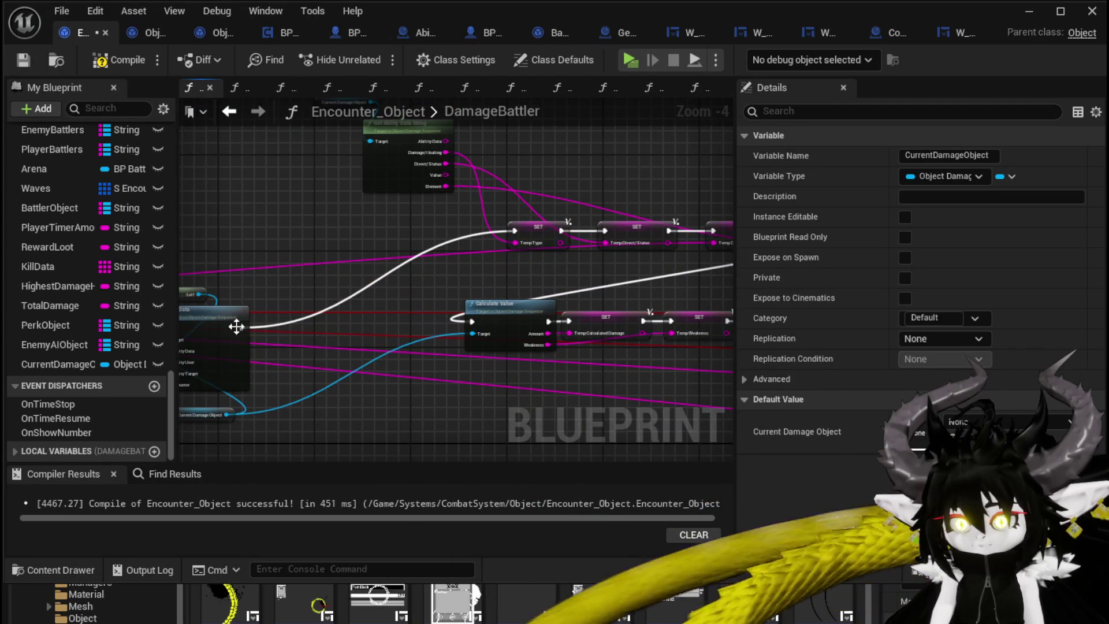
pyautogui.moveTo(236, 327)
pyautogui.mouseDown()
pyautogui.moveTo(362, 347)
pyautogui.moveTo(472, 321)
pyautogui.mouseUp()
pyautogui.moveTo(536, 291)
pyautogui.mouseDown()
pyautogui.moveTo(258, 300)
pyautogui.moveTo(581, 227)
pyautogui.mouseUp()
pyautogui.press('Delete')
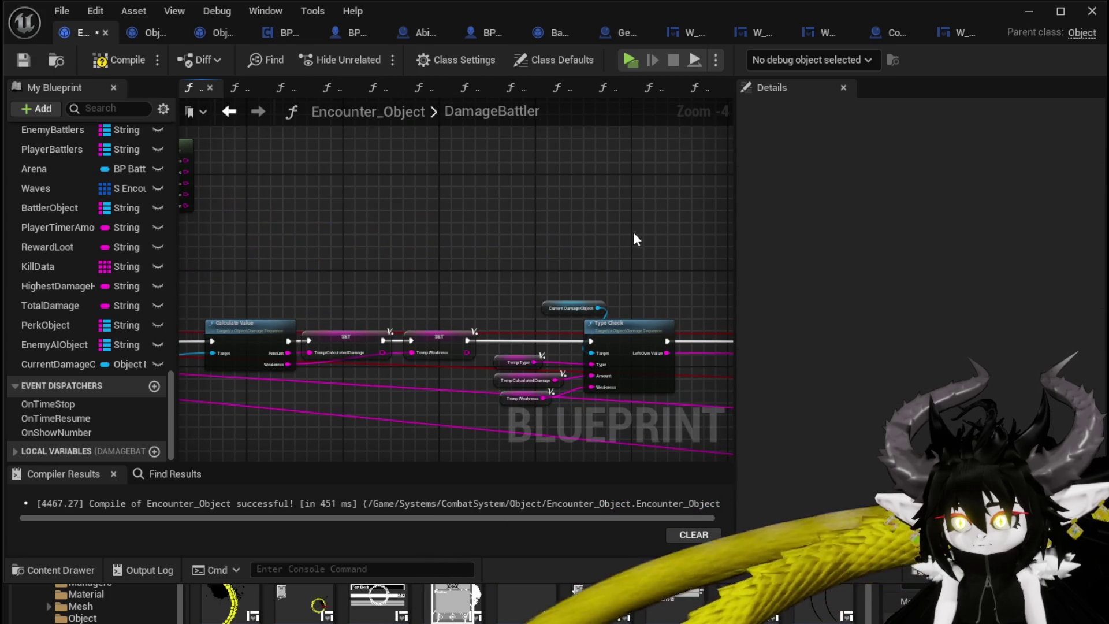
# Delete the leftover Current Damage Object and Get Ability Data String nodes, compiling and saving around it.
pyautogui.click(118, 59)
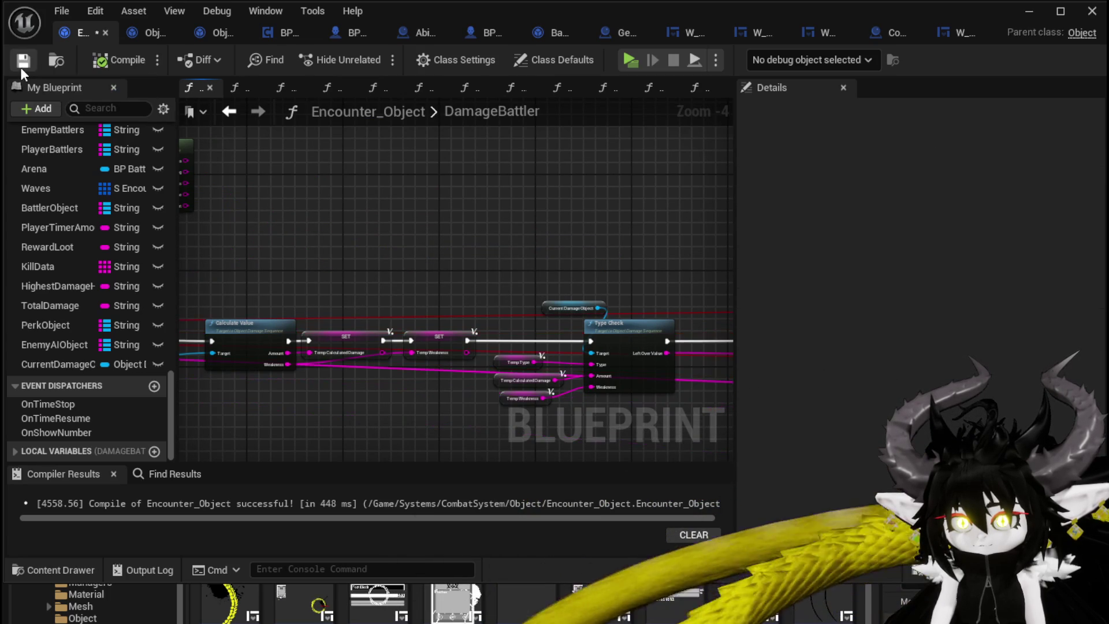
pyautogui.click(23, 59)
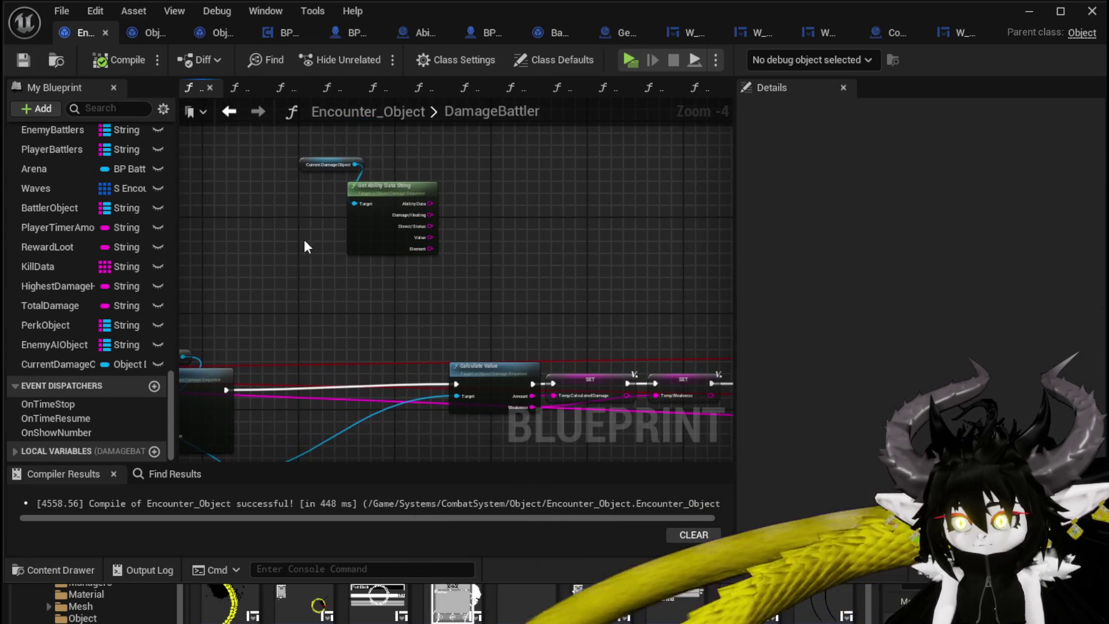
pyautogui.moveTo(306, 247); pyautogui.dragTo(546, 147)
pyautogui.press('Delete')
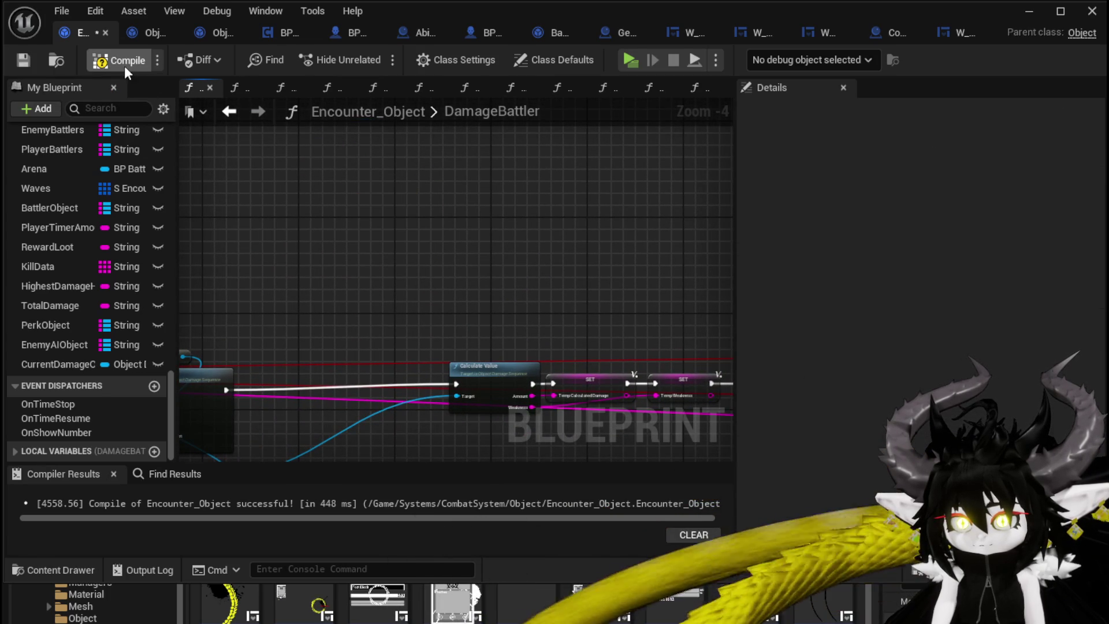
pyautogui.click(123, 65)
pyautogui.click(21, 60)
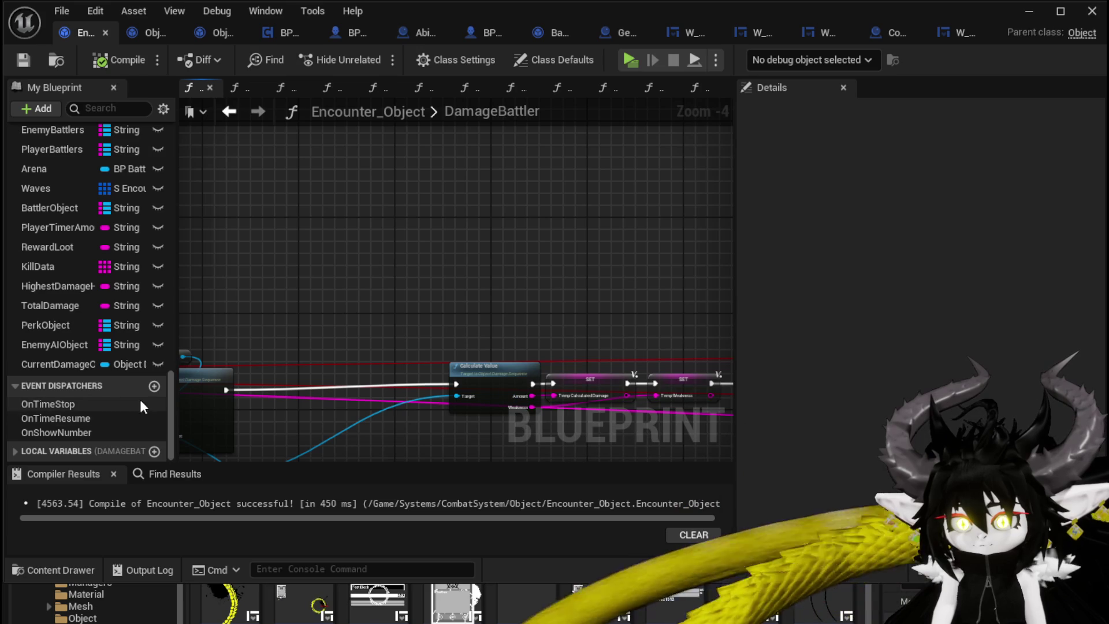
# Delete the TempType, TempDirect/Status, TempElement and TempWeakness local variables.
pyautogui.click(58, 451)
pyautogui.scroll(-3, 119, 394)
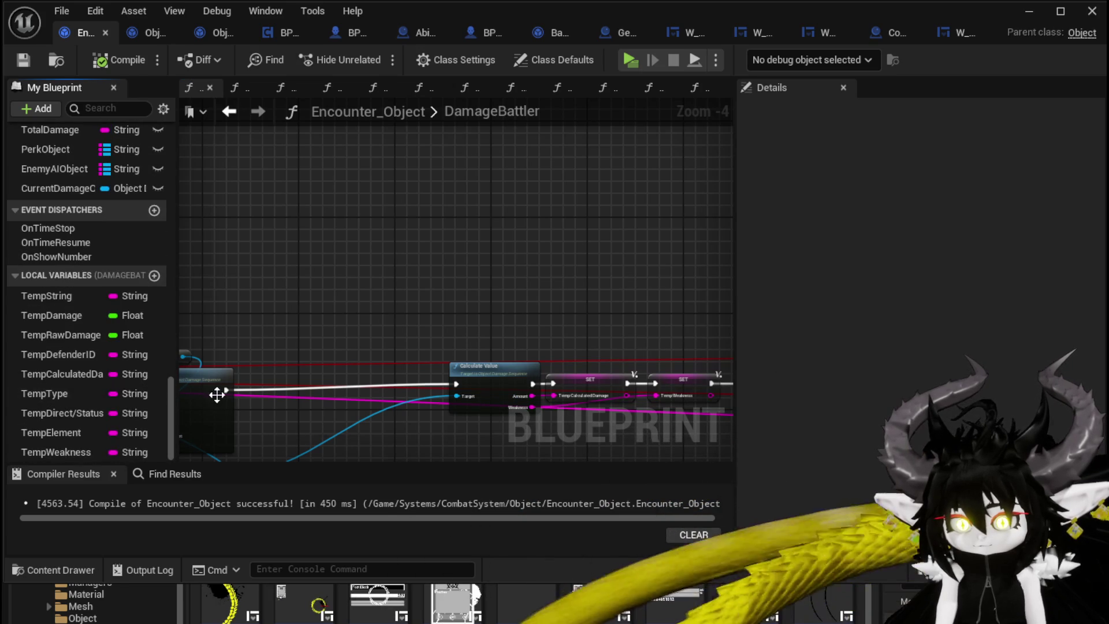
pyautogui.click(79, 394)
pyautogui.press('Delete')
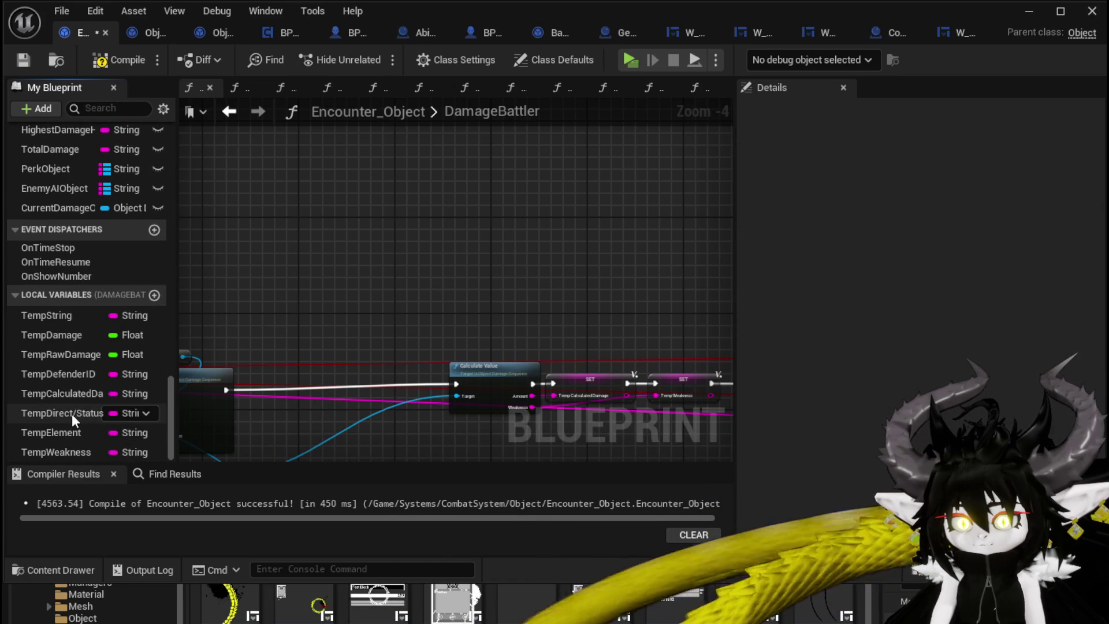
pyautogui.click(68, 414)
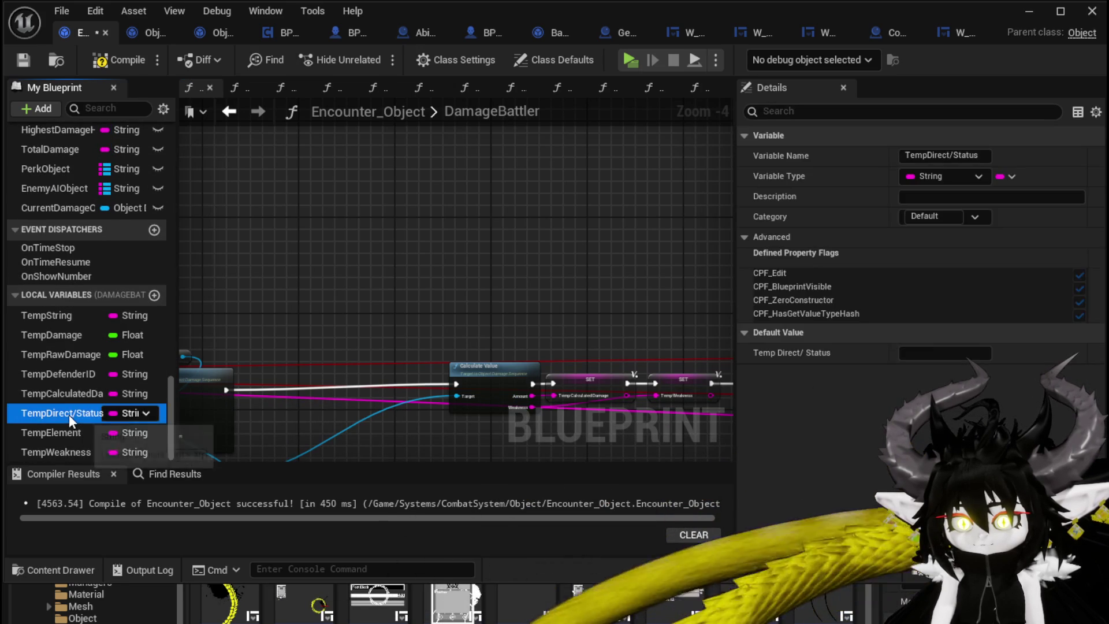
pyautogui.press('Delete')
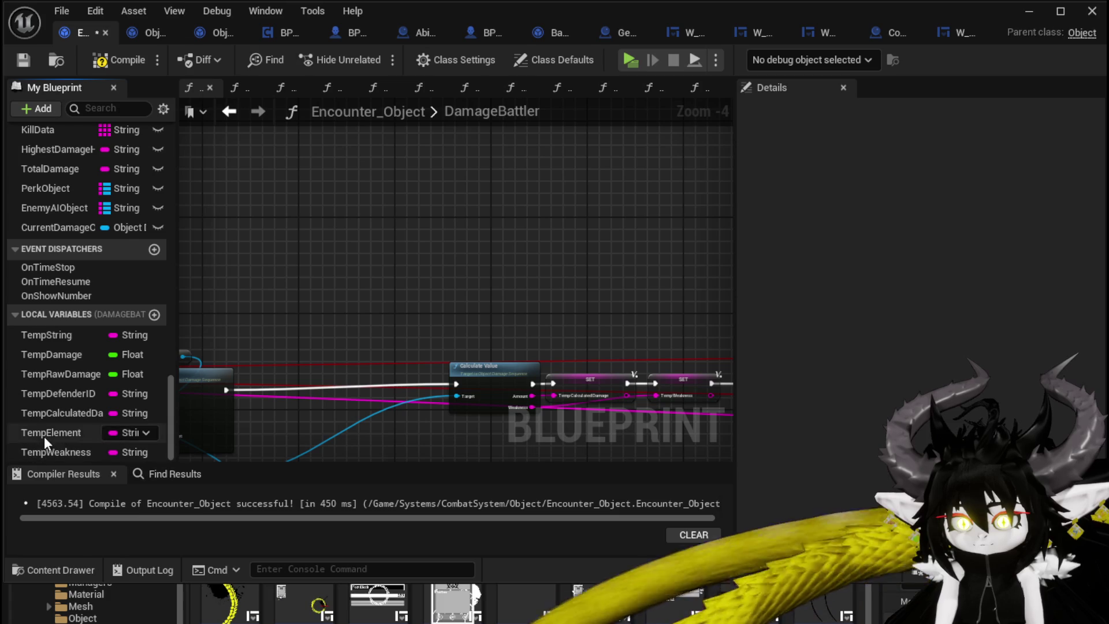
pyautogui.click(44, 435)
pyautogui.press('Delete')
pyautogui.click(67, 454)
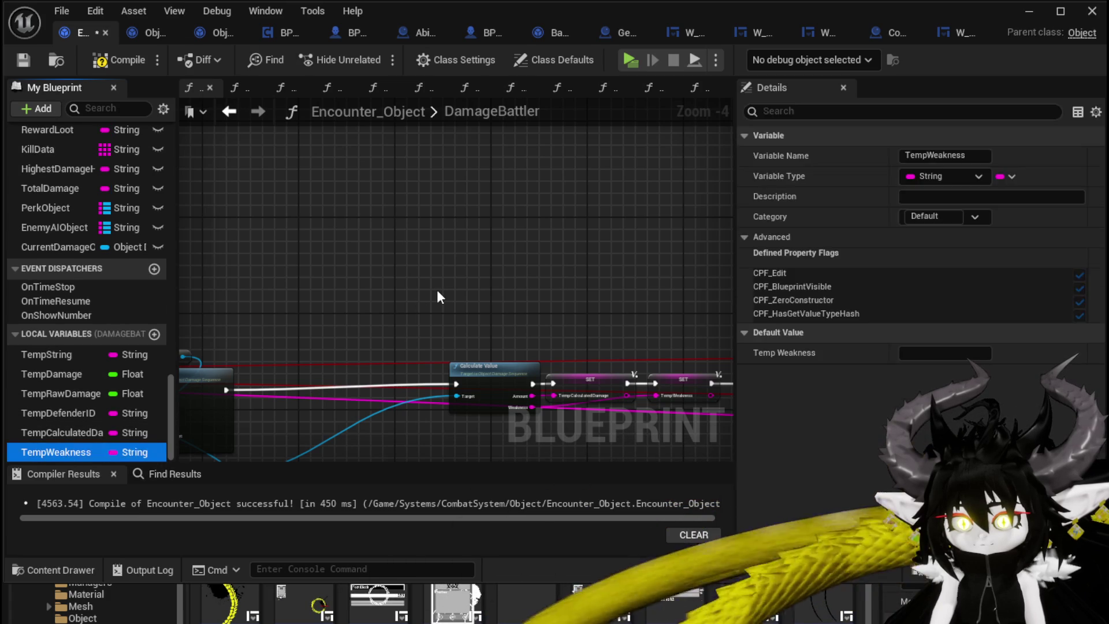
pyautogui.press('Delete')
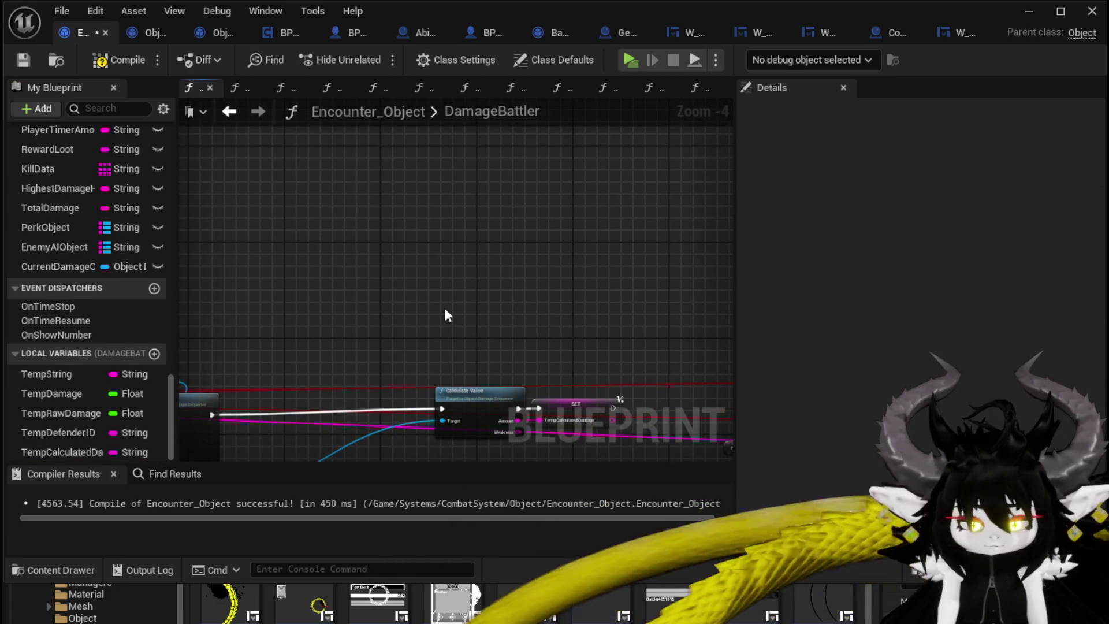
# Delete the Temp Weakness SET node, then compile and save the blueprint.
pyautogui.moveTo(502, 324)
pyautogui.mouseDown()
pyautogui.moveTo(507, 272)
pyautogui.moveTo(564, 283)
pyautogui.mouseUp()
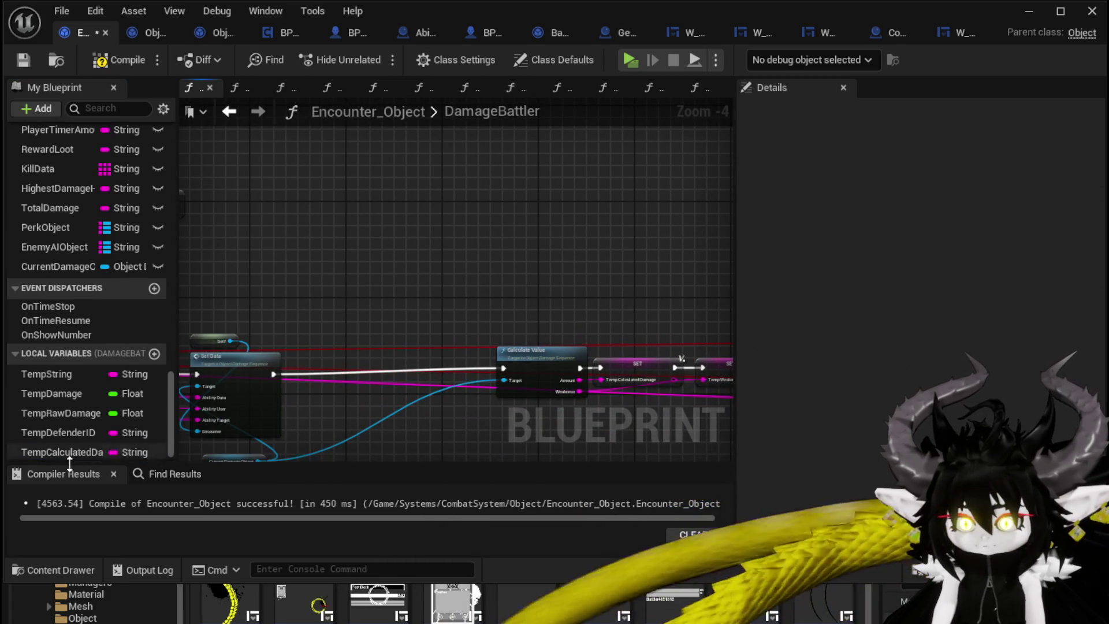
pyautogui.moveTo(81, 419)
pyautogui.mouseDown()
pyautogui.moveTo(359, 255)
pyautogui.moveTo(386, 301)
pyautogui.moveTo(439, 276)
pyautogui.moveTo(659, 315)
pyautogui.mouseUp()
pyautogui.scroll(3, 386, 301)
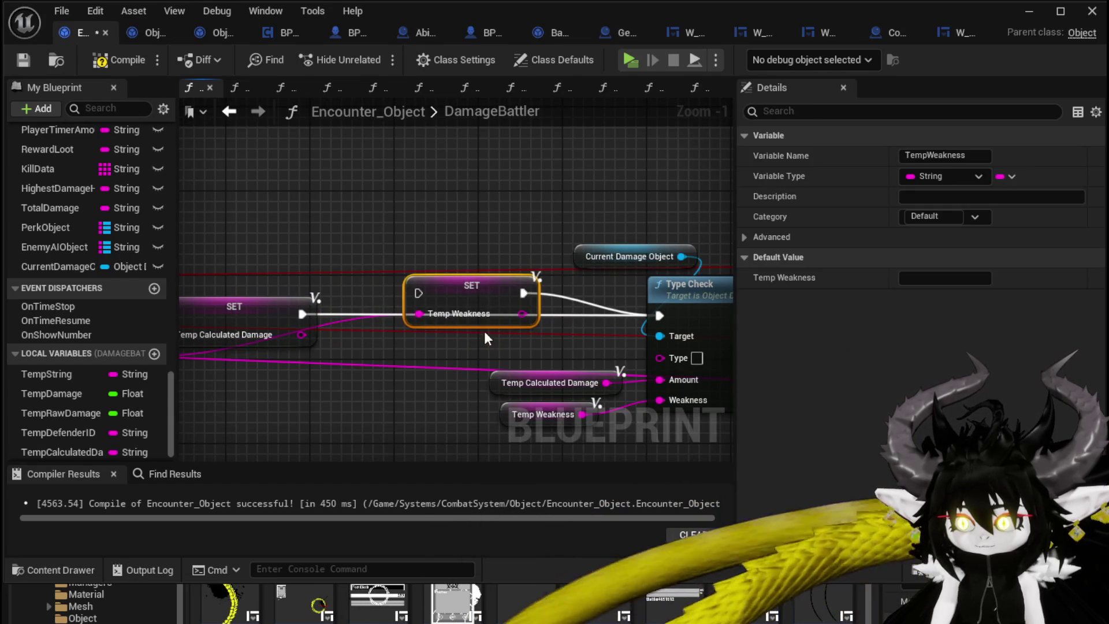
pyautogui.press('Delete')
pyautogui.moveTo(435, 329)
pyautogui.mouseDown()
pyautogui.moveTo(559, 282)
pyautogui.moveTo(292, 261)
pyautogui.moveTo(609, 279)
pyautogui.mouseUp()
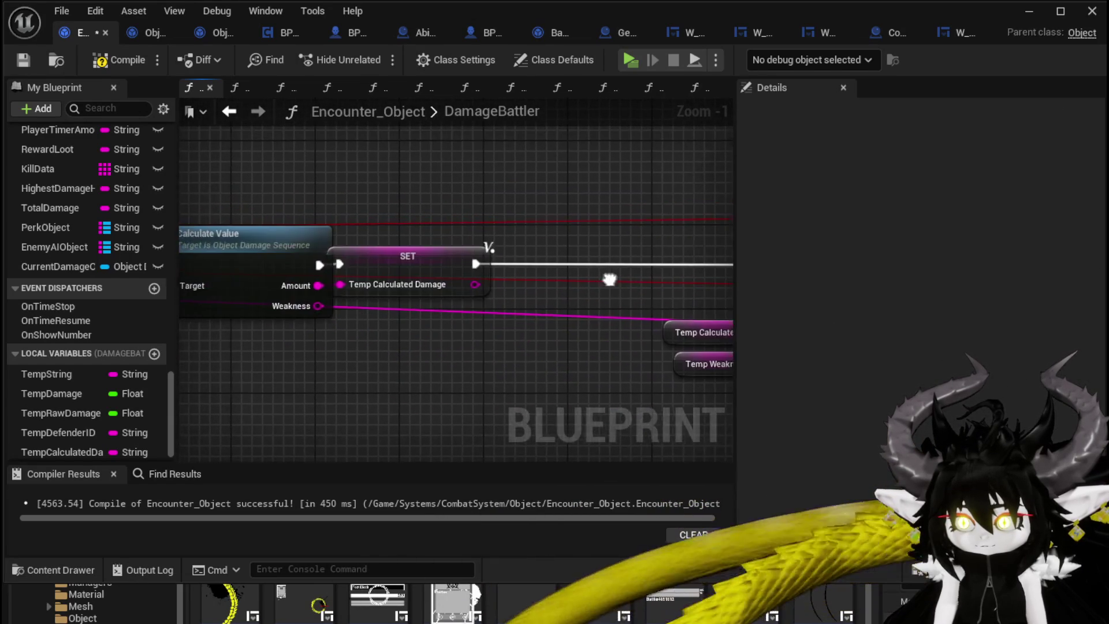
pyautogui.click(105, 61)
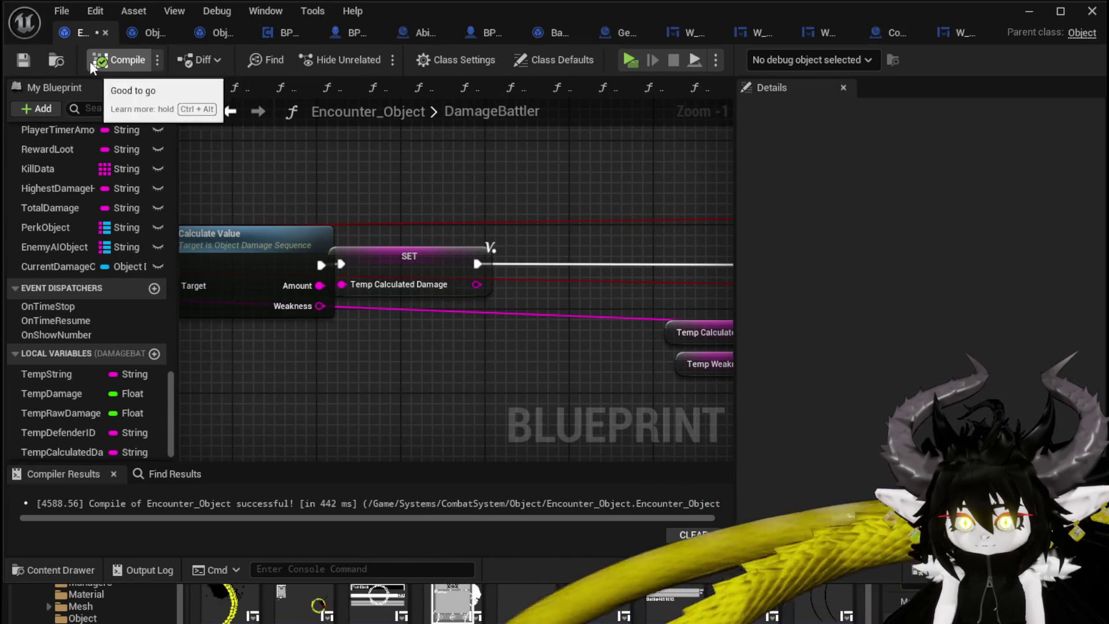
pyautogui.hotkey('ctrl', 's')
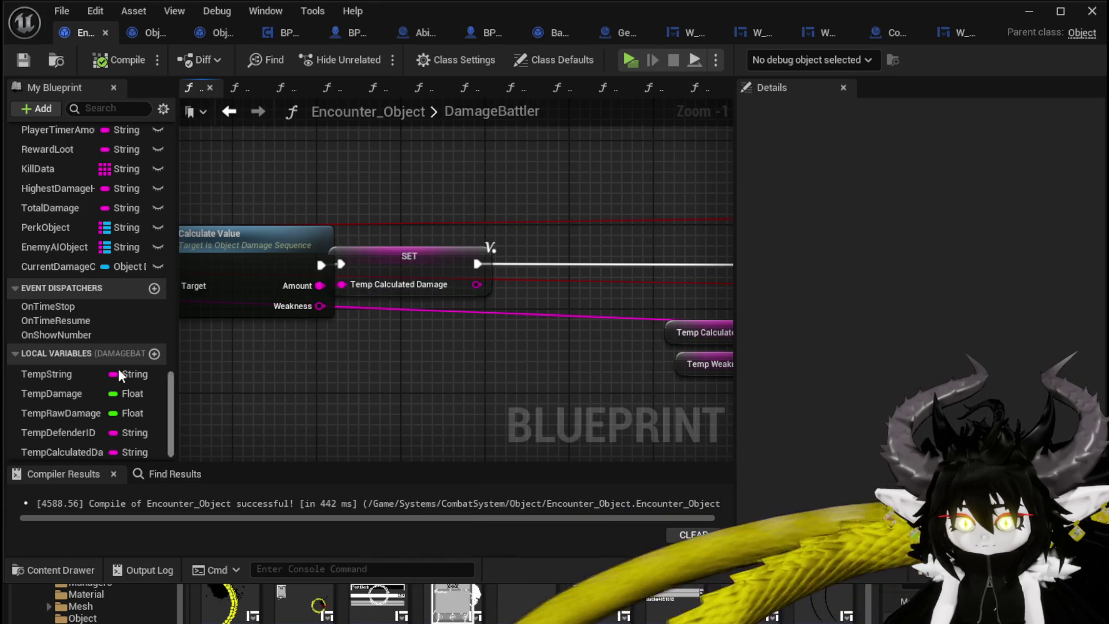
# Delete the TempDefenderID local variable and recompile.
pyautogui.click(71, 434)
pyautogui.press('Delete')
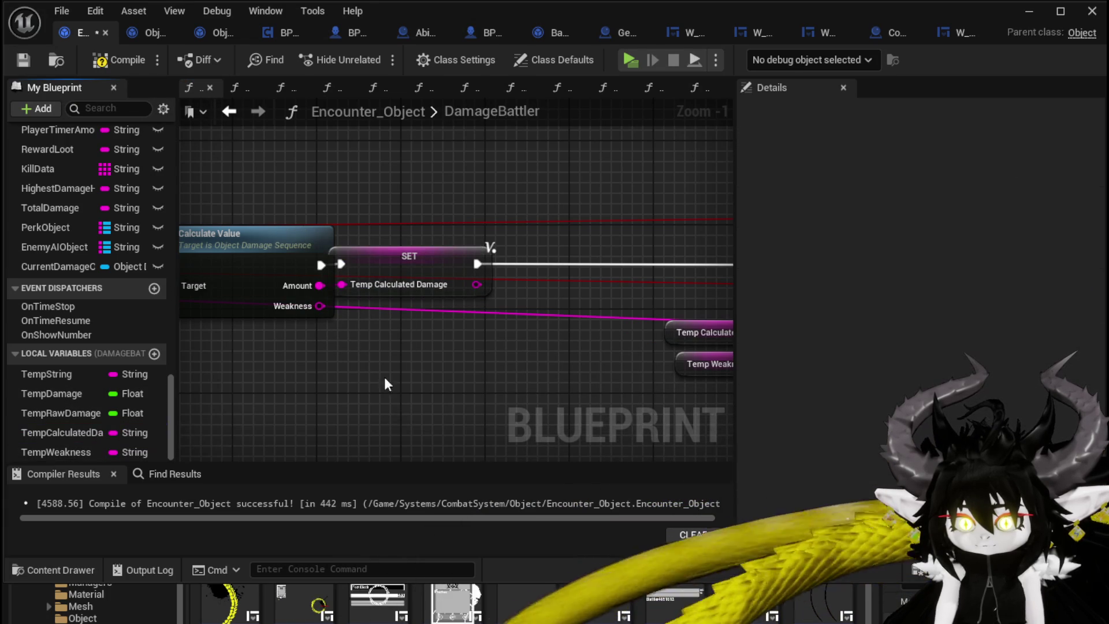
pyautogui.click(126, 61)
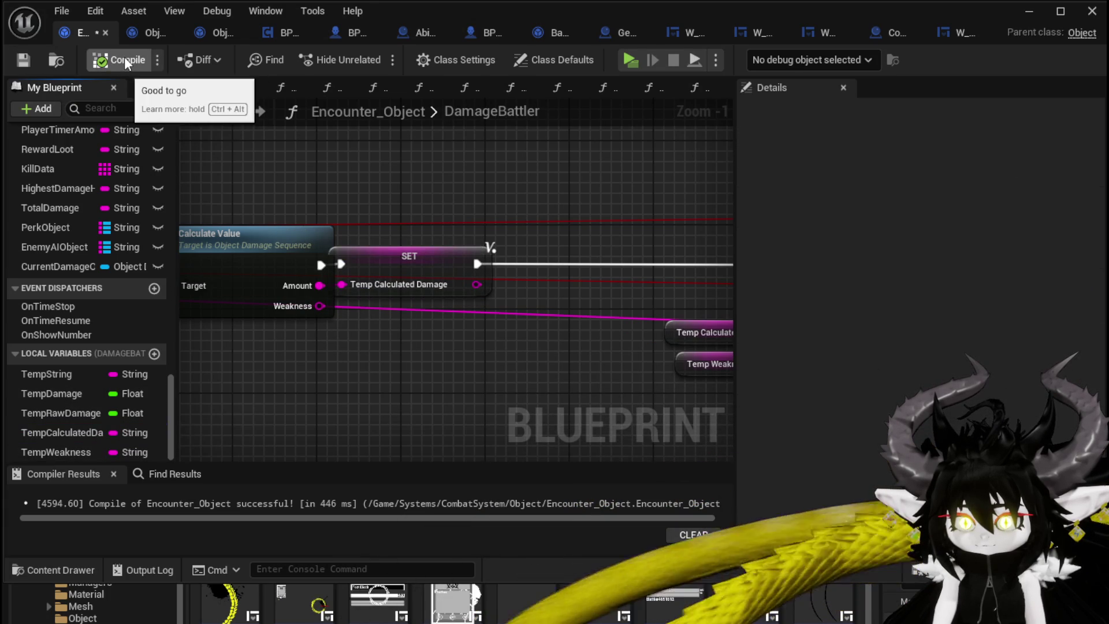
# Add a Get Ability Data String node off Current Damage Object and wire Damage/Healing into Type Check's Type.
pyautogui.hotkey('ctrl', 's')
pyautogui.scroll(1, 119, 418)
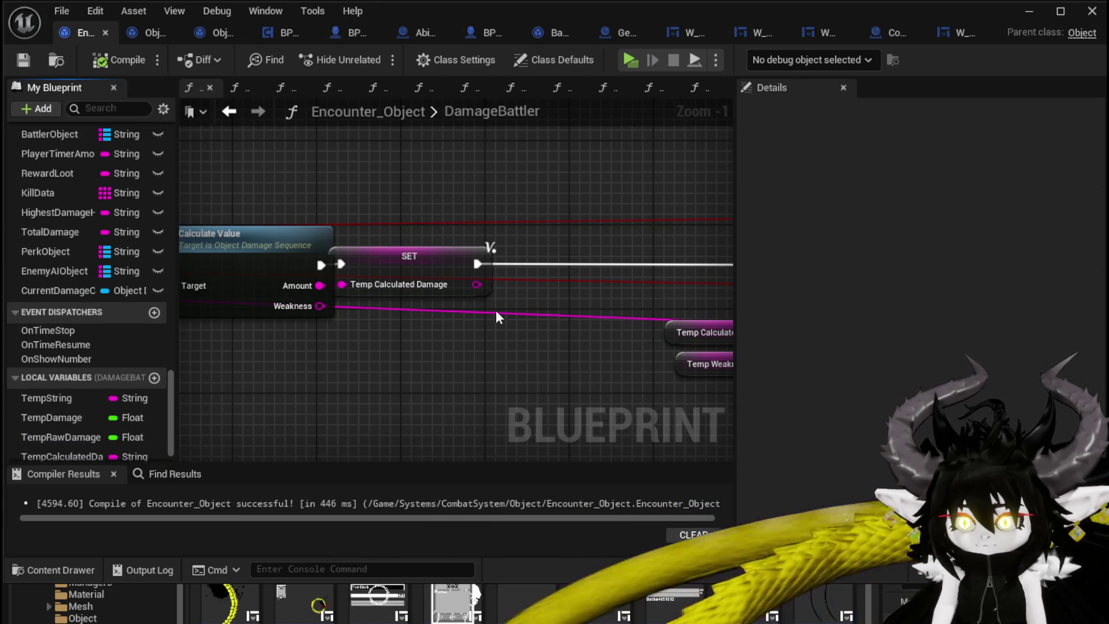
pyautogui.scroll(-1, 86, 408)
pyautogui.moveTo(407, 360); pyautogui.dragTo(390, 356)
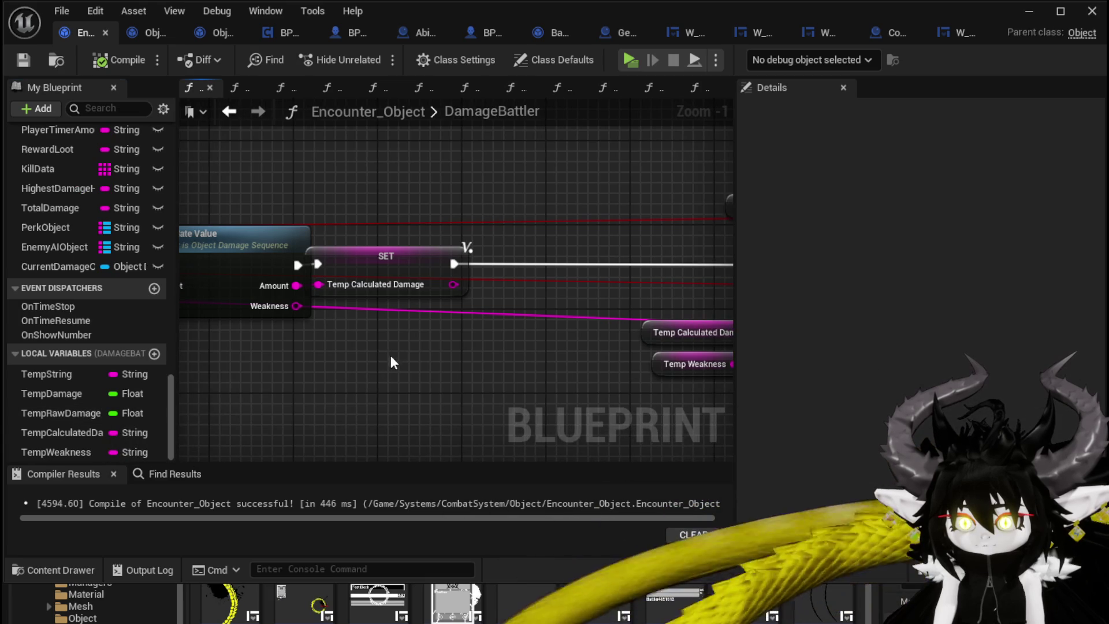
pyautogui.click(450, 261)
pyautogui.scroll(-3, 392, 202)
pyautogui.moveTo(391, 203)
pyautogui.mouseDown()
pyautogui.moveTo(543, 246)
pyautogui.moveTo(456, 256)
pyautogui.moveTo(318, 219)
pyautogui.moveTo(458, 215)
pyautogui.mouseUp()
pyautogui.scroll(1, 543, 246)
pyautogui.write('get Ab')
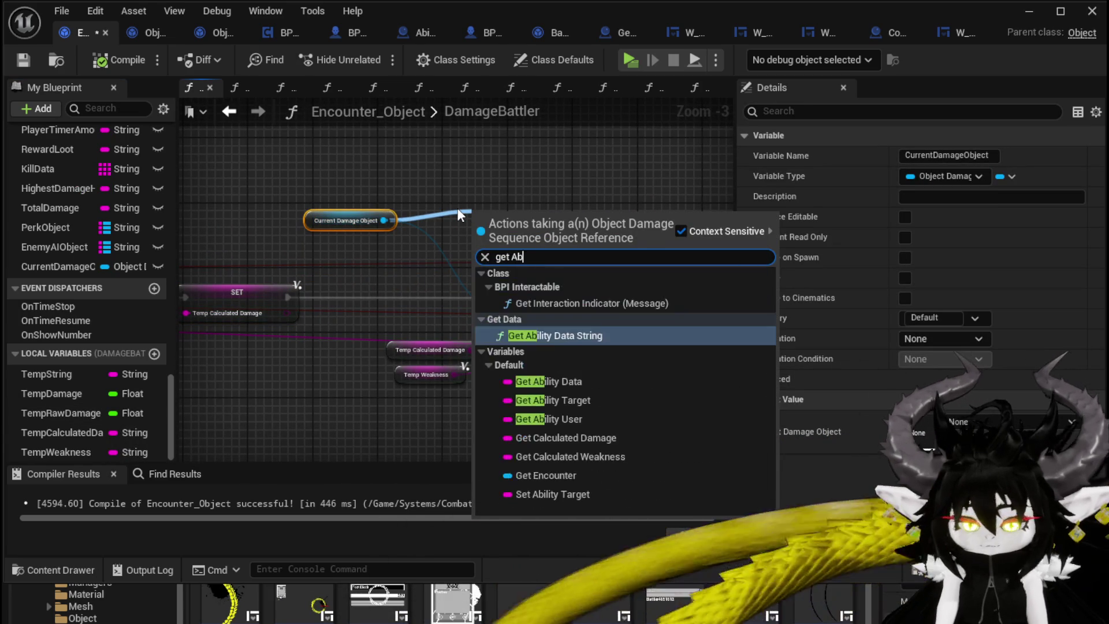
pyautogui.write('i')
pyautogui.click(555, 287)
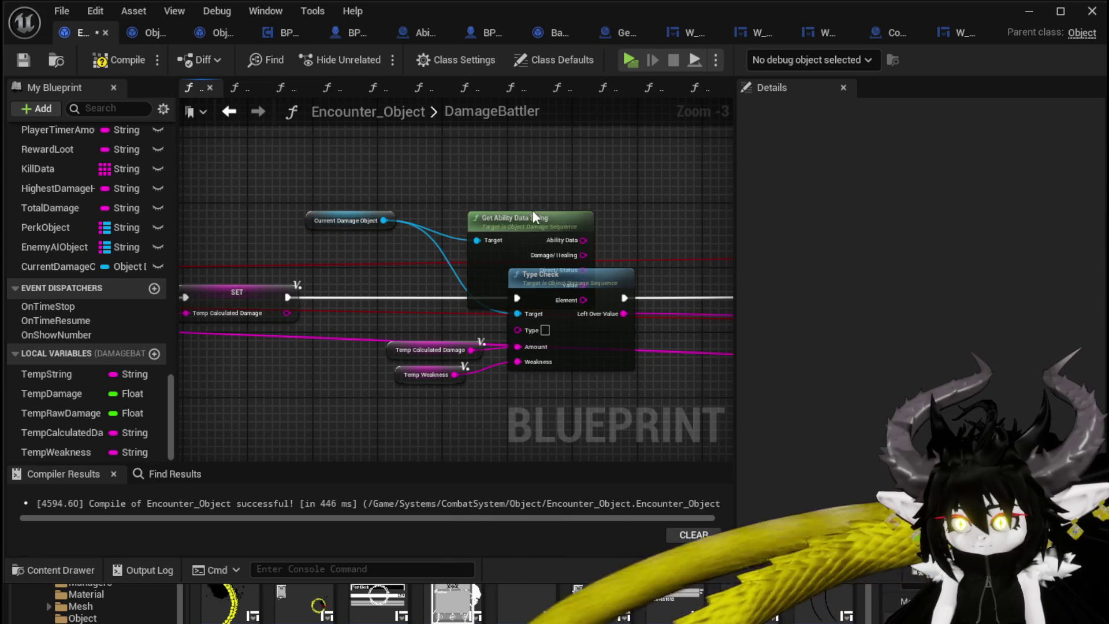
pyautogui.moveTo(533, 217); pyautogui.dragTo(473, 141)
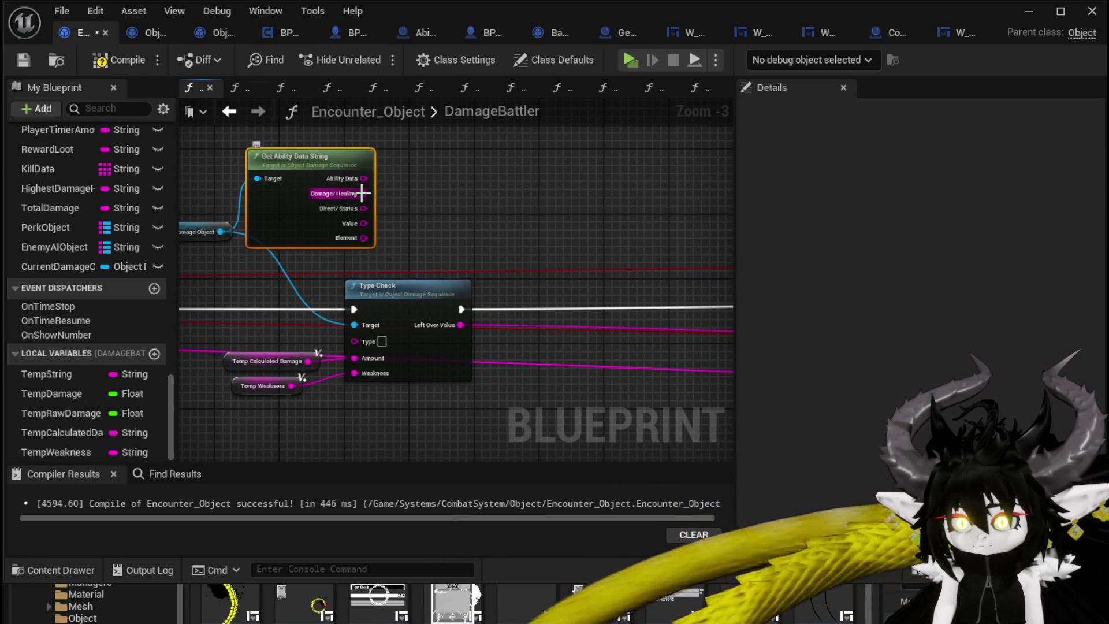
pyautogui.moveTo(362, 193)
pyautogui.mouseDown()
pyautogui.moveTo(340, 352)
pyautogui.moveTo(354, 341)
pyautogui.mouseUp()
# Review the graph around Trigger Damage, Parse Into Array, Calculate Value and Type Check.
pyautogui.scroll(-2, 404, 324)
pyautogui.moveTo(470, 247); pyautogui.dragTo(616, 221)
pyautogui.scroll(2, 411, 282)
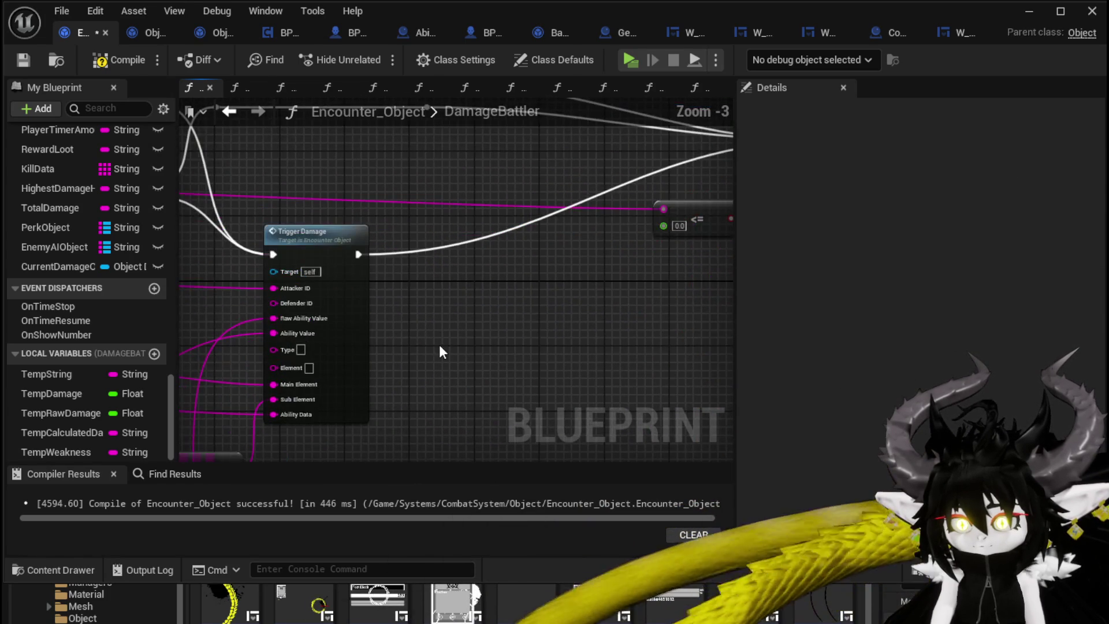
pyautogui.moveTo(439, 346)
pyautogui.mouseDown()
pyautogui.moveTo(780, 270)
pyautogui.moveTo(829, 231)
pyautogui.moveTo(336, 190)
pyautogui.mouseUp()
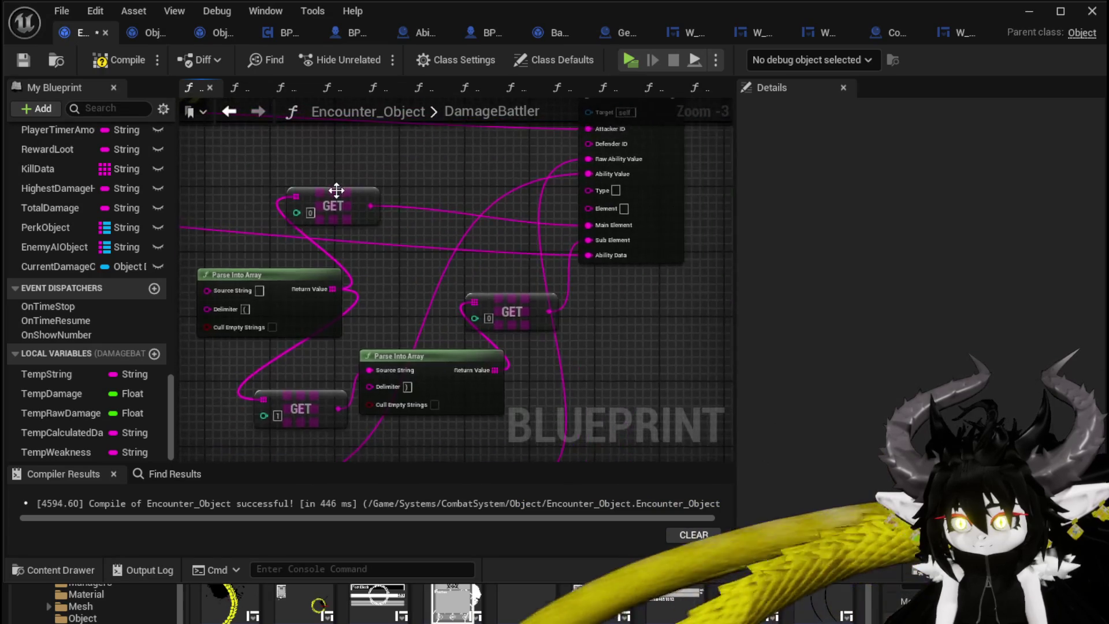
pyautogui.scroll(-2, 336, 190)
pyautogui.moveTo(248, 373)
pyautogui.mouseDown()
pyautogui.moveTo(384, 209)
pyautogui.moveTo(431, 192)
pyautogui.mouseUp()
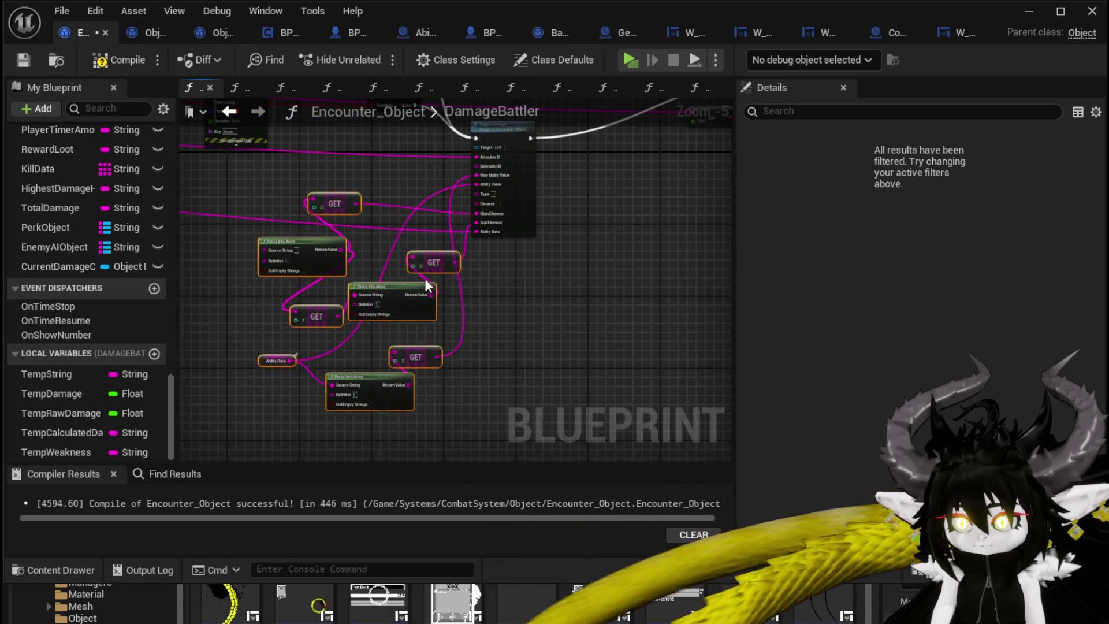
pyautogui.click(250, 182)
pyautogui.moveTo(250, 182)
pyautogui.mouseDown()
pyautogui.moveTo(391, 235)
pyautogui.moveTo(498, 208)
pyautogui.mouseUp()
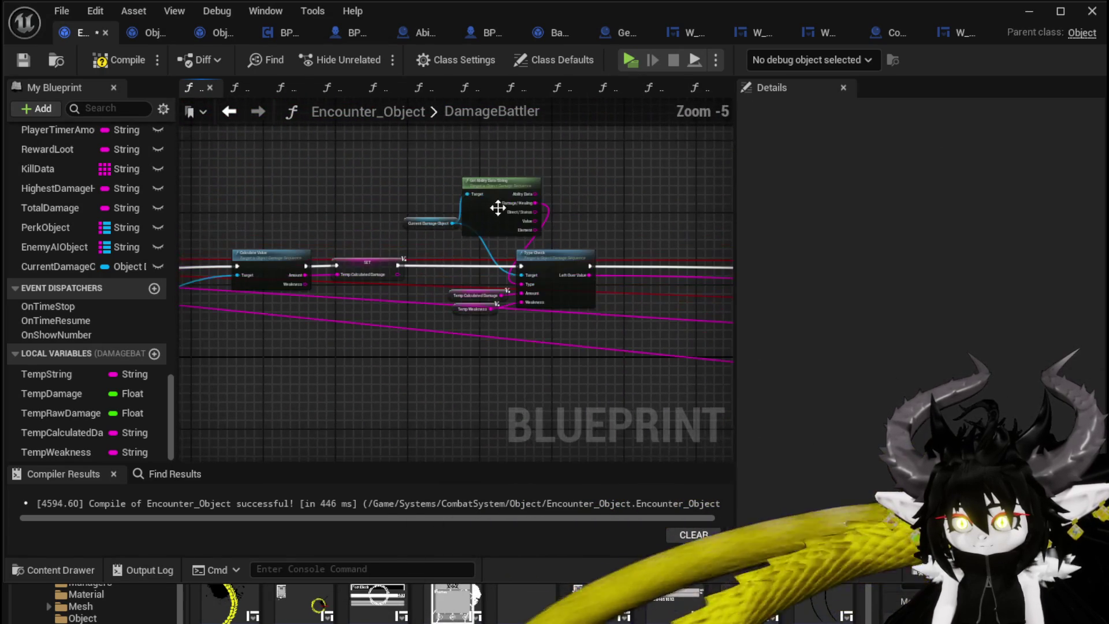
pyautogui.moveTo(417, 161)
pyautogui.mouseDown()
pyautogui.moveTo(514, 239)
pyautogui.moveTo(335, 195)
pyautogui.moveTo(250, 232)
pyautogui.moveTo(241, 264)
pyautogui.mouseUp()
pyautogui.scroll(3, 241, 265)
pyautogui.click(482, 244)
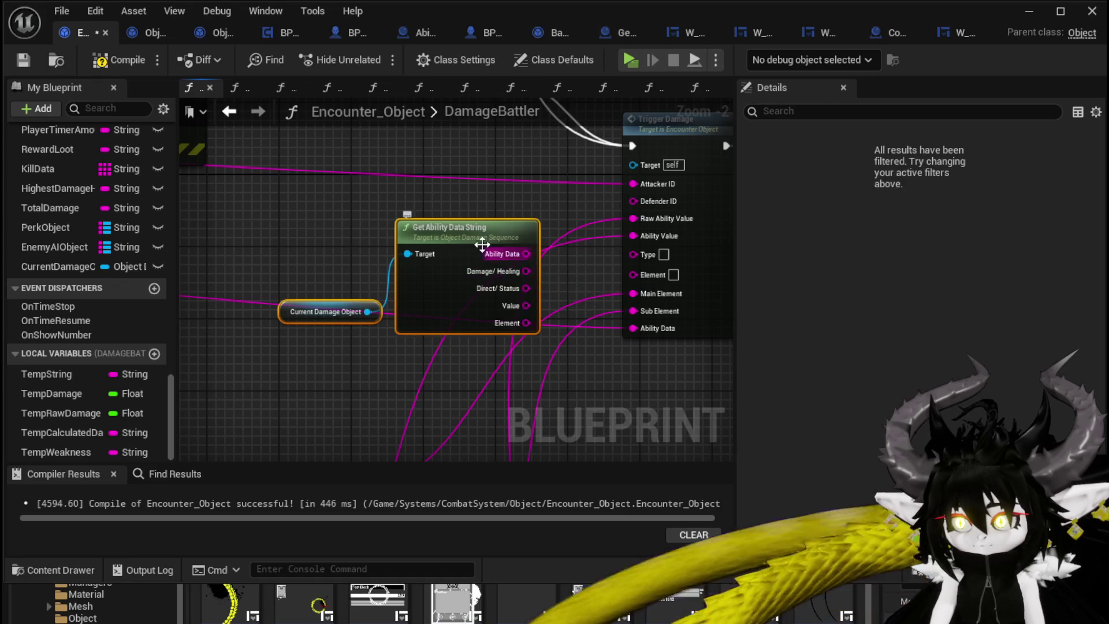
pyautogui.moveTo(482, 245); pyautogui.dragTo(446, 228)
pyautogui.scroll(1, 387, 244)
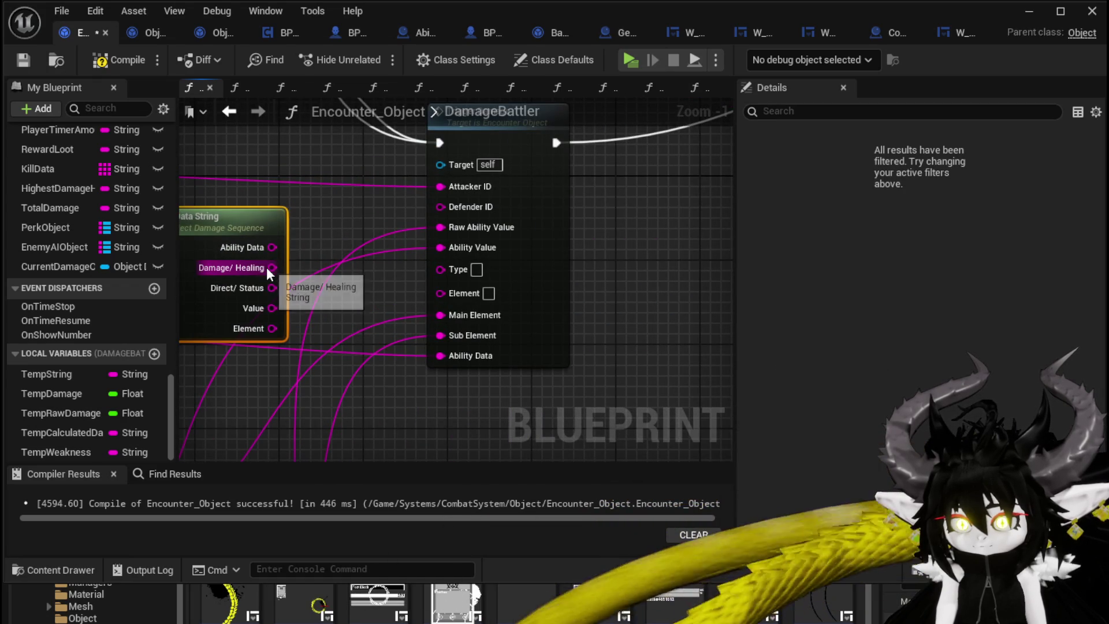
pyautogui.moveTo(268, 271)
pyautogui.mouseDown()
pyautogui.moveTo(404, 338)
pyautogui.moveTo(392, 360)
pyautogui.moveTo(436, 287)
pyautogui.moveTo(445, 291)
pyautogui.moveTo(449, 269)
pyautogui.mouseUp()
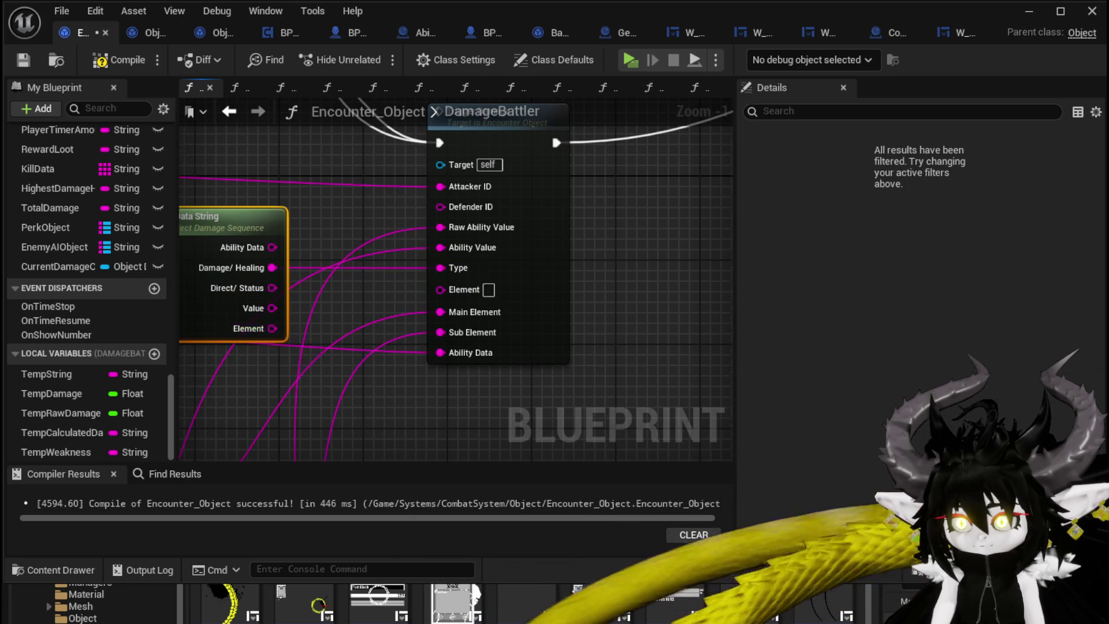
pyautogui.scroll(-3, 265, 331)
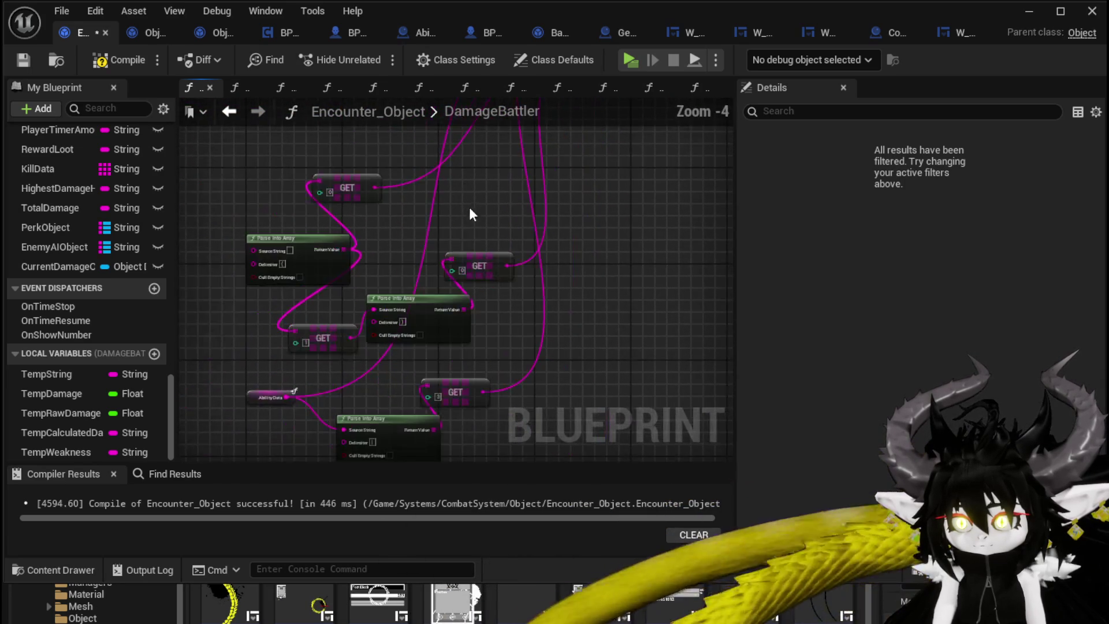
pyautogui.moveTo(469, 215)
pyautogui.mouseDown()
pyautogui.moveTo(391, 334)
pyautogui.moveTo(402, 359)
pyautogui.mouseUp()
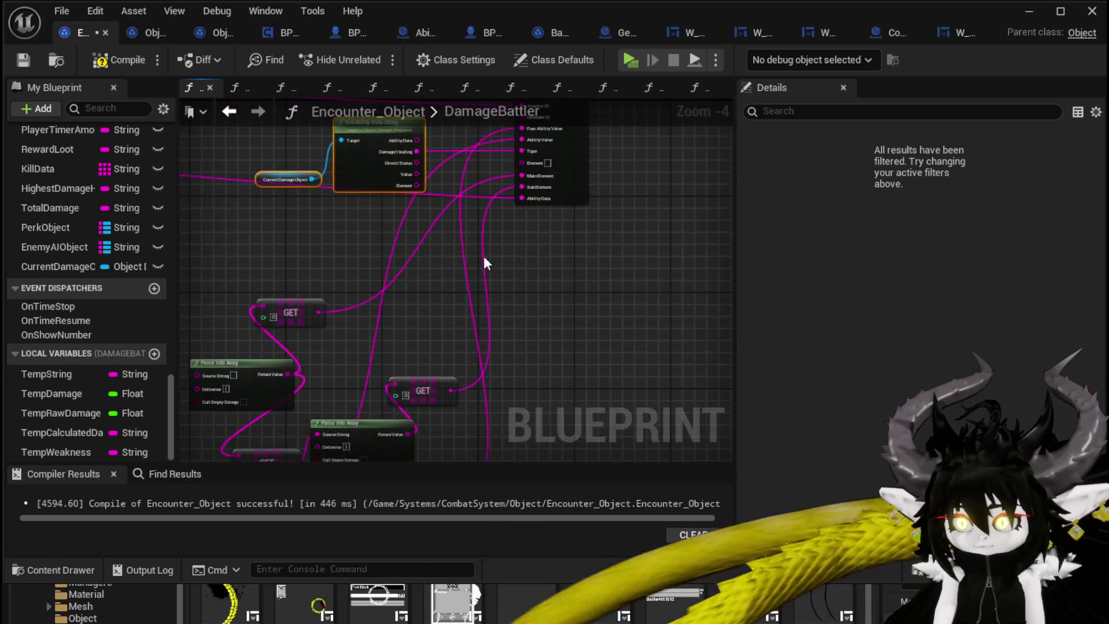
pyautogui.moveTo(483, 255); pyautogui.dragTo(434, 317)
pyautogui.scroll(3, 469, 259)
pyautogui.scroll(-2, 401, 272)
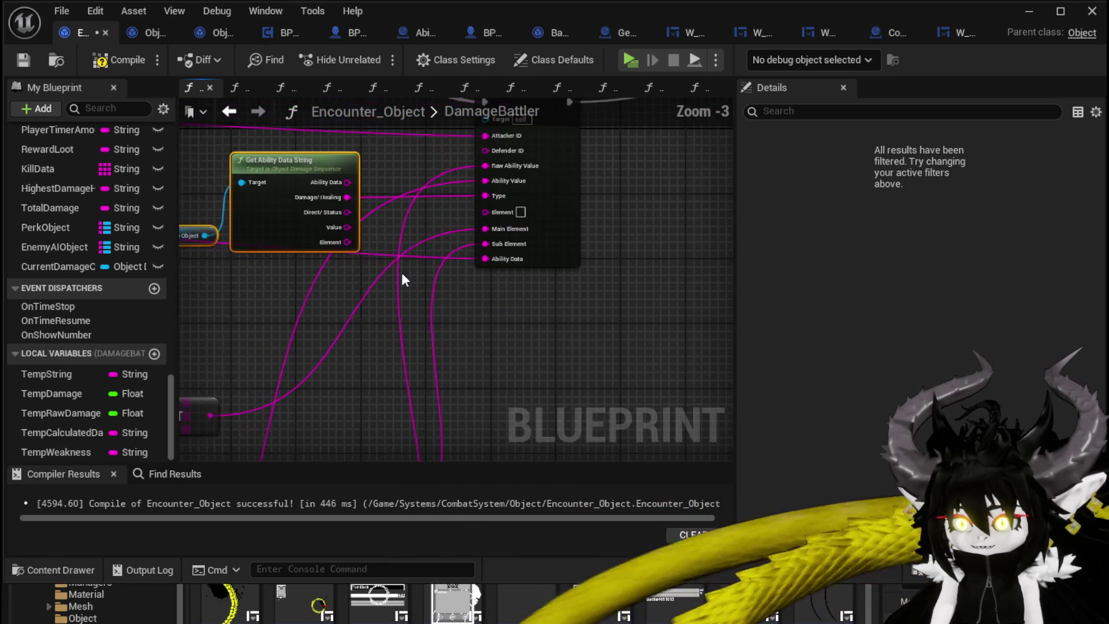
pyautogui.moveTo(402, 279)
pyautogui.mouseDown()
pyautogui.moveTo(411, 181)
pyautogui.moveTo(428, 257)
pyautogui.mouseUp()
pyautogui.scroll(-2, 429, 258)
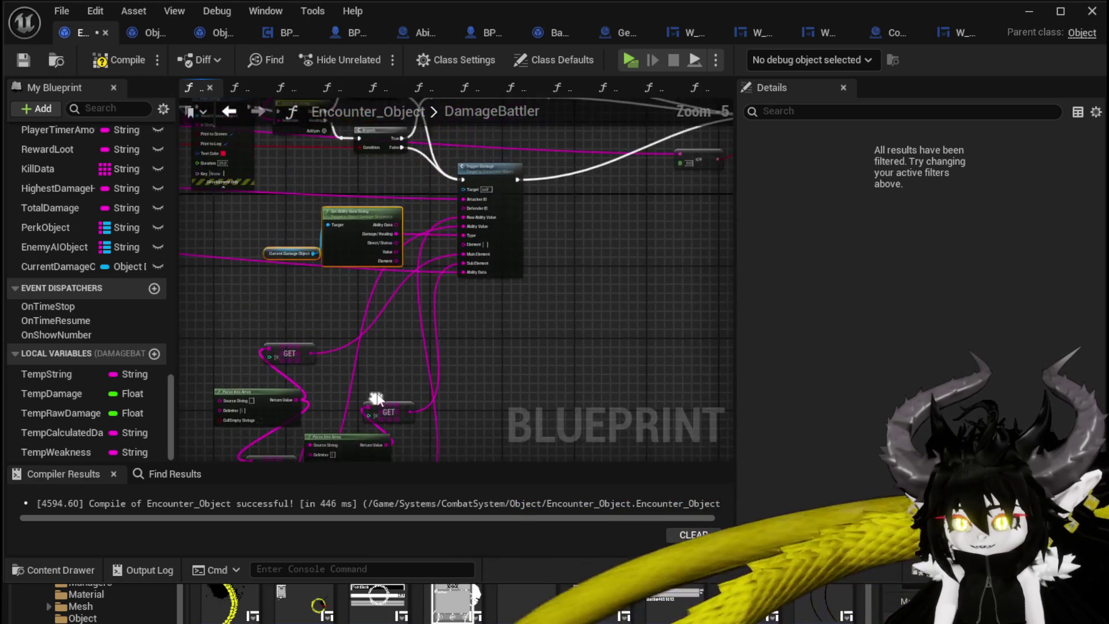
pyautogui.moveTo(376, 398); pyautogui.dragTo(471, 230)
pyautogui.scroll(1, 486, 178)
pyautogui.scroll(1, 530, 188)
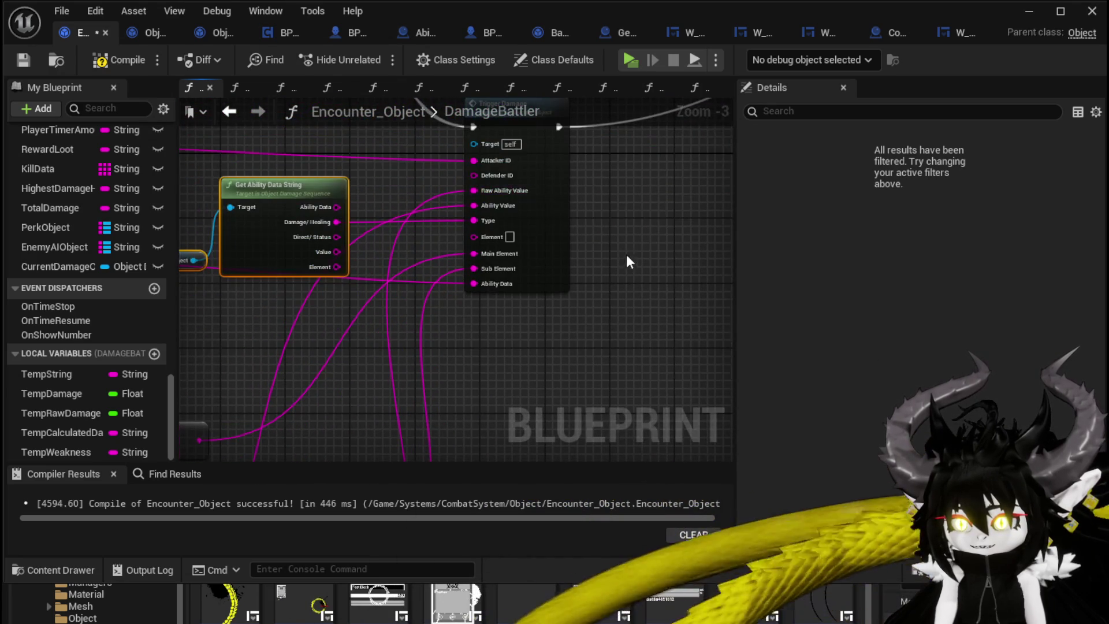
pyautogui.moveTo(626, 262)
pyautogui.mouseDown()
pyautogui.moveTo(545, 391)
pyautogui.moveTo(539, 377)
pyautogui.mouseUp()
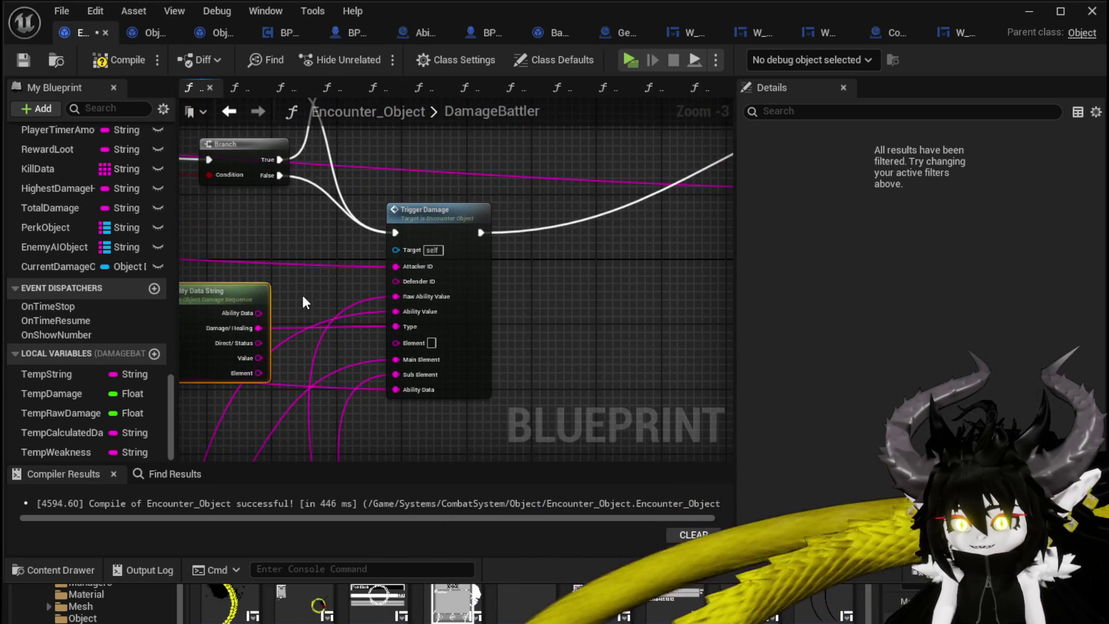
pyautogui.moveTo(303, 295); pyautogui.dragTo(385, 301)
pyautogui.scroll(-4, 387, 286)
pyautogui.moveTo(279, 271)
pyautogui.mouseDown()
pyautogui.moveTo(330, 299)
pyautogui.moveTo(487, 328)
pyautogui.mouseUp()
pyautogui.scroll(5, 486, 328)
pyautogui.scroll(-5, 453, 296)
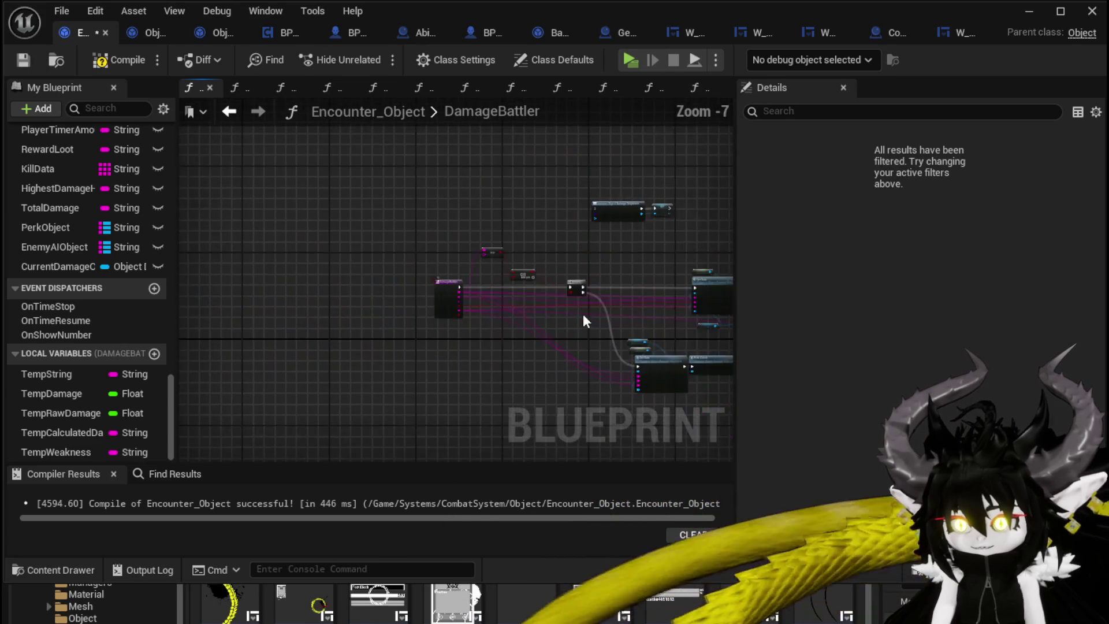
pyautogui.moveTo(583, 313); pyautogui.dragTo(267, 285)
pyautogui.scroll(4, 452, 285)
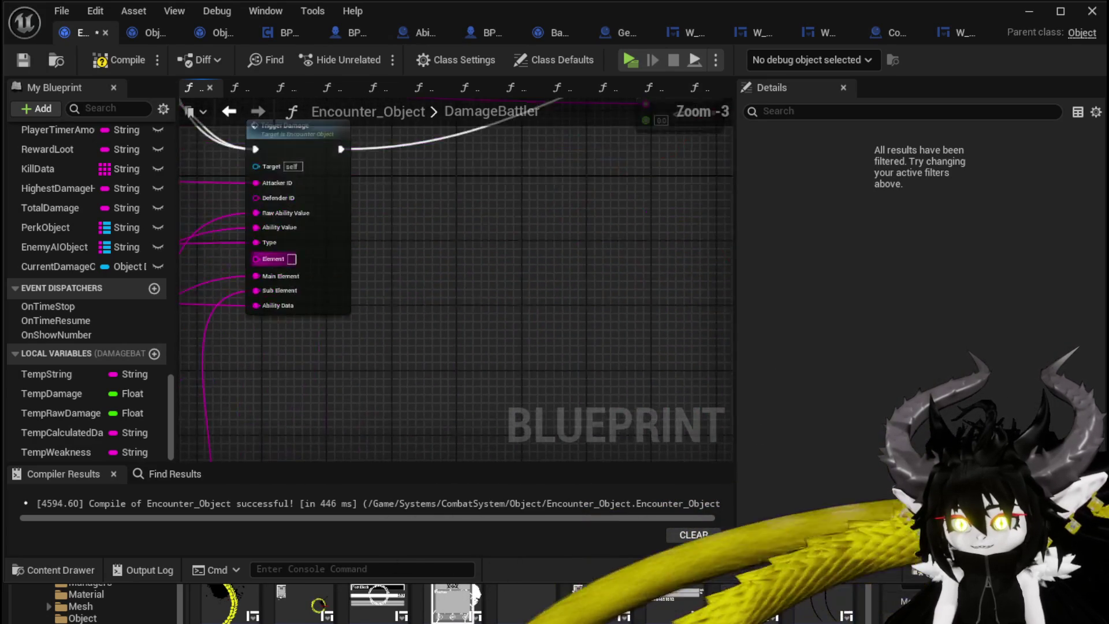
pyautogui.moveTo(219, 145); pyautogui.dragTo(498, 205)
# Add a Get Battler ID node and wire it into Trigger Damage's Defender ID.
pyautogui.rightClick(359, 205)
pyautogui.write('batt')
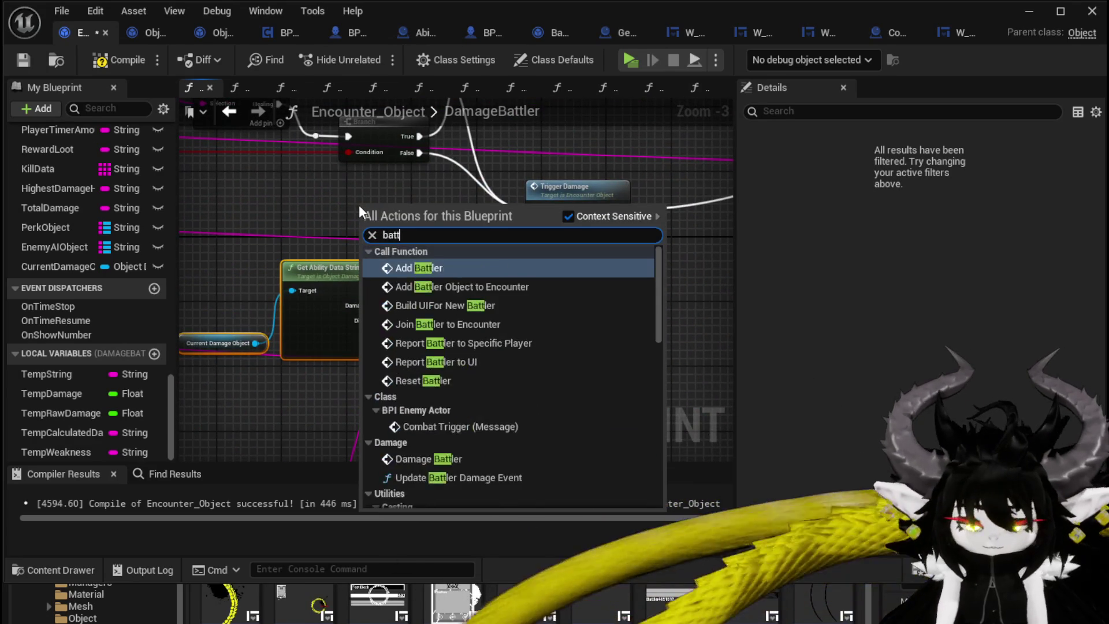
pyautogui.write('lerid')
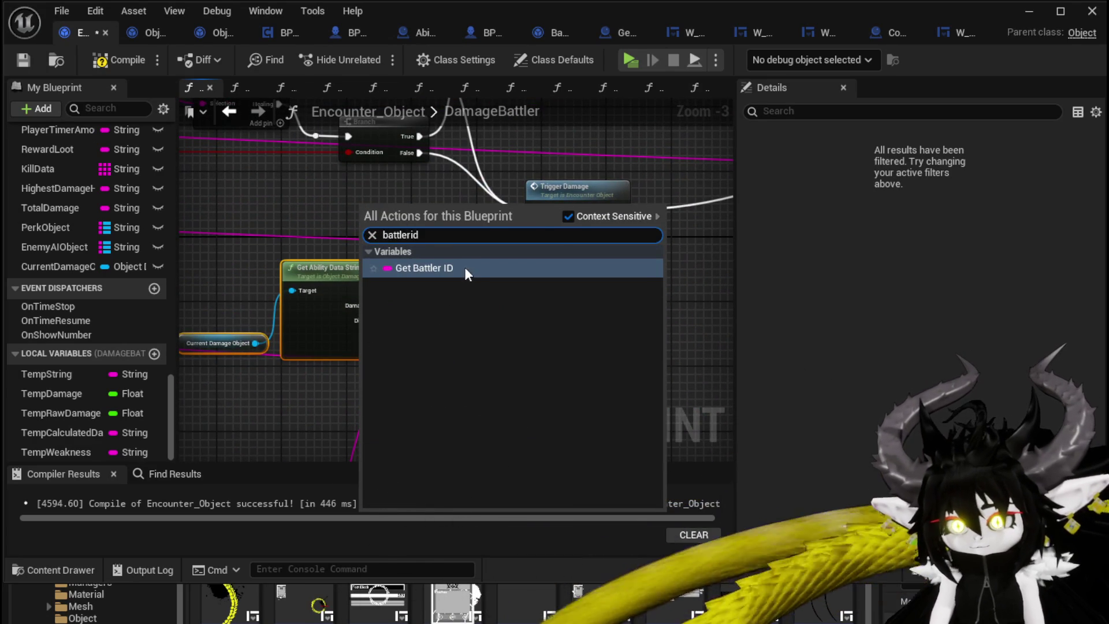
pyautogui.click(464, 267)
pyautogui.moveTo(412, 214)
pyautogui.mouseDown()
pyautogui.moveTo(544, 311)
pyautogui.moveTo(540, 258)
pyautogui.mouseUp()
pyautogui.moveTo(375, 214); pyautogui.dragTo(437, 221)
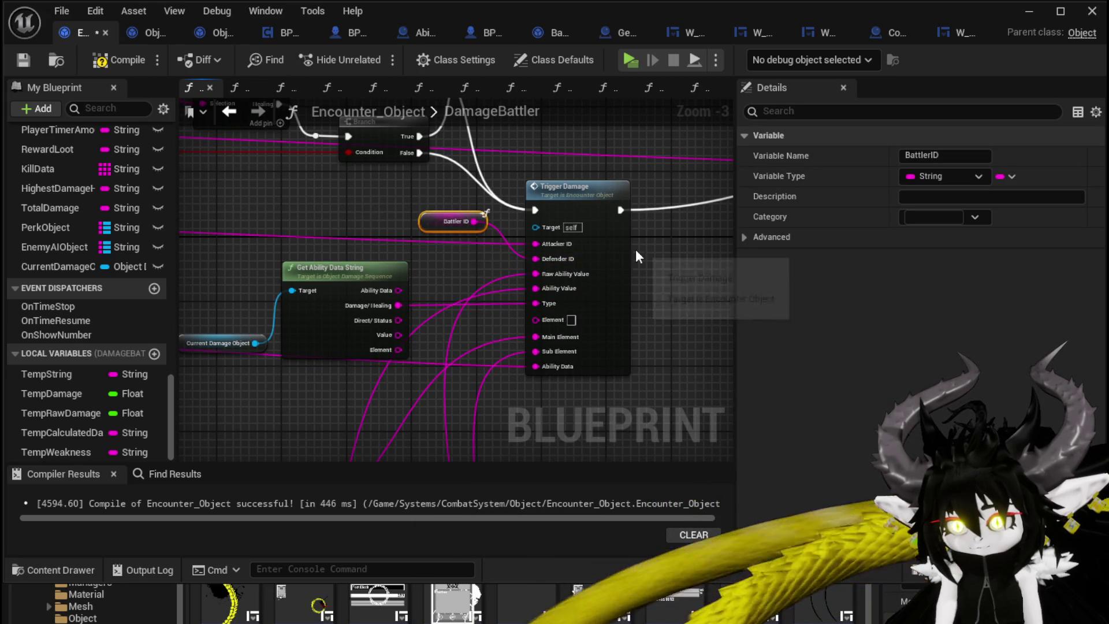
# Paste Battler ID copies into the FIND node's input and Death Event's Battler ID pin.
pyautogui.scroll(-2, 636, 255)
pyautogui.scroll(4, 293, 338)
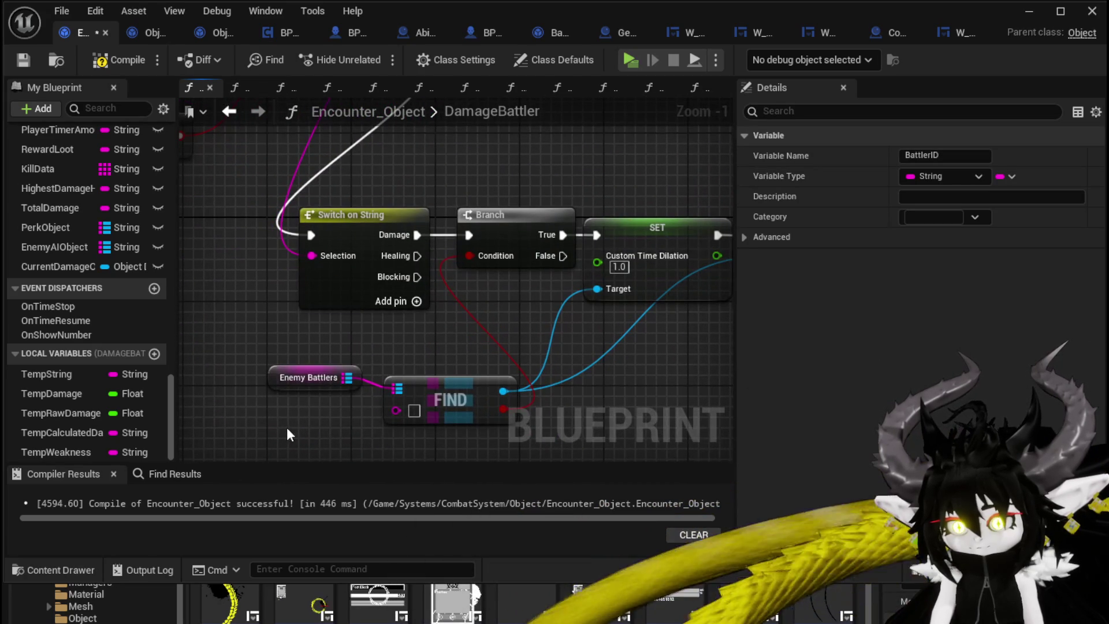
pyautogui.hotkey('ctrl', 'v')
pyautogui.moveTo(359, 428); pyautogui.dragTo(396, 410)
pyautogui.moveTo(323, 430); pyautogui.dragTo(278, 422)
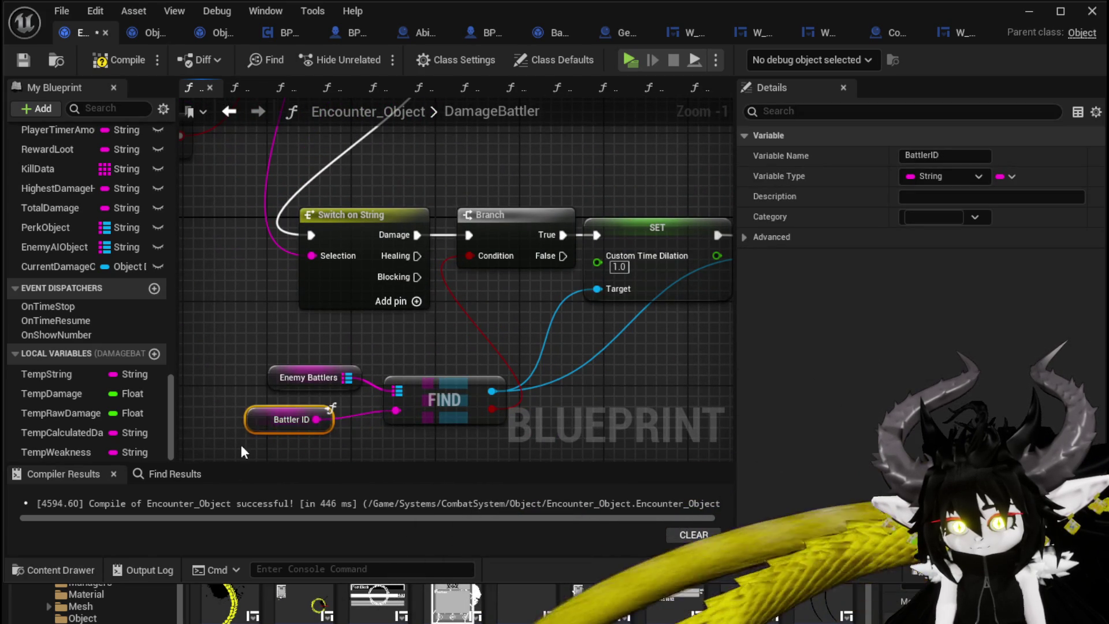
pyautogui.scroll(-2, 336, 385)
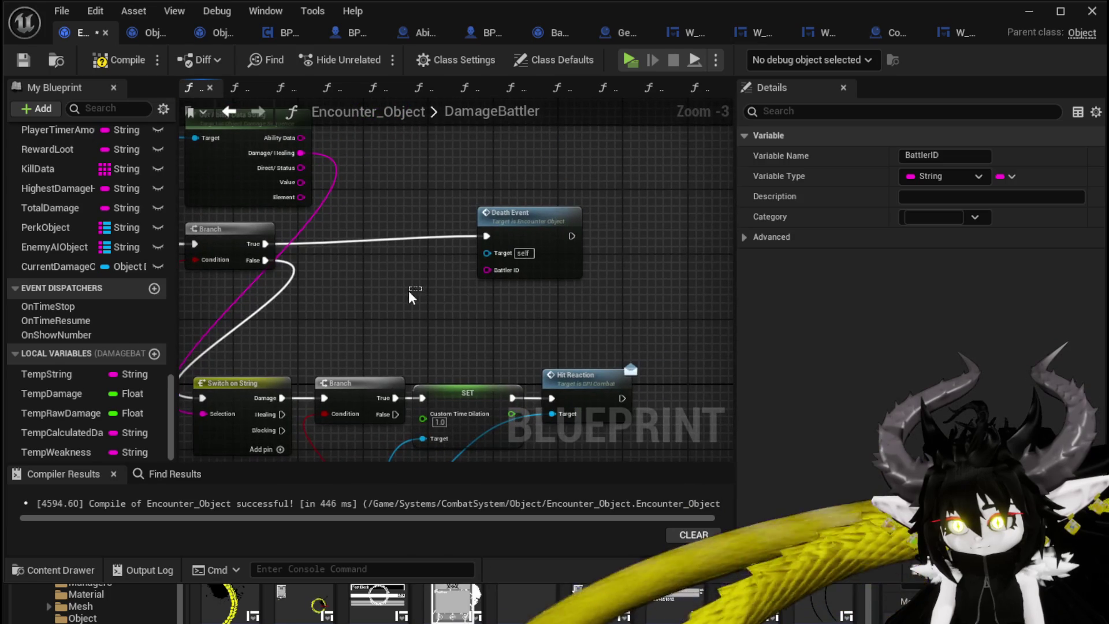
pyautogui.hotkey('ctrl', 'v')
pyautogui.moveTo(475, 296); pyautogui.dragTo(488, 270)
pyautogui.moveTo(530, 237); pyautogui.dragTo(561, 244)
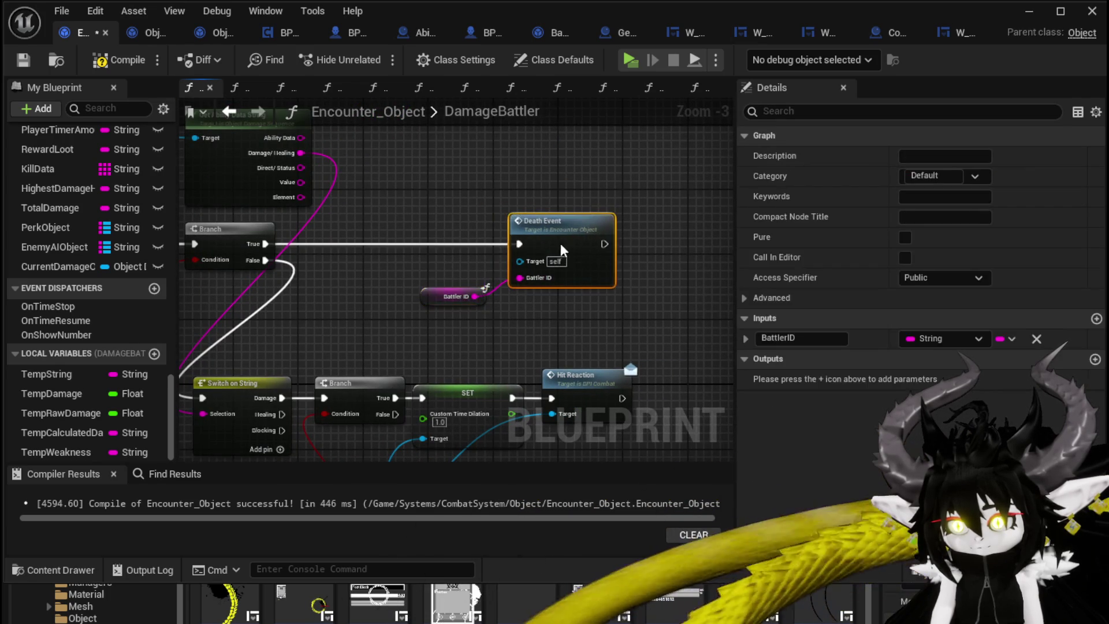
pyautogui.scroll(-2, 560, 243)
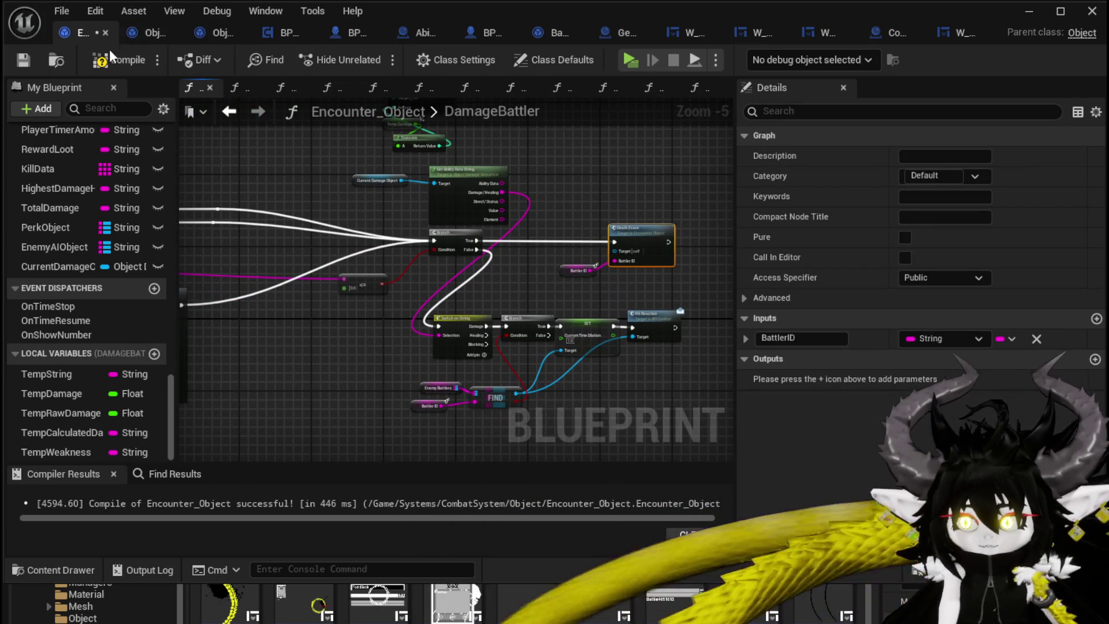
# Compile and save Encounter_Object, then minimize its editor to reveal L_DungeonCreationTest.
pyautogui.click(112, 57)
pyautogui.click(23, 59)
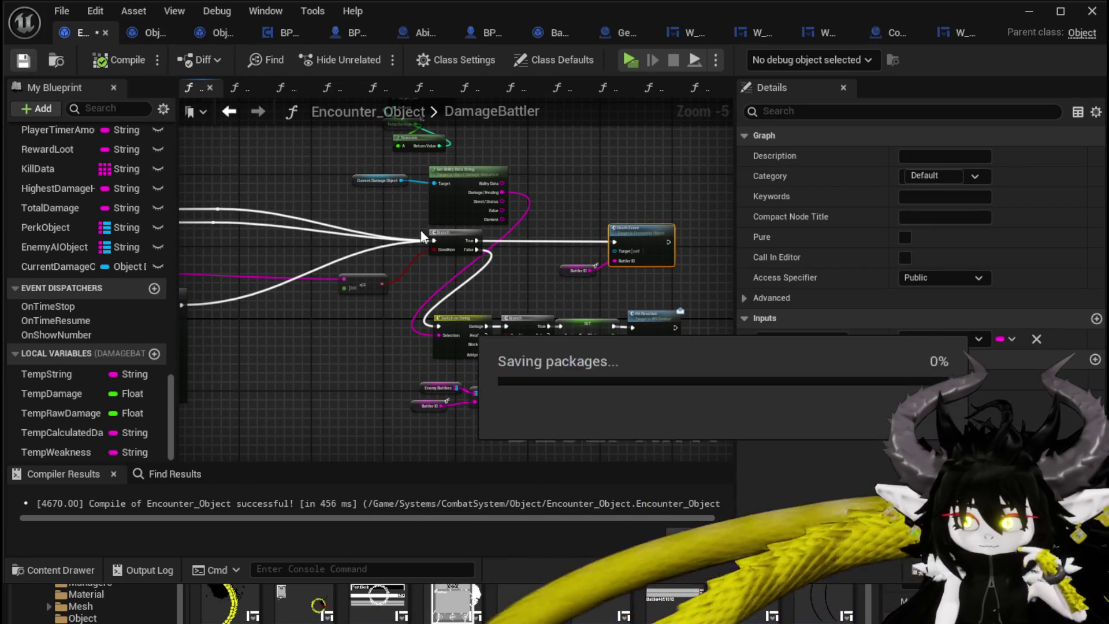
pyautogui.scroll(-4, 317, 207)
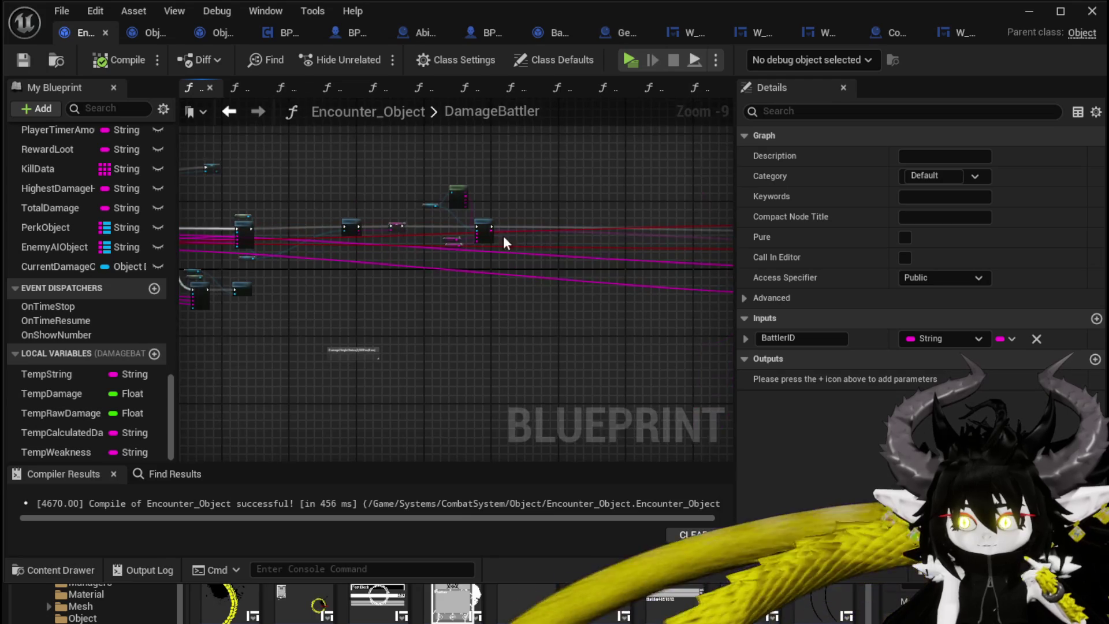
pyautogui.scroll(3, 386, 251)
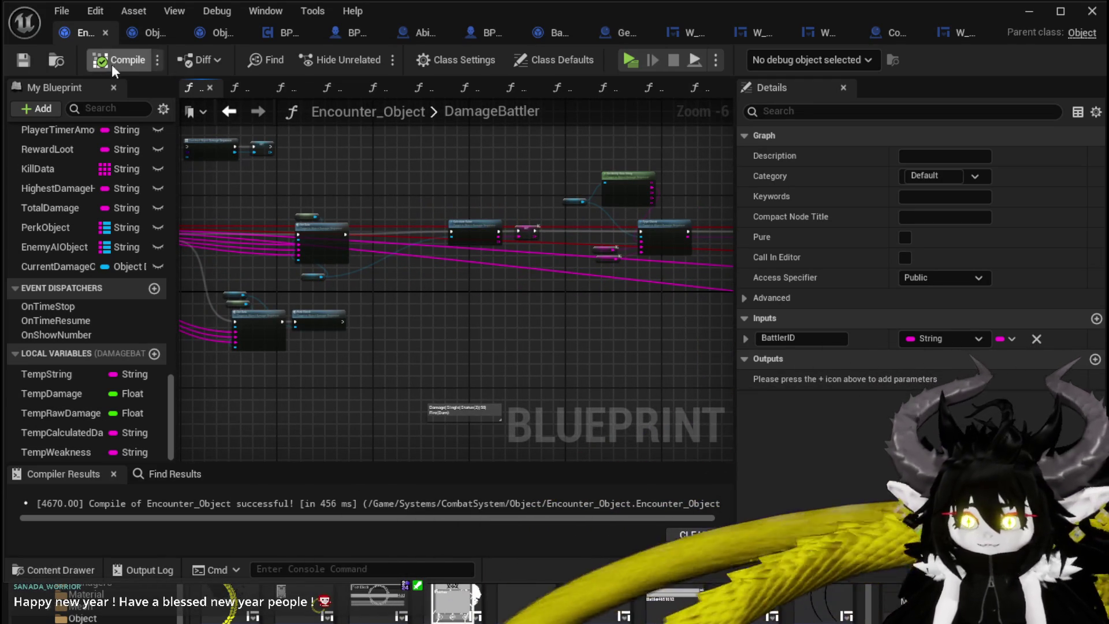
pyautogui.click(1029, 11)
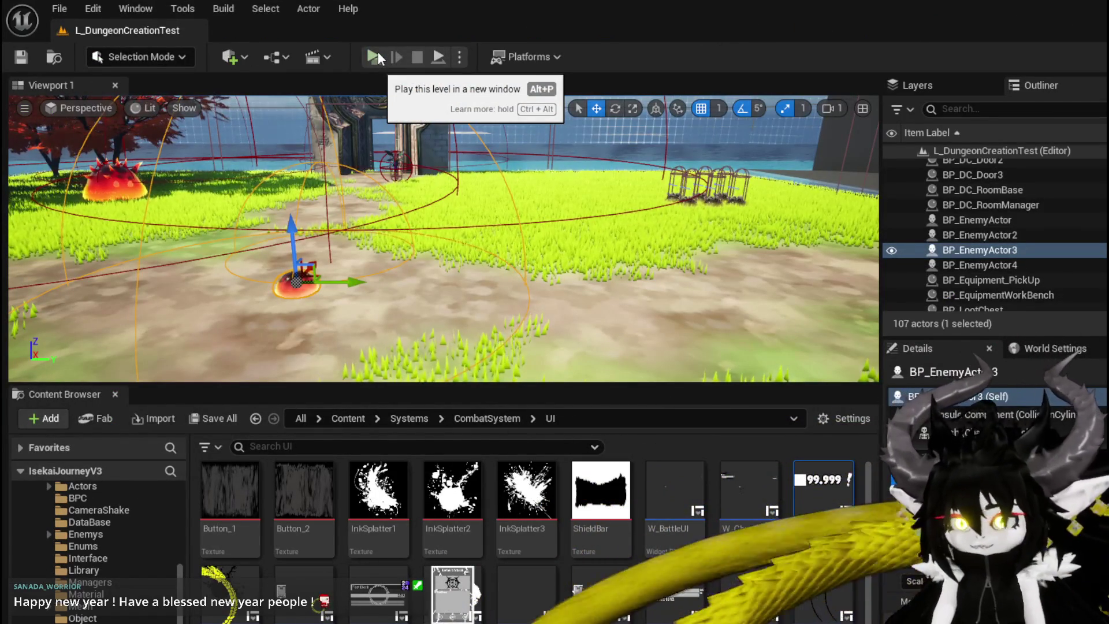
pyautogui.click(391, 57)
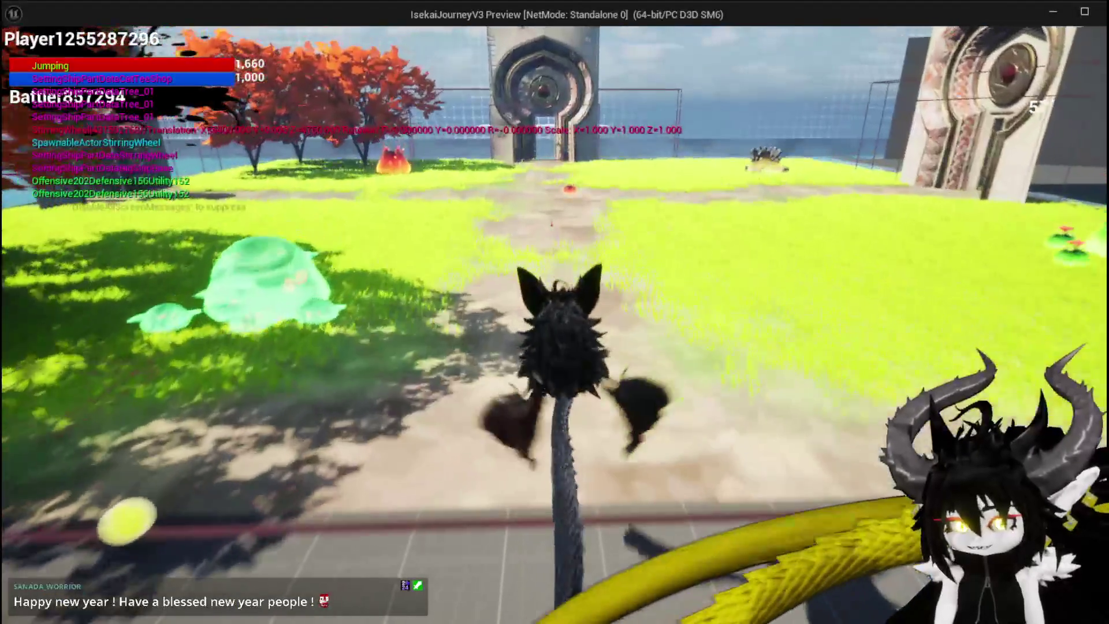
pyautogui.press('w')
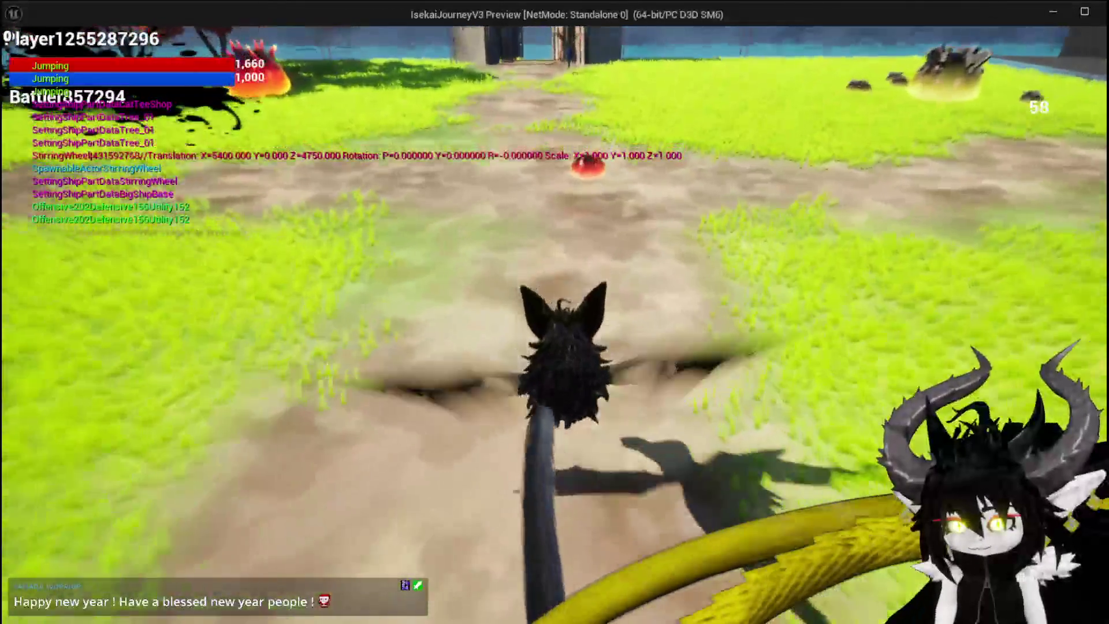
pyautogui.press('1')
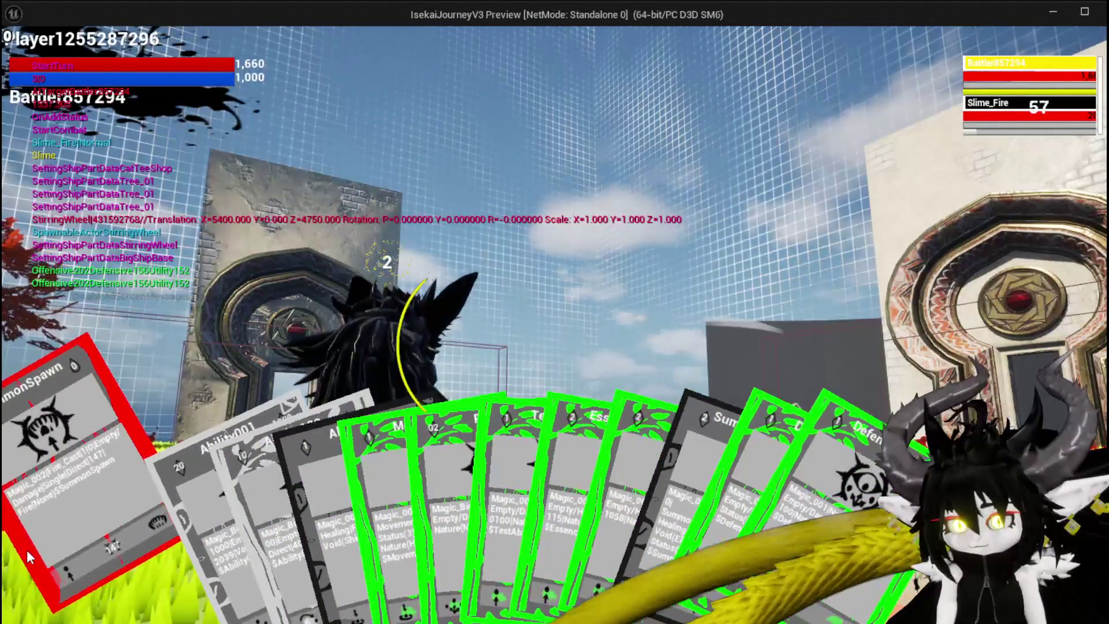
pyautogui.click(29, 556)
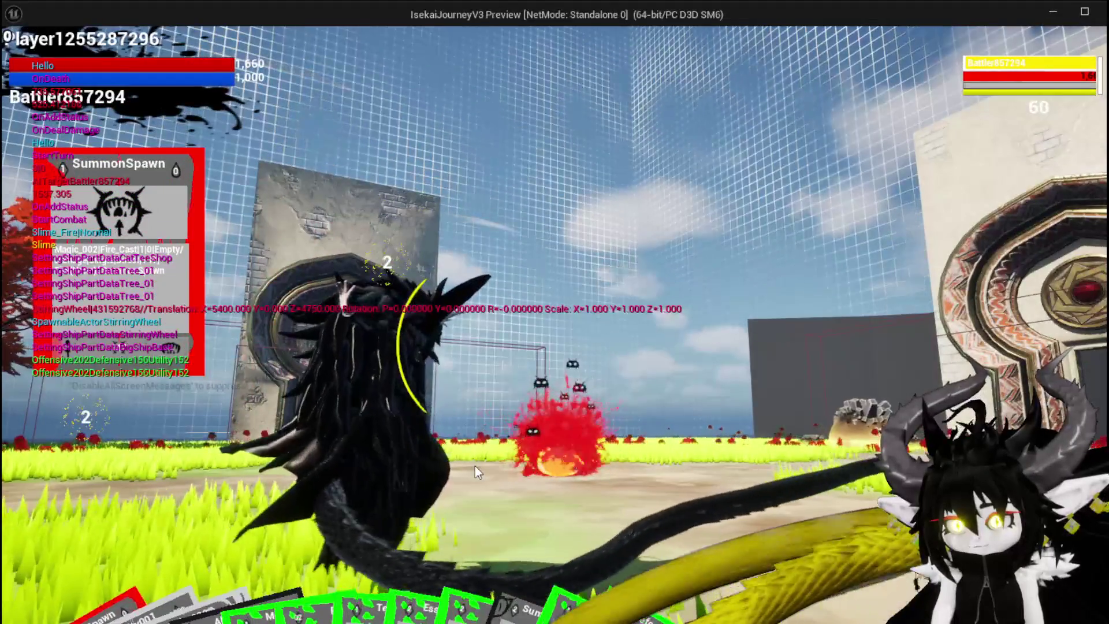
pyautogui.press('Escape')
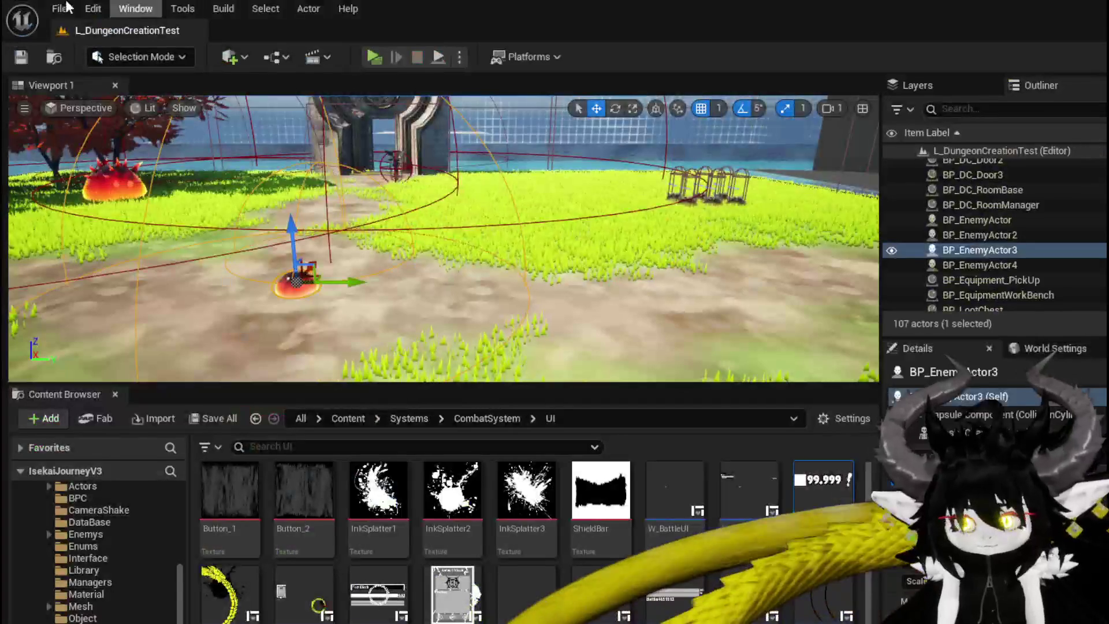
pyautogui.click(21, 56)
pyautogui.click(373, 57)
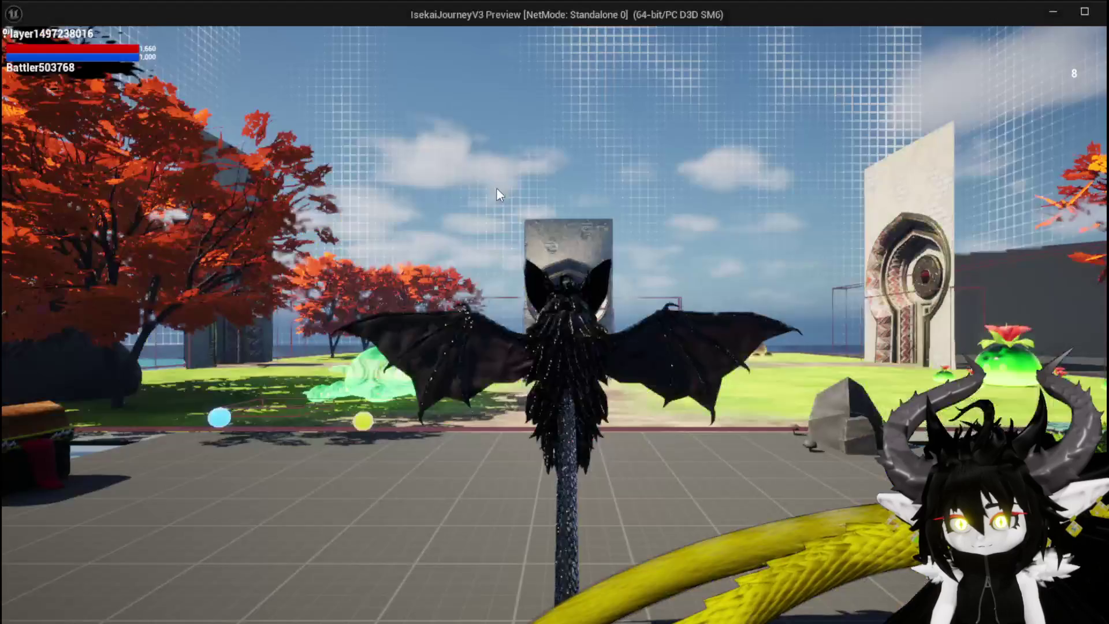
pyautogui.press('w')
pyautogui.press('space')
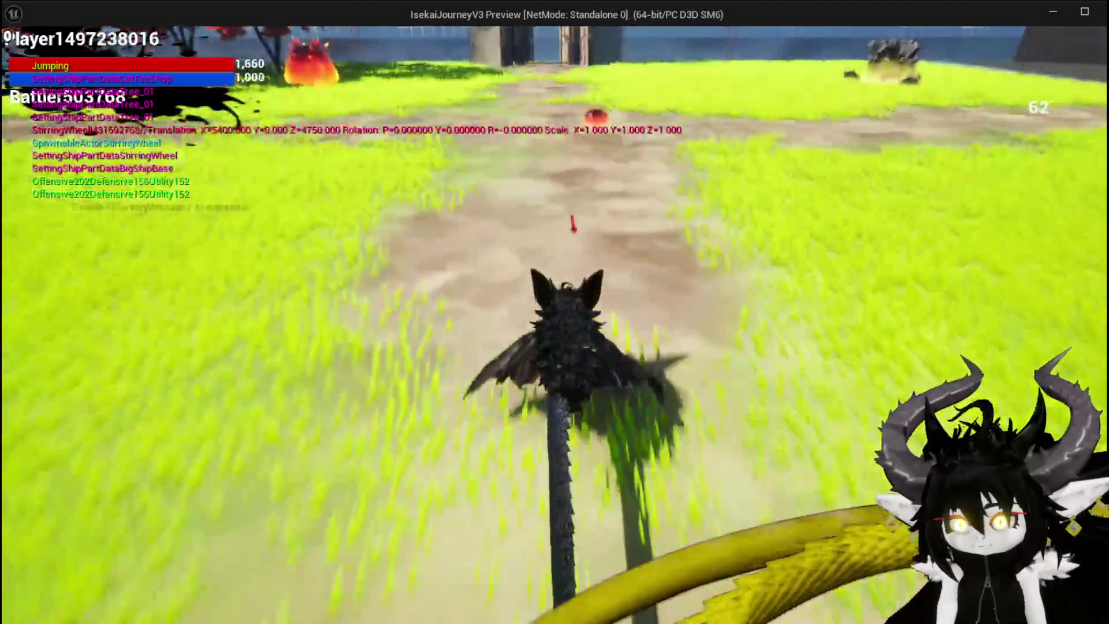
pyautogui.press('w')
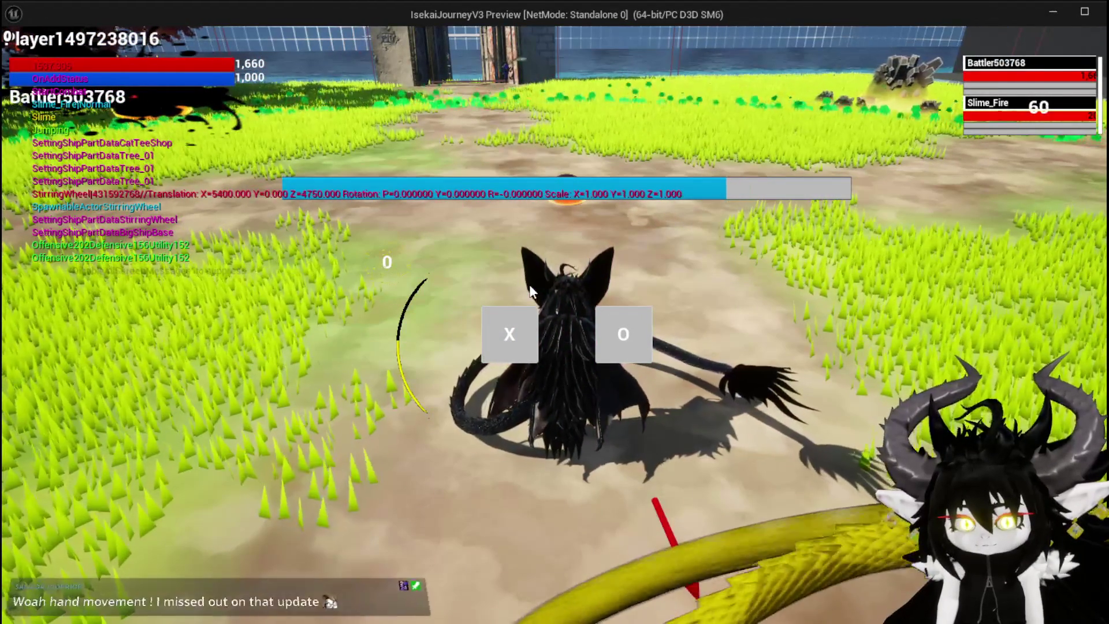
pyautogui.press('x')
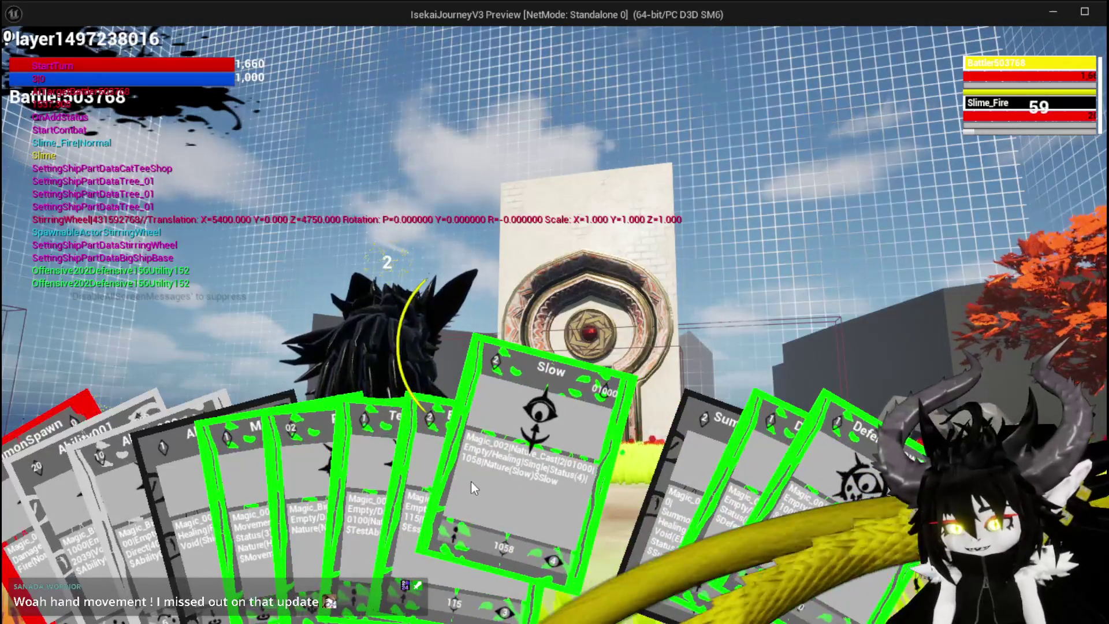
pyautogui.click(472, 486)
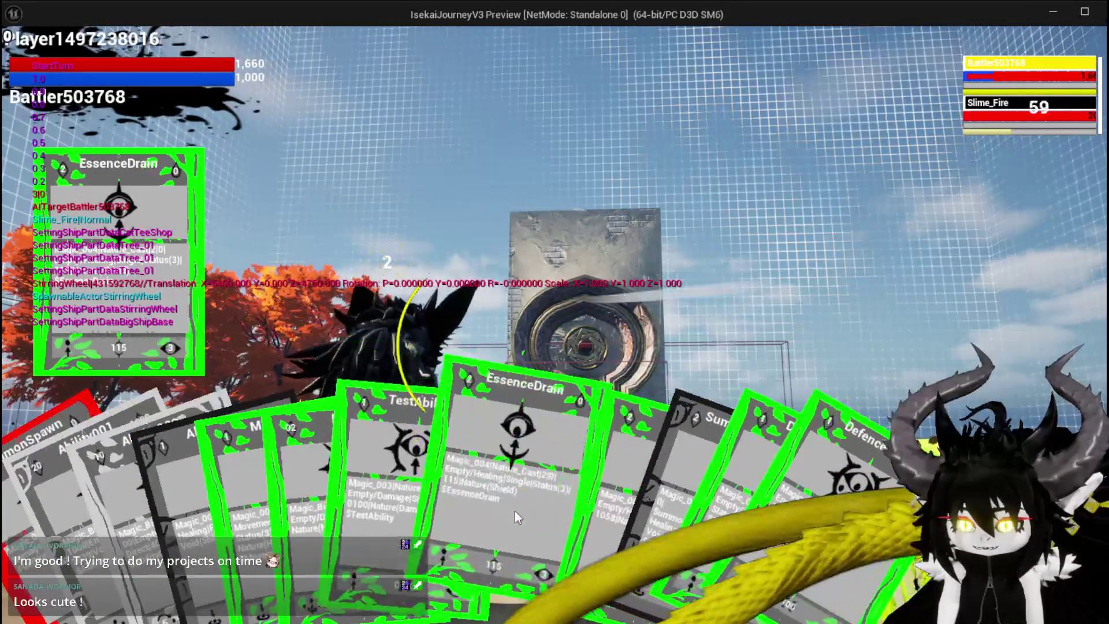
pyautogui.click(455, 501)
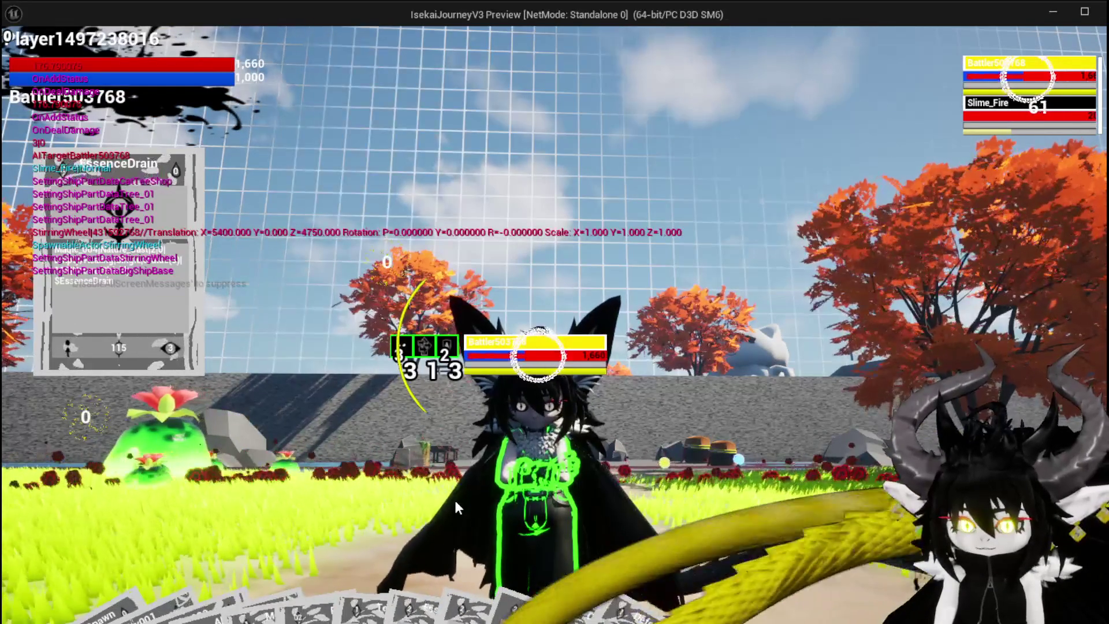
pyautogui.hotkey('alt', 'Tab')
pyautogui.press('Escape')
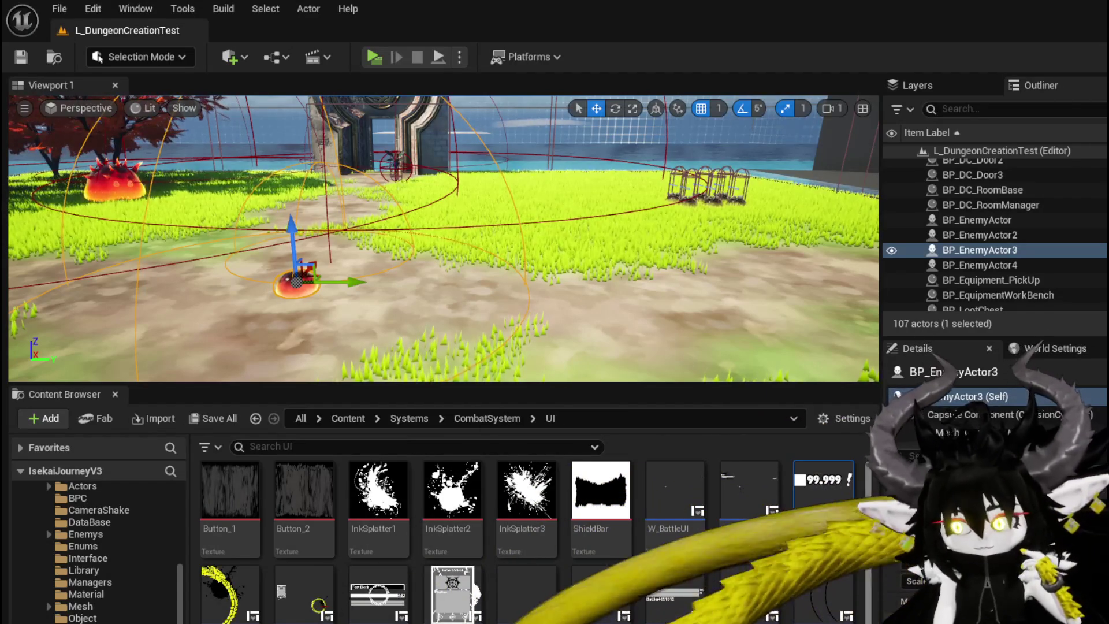
pyautogui.moveTo(590, 343); pyautogui.dragTo(592, 337)
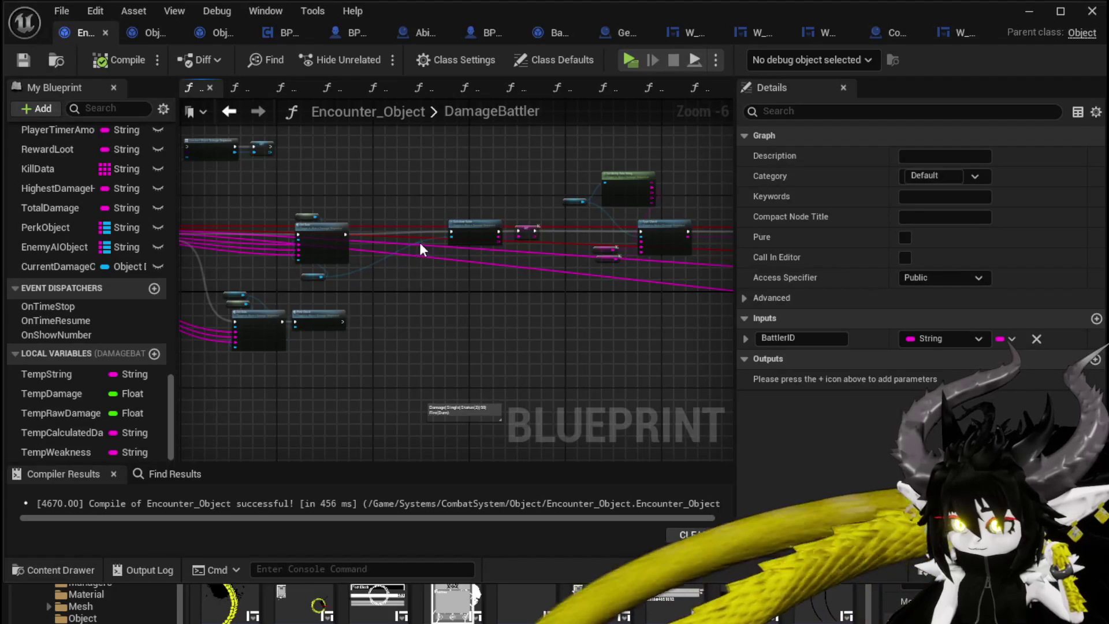
# Look over DamageBattler's Branch, Death Event and Perk Check nodes, then open the PerkCheck function graph.
pyautogui.scroll(3, 428, 293)
pyautogui.click(483, 293)
pyautogui.scroll(-3, 483, 293)
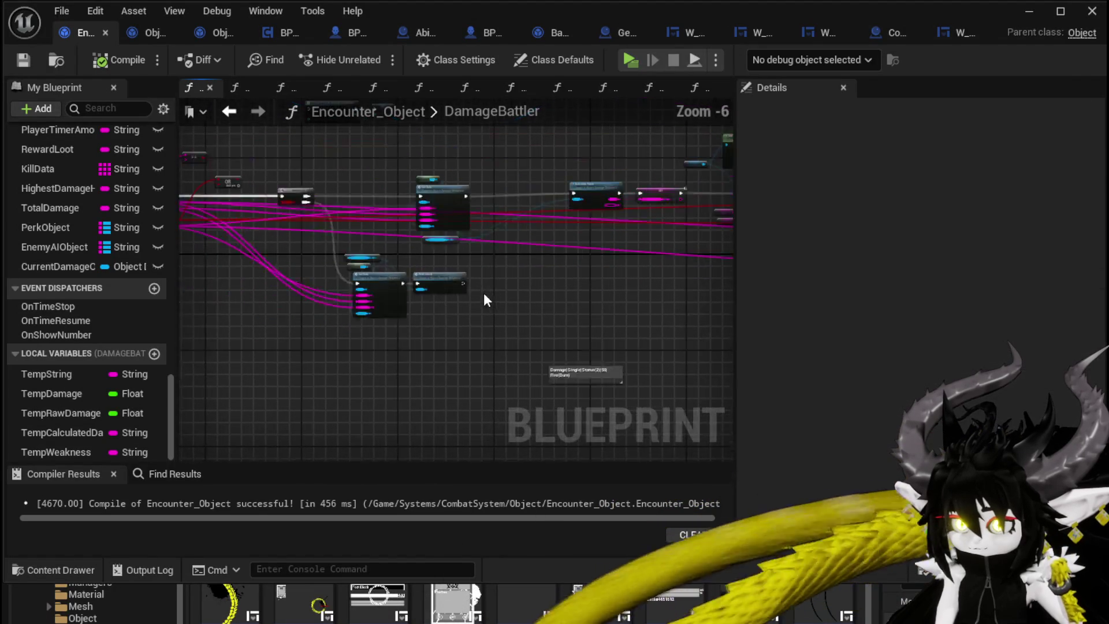
pyautogui.moveTo(510, 293); pyautogui.dragTo(302, 292)
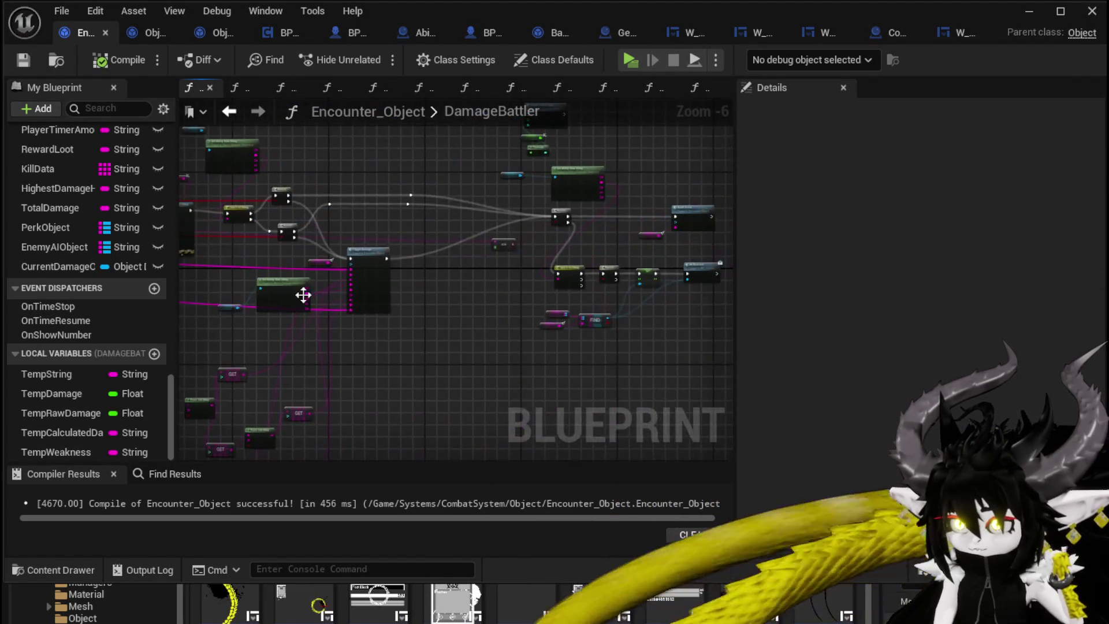
pyautogui.scroll(2, 514, 277)
pyautogui.moveTo(514, 277)
pyautogui.mouseDown()
pyautogui.moveTo(240, 400)
pyautogui.moveTo(173, 393)
pyautogui.moveTo(289, 307)
pyautogui.moveTo(321, 299)
pyautogui.mouseUp()
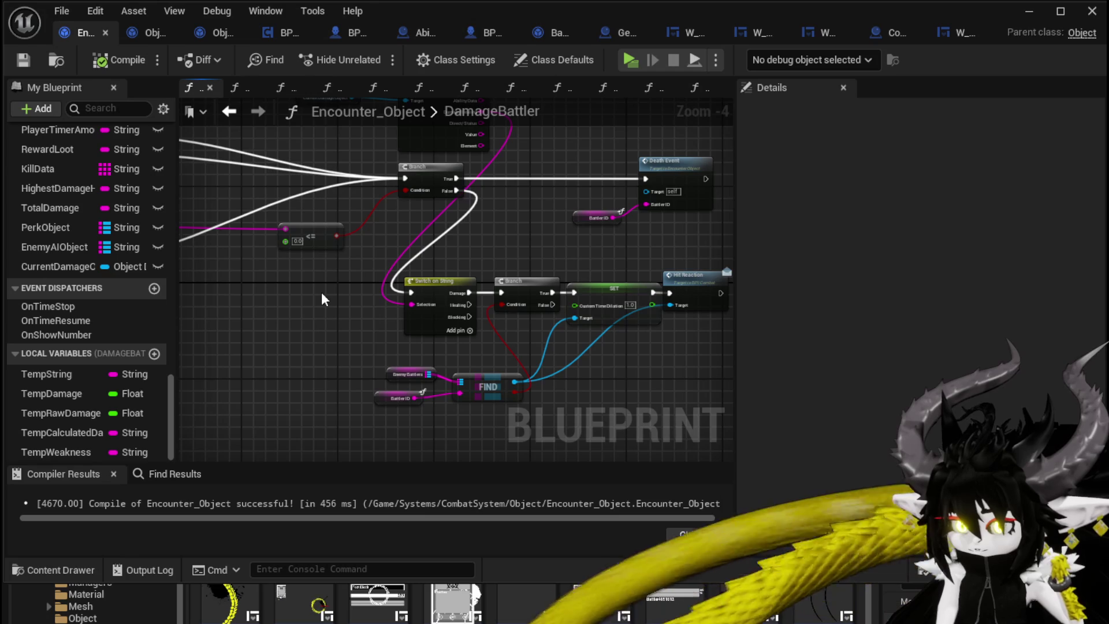
pyautogui.scroll(-3, 322, 296)
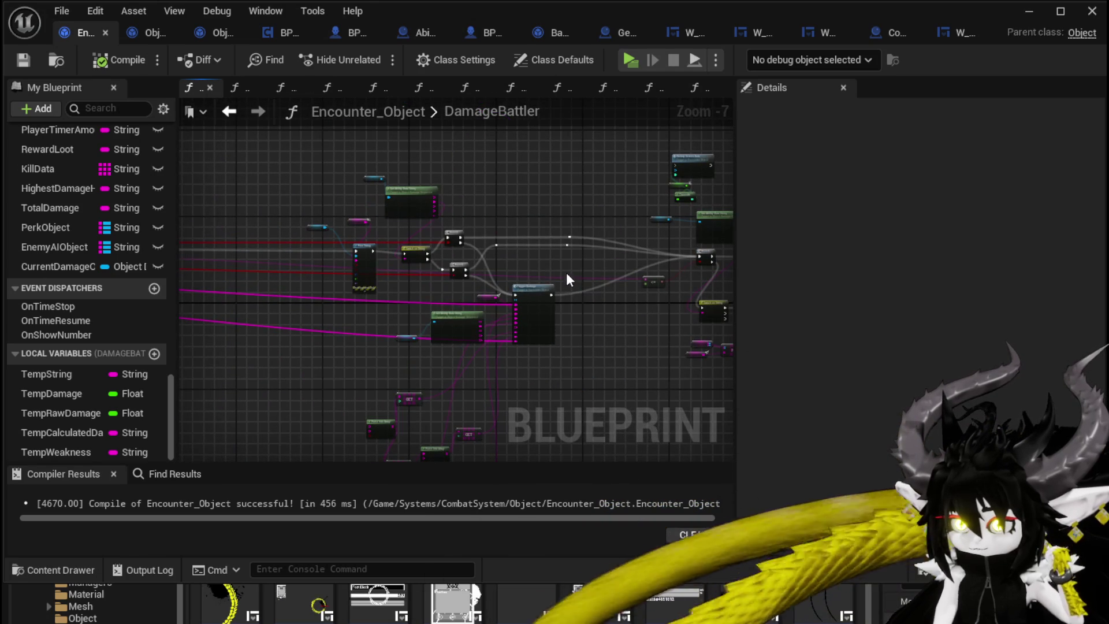
pyautogui.moveTo(300, 284)
pyautogui.mouseDown()
pyautogui.moveTo(366, 265)
pyautogui.moveTo(528, 275)
pyautogui.moveTo(441, 257)
pyautogui.moveTo(486, 258)
pyautogui.mouseUp()
pyautogui.scroll(5, 486, 258)
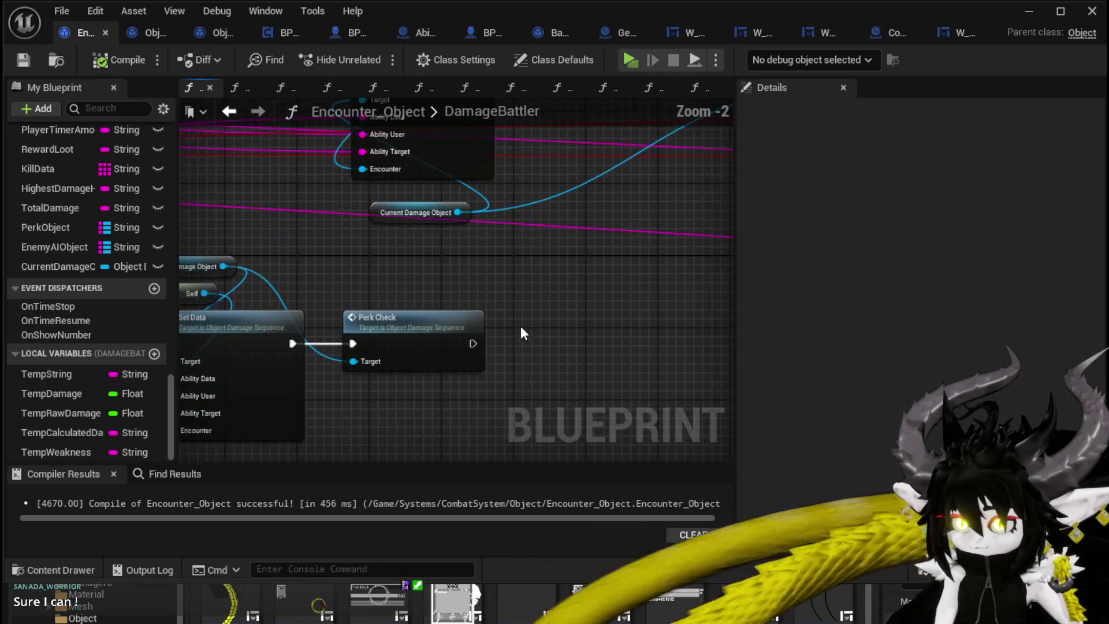
pyautogui.hotkey('ctrl', 'Tab')
pyautogui.moveTo(401, 319); pyautogui.dragTo(386, 270)
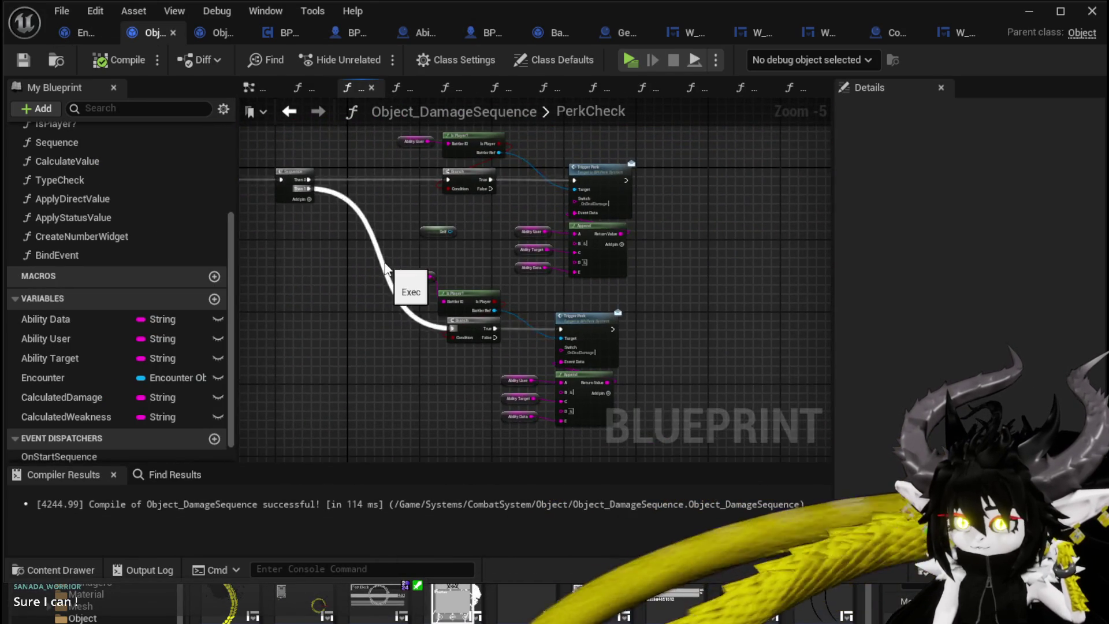
# Inspect PerkCheck's Append and Trigger Perk nodes and compile Object_DamageSequence.
pyautogui.scroll(-1, 385, 270)
pyautogui.scroll(3, 632, 309)
pyautogui.moveTo(632, 310)
pyautogui.mouseDown()
pyautogui.moveTo(663, 199)
pyautogui.moveTo(639, 277)
pyautogui.moveTo(638, 233)
pyautogui.mouseUp()
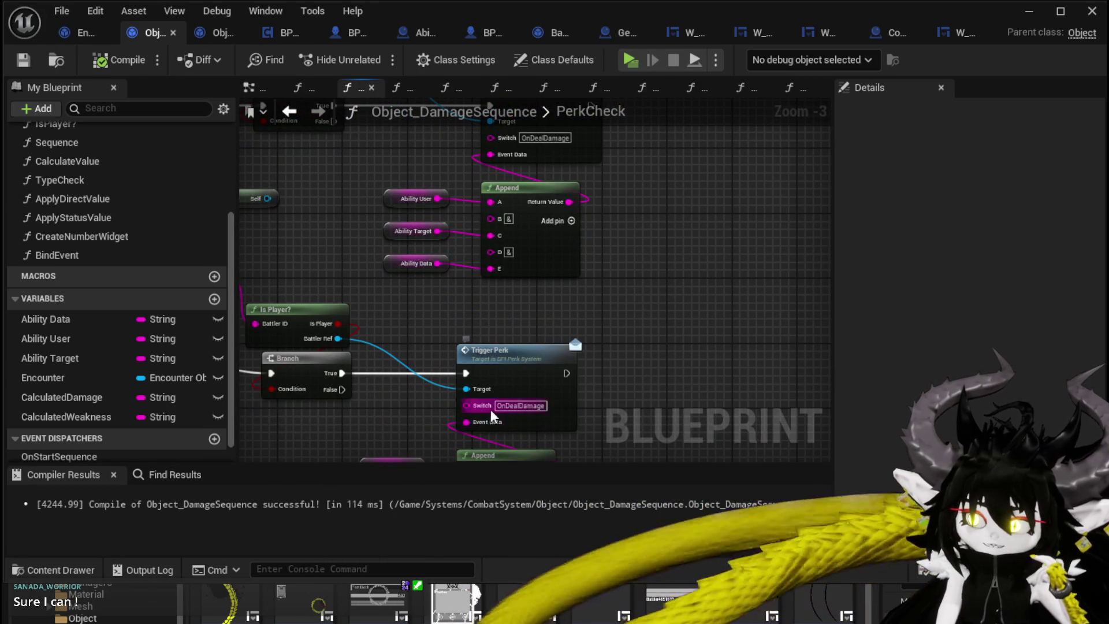
pyautogui.moveTo(535, 151); pyautogui.dragTo(573, 259)
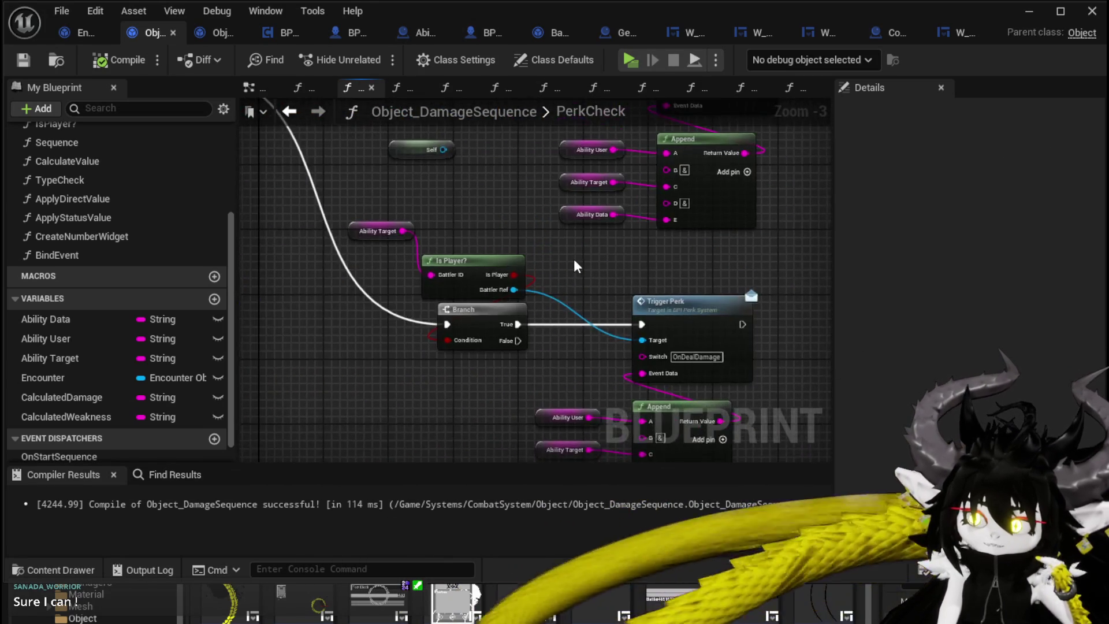
pyautogui.scroll(-2, 574, 258)
pyautogui.scroll(3, 471, 289)
pyautogui.moveTo(471, 289); pyautogui.dragTo(358, 237)
pyautogui.moveTo(620, 236)
pyautogui.mouseDown()
pyautogui.moveTo(606, 367)
pyautogui.moveTo(619, 295)
pyautogui.moveTo(636, 289)
pyautogui.mouseUp()
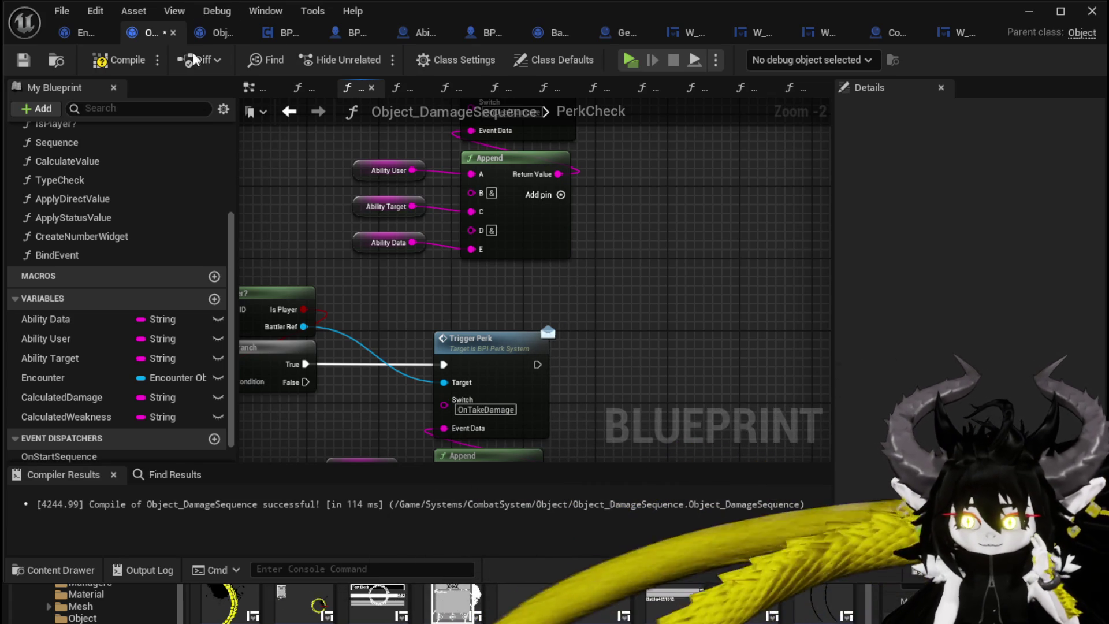
pyautogui.click(110, 60)
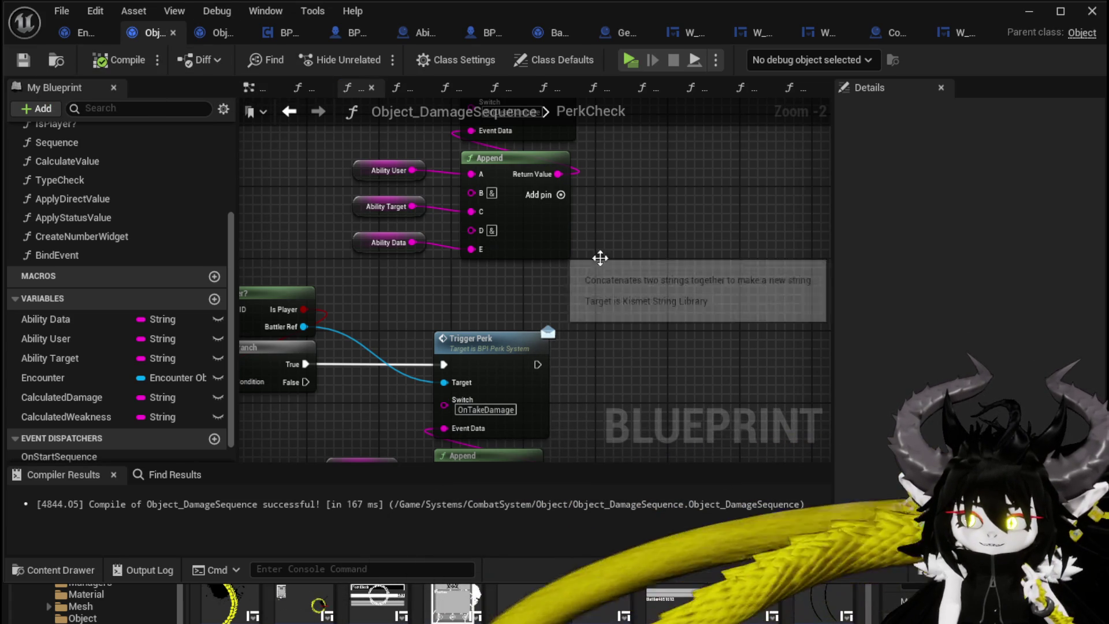
# Rename the PerkCheck entry node's Switch input to PerkTrigger.
pyautogui.scroll(-2, 613, 277)
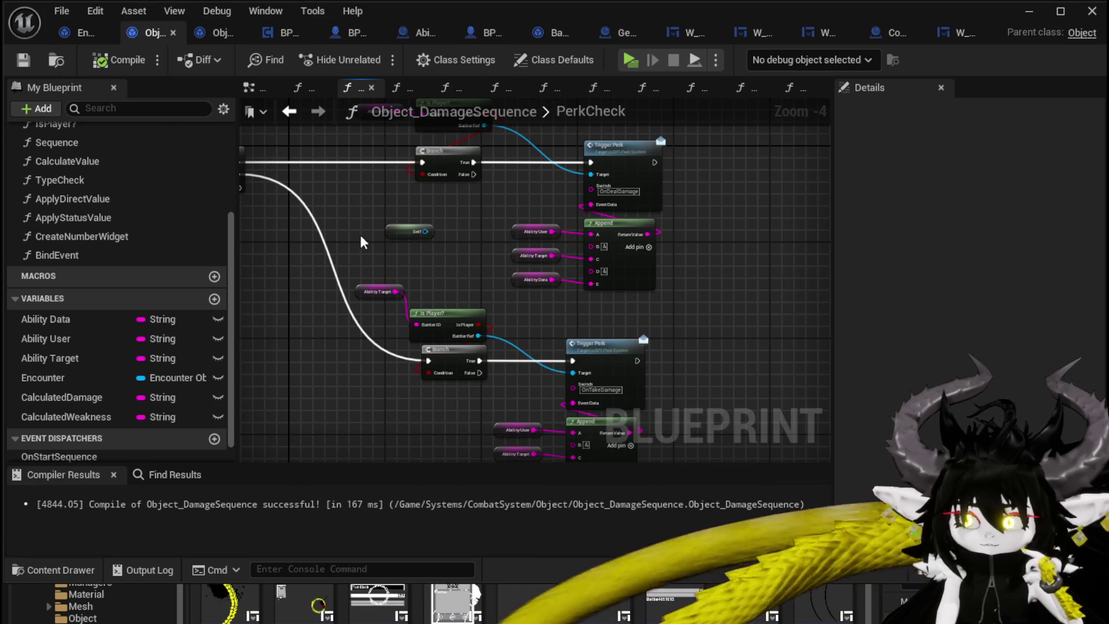
pyautogui.moveTo(361, 241); pyautogui.dragTo(507, 280)
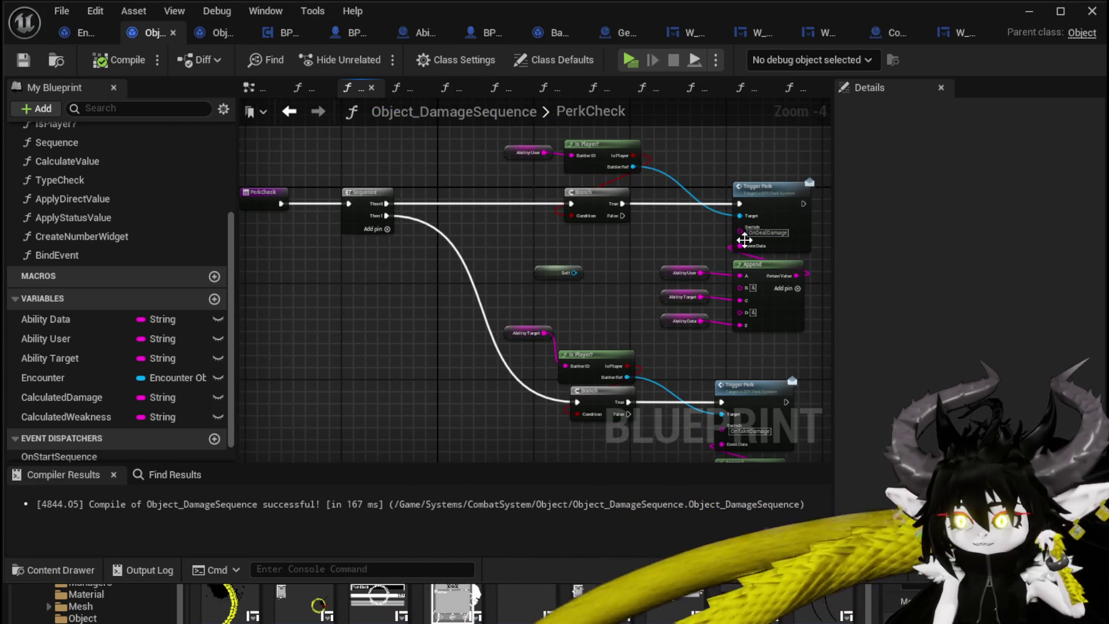
pyautogui.moveTo(740, 240)
pyautogui.mouseDown()
pyautogui.moveTo(686, 267)
pyautogui.moveTo(411, 254)
pyautogui.moveTo(260, 222)
pyautogui.moveTo(293, 232)
pyautogui.mouseUp()
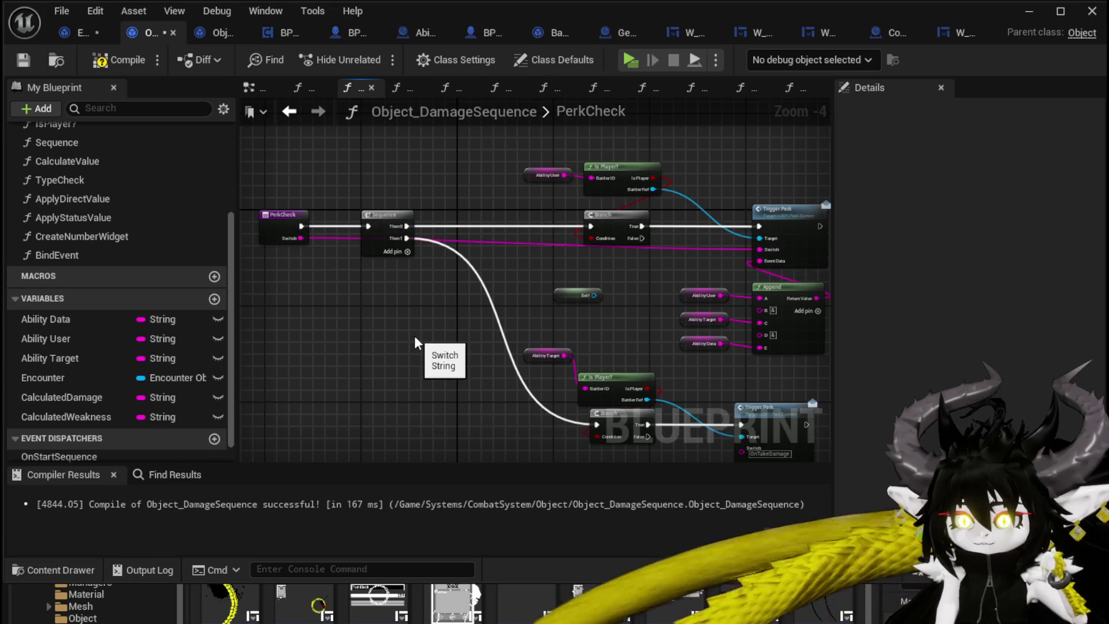
pyautogui.click(279, 227)
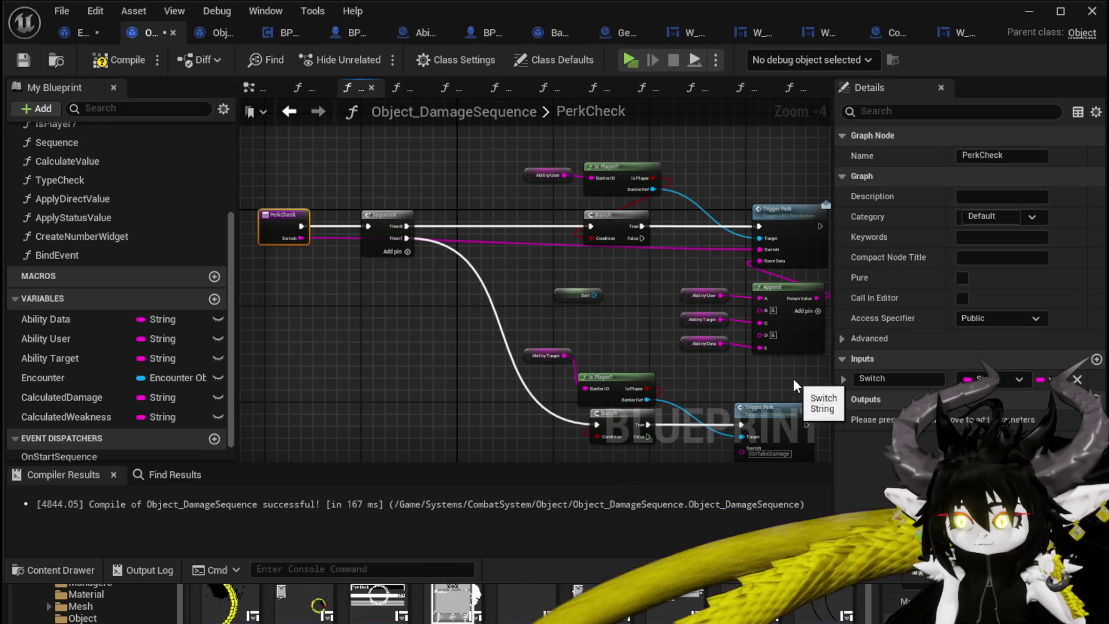
pyautogui.click(891, 379)
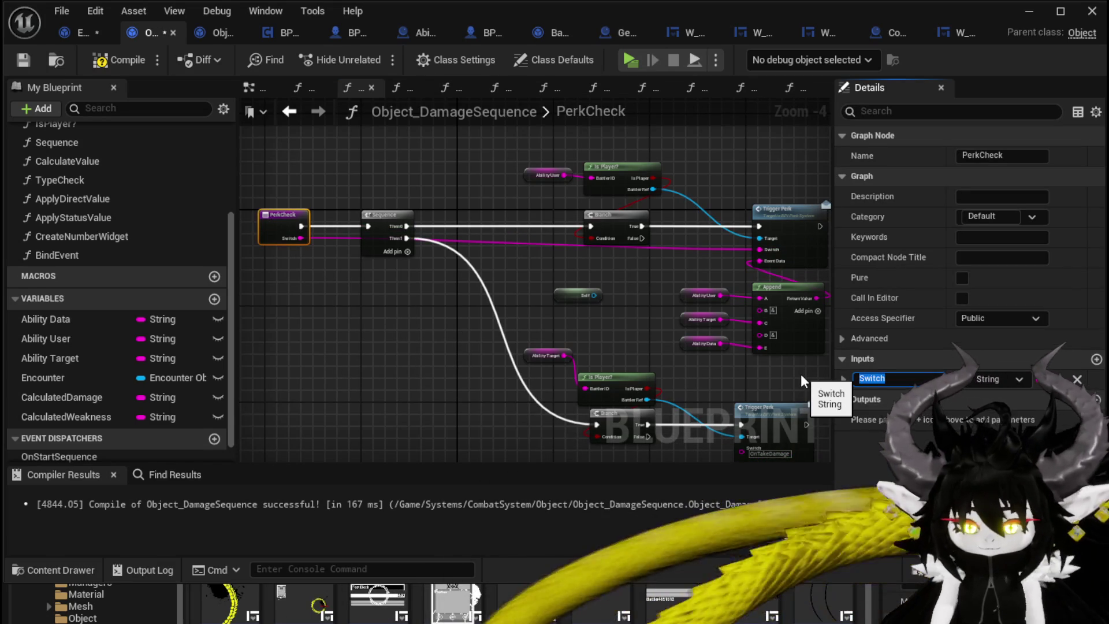
pyautogui.write('P')
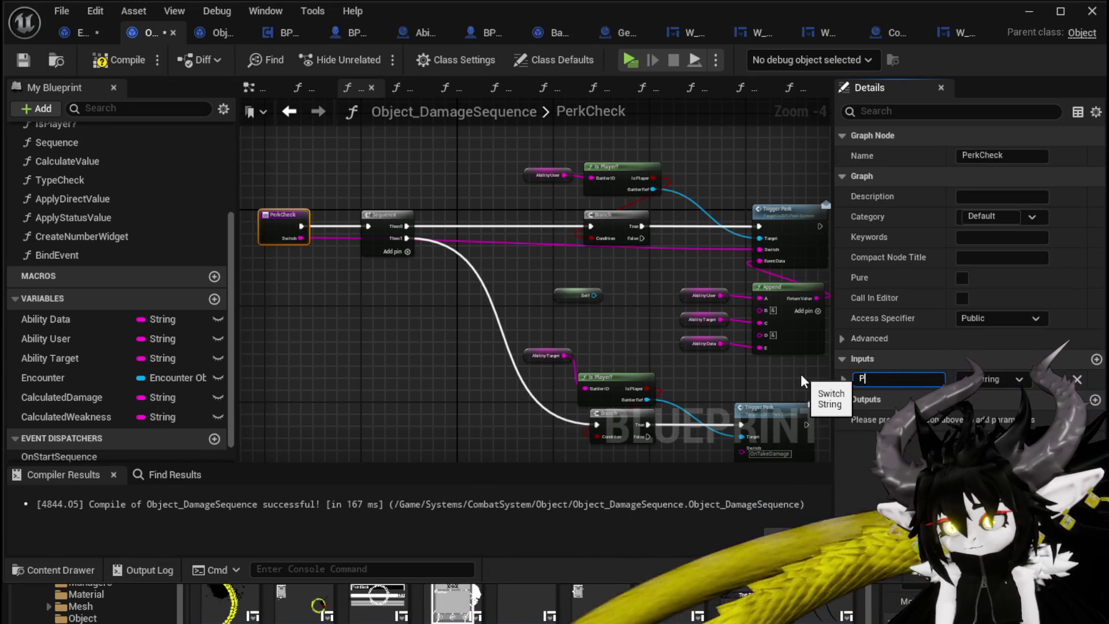
pyautogui.write('erkTrigger')
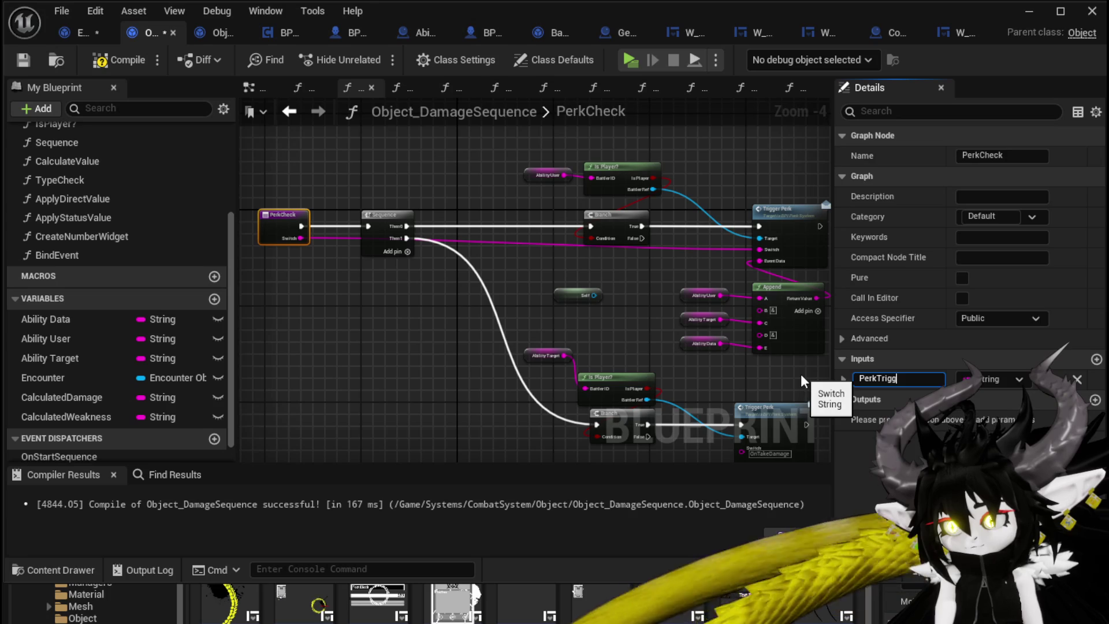
pyautogui.press('Return')
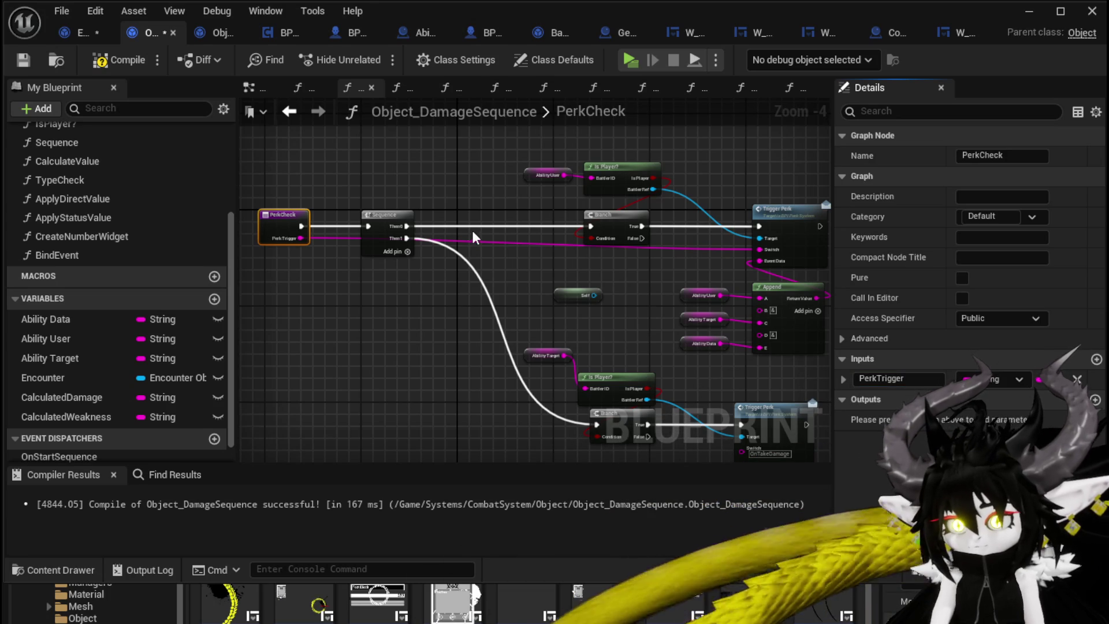
# Reconnect PerkCheck's execution output to the first Branch, then compile and save.
pyautogui.moveTo(303, 226); pyautogui.dragTo(595, 227)
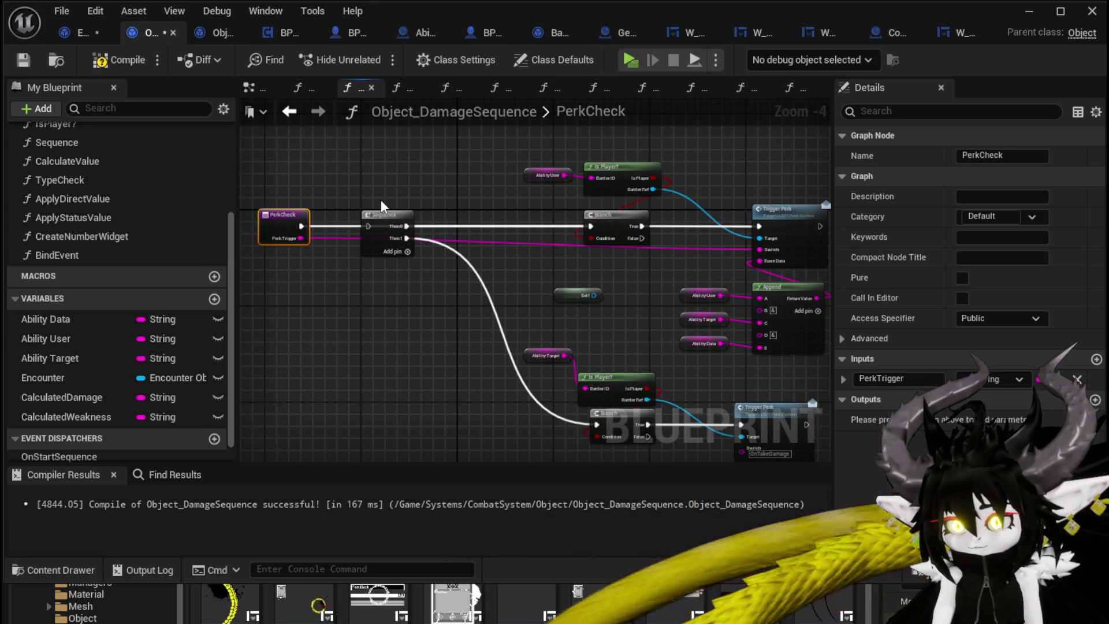
pyautogui.click(384, 215)
pyautogui.click(439, 220)
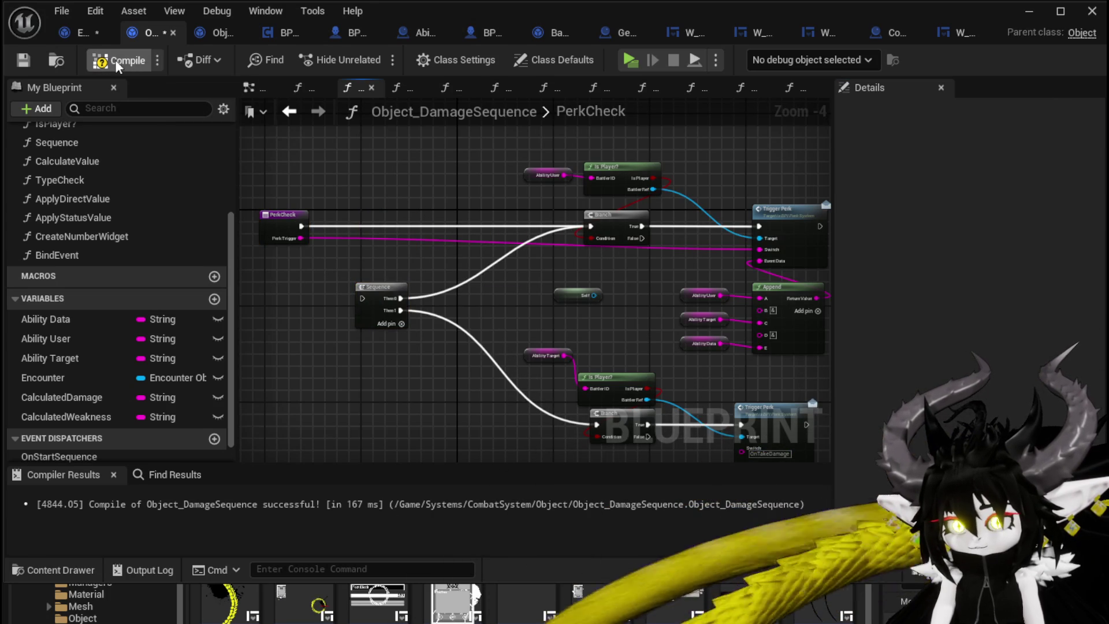
pyautogui.click(28, 63)
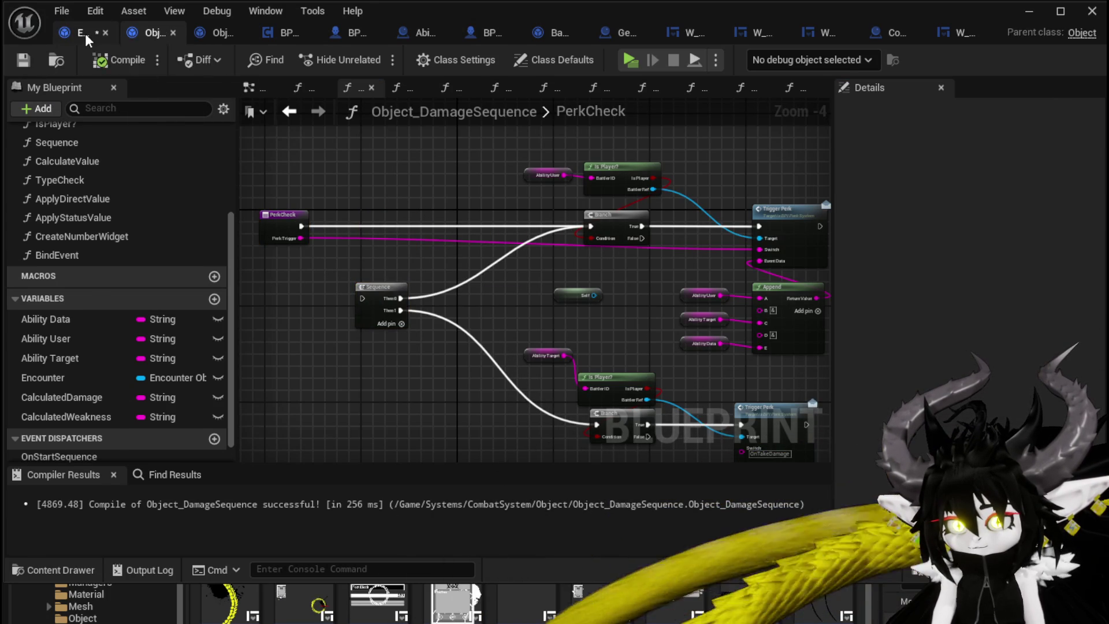
# Save Encounter_Object and move the DamageBattler Perk Check node further right.
pyautogui.click(85, 33)
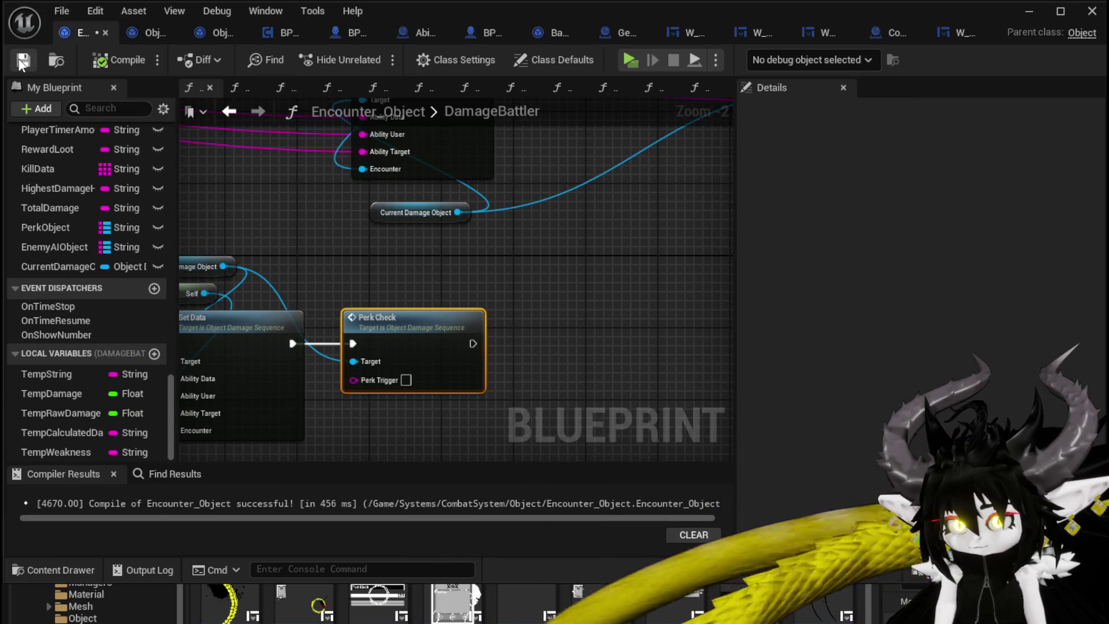
pyautogui.click(23, 62)
pyautogui.scroll(-2, 416, 208)
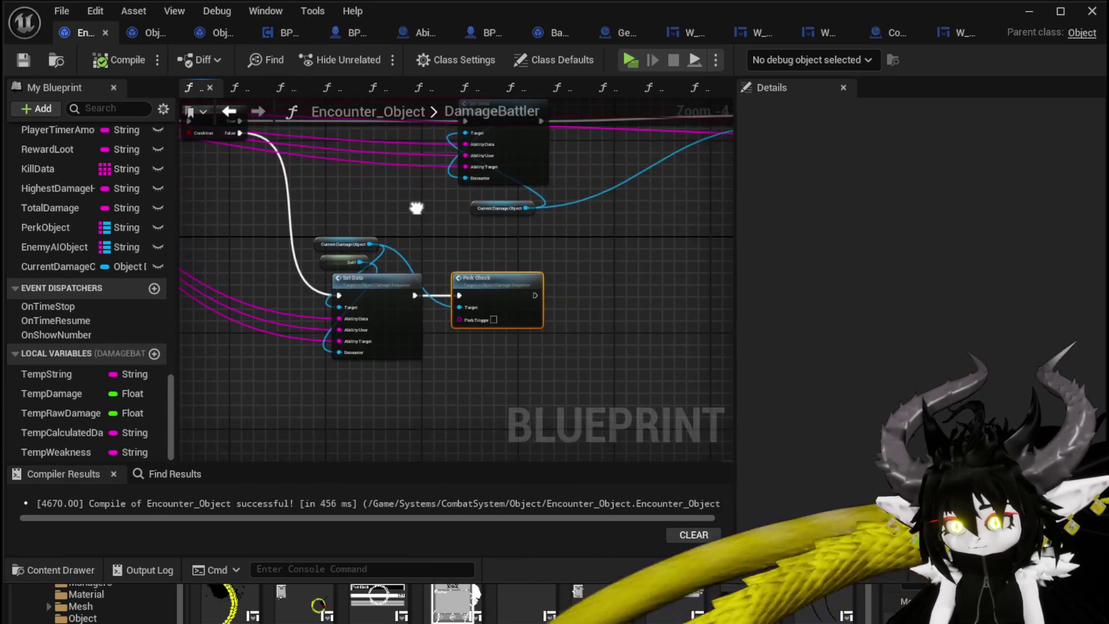
pyautogui.click(452, 241)
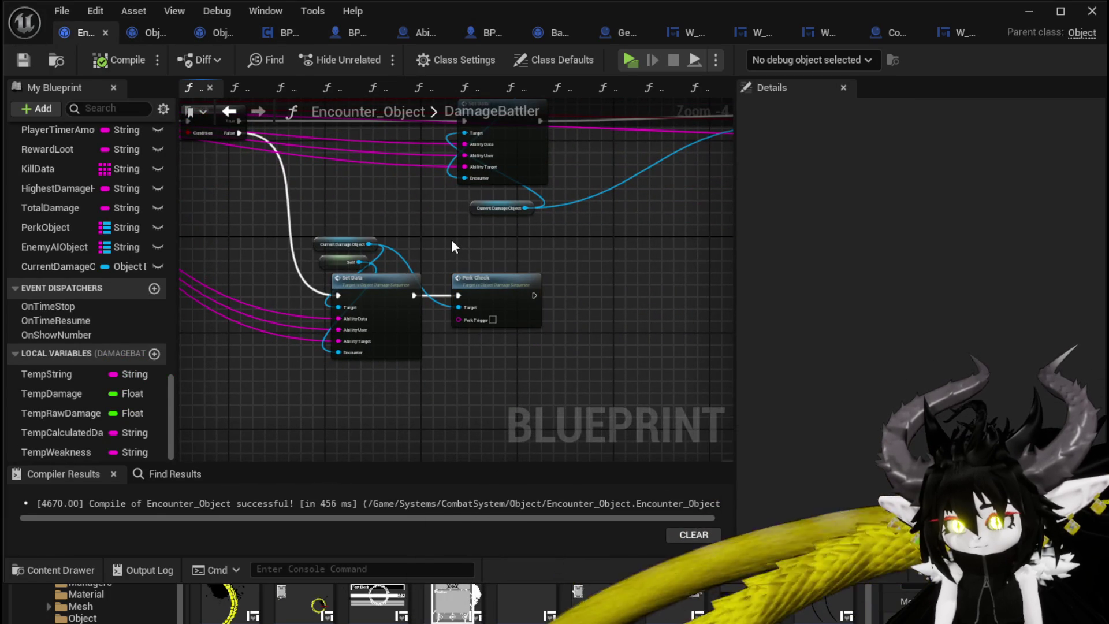
pyautogui.moveTo(492, 294)
pyautogui.mouseDown()
pyautogui.moveTo(606, 300)
pyautogui.moveTo(623, 266)
pyautogui.mouseUp()
# Disconnect the Perk Check's incoming execution wire and set its Perk Trigger to OnDealDamage.
pyautogui.keyDown('alt'); pyautogui.click(573, 301); pyautogui.keyUp('alt')
pyautogui.moveTo(495, 297); pyautogui.dragTo(499, 260)
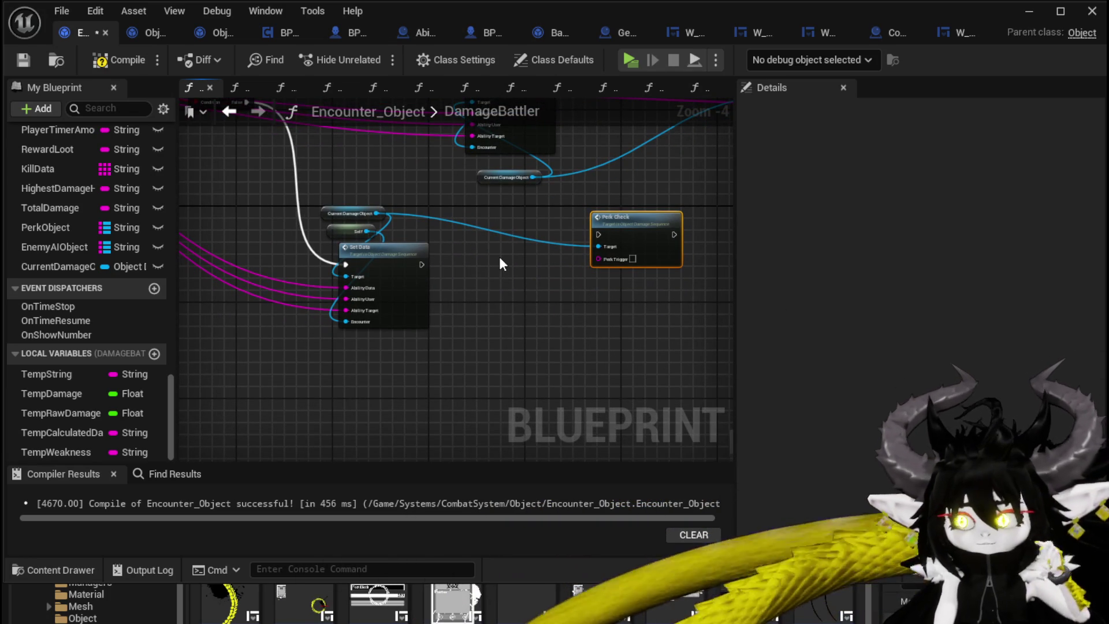
pyautogui.moveTo(499, 257); pyautogui.dragTo(448, 281)
pyautogui.scroll(2, 448, 281)
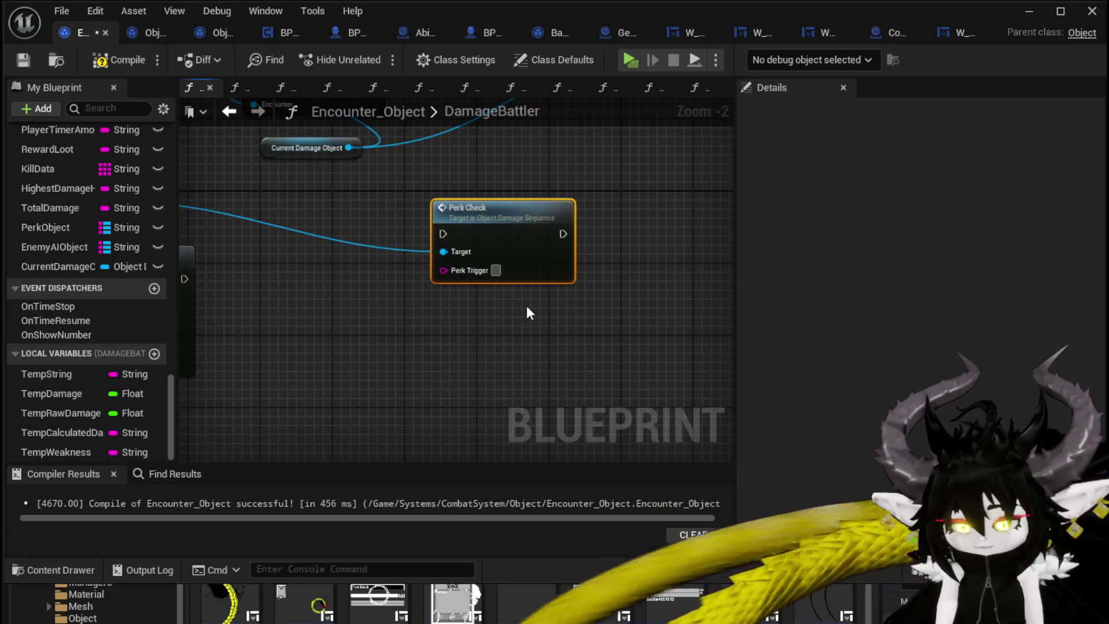
pyautogui.write('On')
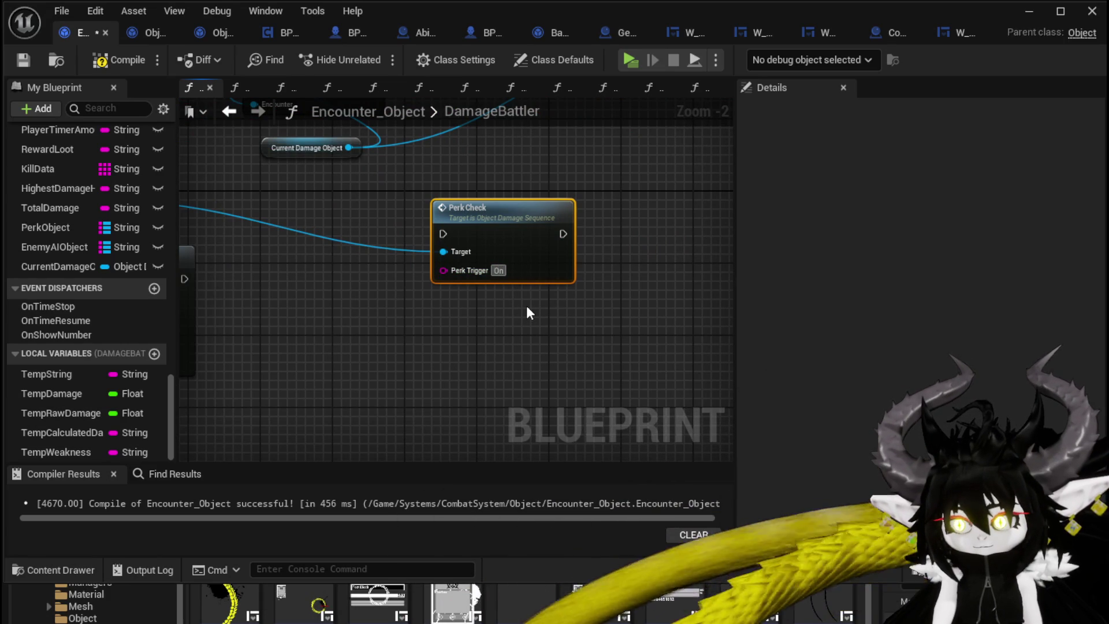
pyautogui.write('Deal')
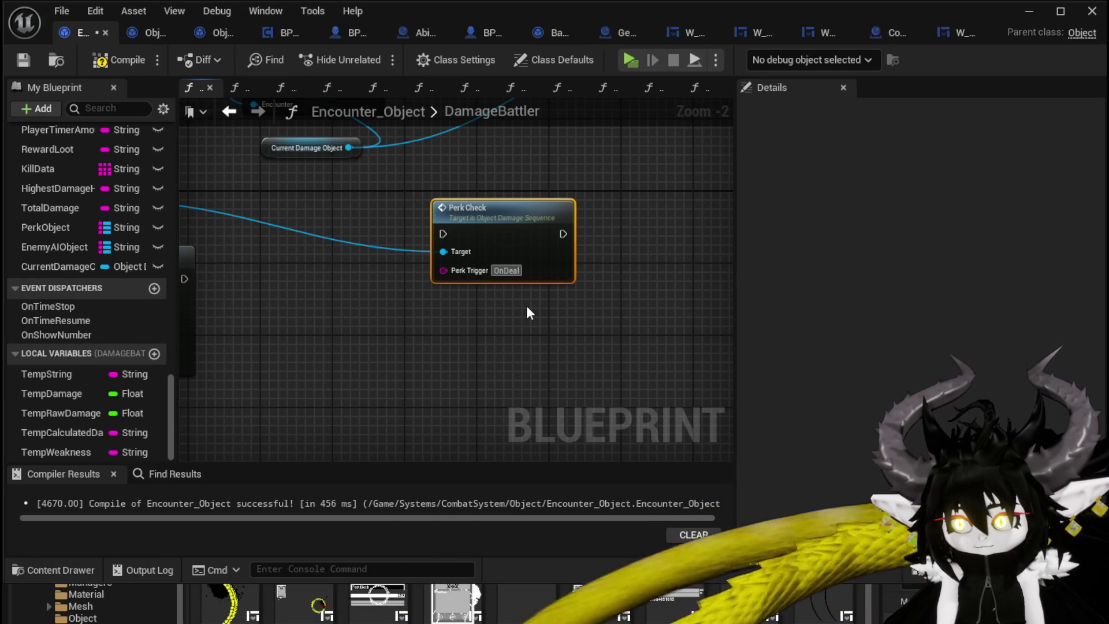
pyautogui.write('Damage')
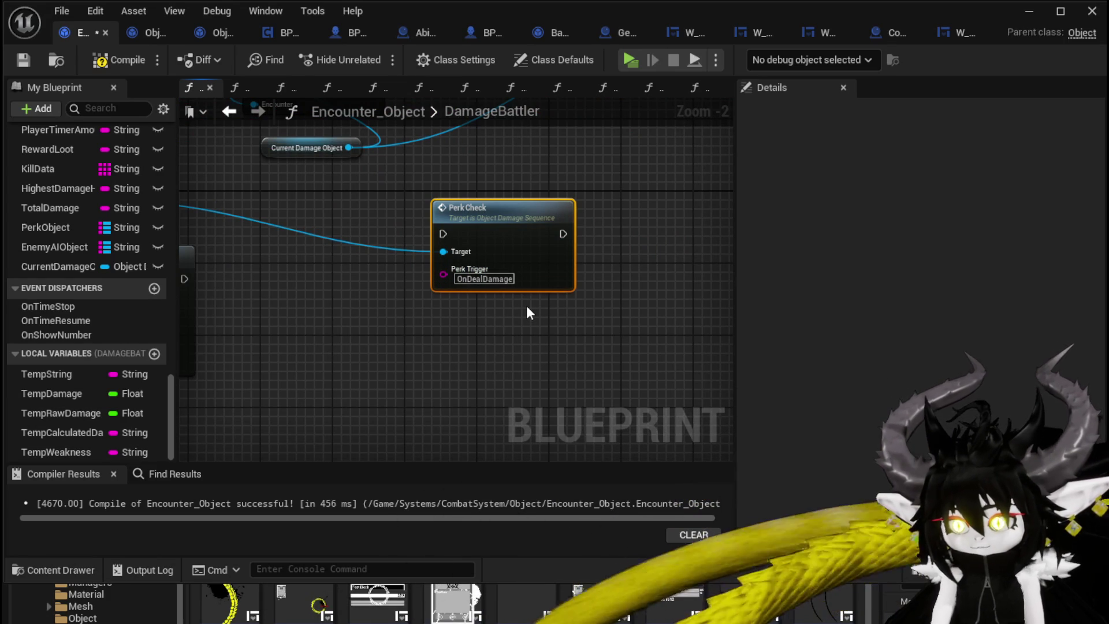
# Duplicate the Perk Check below the original with Perk Trigger OnTakeDamage, then save.
pyautogui.hotkey('ctrl', 'c')
pyautogui.hotkey('ctrl', 'v')
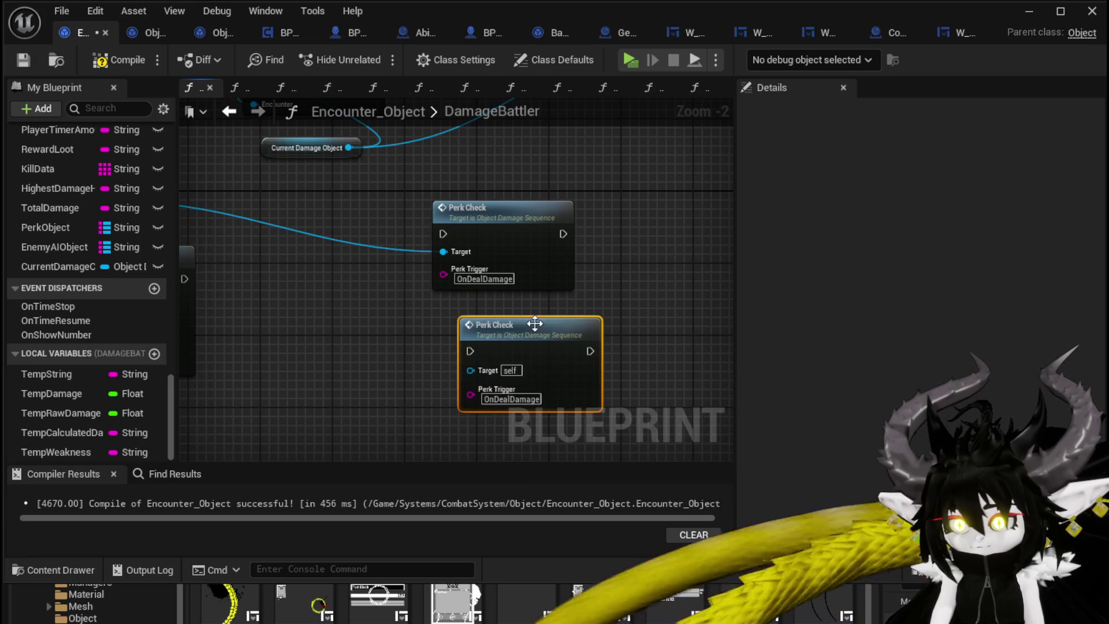
pyautogui.moveTo(534, 324)
pyautogui.mouseDown()
pyautogui.moveTo(488, 306)
pyautogui.moveTo(504, 302)
pyautogui.mouseUp()
pyautogui.click(484, 380)
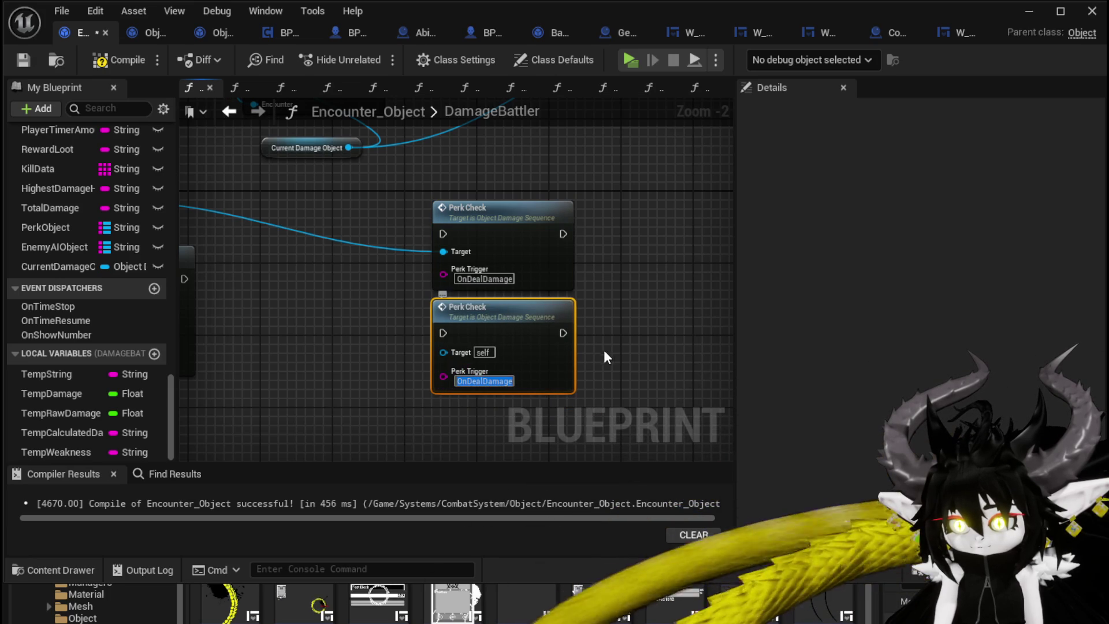
pyautogui.write('On')
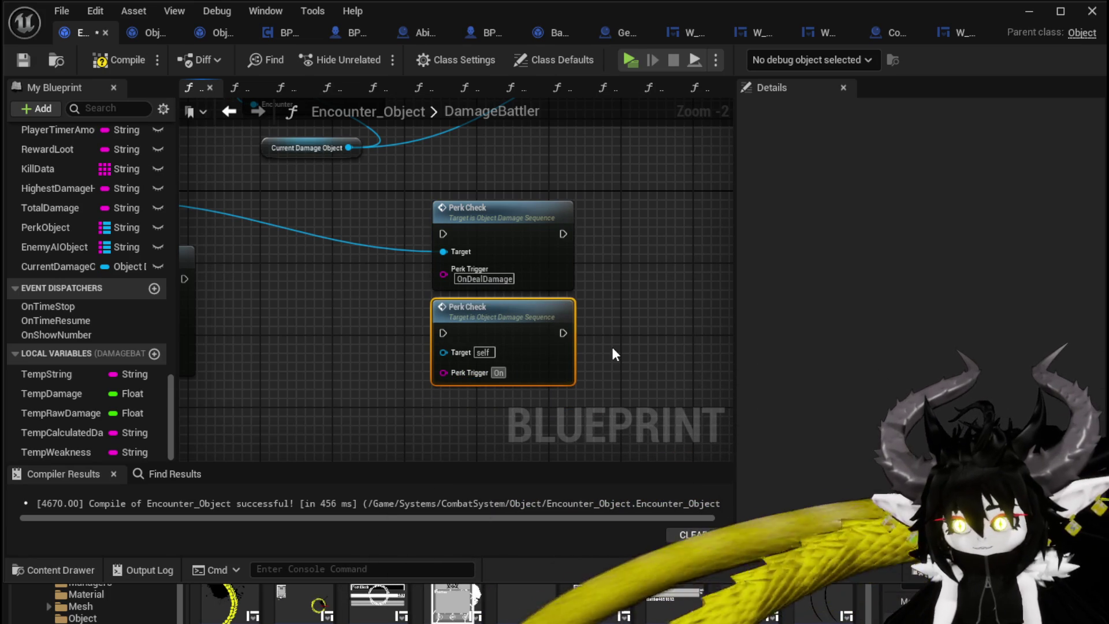
pyautogui.write('TakeDamage')
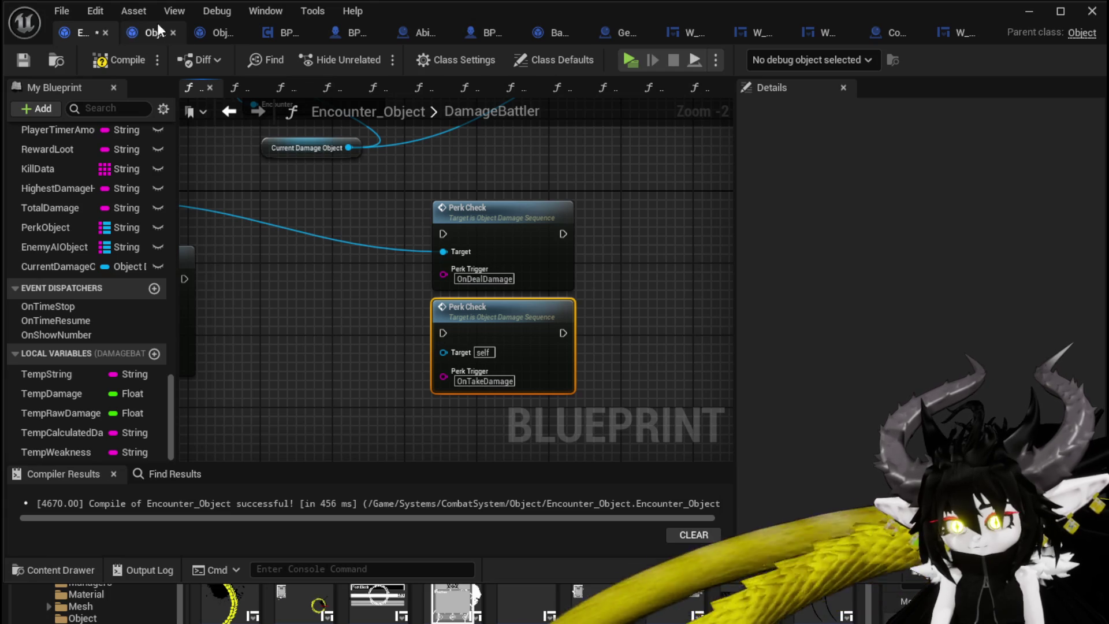
pyautogui.click(22, 60)
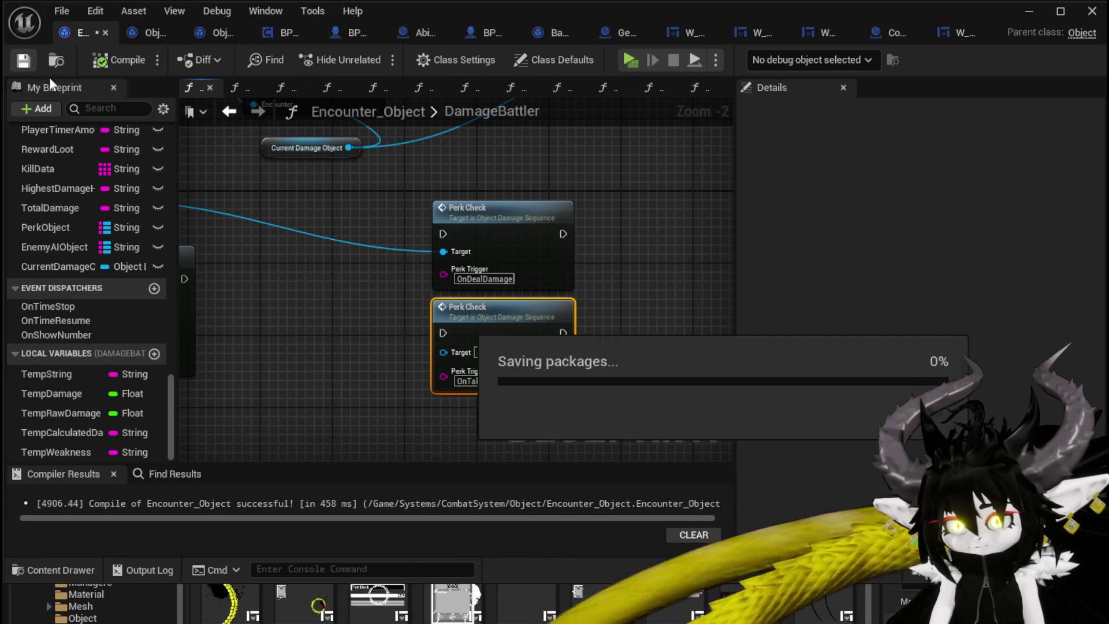
# Add a Branch node after Set Data and line both Perk Check nodes up after it.
pyautogui.moveTo(368, 299); pyautogui.dragTo(471, 326)
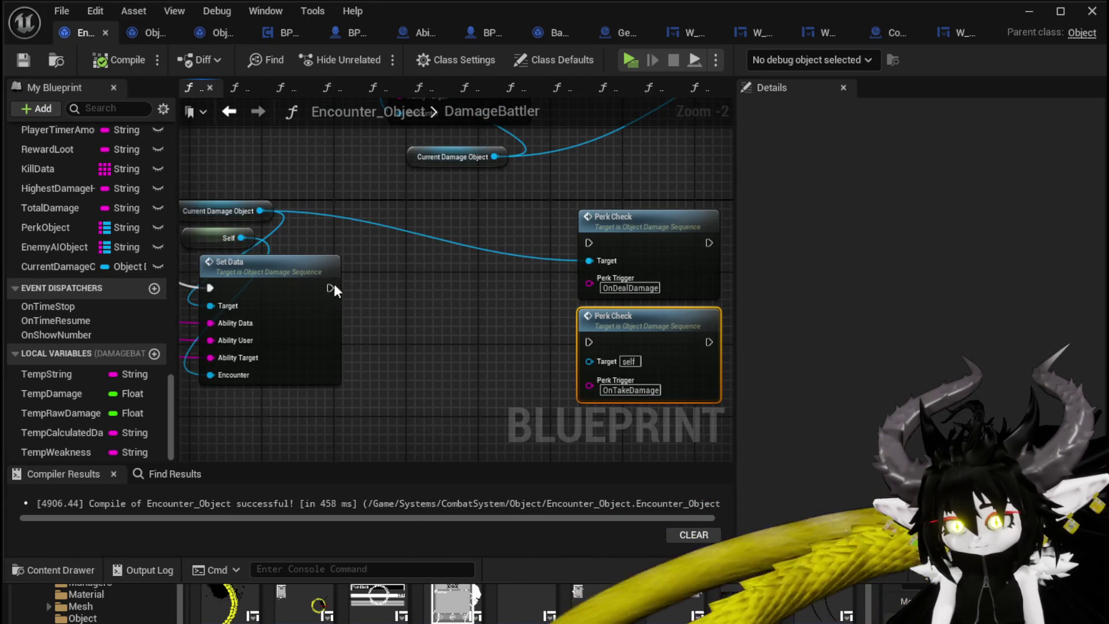
pyautogui.scroll(-3, 417, 275)
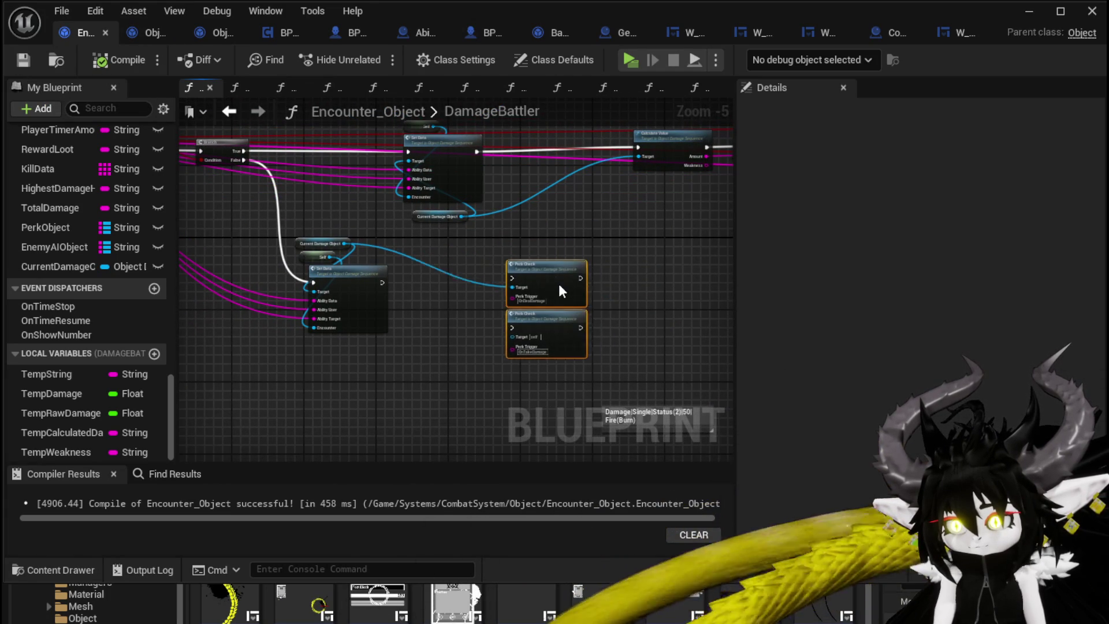
pyautogui.moveTo(524, 278); pyautogui.dragTo(546, 287)
pyautogui.moveTo(381, 282); pyautogui.dragTo(443, 285)
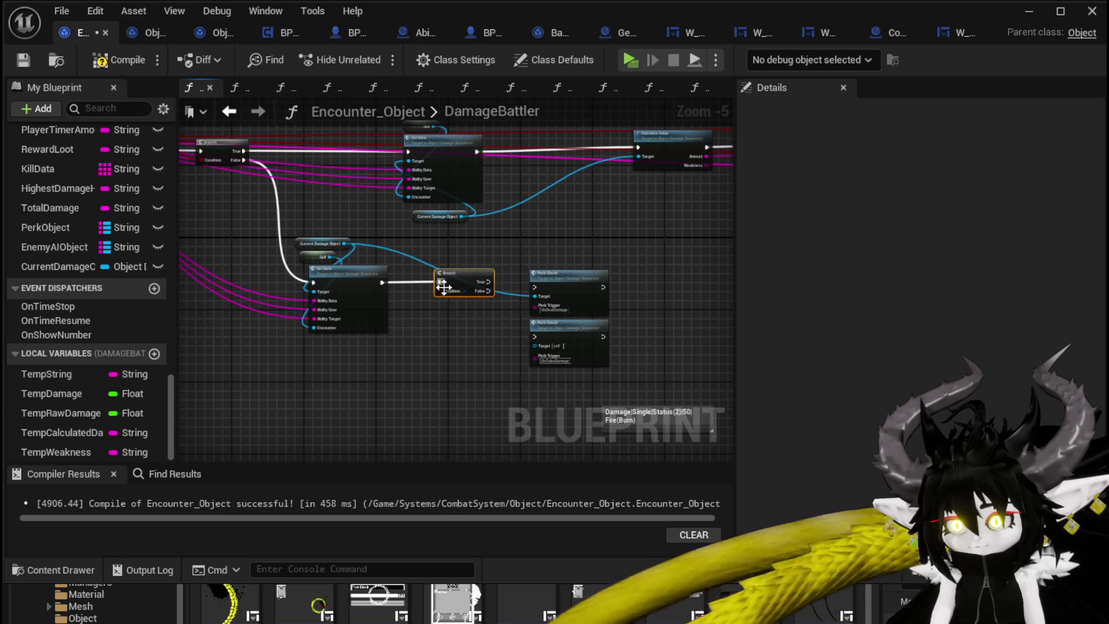
pyautogui.moveTo(583, 290); pyautogui.dragTo(591, 279)
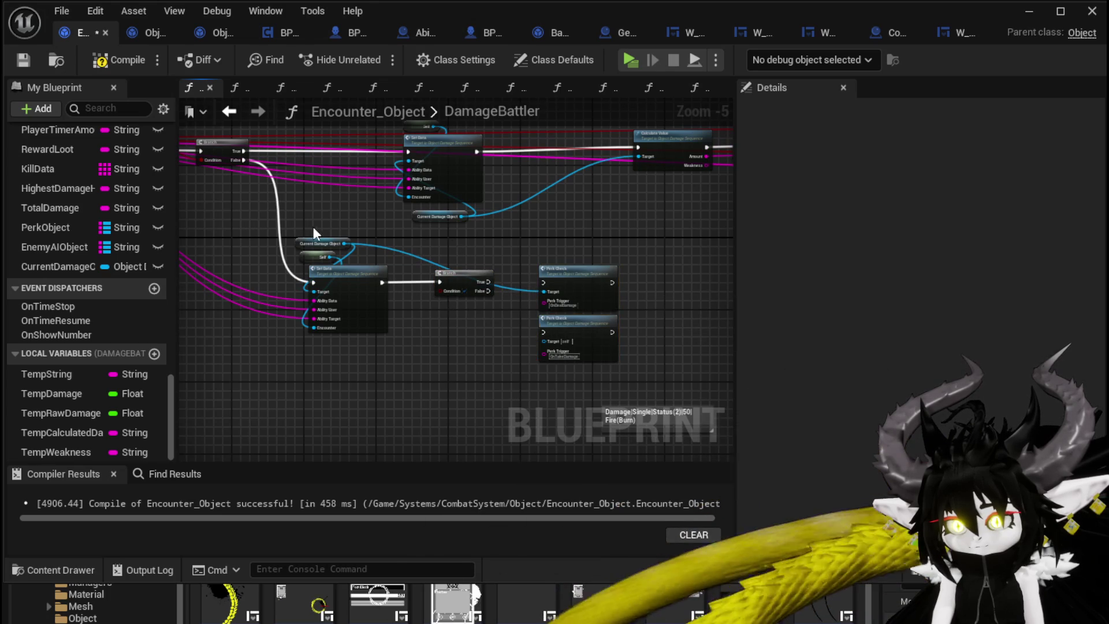
# Review the wiring from the DamageBattler entry, then open the PerkCheck function graph.
pyautogui.moveTo(313, 231); pyautogui.dragTo(421, 234)
pyautogui.scroll(1, 421, 234)
pyautogui.moveTo(576, 316); pyautogui.dragTo(501, 287)
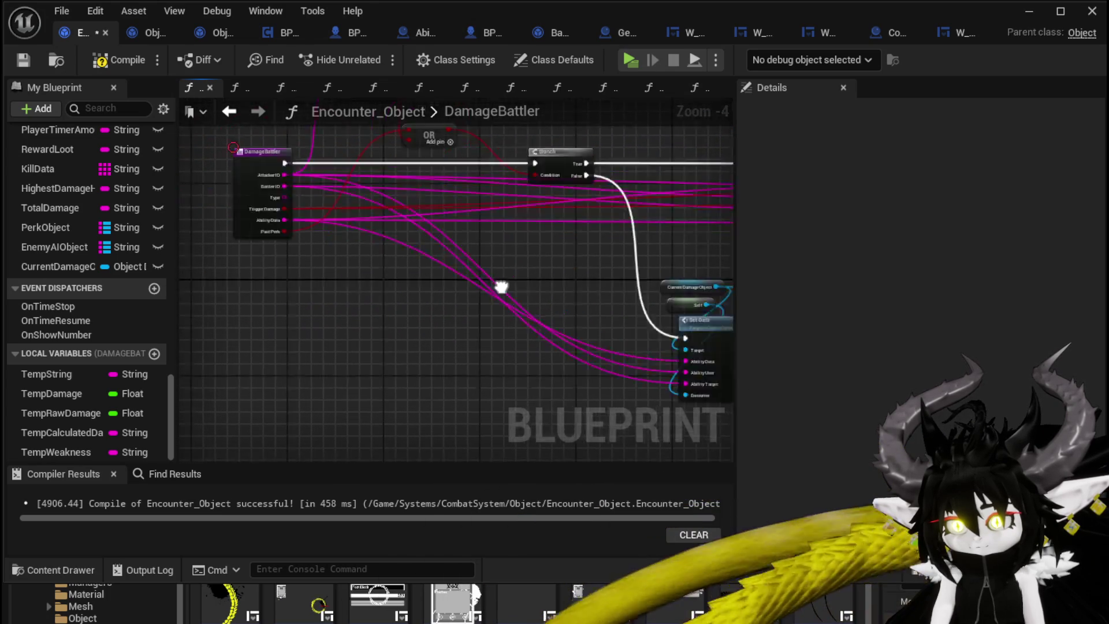
pyautogui.scroll(2, 593, 299)
pyautogui.moveTo(593, 299); pyautogui.dragTo(470, 300)
pyautogui.moveTo(309, 332); pyautogui.dragTo(436, 335)
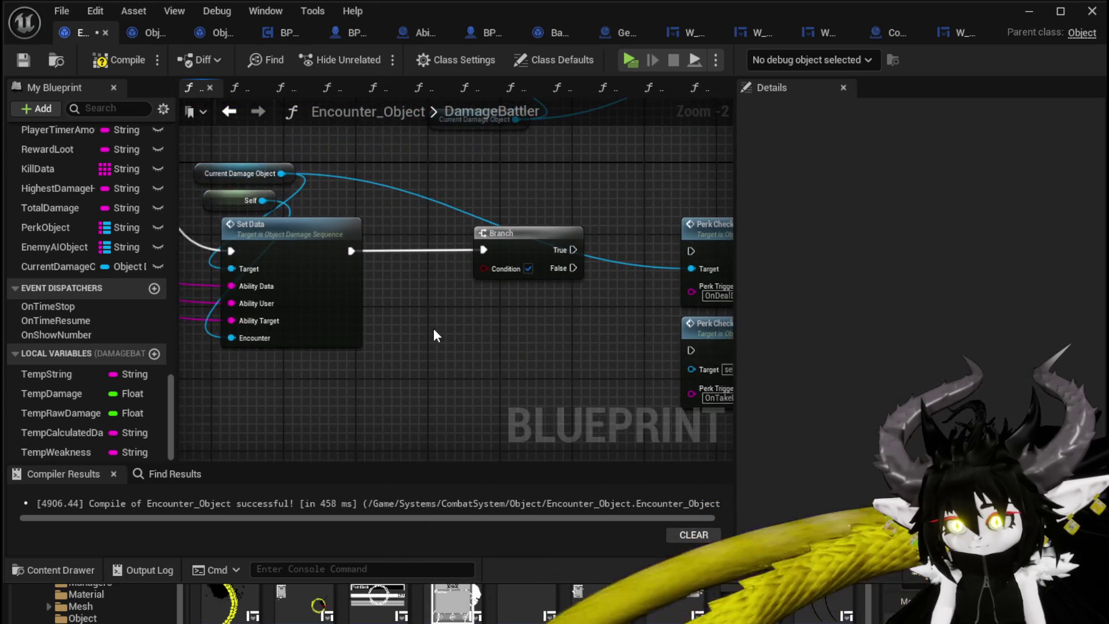
pyautogui.scroll(-1, 434, 315)
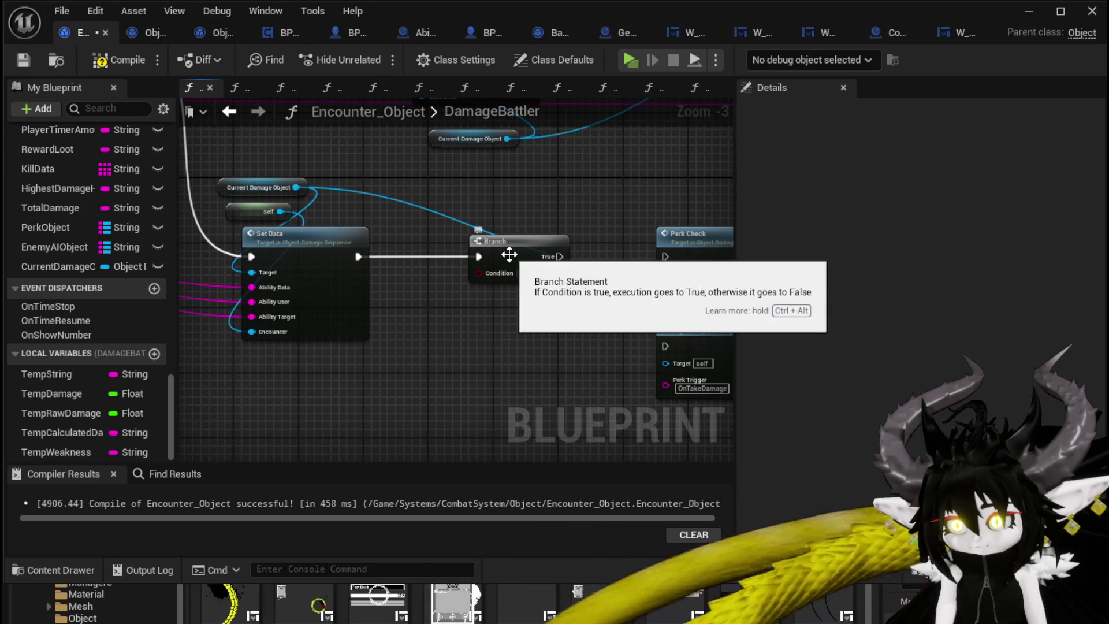
pyautogui.moveTo(508, 255); pyautogui.dragTo(425, 255)
pyautogui.doubleClick(569, 241)
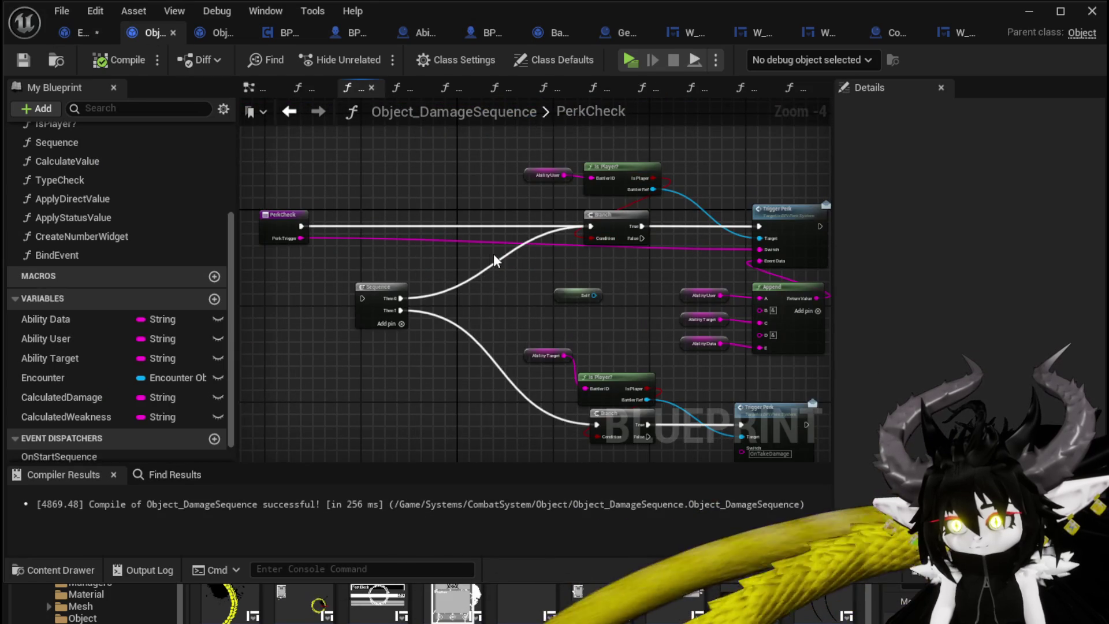
# Open the IsPlayer? function and select its Encounter, Battlers, FIND and Is Player lookup nodes.
pyautogui.moveTo(494, 258); pyautogui.dragTo(312, 267)
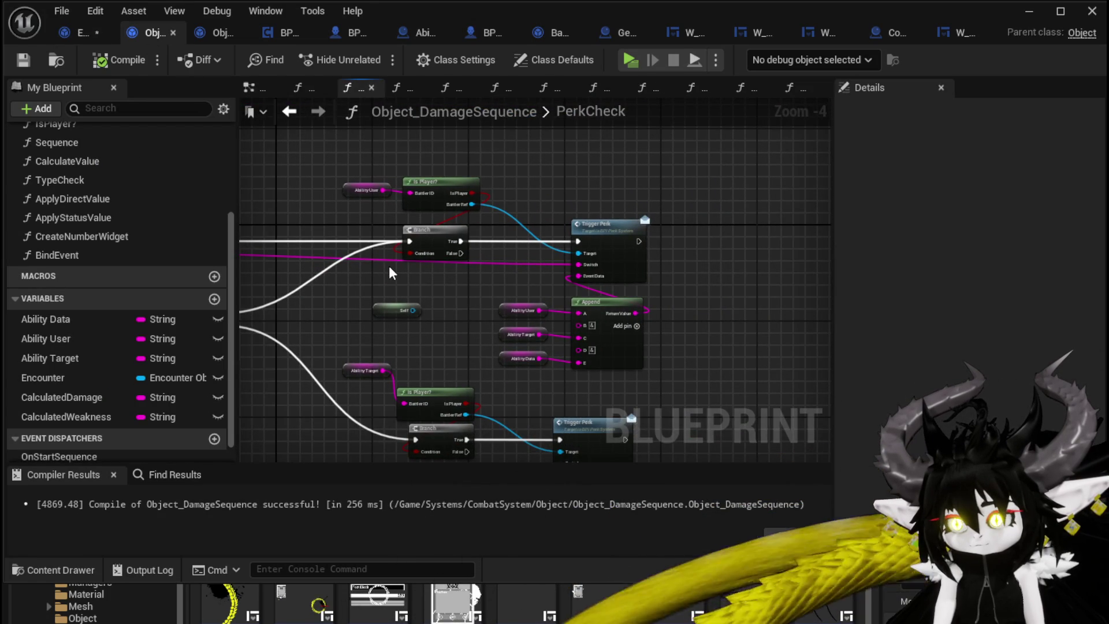
pyautogui.moveTo(389, 266)
pyautogui.mouseDown()
pyautogui.moveTo(615, 276)
pyautogui.moveTo(428, 273)
pyautogui.mouseUp()
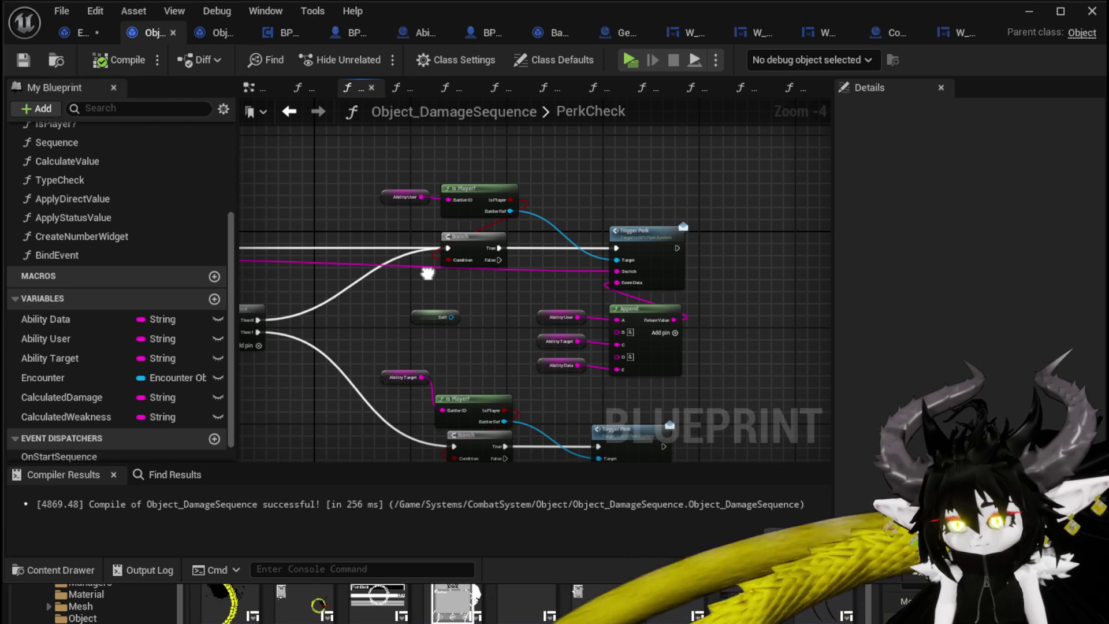
pyautogui.doubleClick(498, 202)
pyautogui.moveTo(317, 333); pyautogui.dragTo(384, 276)
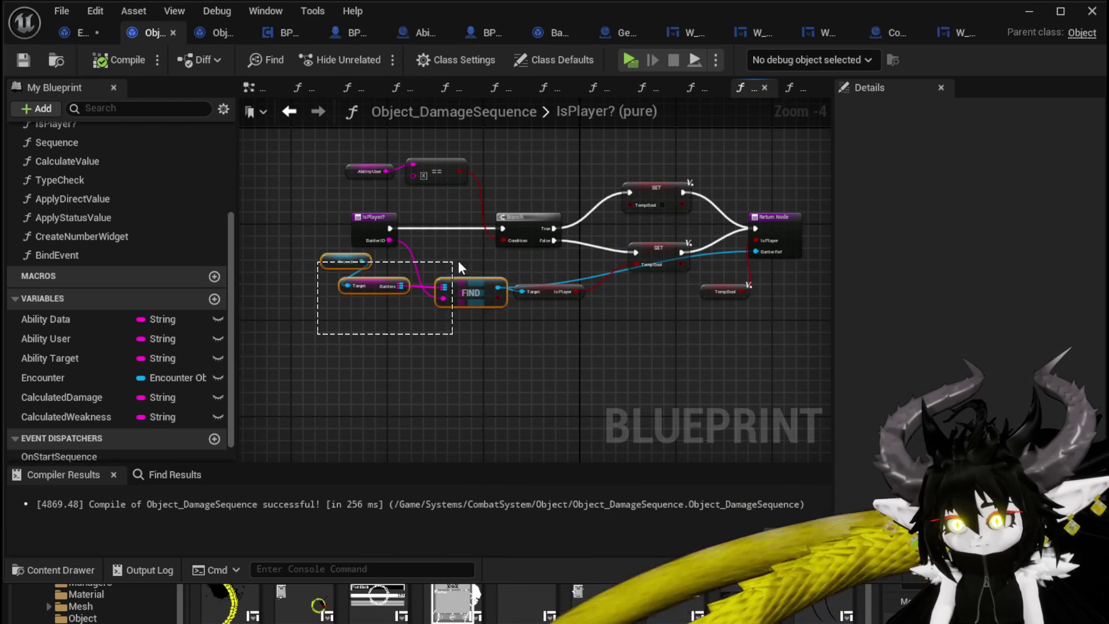
pyautogui.moveTo(555, 266); pyautogui.dragTo(555, 266)
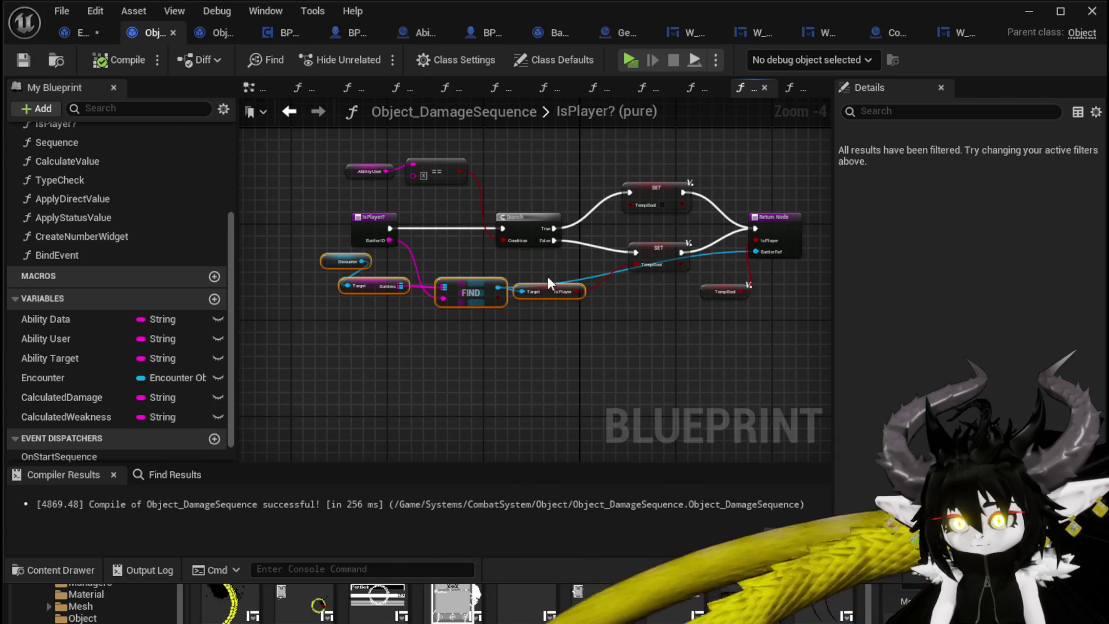
# Paste the player lookup nodes into DamageBattler and delete the Encounter-based Battlers getter.
pyautogui.click(79, 35)
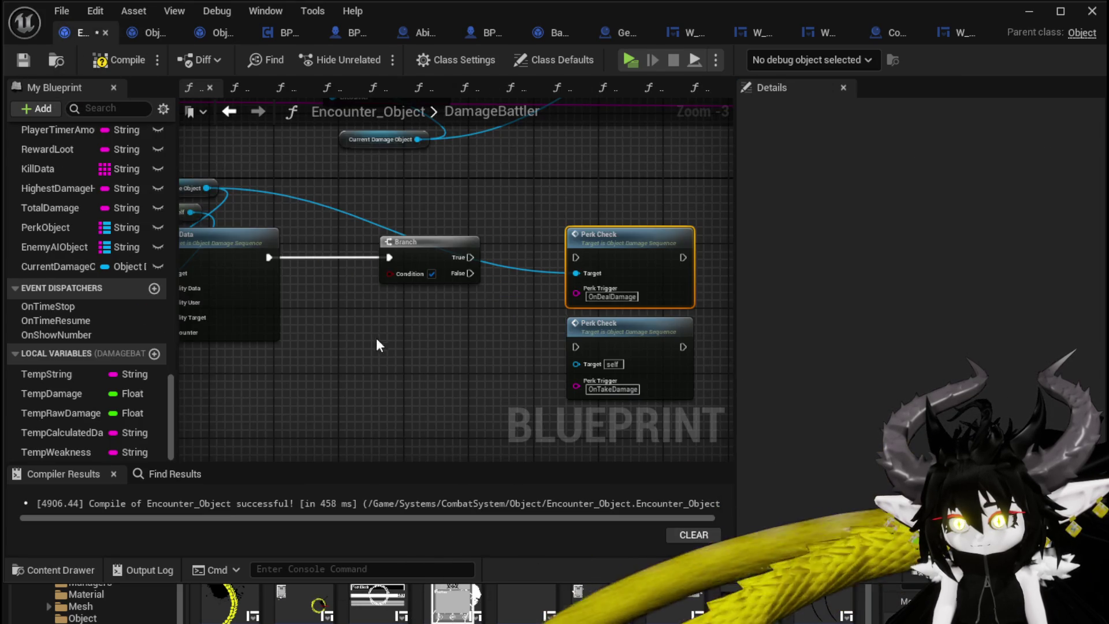
pyautogui.scroll(1, 376, 338)
pyautogui.hotkey('ctrl', 'v')
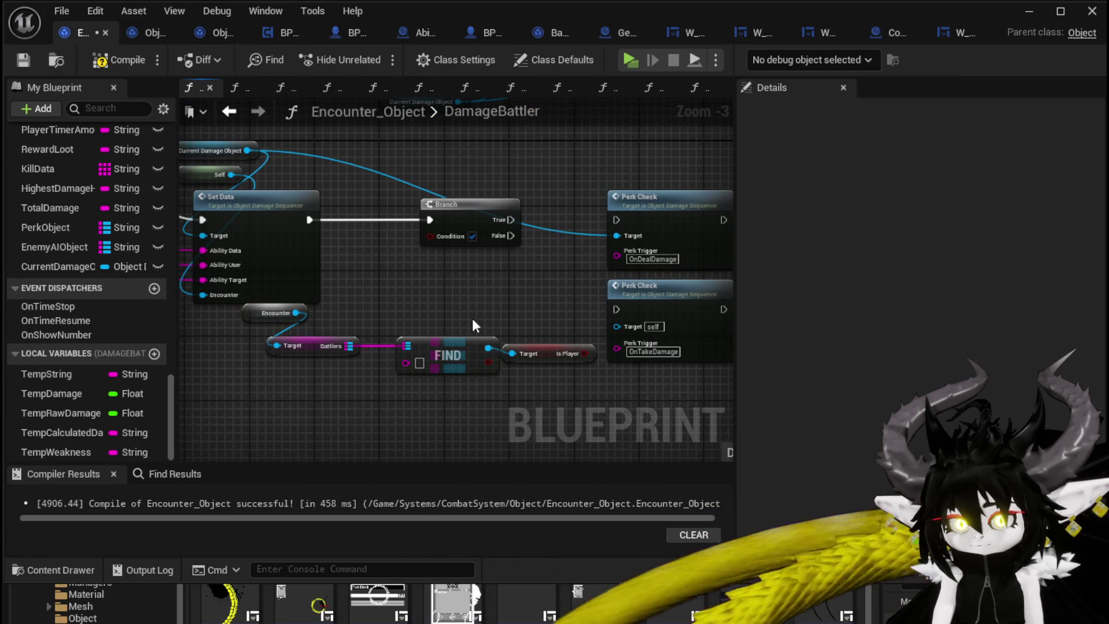
pyautogui.moveTo(278, 403); pyautogui.dragTo(404, 342)
pyautogui.moveTo(512, 353); pyautogui.dragTo(523, 366)
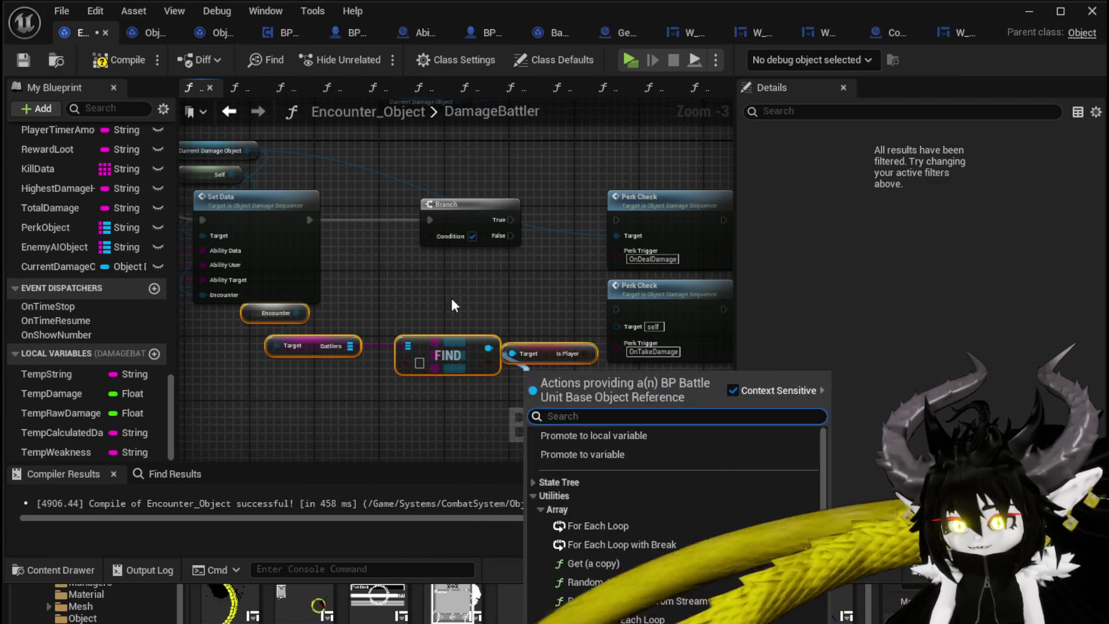
pyautogui.moveTo(210, 337); pyautogui.dragTo(264, 304)
pyautogui.moveTo(331, 287); pyautogui.dragTo(332, 288)
pyautogui.press('Delete')
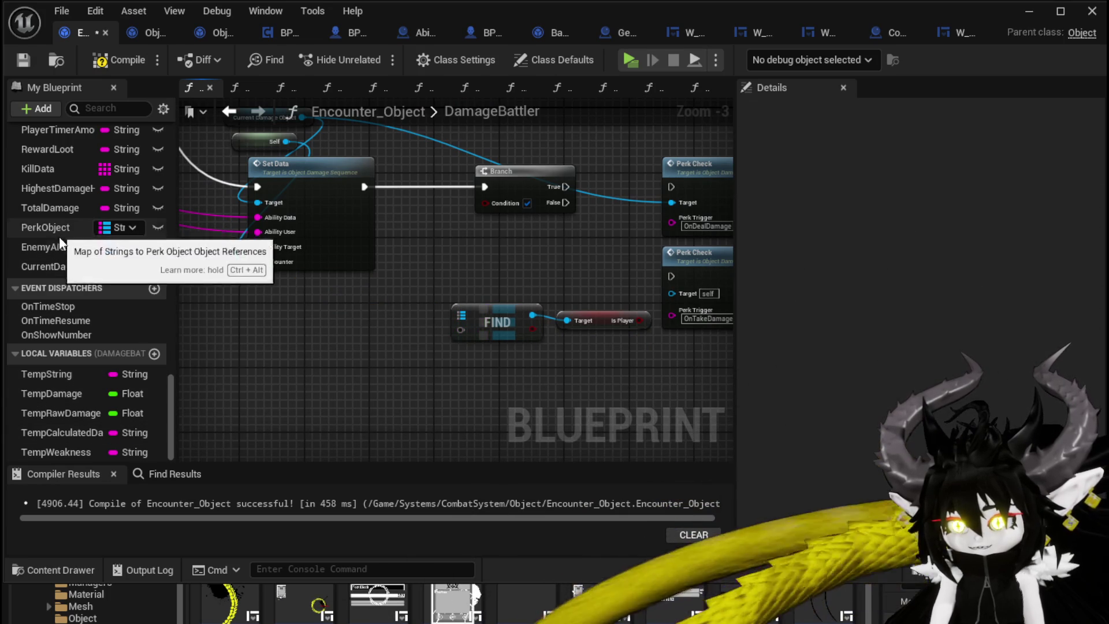
# Feed Battlers into FIND with Attacker ID as item, and wire Is Player to the Branch condition.
pyautogui.scroll(5, 75, 264)
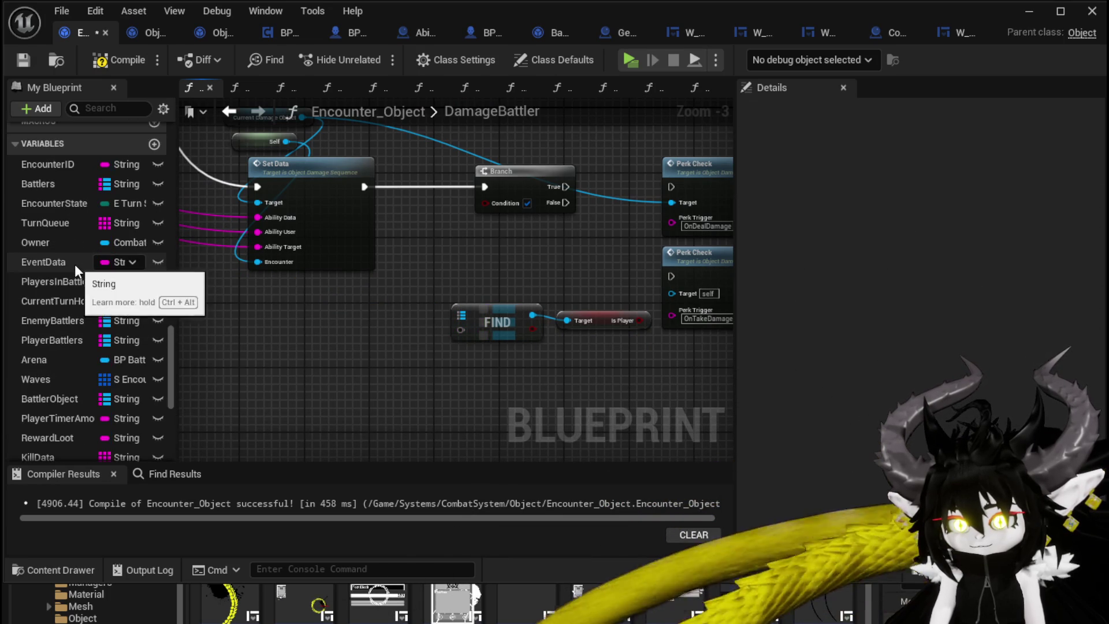
pyautogui.moveTo(55, 180)
pyautogui.mouseDown()
pyautogui.moveTo(520, 323)
pyautogui.moveTo(461, 315)
pyautogui.moveTo(420, 371)
pyautogui.mouseUp()
pyautogui.write('A')
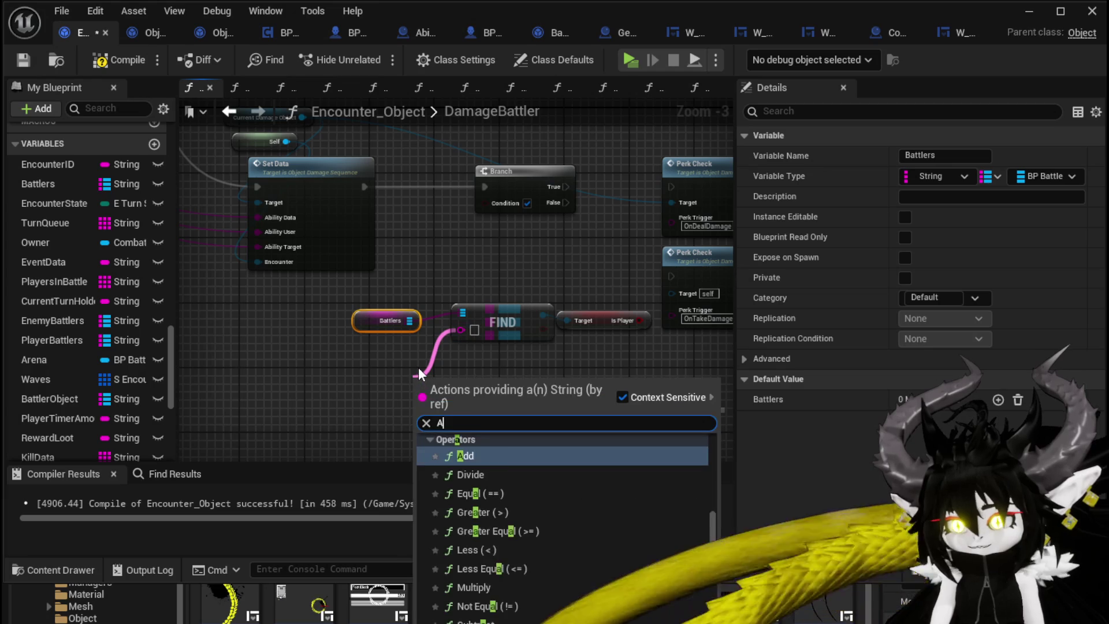
pyautogui.write('ttacke')
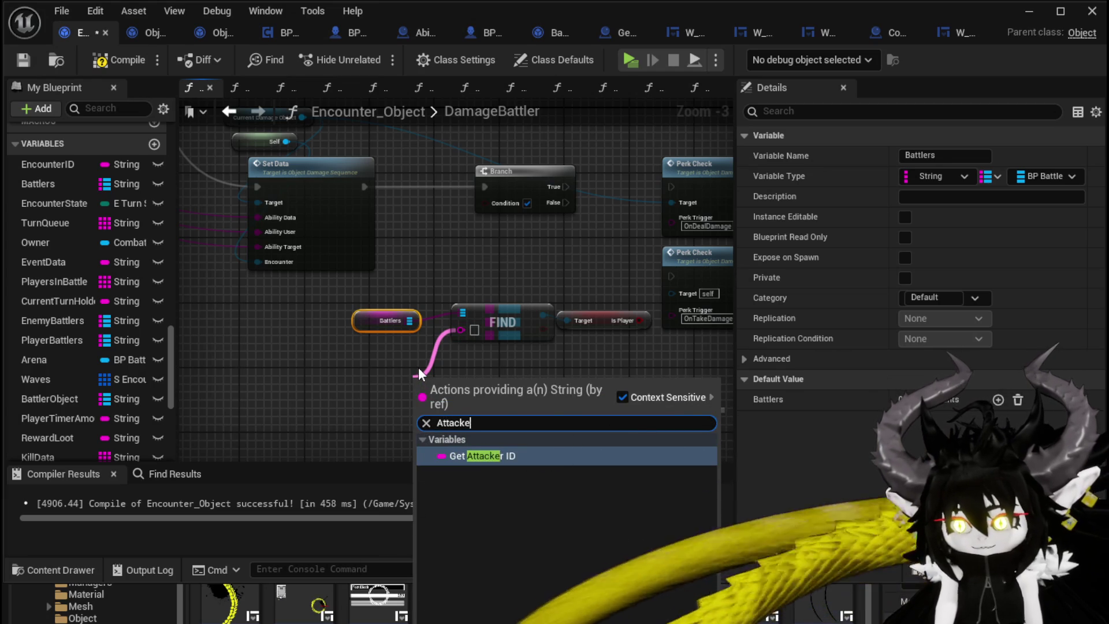
pyautogui.press('Return')
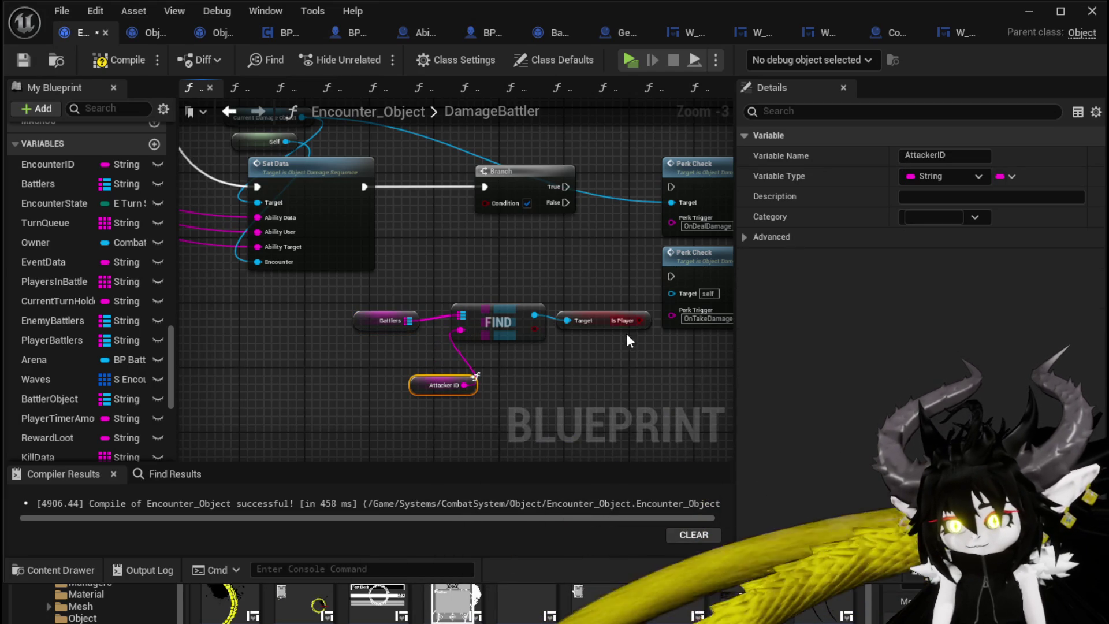
pyautogui.moveTo(639, 320)
pyautogui.mouseDown()
pyautogui.moveTo(493, 219)
pyautogui.moveTo(552, 195)
pyautogui.mouseUp()
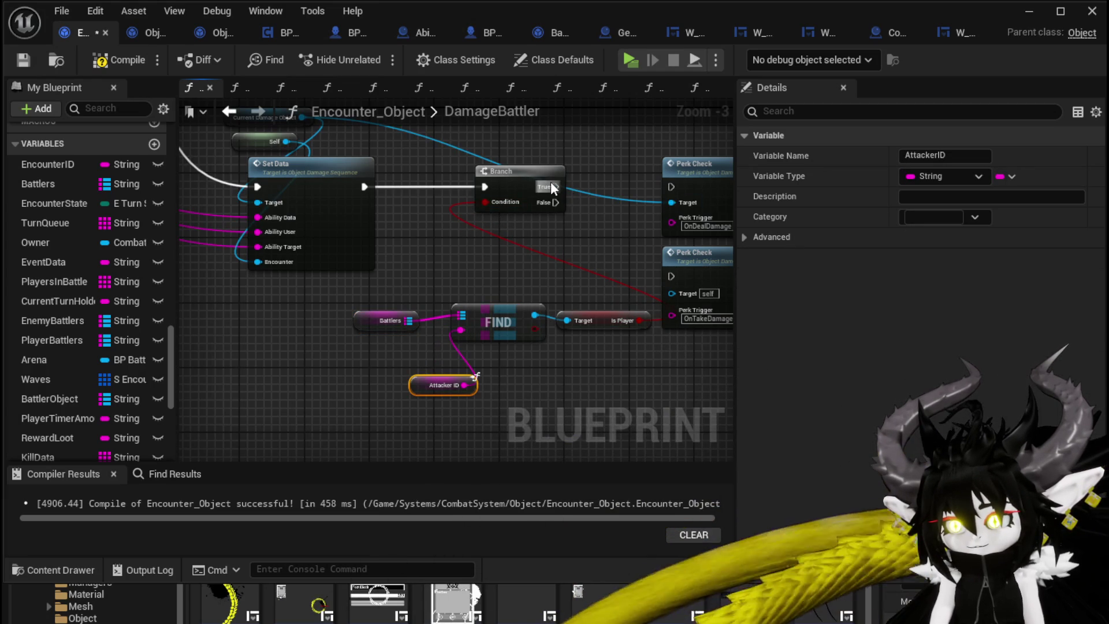
# Arrange FIND, Is Player, Battlers and Attacker ID neatly beside the Branch.
pyautogui.moveTo(486, 370)
pyautogui.mouseDown()
pyautogui.moveTo(615, 321)
pyautogui.moveTo(584, 233)
pyautogui.mouseUp()
pyautogui.click(368, 338)
pyautogui.moveTo(366, 317); pyautogui.dragTo(406, 244)
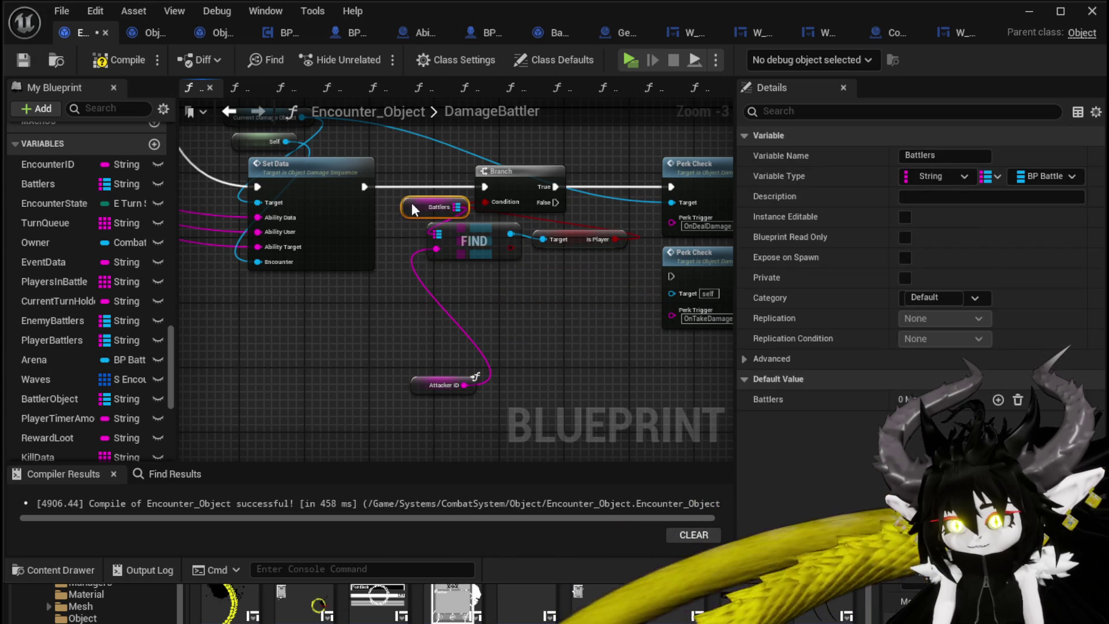
pyautogui.moveTo(420, 389); pyautogui.dragTo(413, 277)
pyautogui.moveTo(480, 318); pyautogui.dragTo(382, 378)
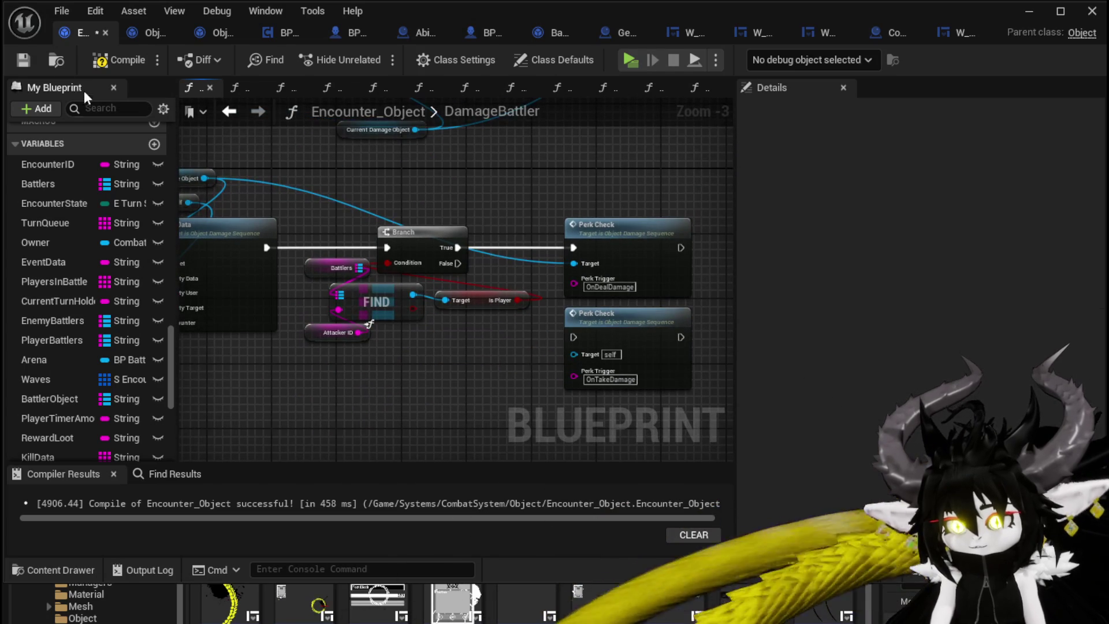
# Compile, duplicate the Branch and FIND group, and key the lower FIND by Battler ID instead of Attacker ID.
pyautogui.click(24, 60)
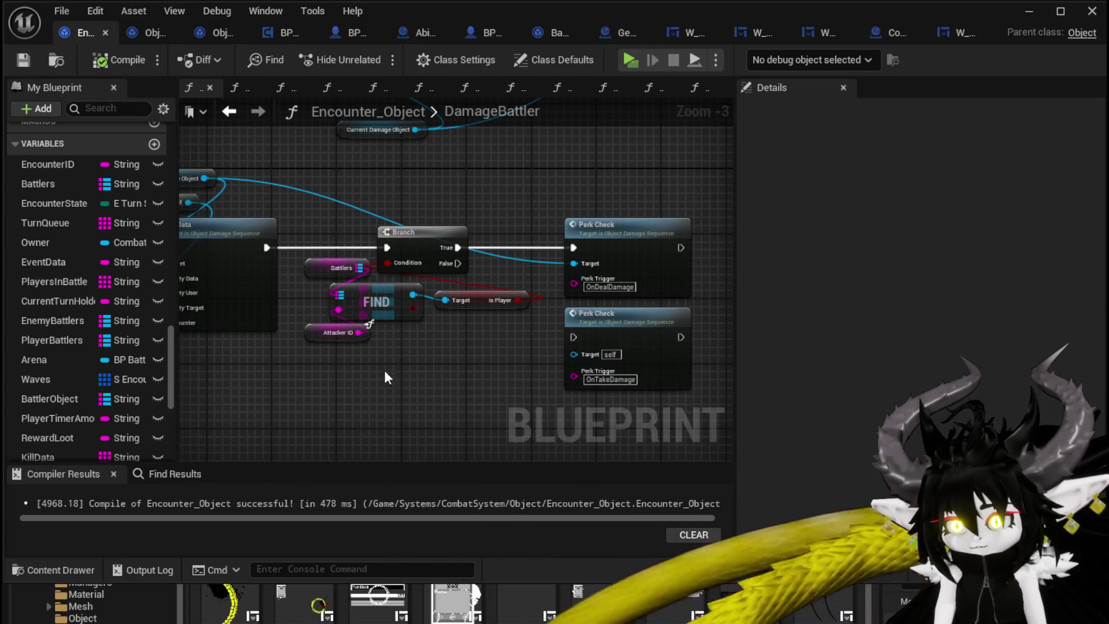
pyautogui.hotkey('ctrl', 'c')
pyautogui.hotkey('ctrl', 'v')
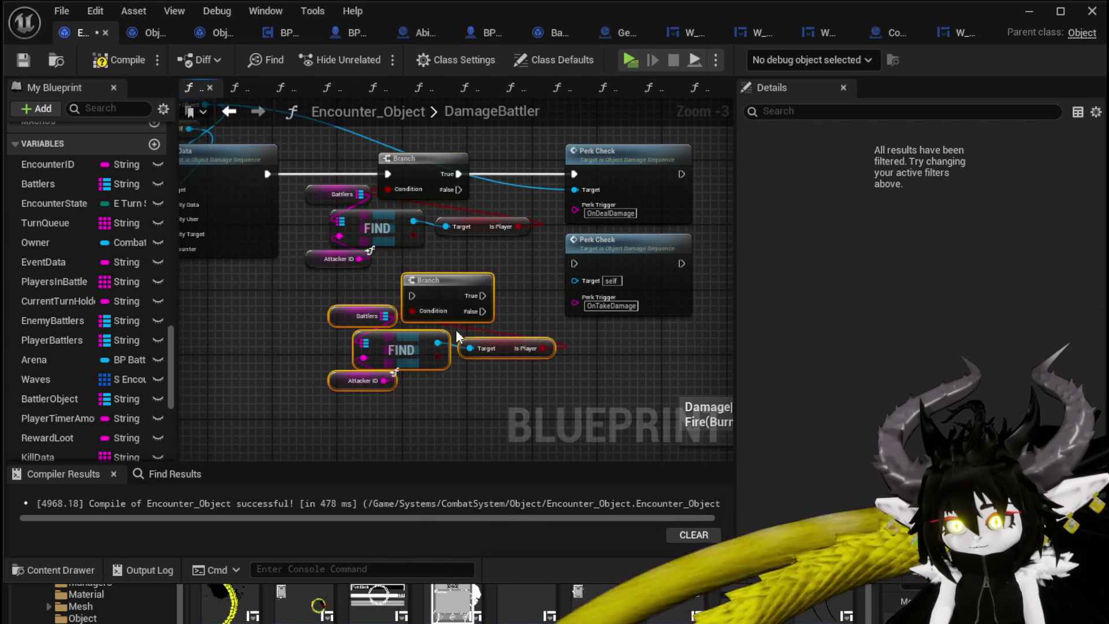
pyautogui.click(347, 380)
pyautogui.press('Delete')
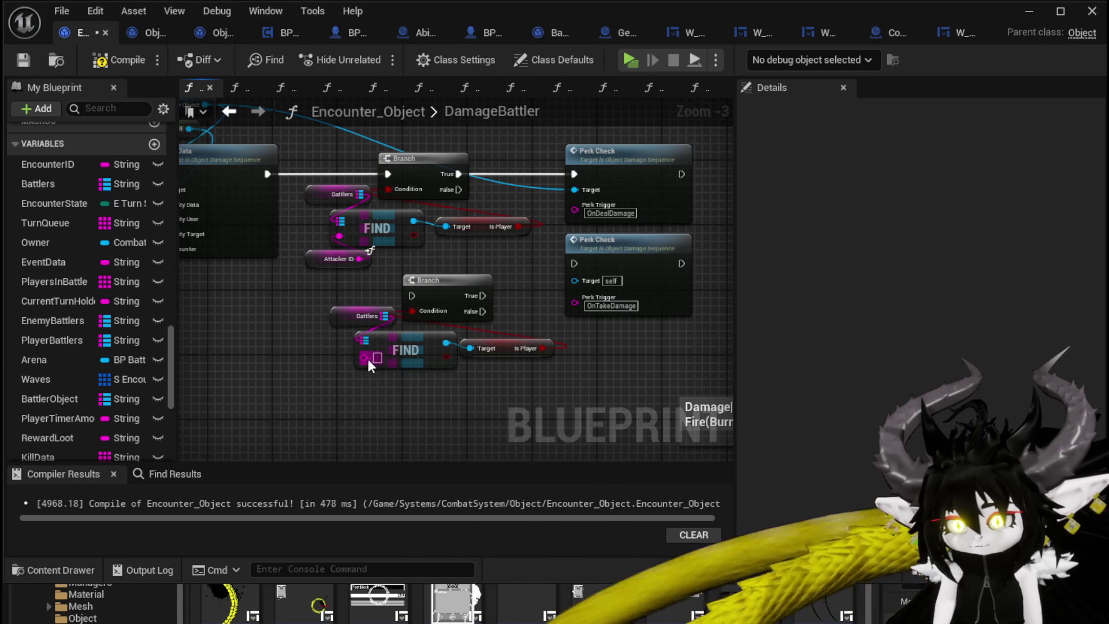
pyautogui.moveTo(369, 359); pyautogui.dragTo(348, 396)
pyautogui.write('batt')
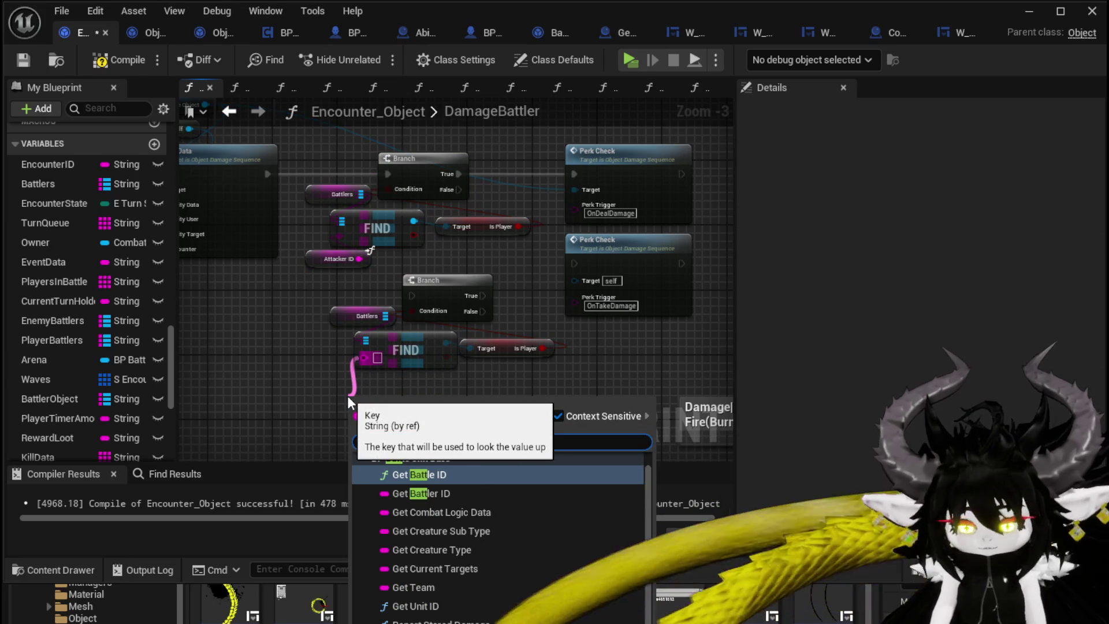
pyautogui.write('ler')
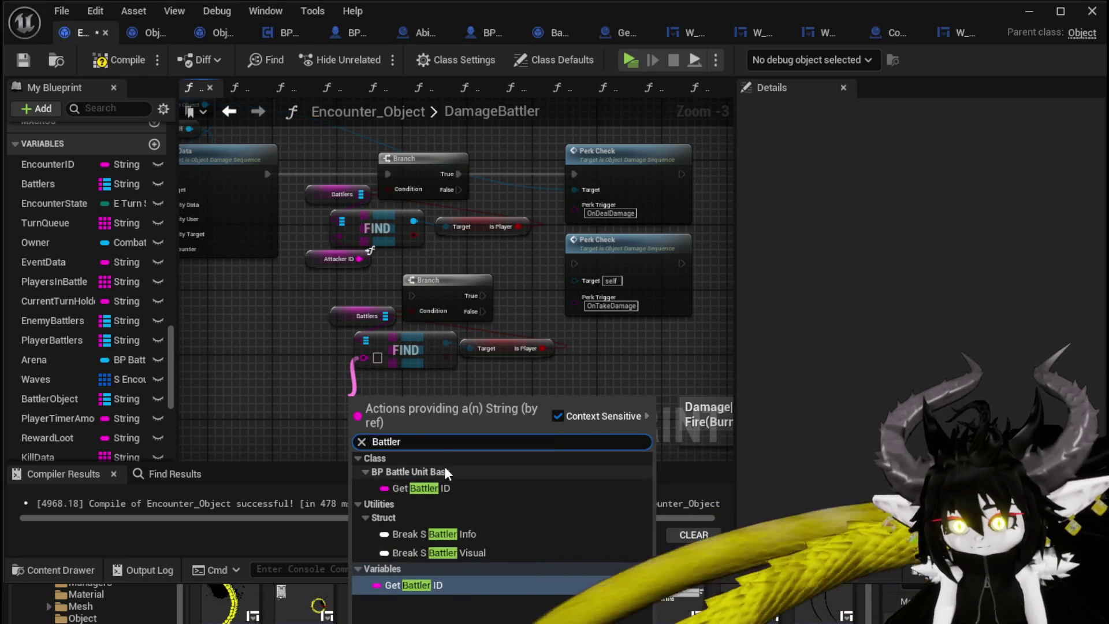
pyautogui.click(406, 585)
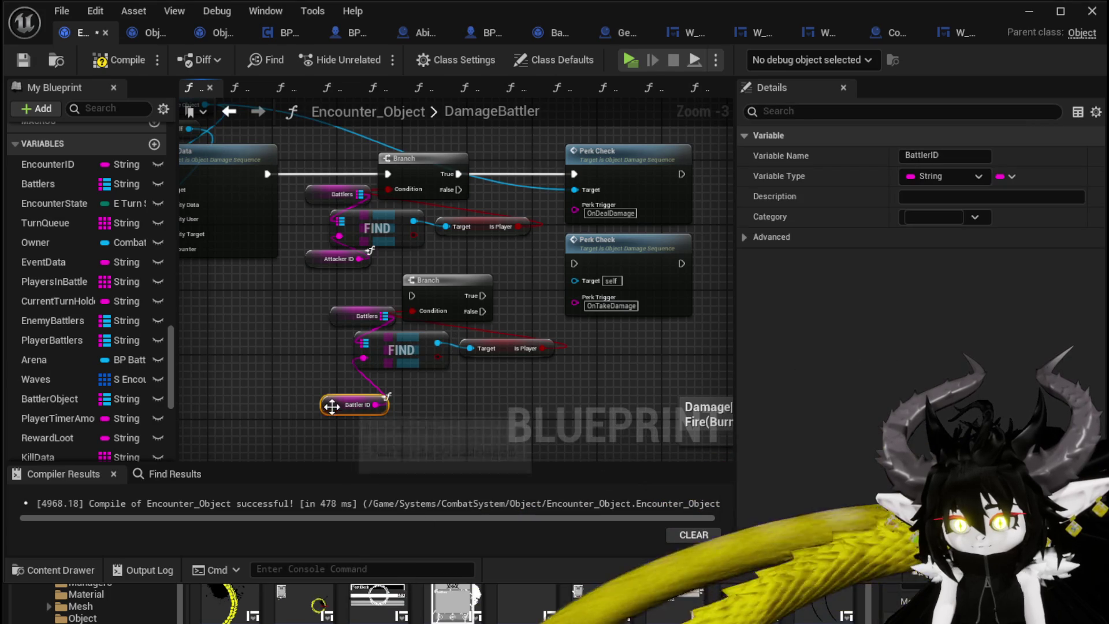
pyautogui.moveTo(332, 406); pyautogui.dragTo(340, 390)
# Wire the lower Branch's True output to the OnTakeDamage Perk Check.
pyautogui.click(514, 320)
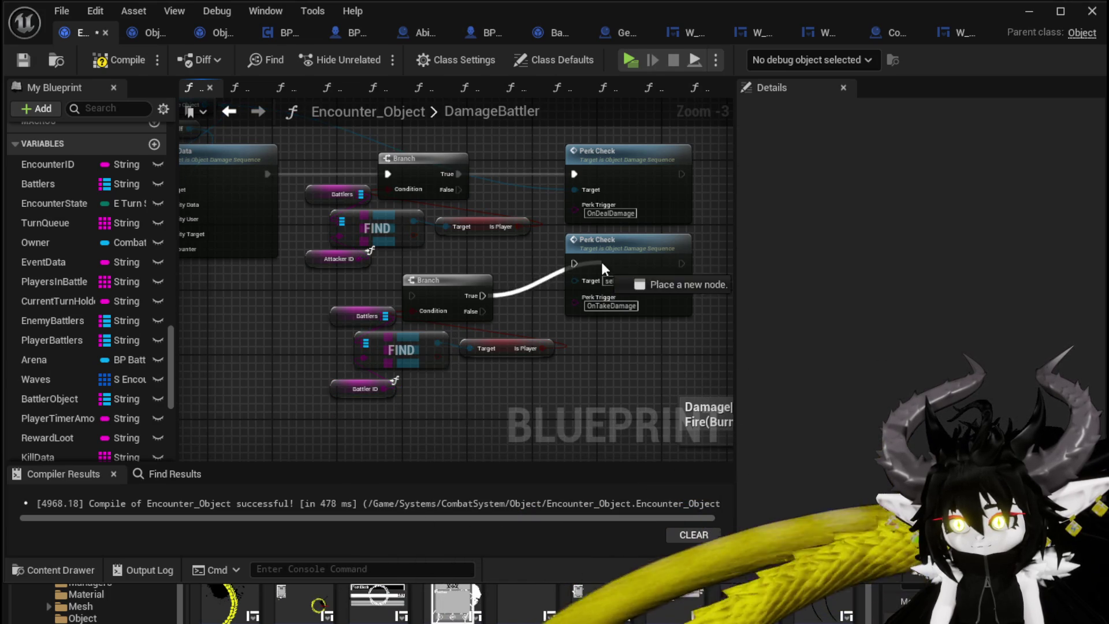
pyautogui.moveTo(601, 261); pyautogui.dragTo(638, 291)
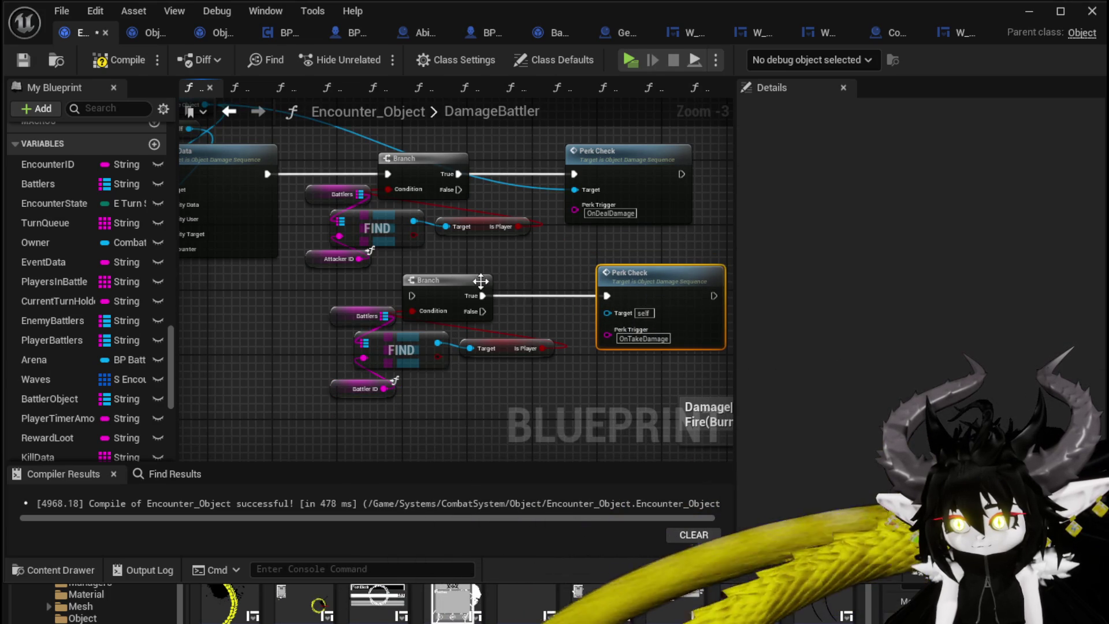
pyautogui.scroll(-2, 481, 281)
pyautogui.moveTo(384, 383)
pyautogui.mouseDown()
pyautogui.moveTo(583, 227)
pyautogui.moveTo(686, 241)
pyautogui.mouseUp()
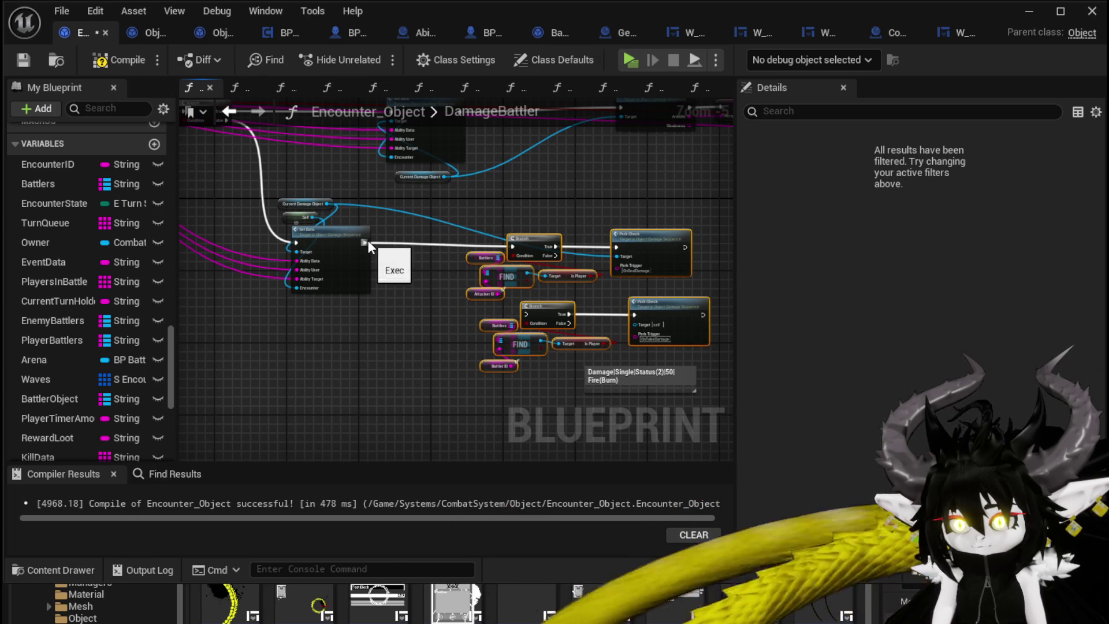
# Add a Sequence node after Set Data, replacing a misplaced first attempt.
pyautogui.moveTo(369, 240); pyautogui.dragTo(418, 255)
pyautogui.write('Sequence')
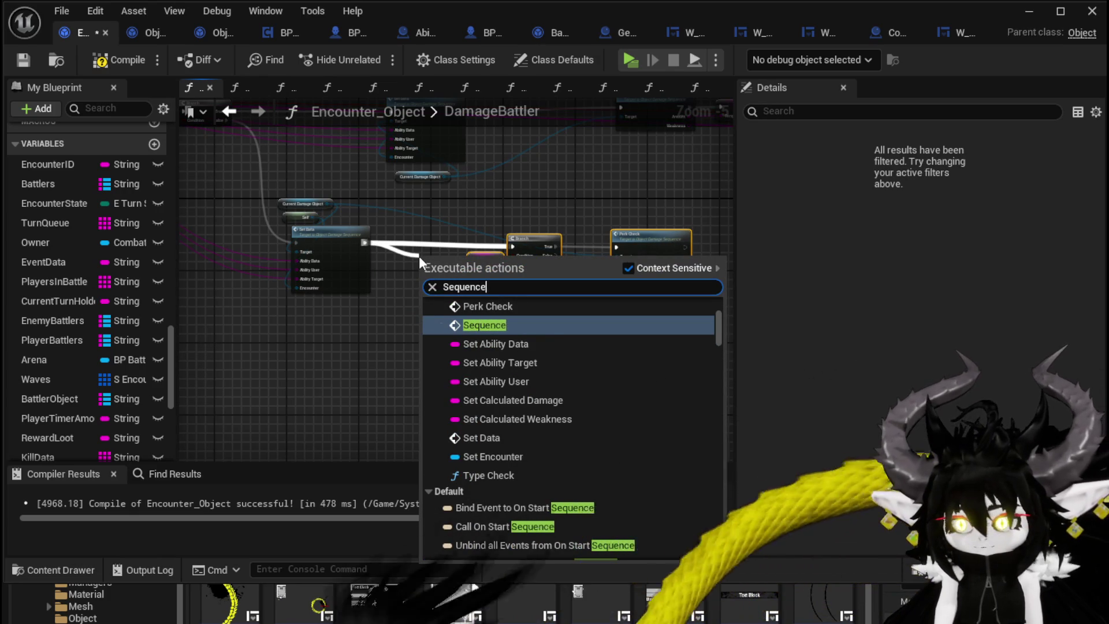
pyautogui.press('Return')
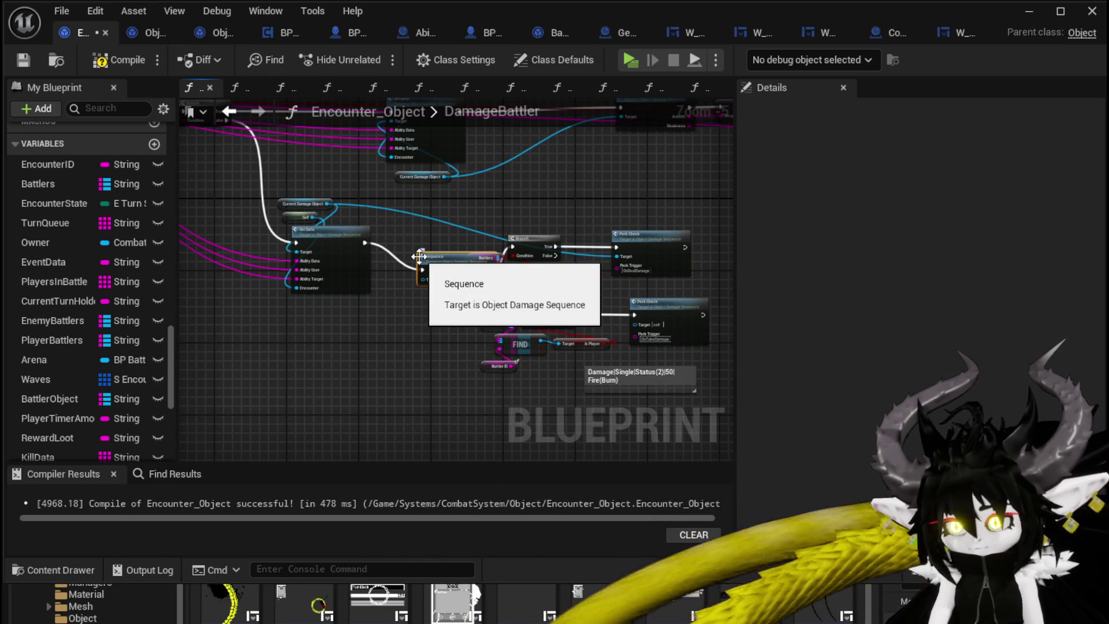
pyautogui.scroll(2, 419, 256)
pyautogui.press('Delete')
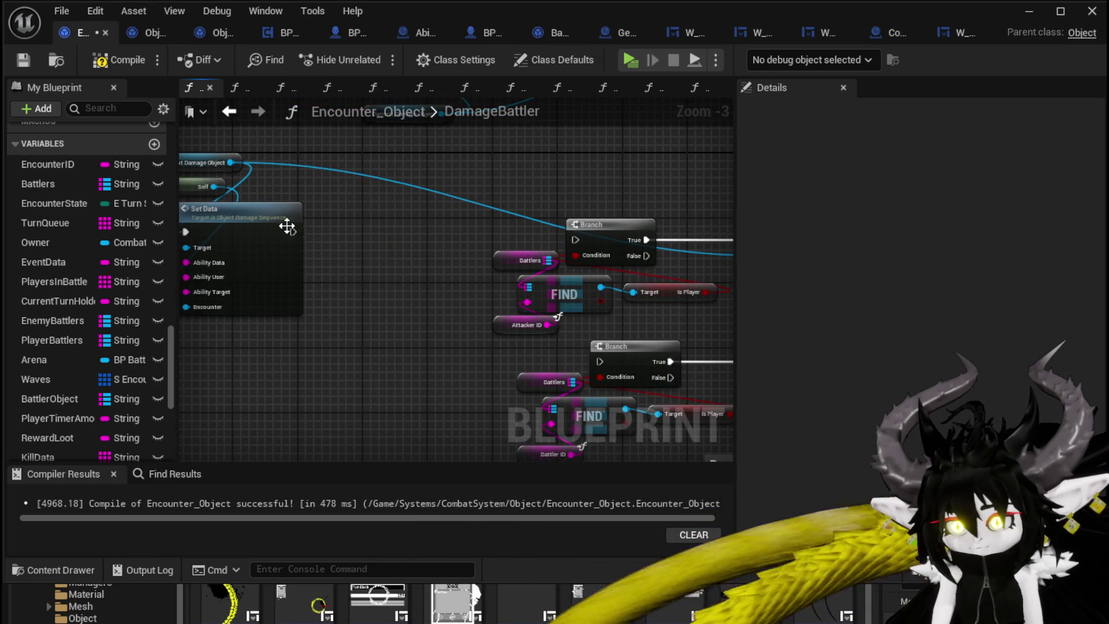
pyautogui.moveTo(293, 232); pyautogui.dragTo(372, 244)
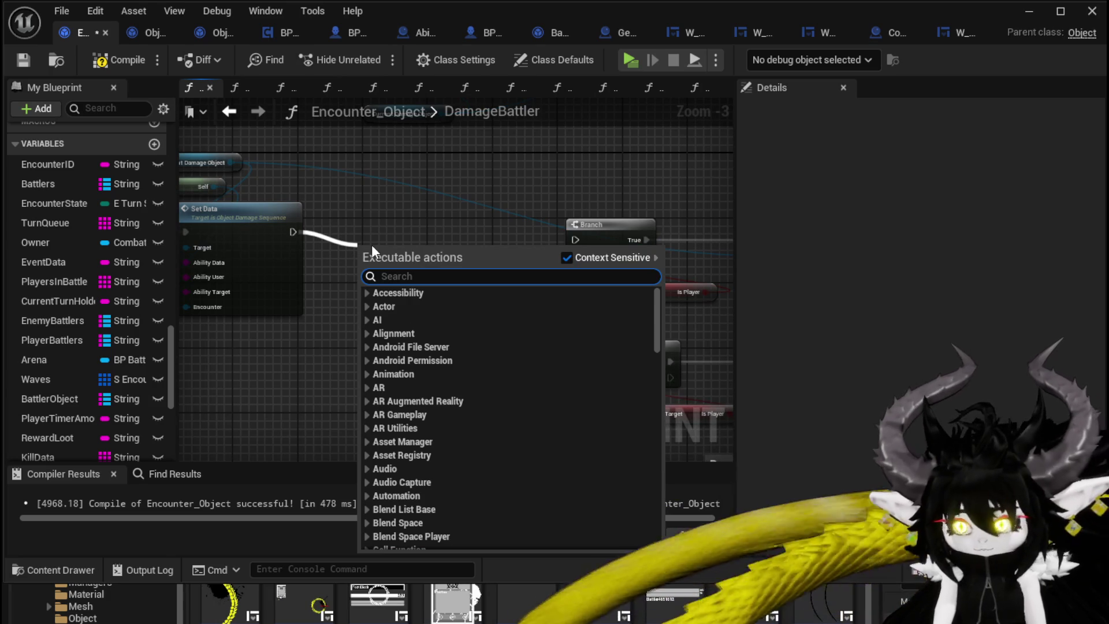
pyautogui.write('Seq')
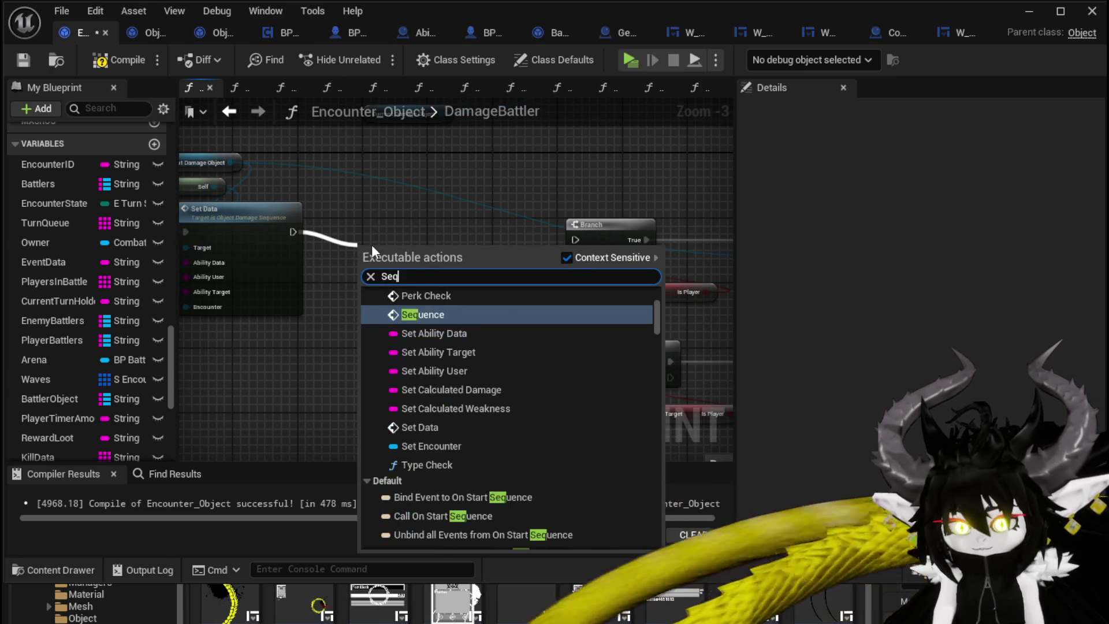
pyautogui.write('uence')
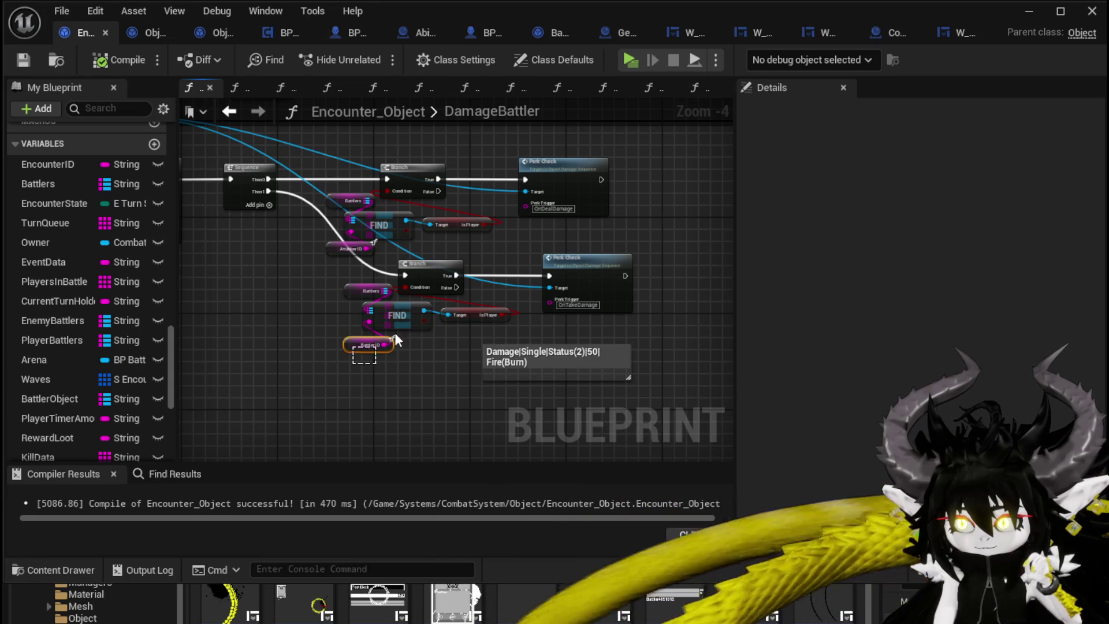
# Reposition the lower Branch group under the Sequence and save the blueprint.
pyautogui.moveTo(395, 336)
pyautogui.mouseDown()
pyautogui.moveTo(511, 280)
pyautogui.moveTo(592, 276)
pyautogui.moveTo(567, 312)
pyautogui.mouseUp()
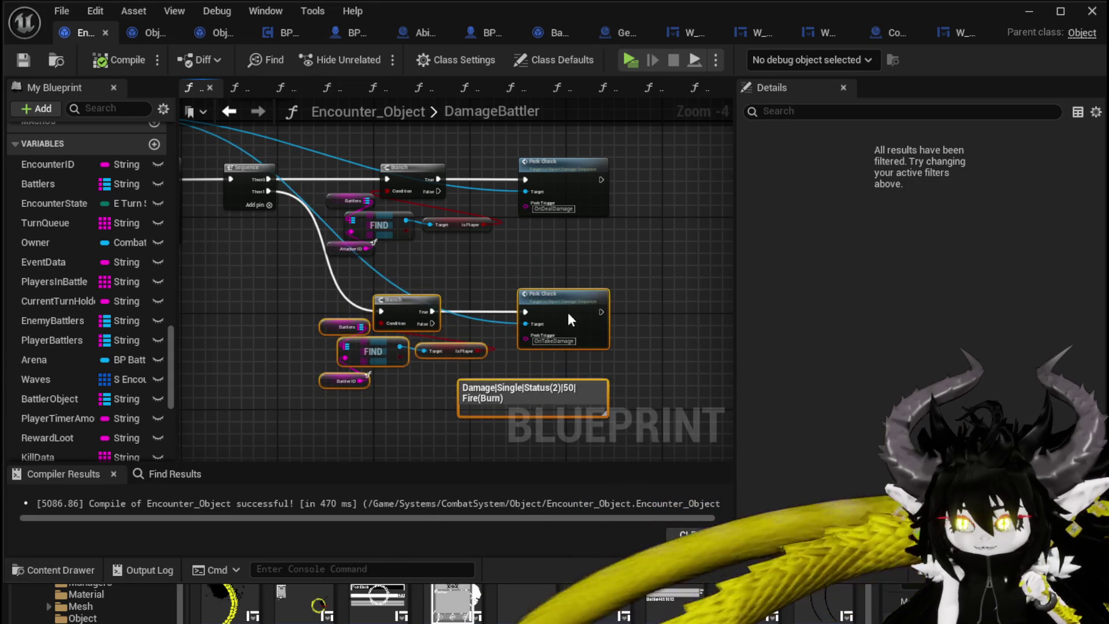
pyautogui.click(524, 260)
pyautogui.moveTo(524, 260); pyautogui.dragTo(609, 250)
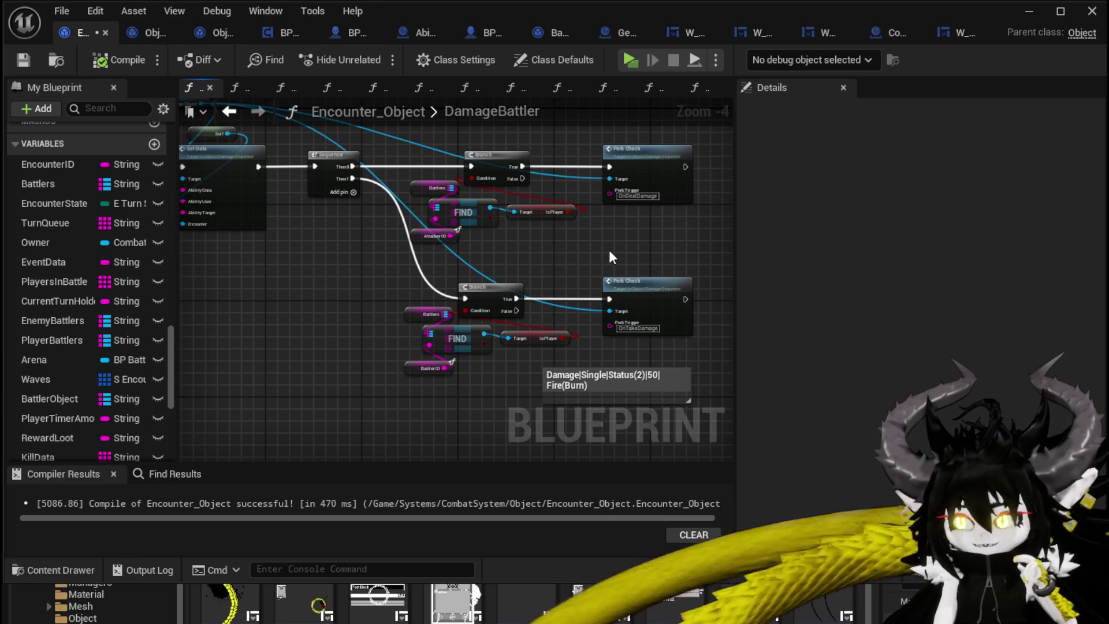
pyautogui.click(17, 67)
pyautogui.moveTo(581, 246); pyautogui.dragTo(467, 260)
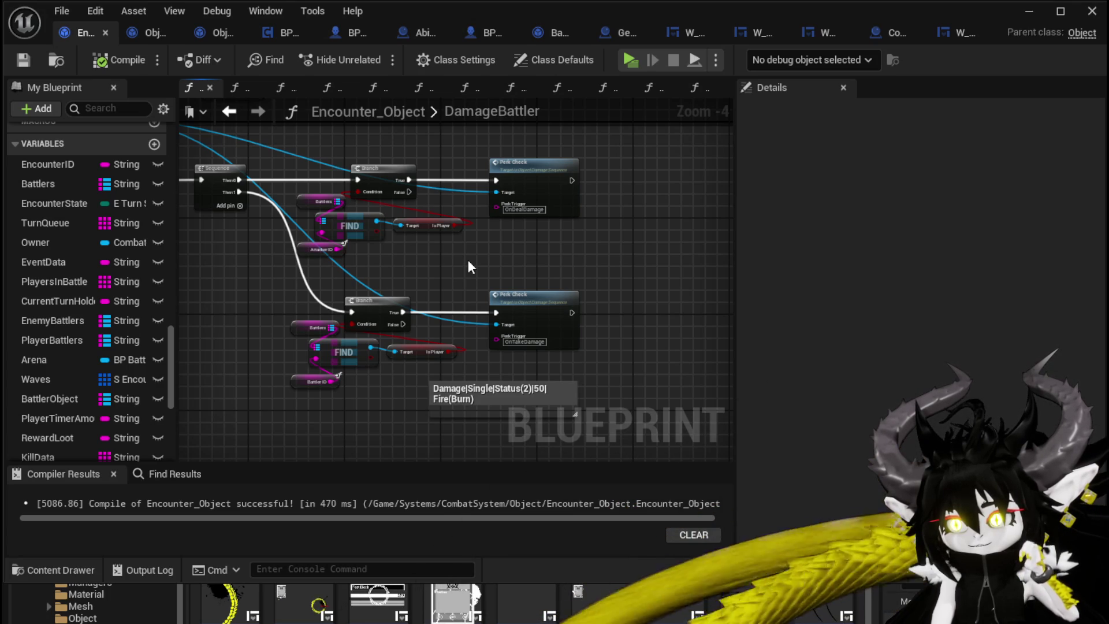
pyautogui.click(1029, 11)
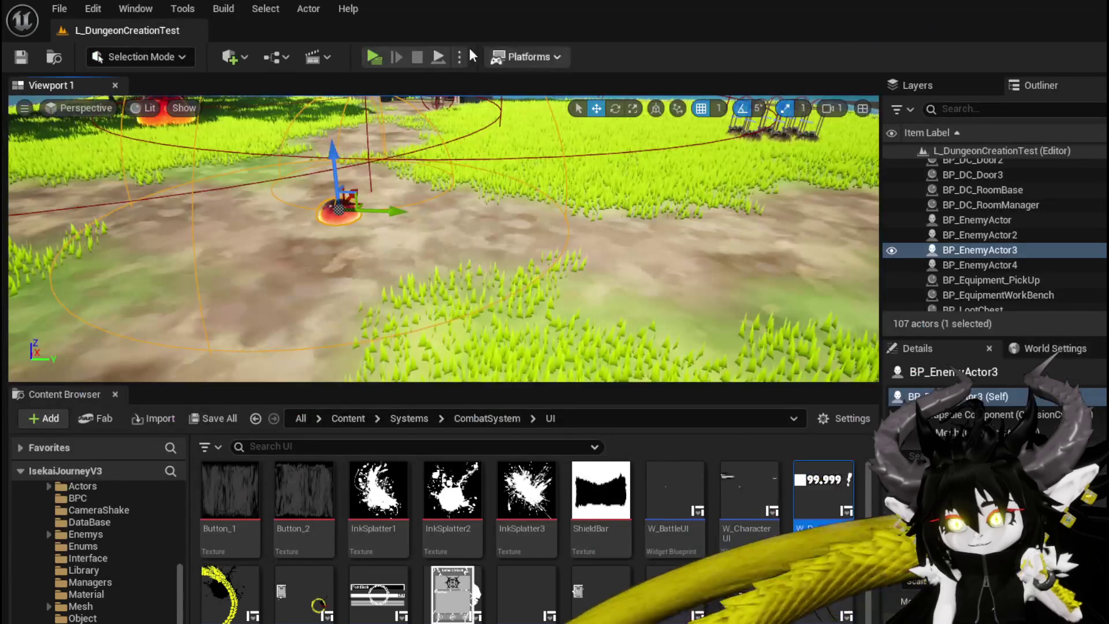
pyautogui.click(374, 56)
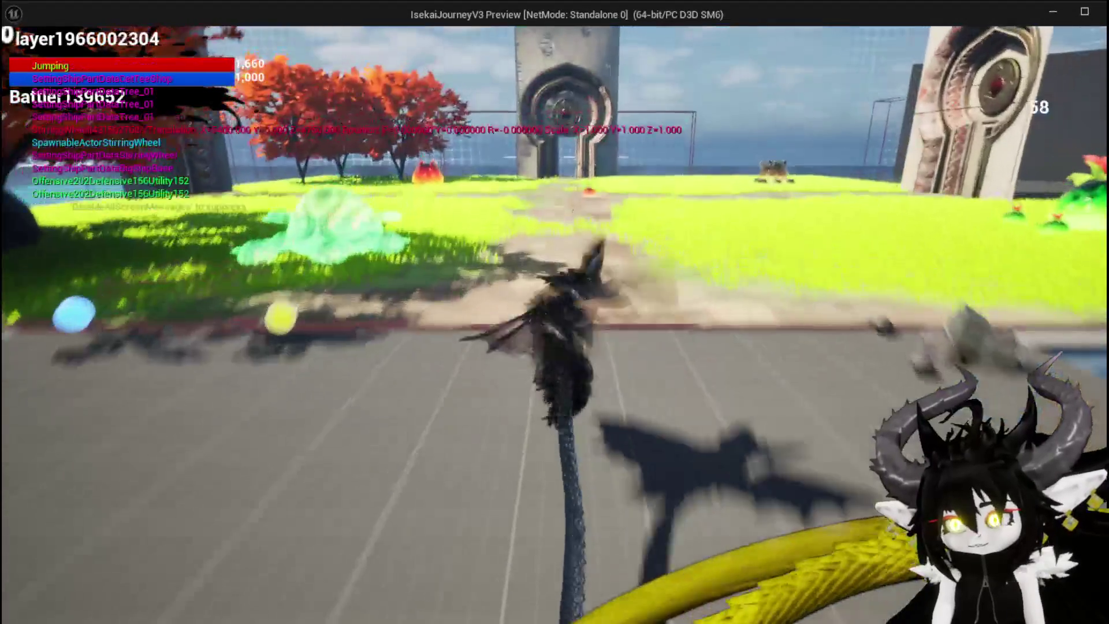
pyautogui.press('w')
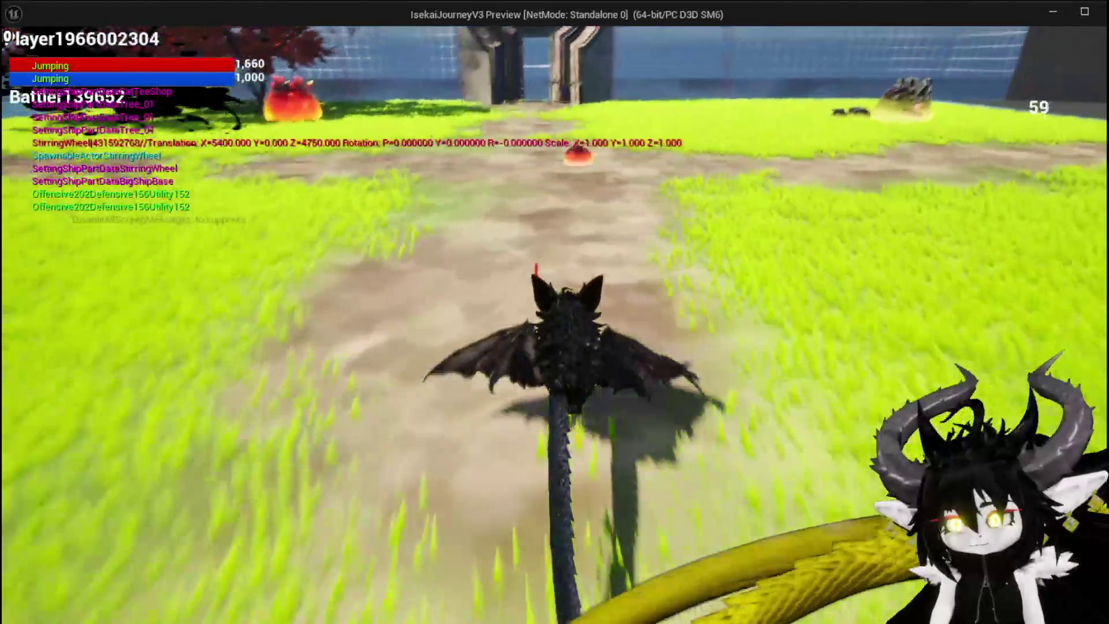
pyautogui.press('w')
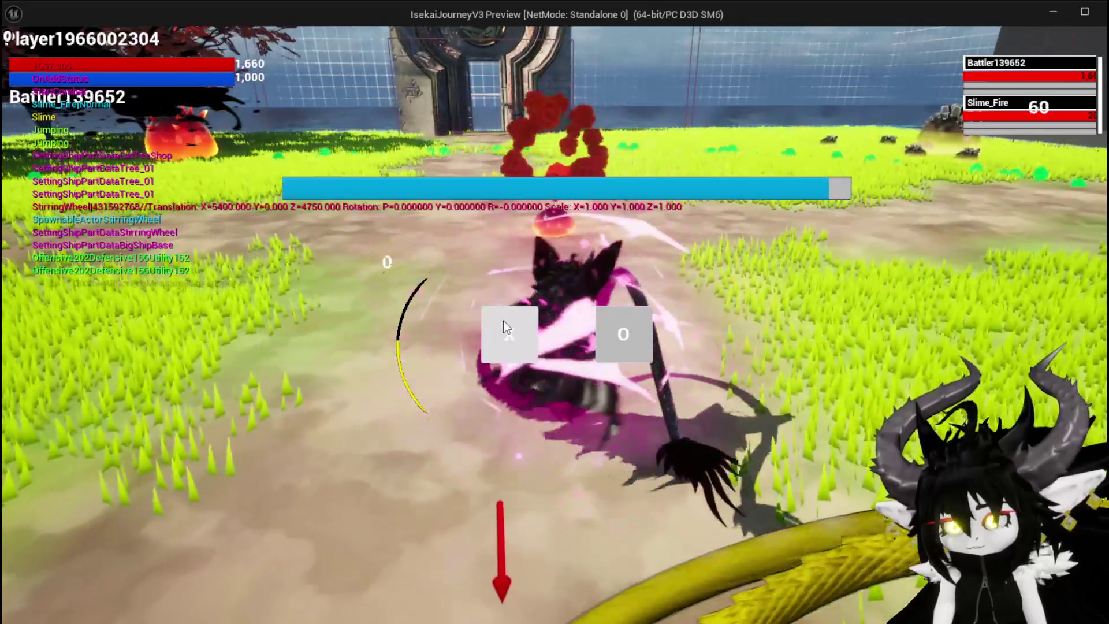
pyautogui.click(503, 327)
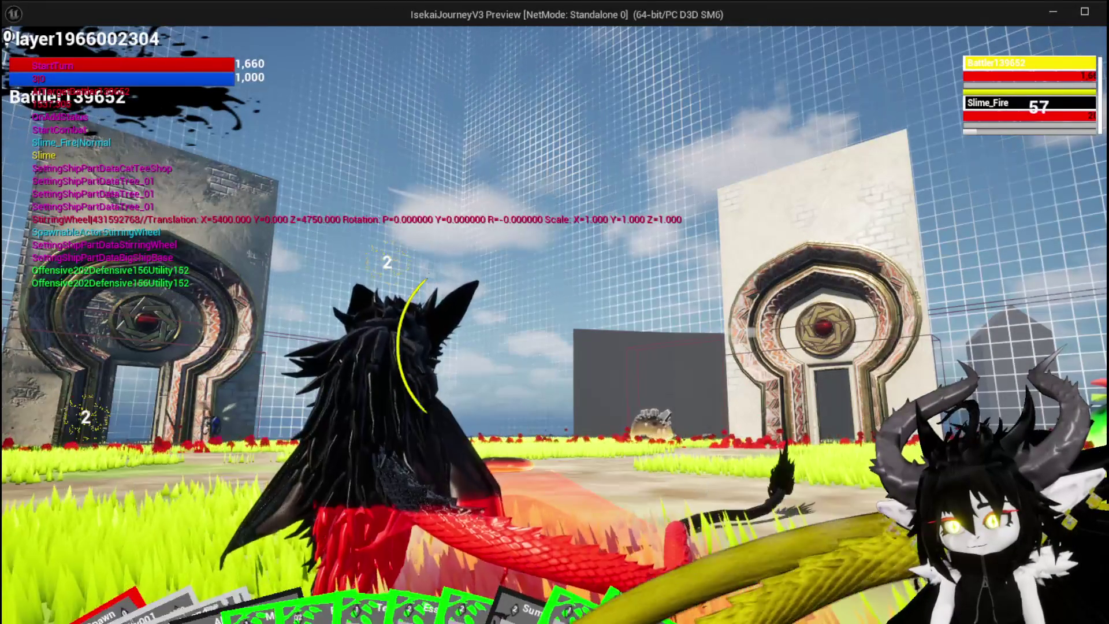
pyautogui.moveTo(650, 497)
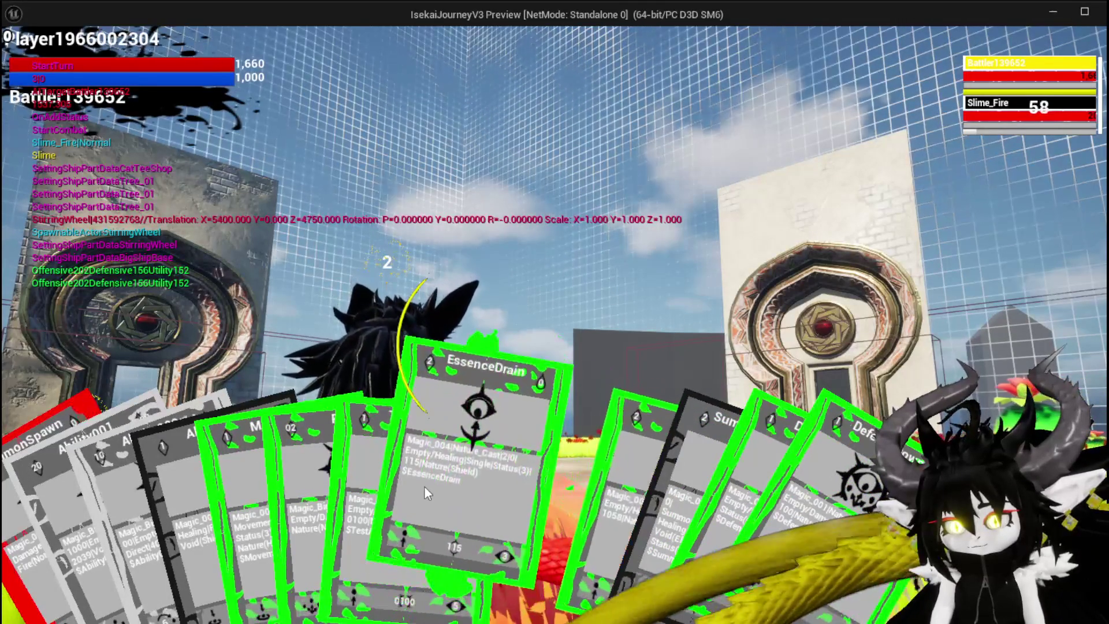
pyautogui.click(430, 486)
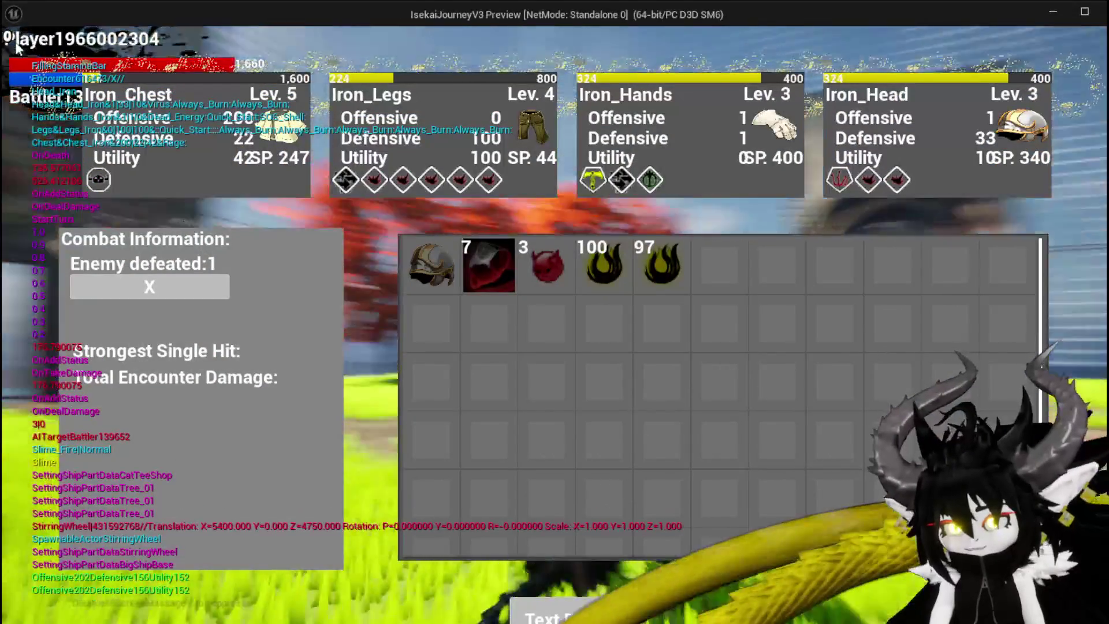
pyautogui.press('Escape')
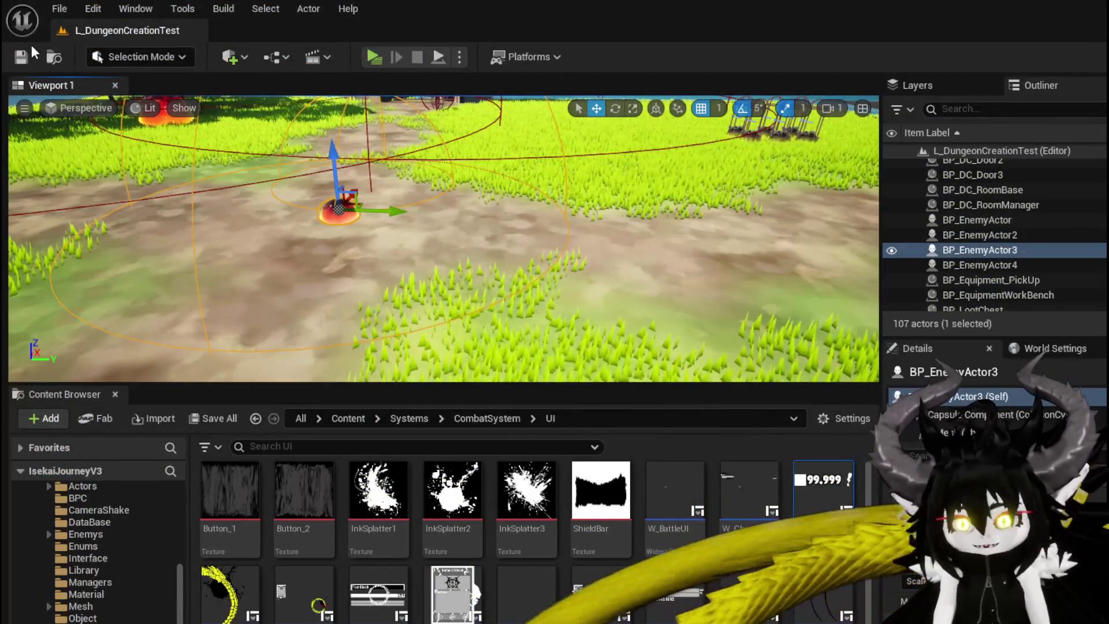
# Save the level, then save the Encounter_Object blueprint.
pyautogui.click(22, 56)
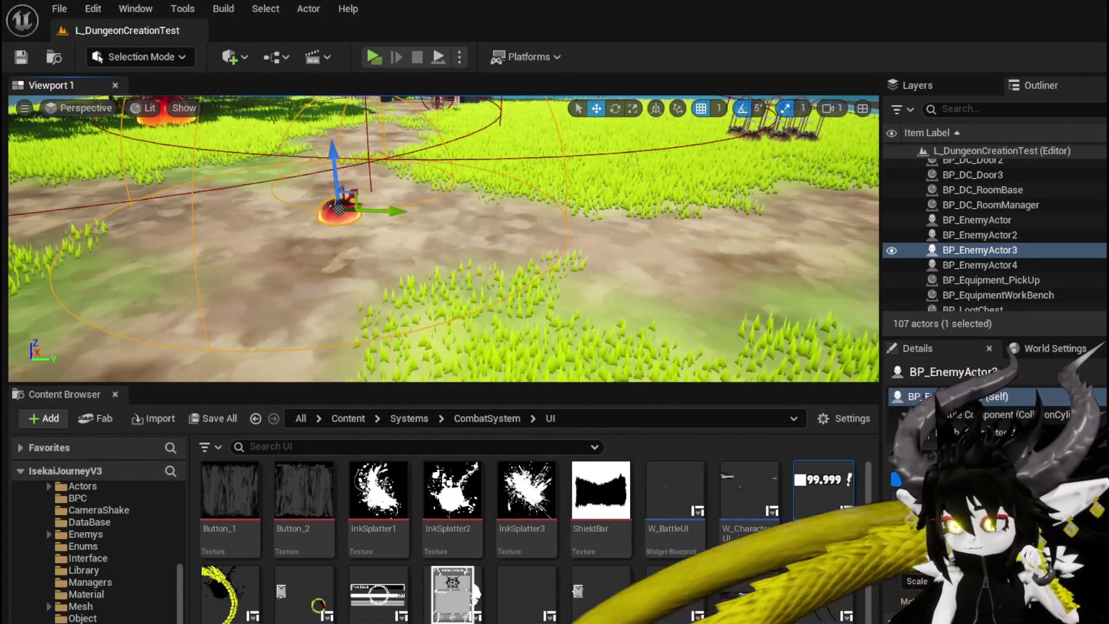
pyautogui.hotkey('alt', 'Tab')
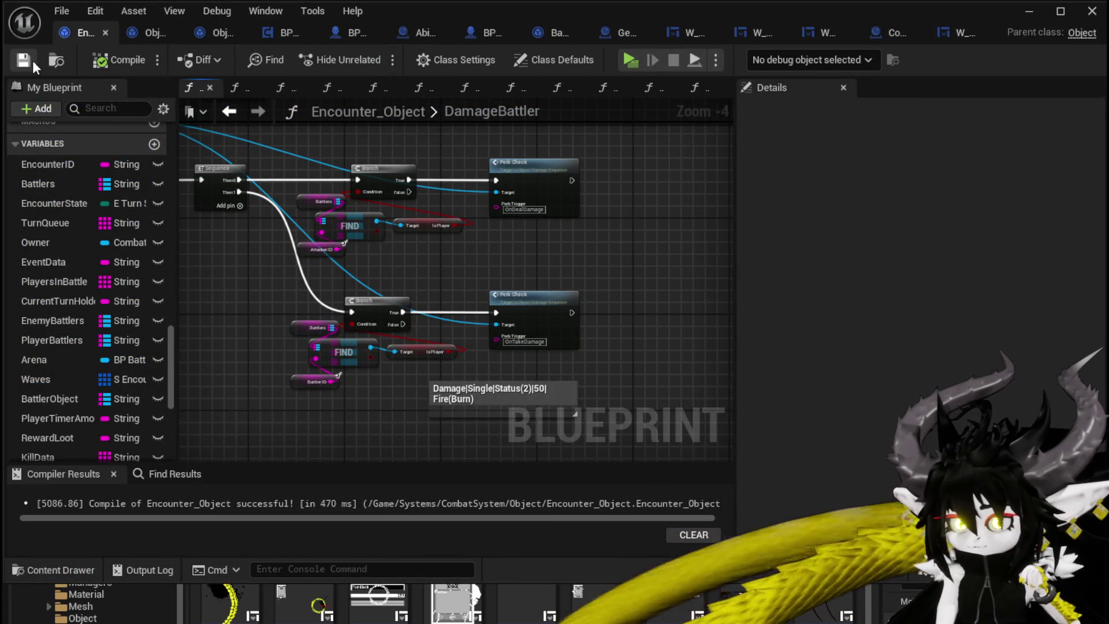
pyautogui.click(28, 60)
# Pan the DamageBattler graph across Set Data, the Sequence and the Perk Check nodes.
pyautogui.scroll(-3, 530, 271)
pyautogui.moveTo(476, 315)
pyautogui.mouseDown()
pyautogui.moveTo(579, 361)
pyautogui.moveTo(353, 307)
pyautogui.mouseUp()
pyautogui.scroll(4, 366, 330)
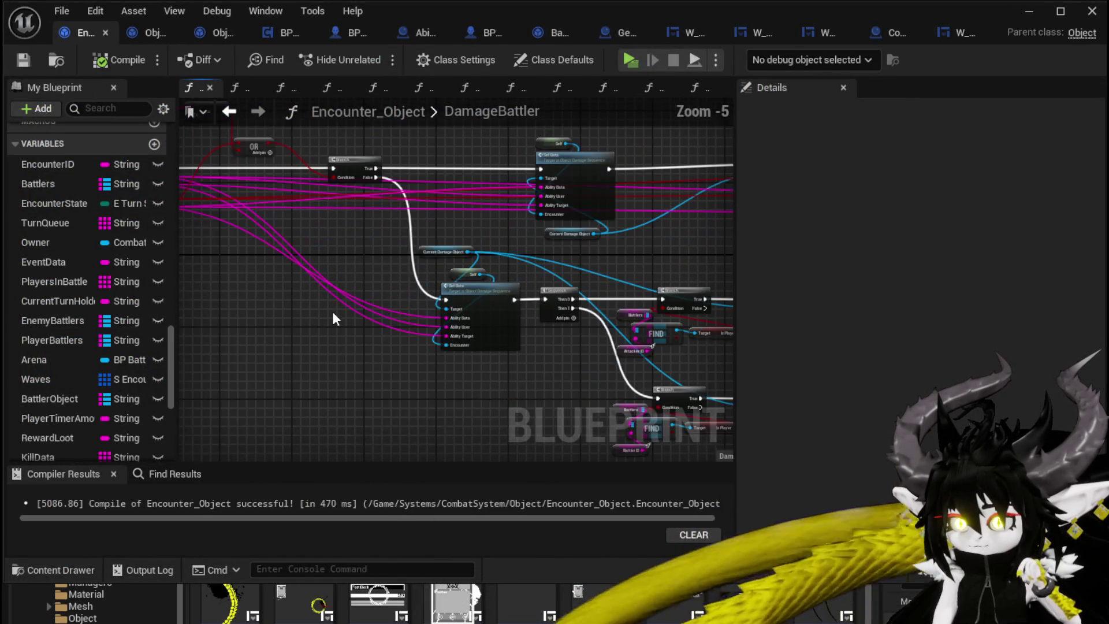
pyautogui.scroll(-1, 380, 280)
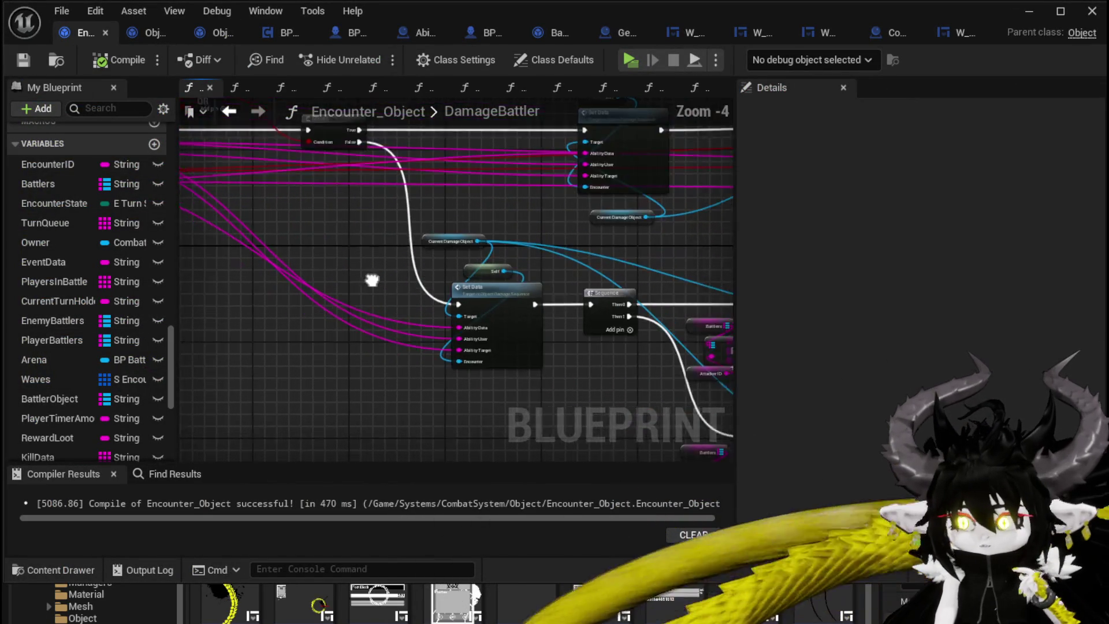
pyautogui.moveTo(380, 279); pyautogui.dragTo(195, 255)
pyautogui.moveTo(591, 230)
pyautogui.mouseDown()
pyautogui.moveTo(344, 224)
pyautogui.moveTo(536, 288)
pyautogui.moveTo(524, 232)
pyautogui.mouseUp()
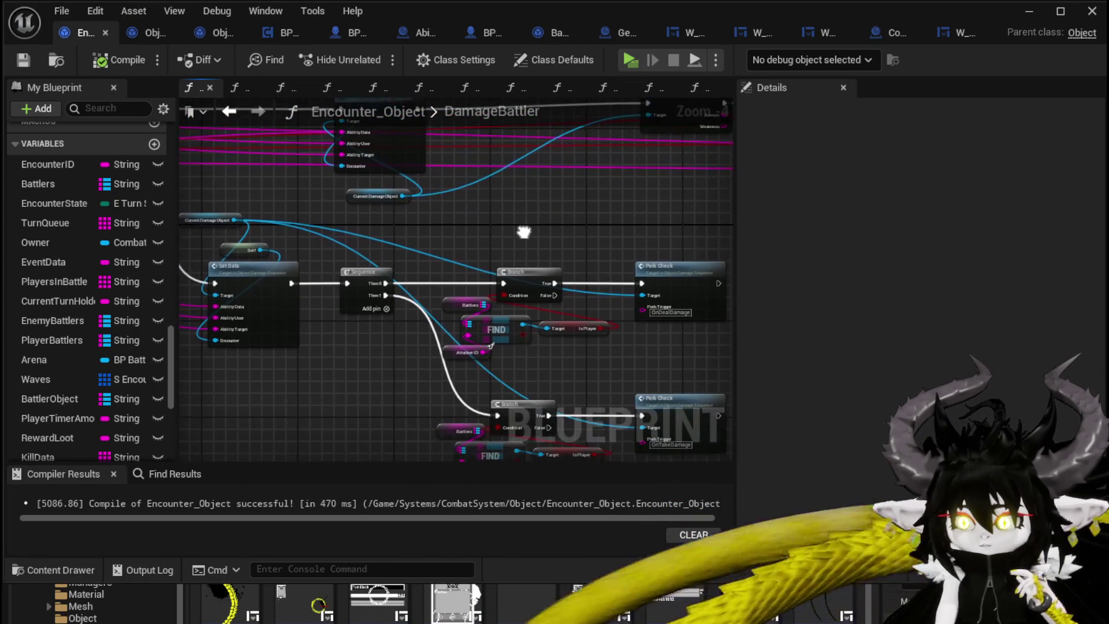
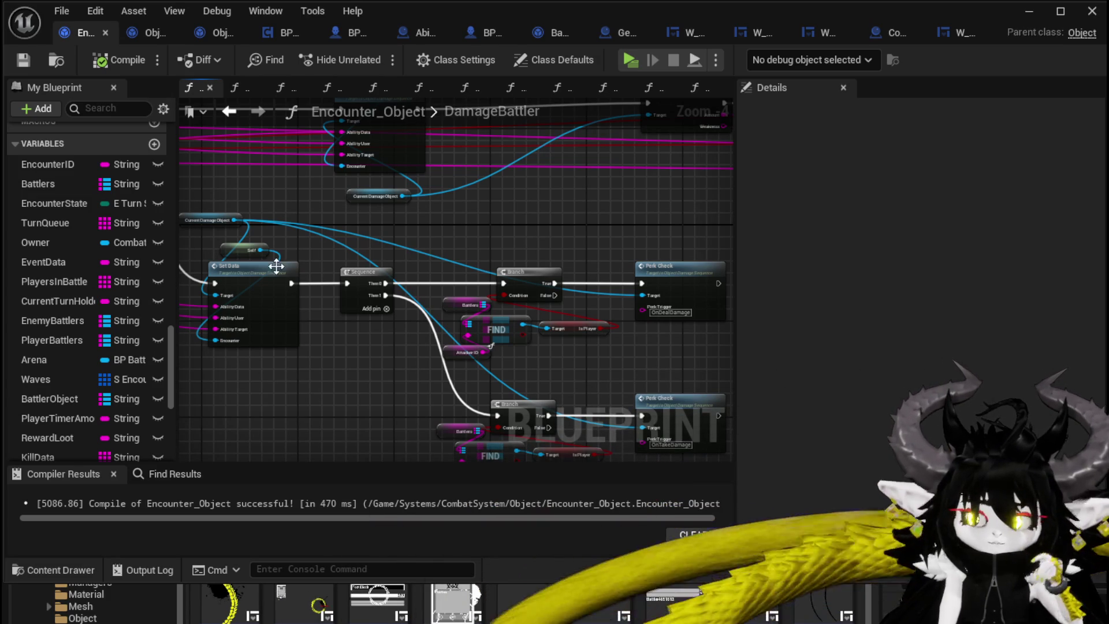
# From Object_DamageSequence's CreateNumberWidget graph, open the Show Damage Number function in Encounter_Object.
pyautogui.moveTo(571, 235); pyautogui.dragTo(605, 237)
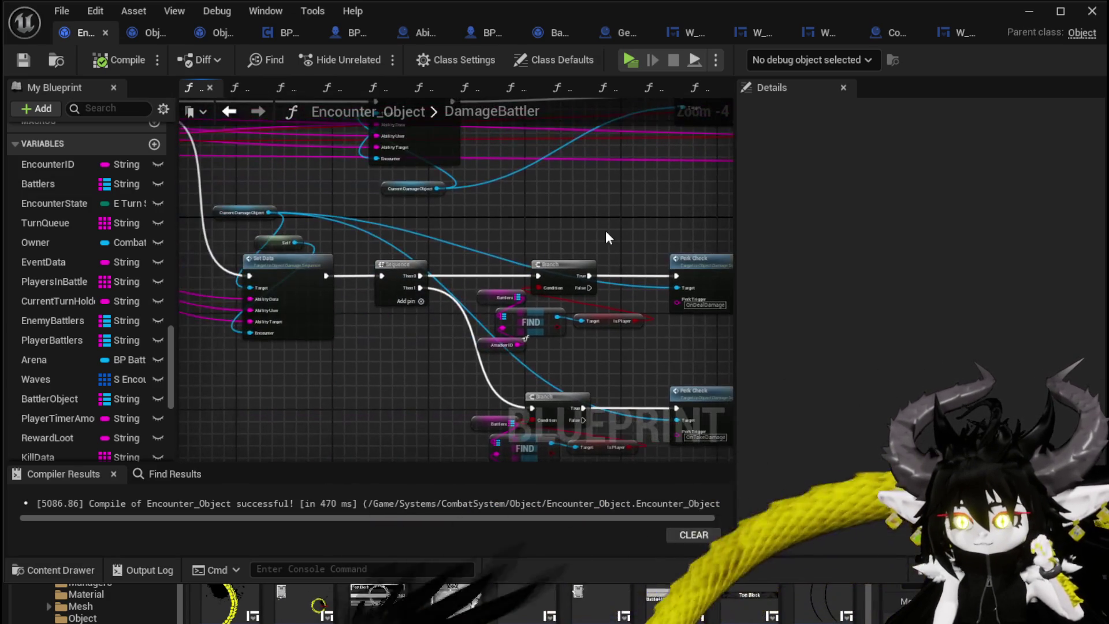
pyautogui.click(145, 33)
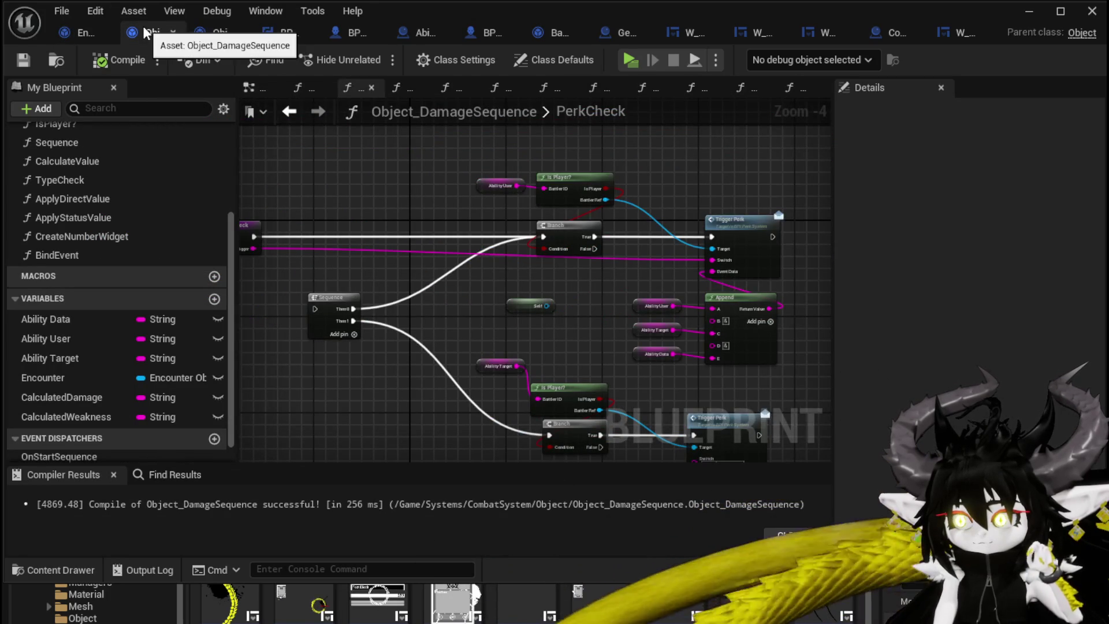
pyautogui.doubleClick(122, 237)
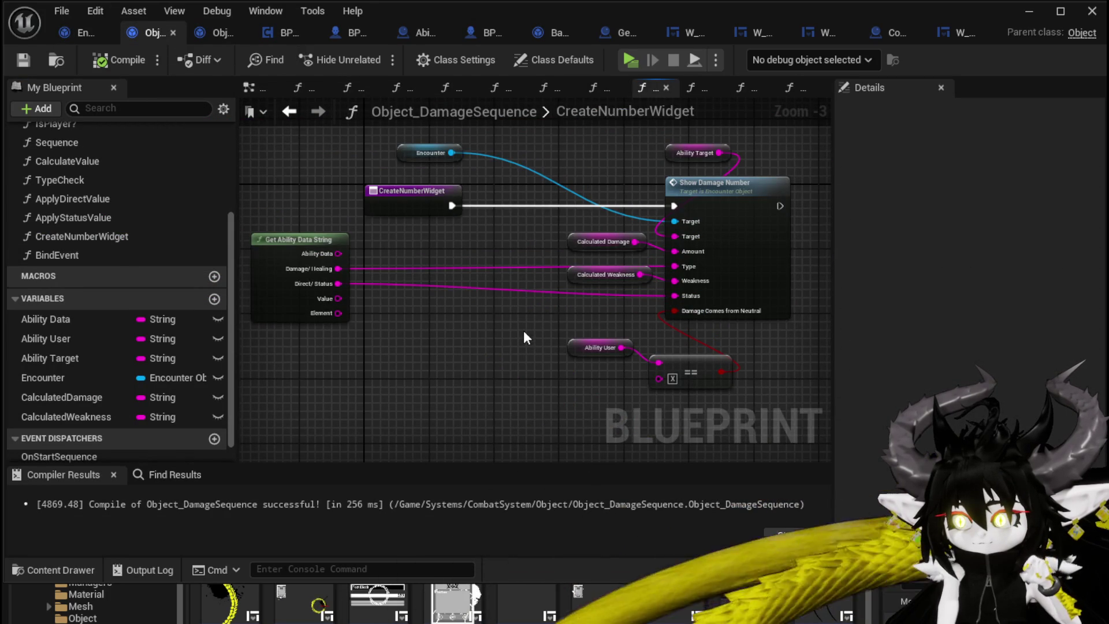
pyautogui.doubleClick(777, 236)
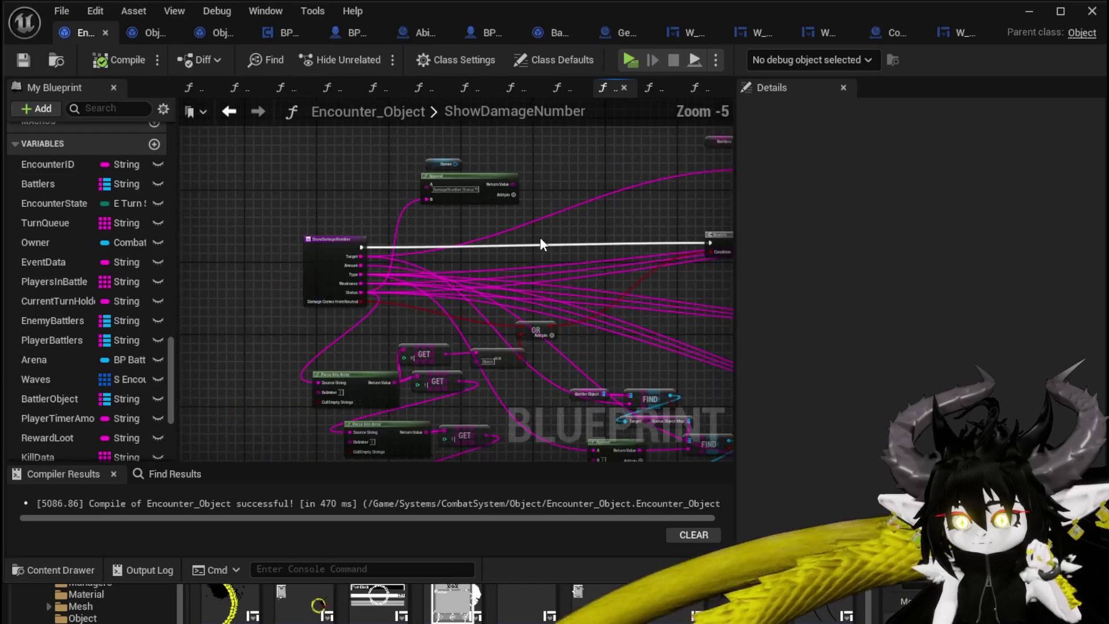
# Bring the Show Damage Number calls and Find/Battlers nodes into view, then save Encounter_Object.
pyautogui.moveTo(541, 245); pyautogui.dragTo(120, 195)
pyautogui.moveTo(472, 233); pyautogui.dragTo(572, 272)
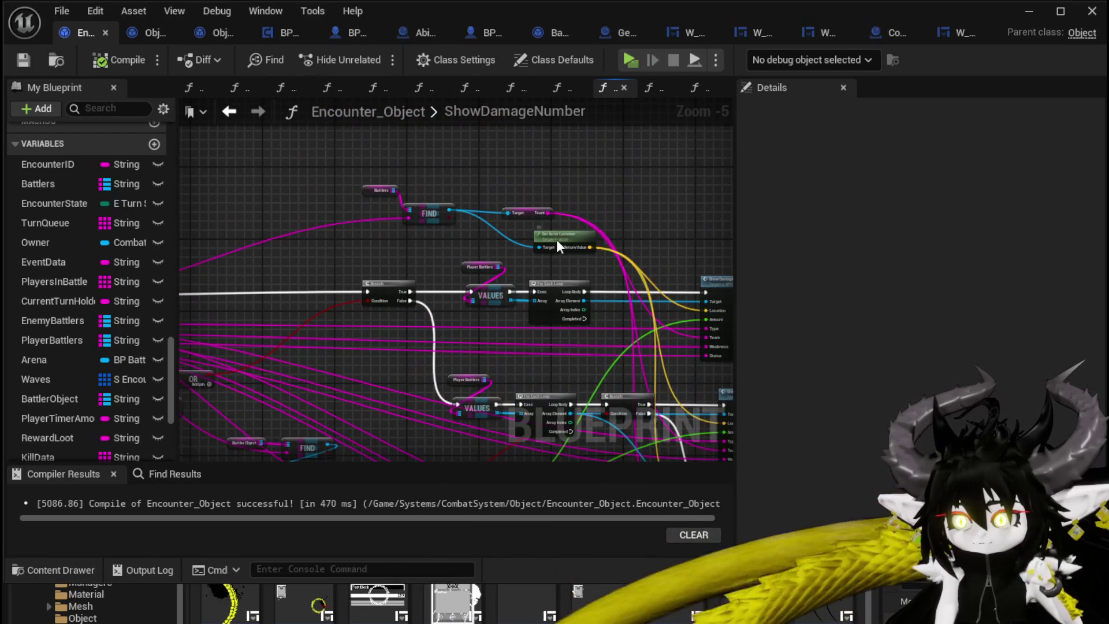
pyautogui.moveTo(430, 244)
pyautogui.mouseDown()
pyautogui.moveTo(353, 247)
pyautogui.moveTo(494, 246)
pyautogui.moveTo(427, 243)
pyautogui.mouseUp()
pyautogui.hotkey('ctrl', 'z')
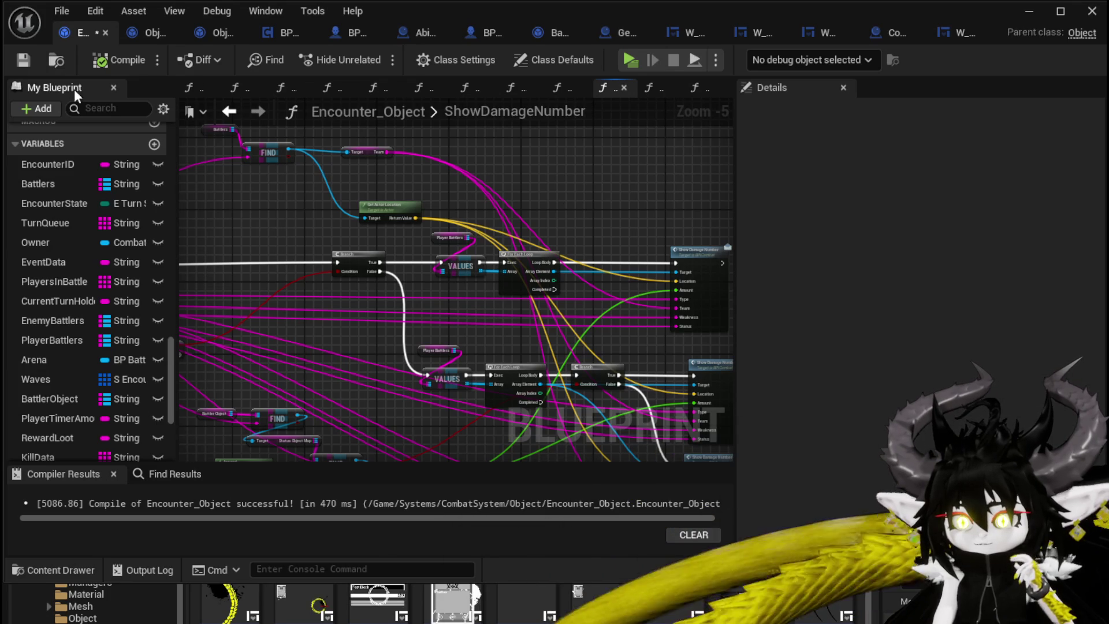
pyautogui.click(21, 64)
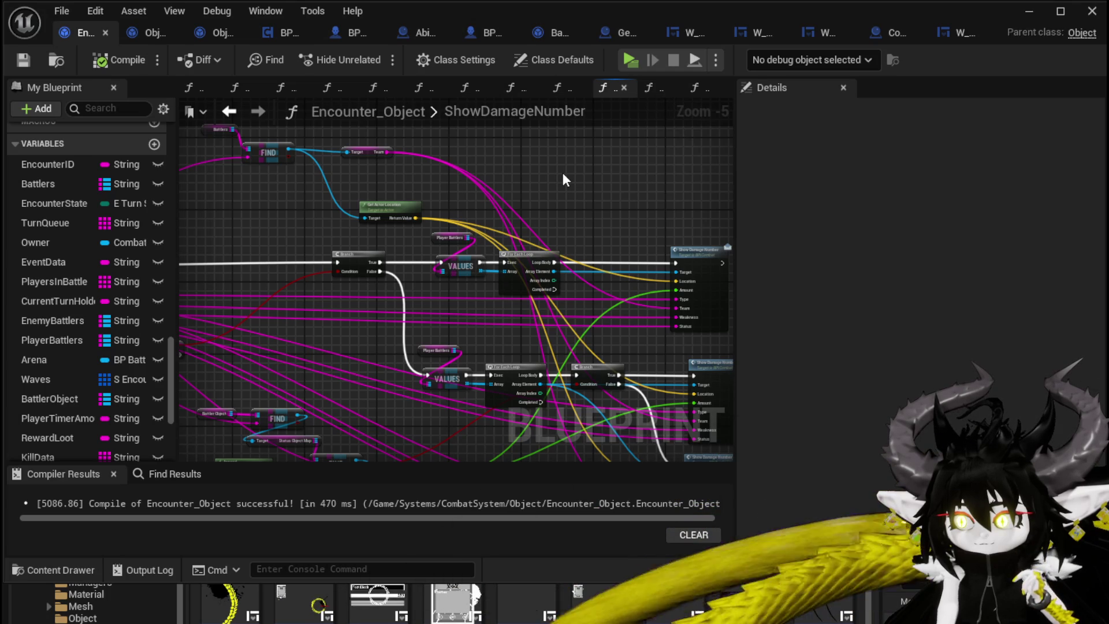
# Add a Location vector input to the function entry, wire it into each call's Location, and compile.
pyautogui.moveTo(377, 227)
pyautogui.mouseDown()
pyautogui.moveTo(605, 212)
pyautogui.moveTo(396, 204)
pyautogui.mouseUp()
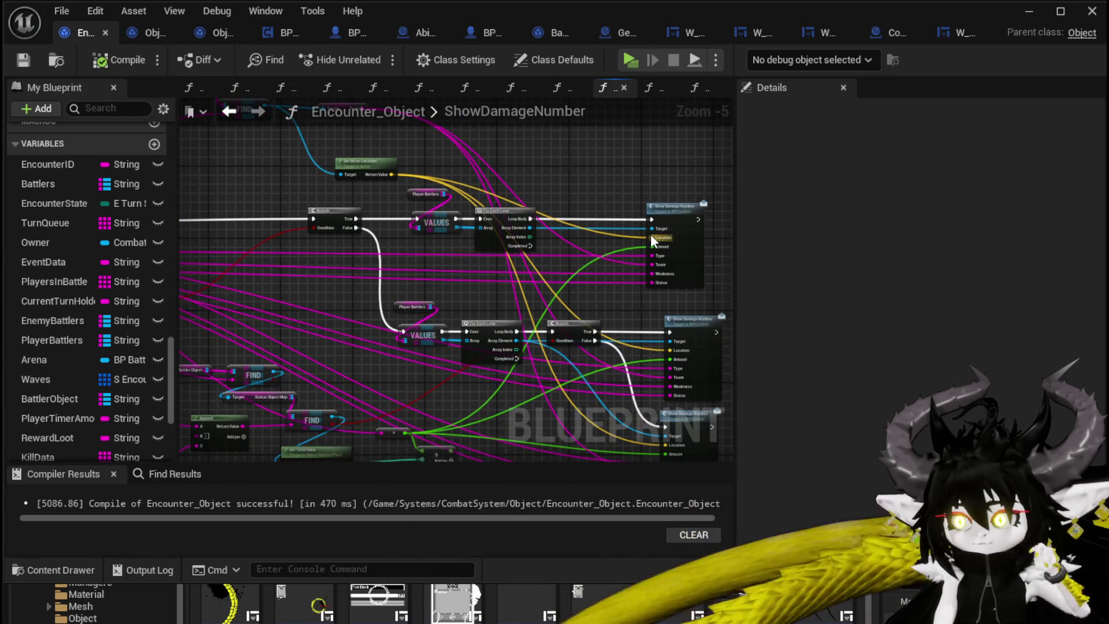
pyautogui.moveTo(652, 237)
pyautogui.mouseDown()
pyautogui.moveTo(265, 238)
pyautogui.moveTo(296, 267)
pyautogui.mouseUp()
pyautogui.moveTo(518, 259)
pyautogui.mouseDown()
pyautogui.moveTo(729, 253)
pyautogui.moveTo(586, 237)
pyautogui.moveTo(615, 297)
pyautogui.moveTo(354, 264)
pyautogui.moveTo(380, 267)
pyautogui.moveTo(435, 227)
pyautogui.mouseUp()
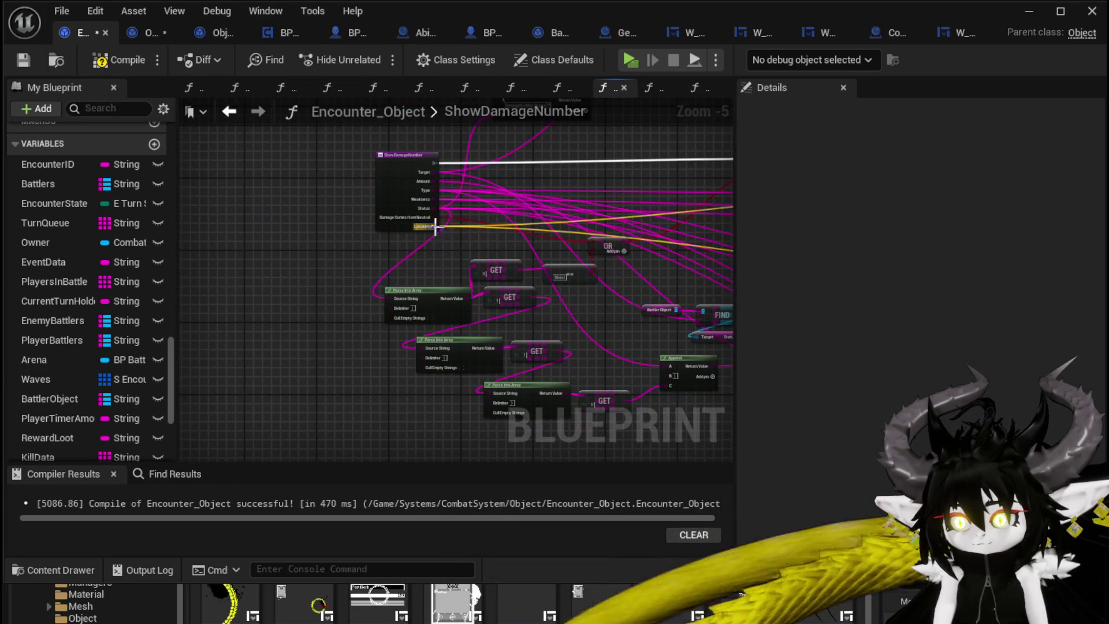
pyautogui.moveTo(630, 262); pyautogui.dragTo(182, 194)
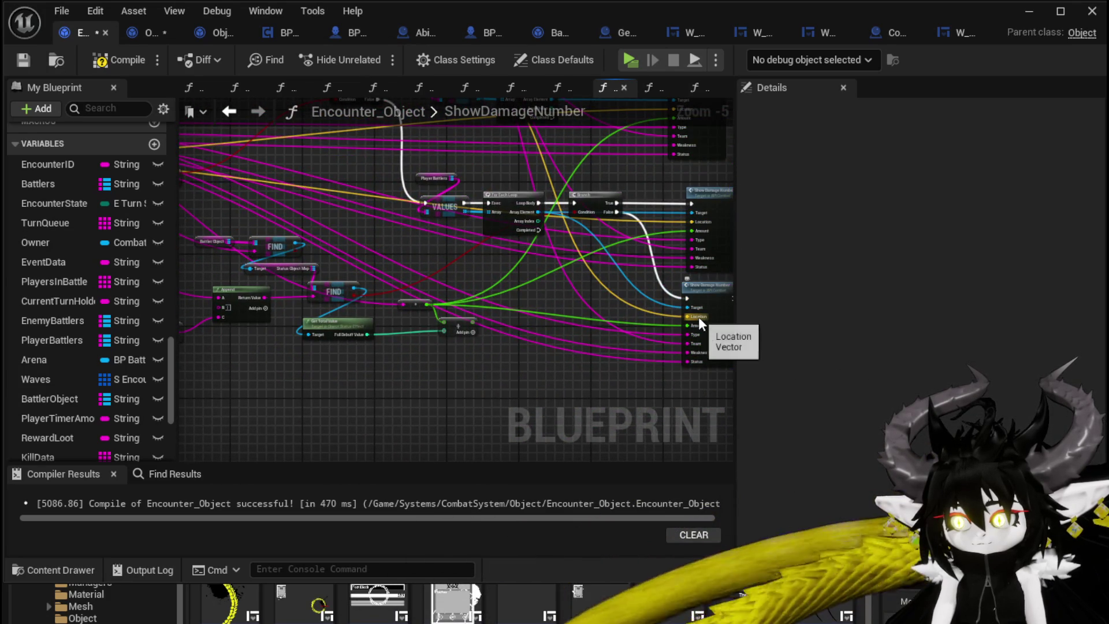
pyautogui.moveTo(698, 316); pyautogui.dragTo(297, 157)
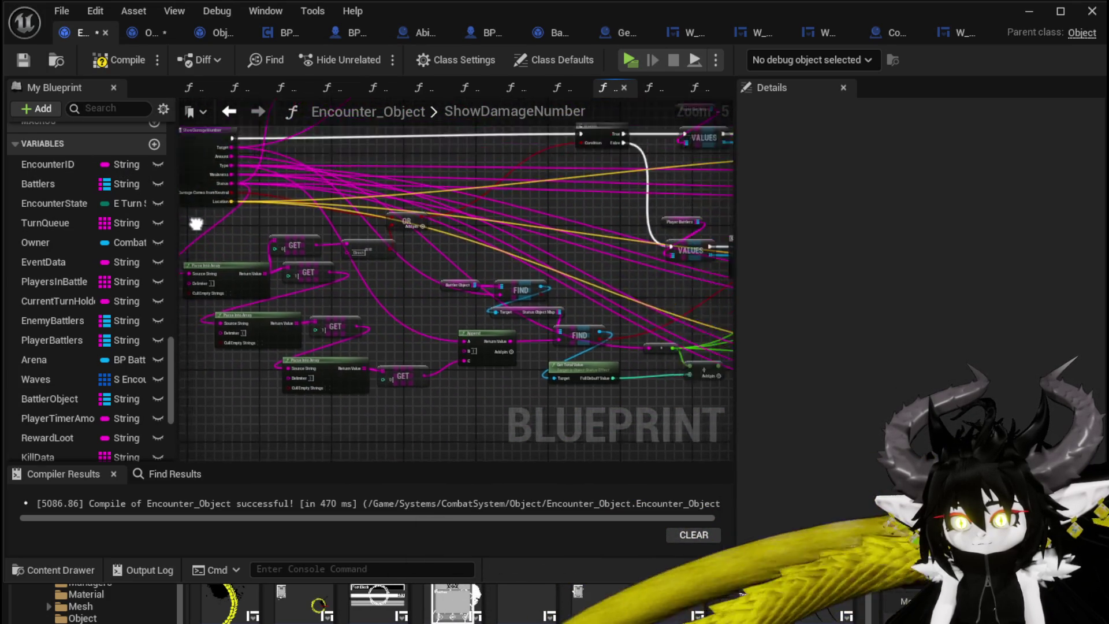
pyautogui.moveTo(196, 224); pyautogui.dragTo(344, 265)
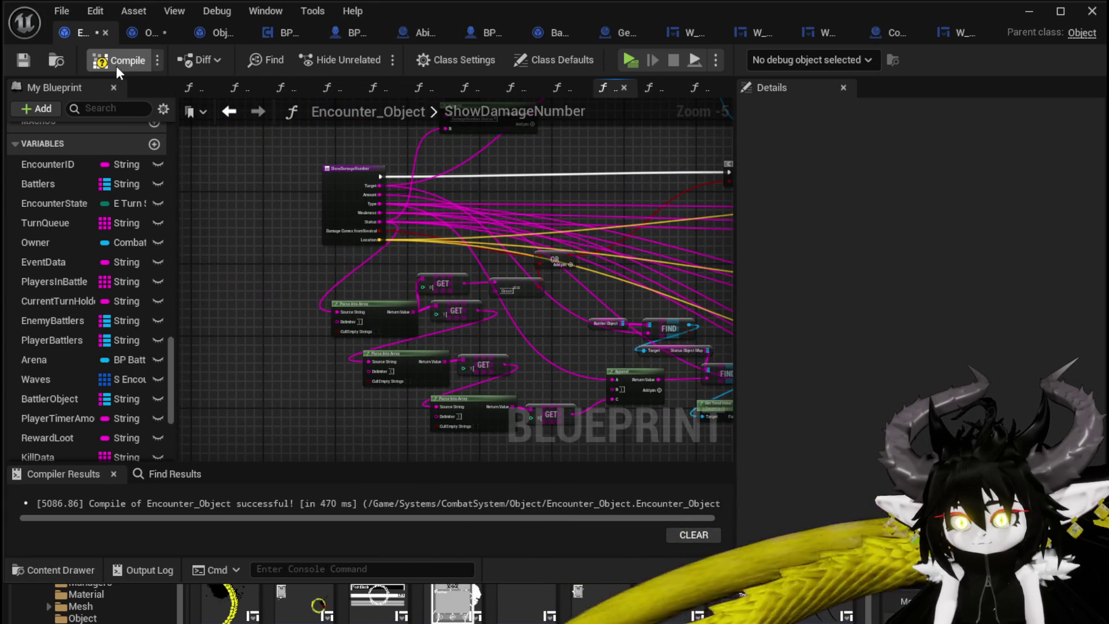
pyautogui.click(23, 60)
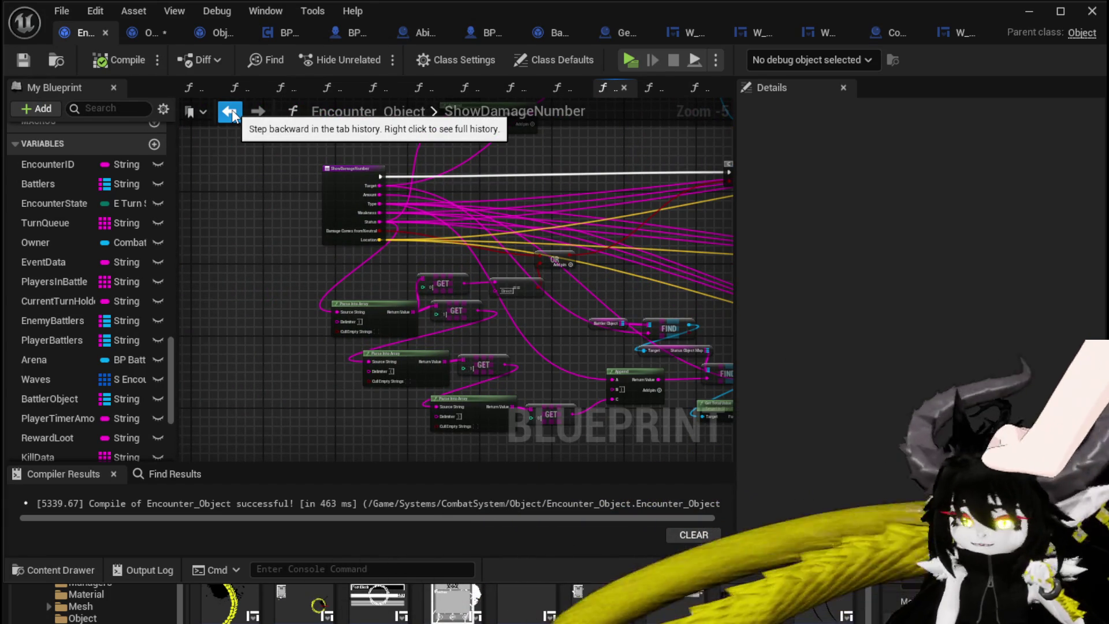
# Return to the DamageBattler graph, then switch to Object_DamageSequence and save it.
pyautogui.click(230, 112)
pyautogui.scroll(2, 452, 176)
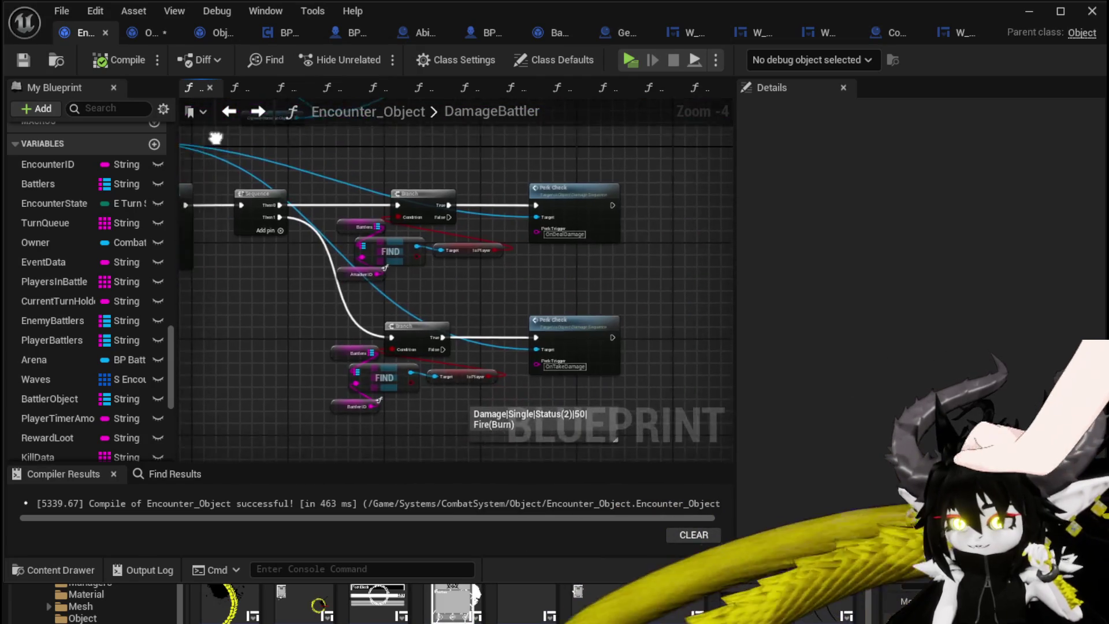
pyautogui.click(141, 32)
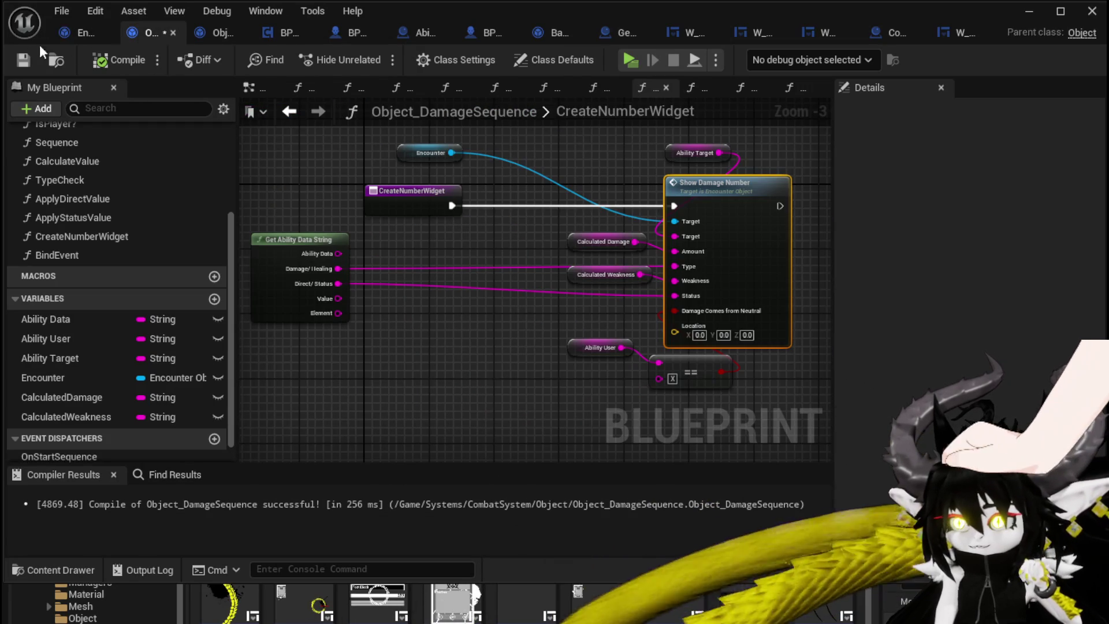
pyautogui.click(23, 57)
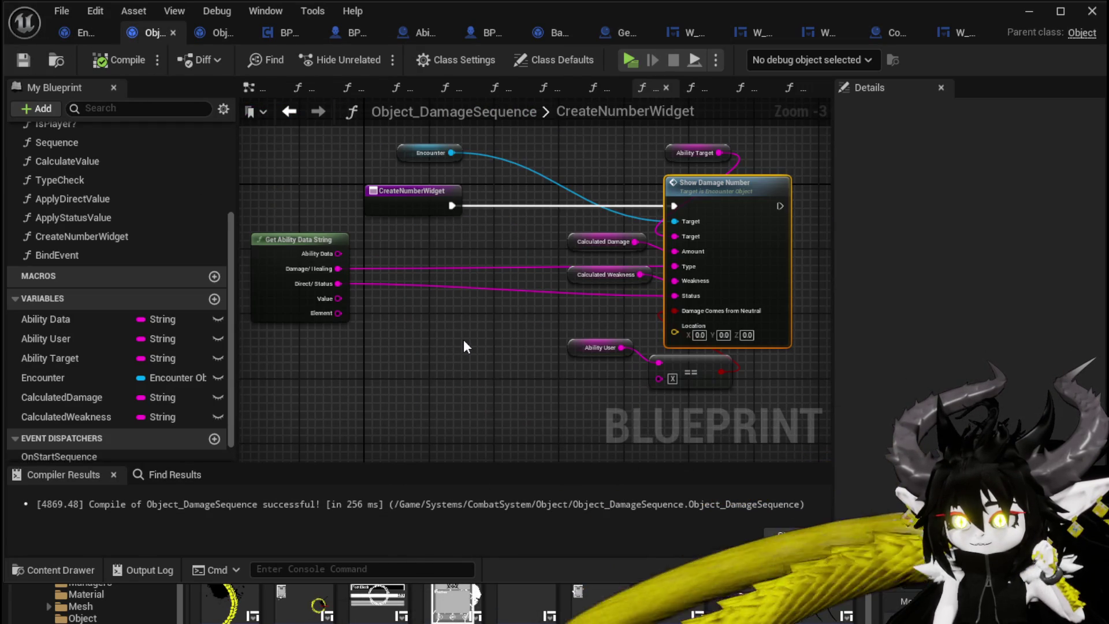
# Move the Show Damage Number and Ability Target nodes right in CreateNumberWidget.
pyautogui.moveTo(775, 288); pyautogui.dragTo(640, 303)
pyautogui.moveTo(521, 141)
pyautogui.mouseDown()
pyautogui.moveTo(566, 208)
pyautogui.moveTo(655, 216)
pyautogui.mouseUp()
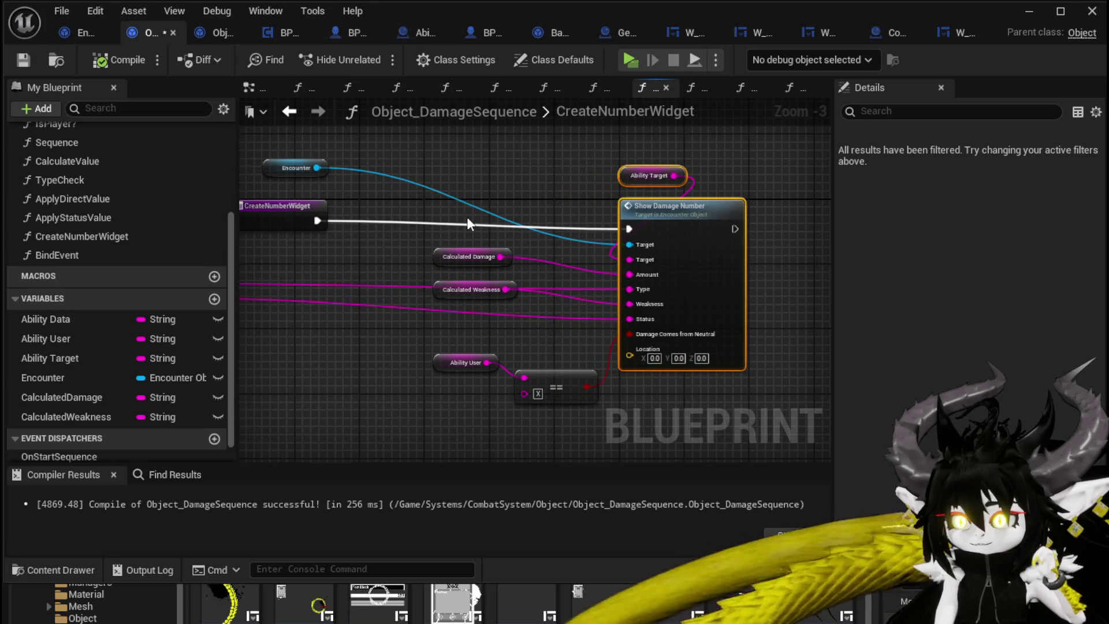
pyautogui.click(491, 184)
pyautogui.moveTo(491, 186); pyautogui.dragTo(602, 202)
pyautogui.click(388, 233)
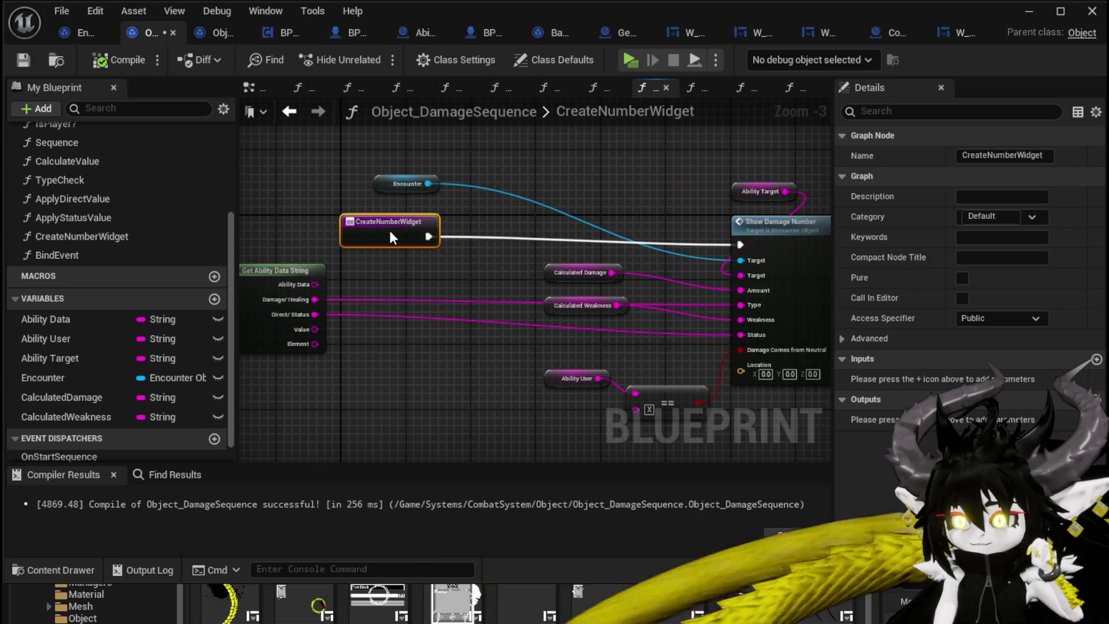
pyautogui.click(500, 212)
pyautogui.scroll(3, 104, 217)
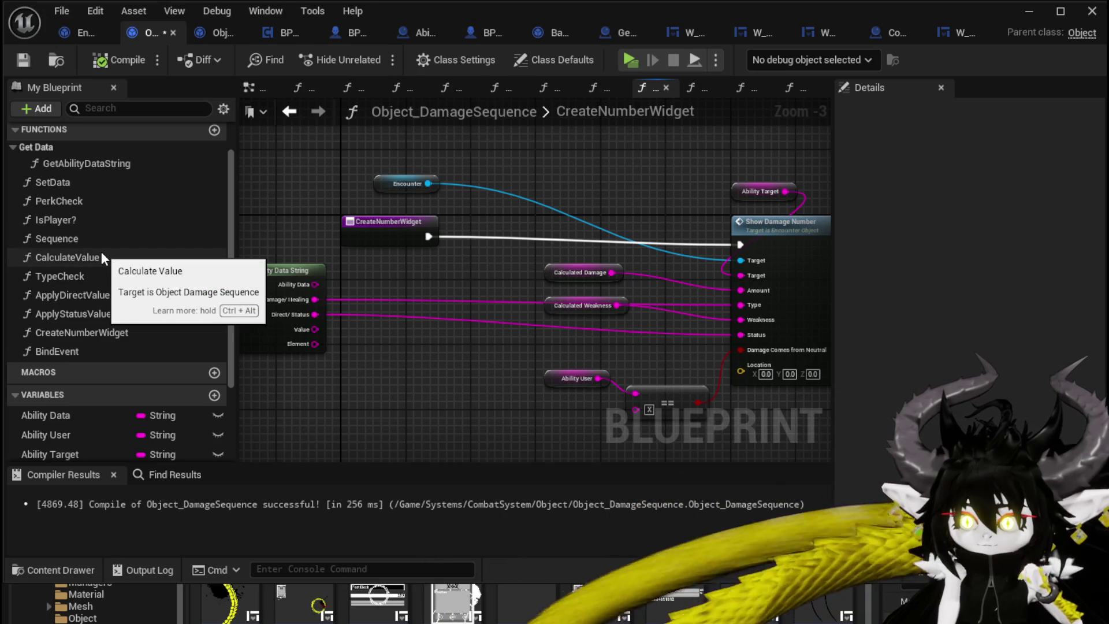
# In SetData, add a Battler Object getter from Encounter feeding a new Find node.
pyautogui.doubleClick(69, 189)
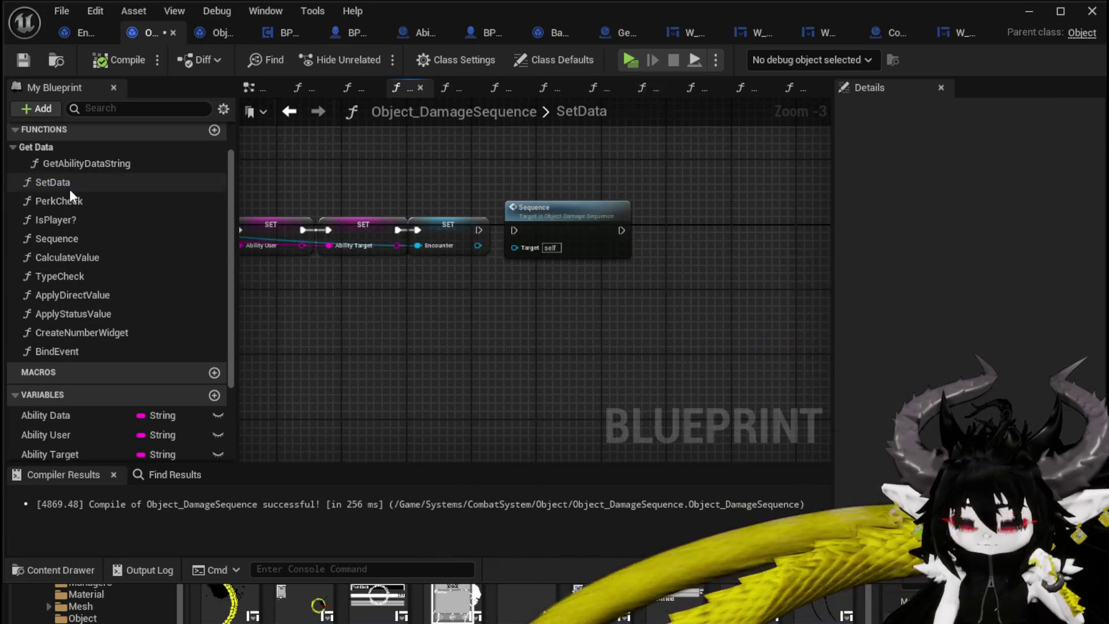
pyautogui.scroll(2, 453, 338)
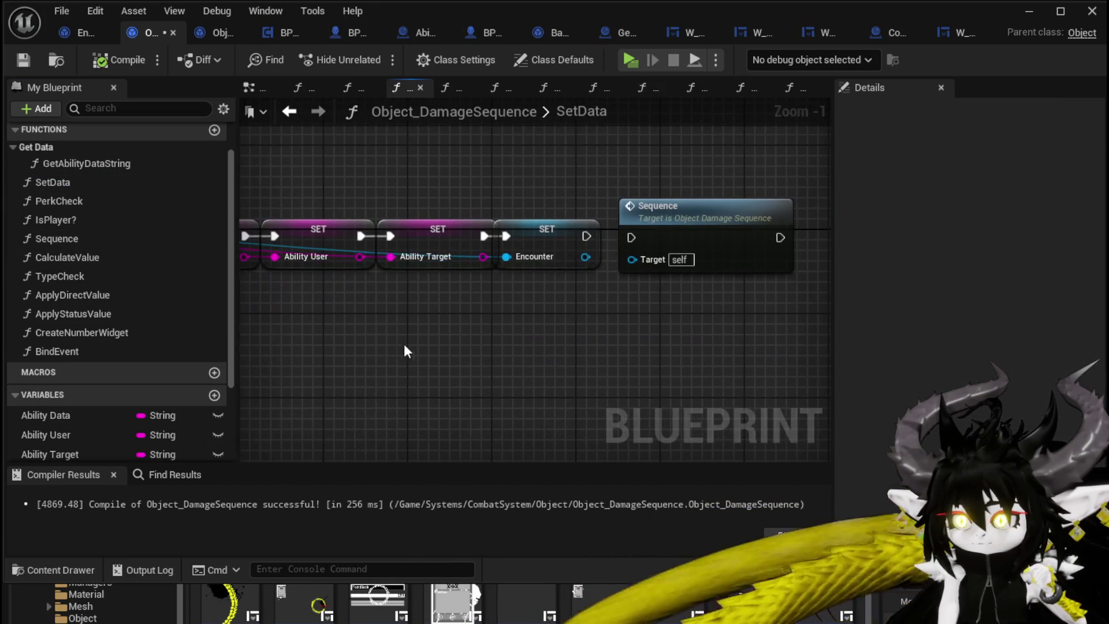
pyautogui.moveTo(585, 257); pyautogui.dragTo(566, 325)
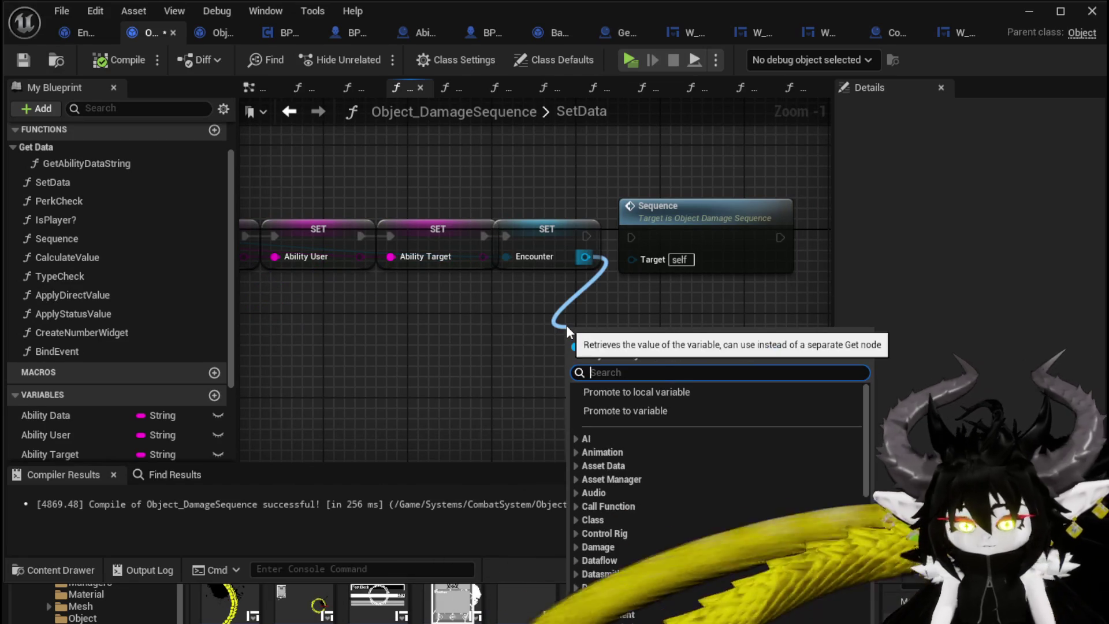
pyautogui.write('Battler')
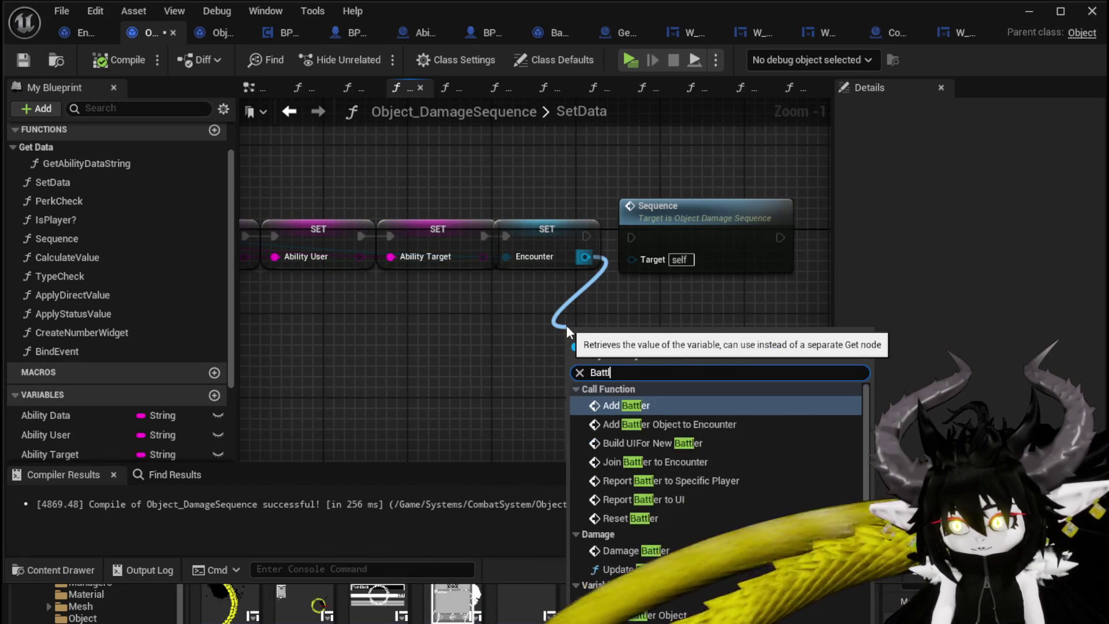
pyautogui.click(629, 615)
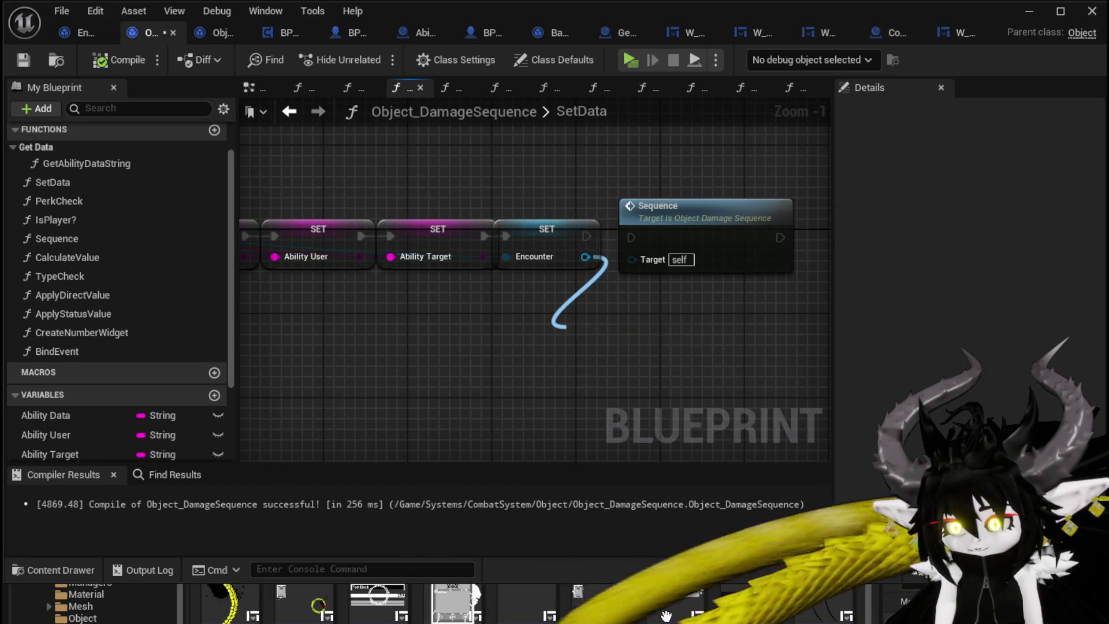
pyautogui.moveTo(573, 324); pyautogui.dragTo(327, 284)
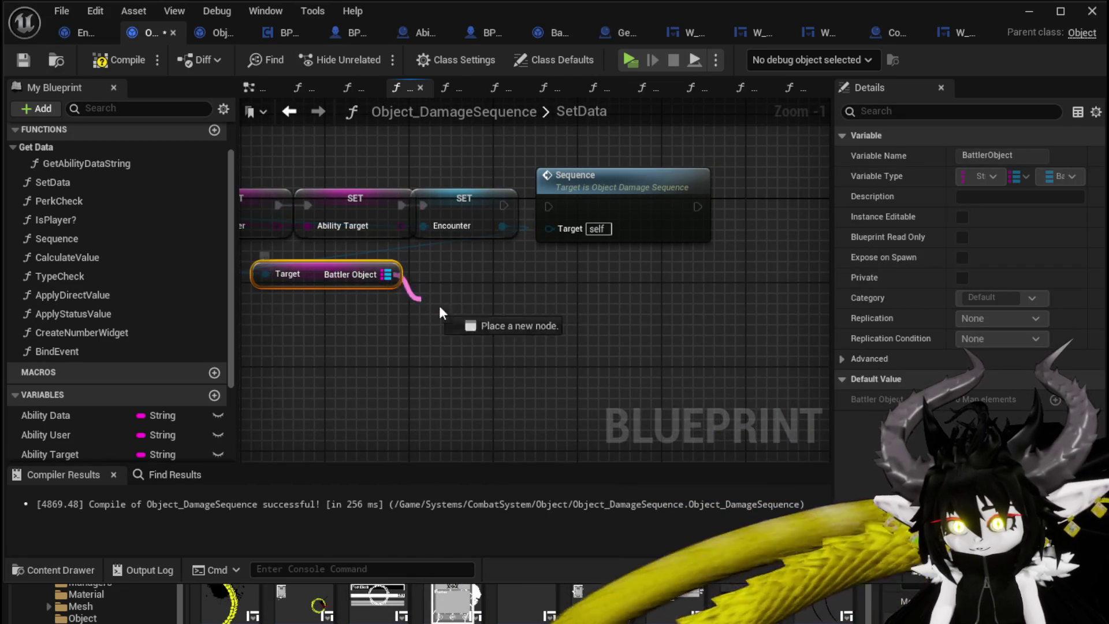
pyautogui.moveTo(439, 312); pyautogui.dragTo(453, 312)
pyautogui.write('find')
pyautogui.press('Return')
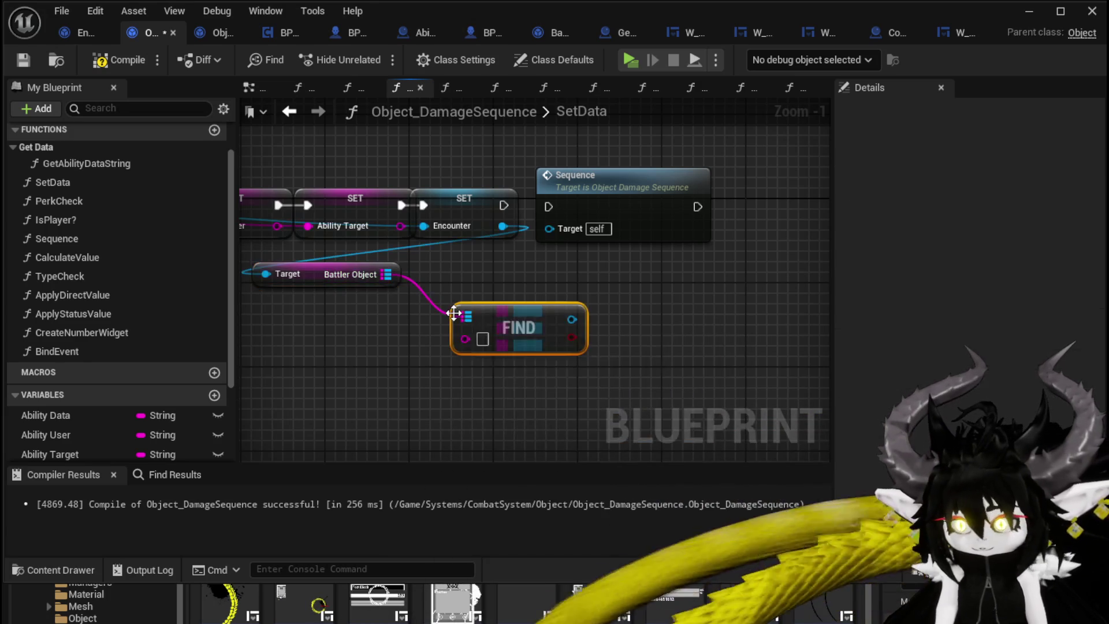
# Wire the Encounter's Battlers getter into the FIND node's map input.
pyautogui.moveTo(246, 273); pyautogui.dragTo(471, 290)
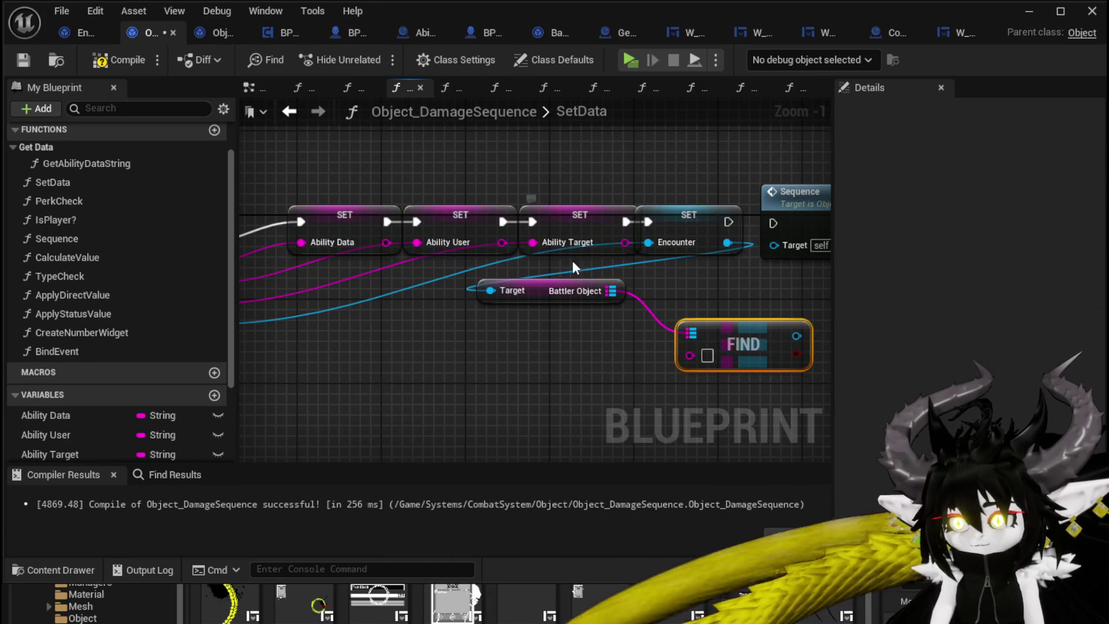
pyautogui.moveTo(741, 326)
pyautogui.mouseDown()
pyautogui.moveTo(487, 344)
pyautogui.moveTo(391, 365)
pyautogui.moveTo(518, 370)
pyautogui.mouseUp()
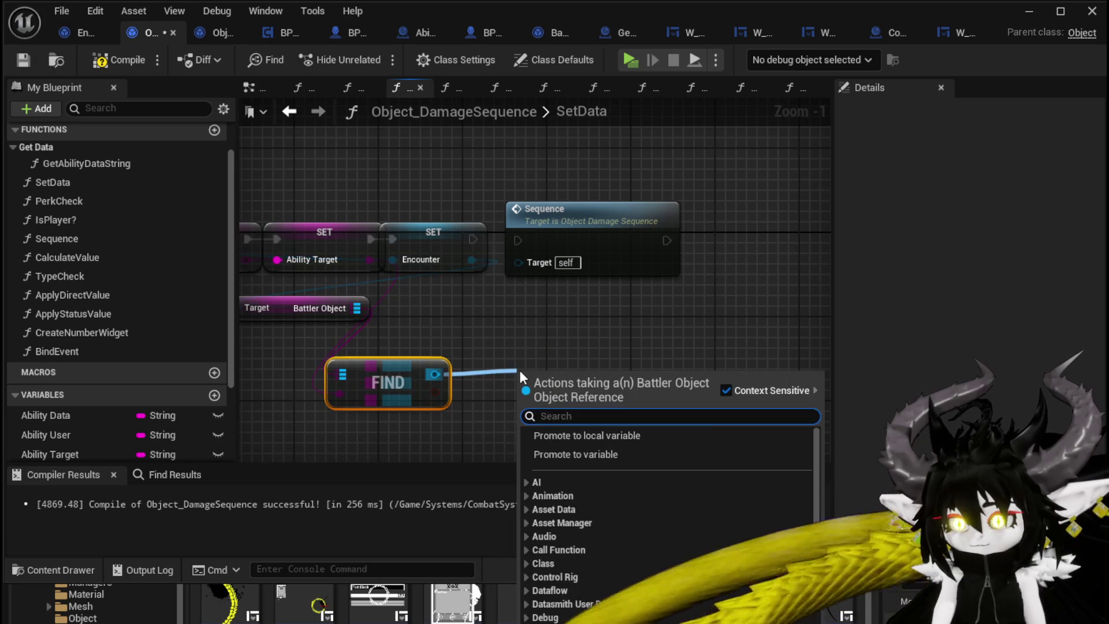
pyautogui.write('Get ac')
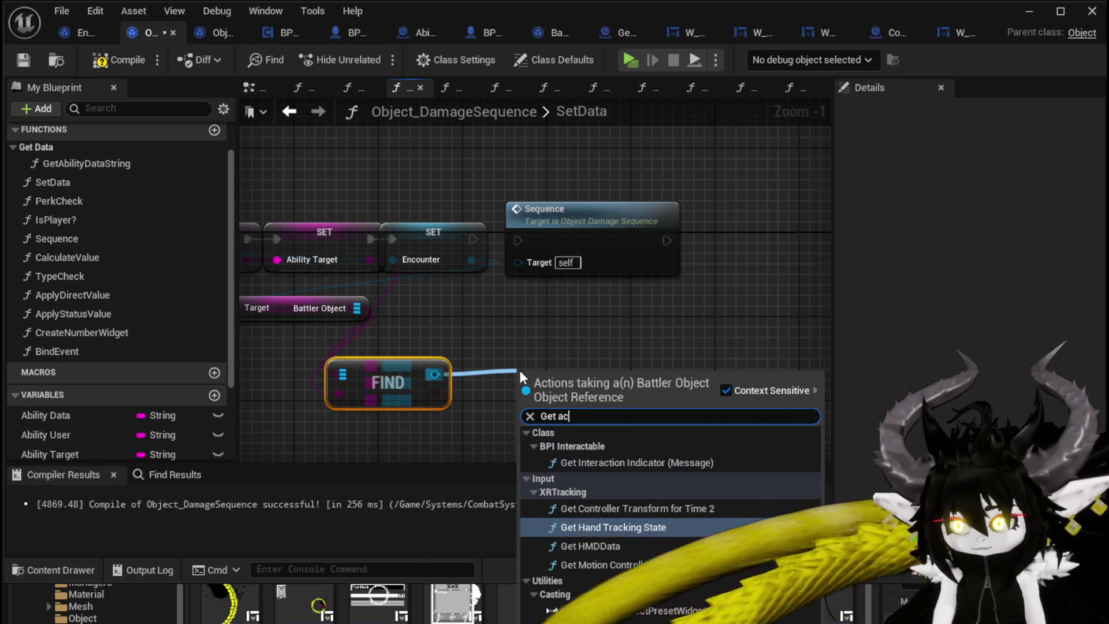
pyautogui.write('tor')
pyautogui.hotkey('ctrl', 'a')
pyautogui.press('BackSpace')
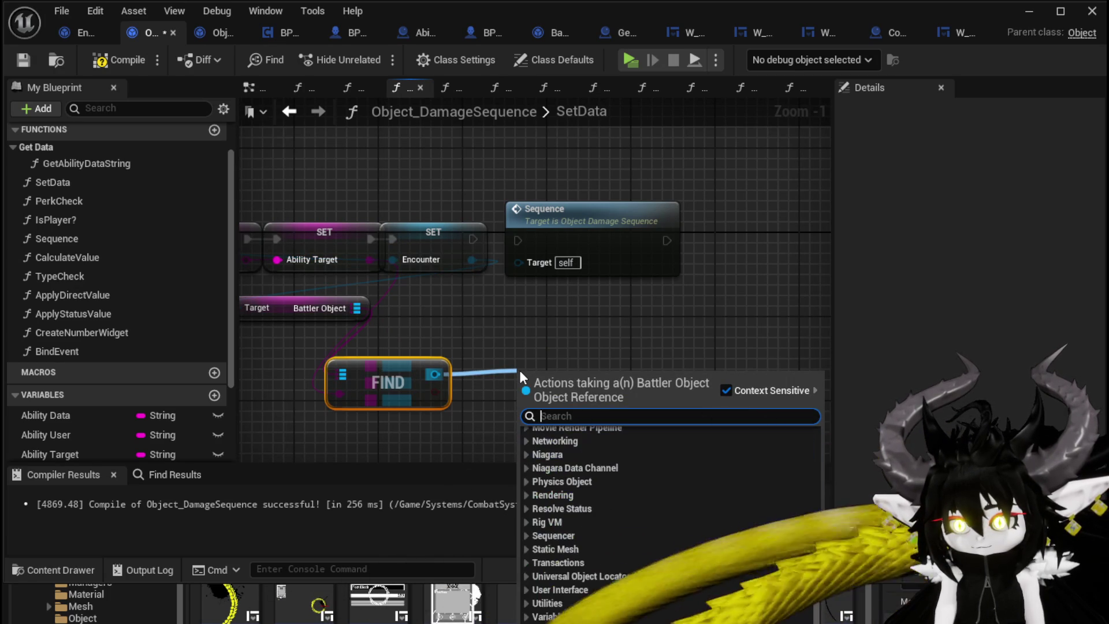
pyautogui.press('Escape')
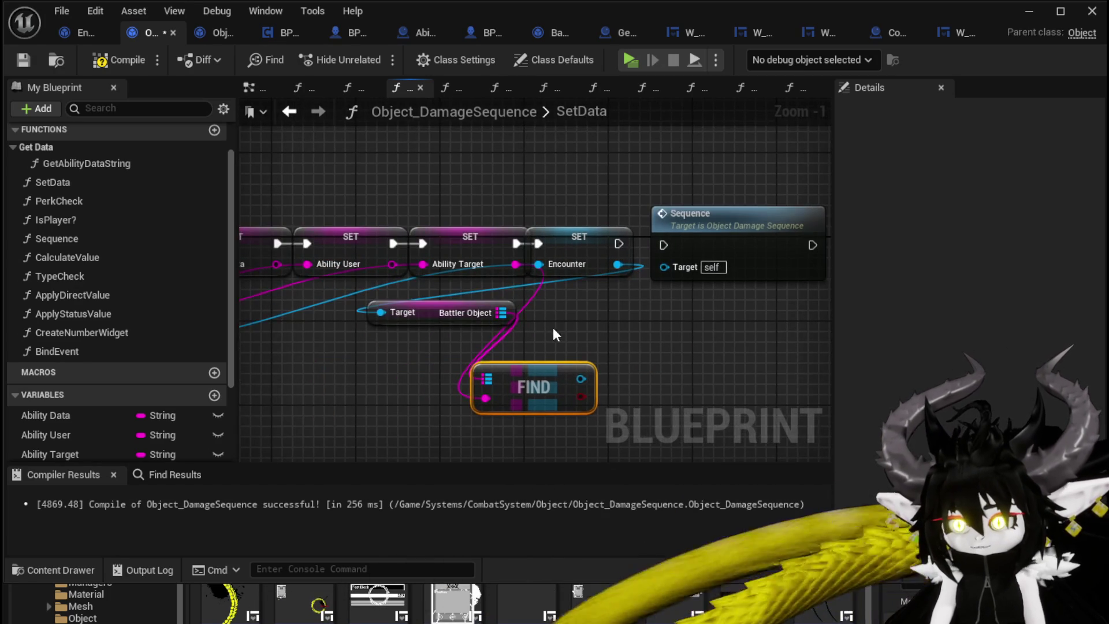
pyautogui.click(553, 329)
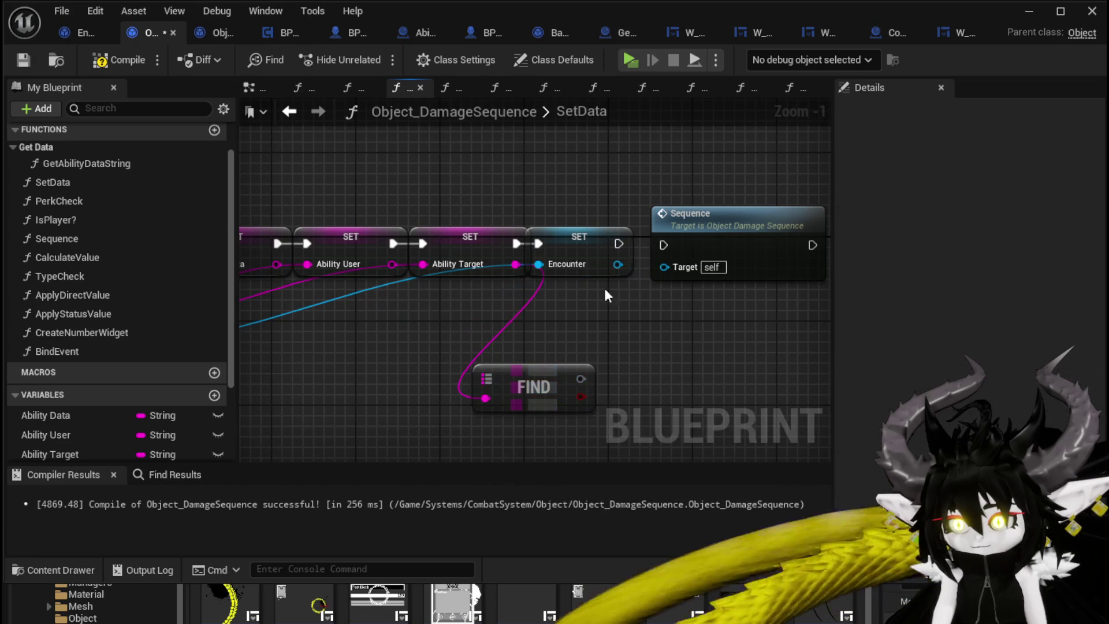
pyautogui.moveTo(618, 264); pyautogui.dragTo(539, 306)
pyautogui.write('Battl')
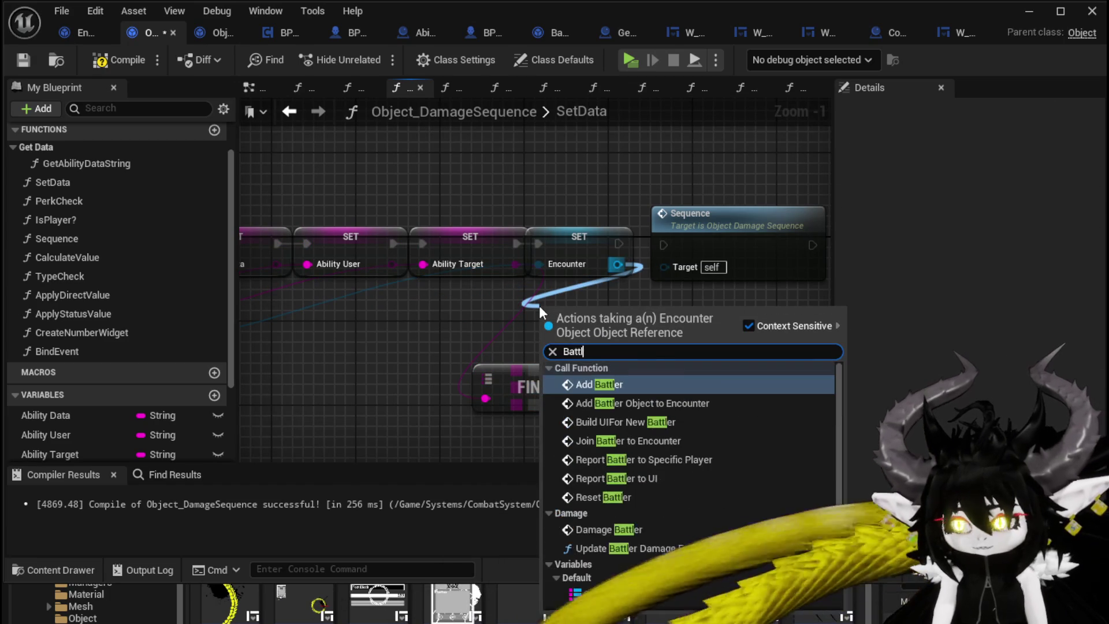
pyautogui.write('er')
pyautogui.scroll(-3, 649, 515)
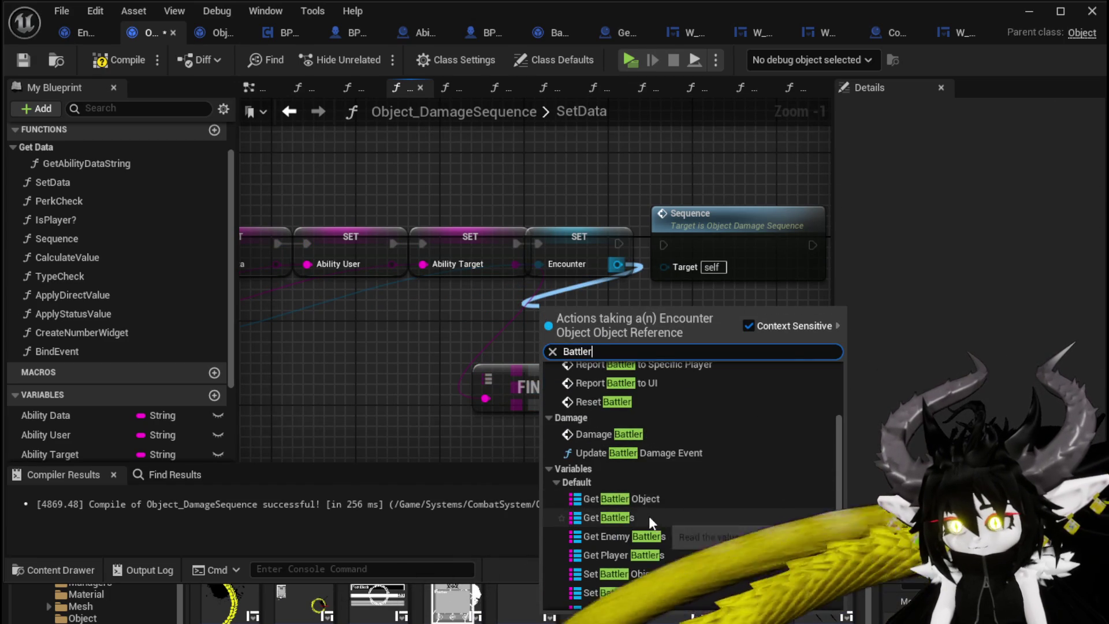
pyautogui.click(649, 515)
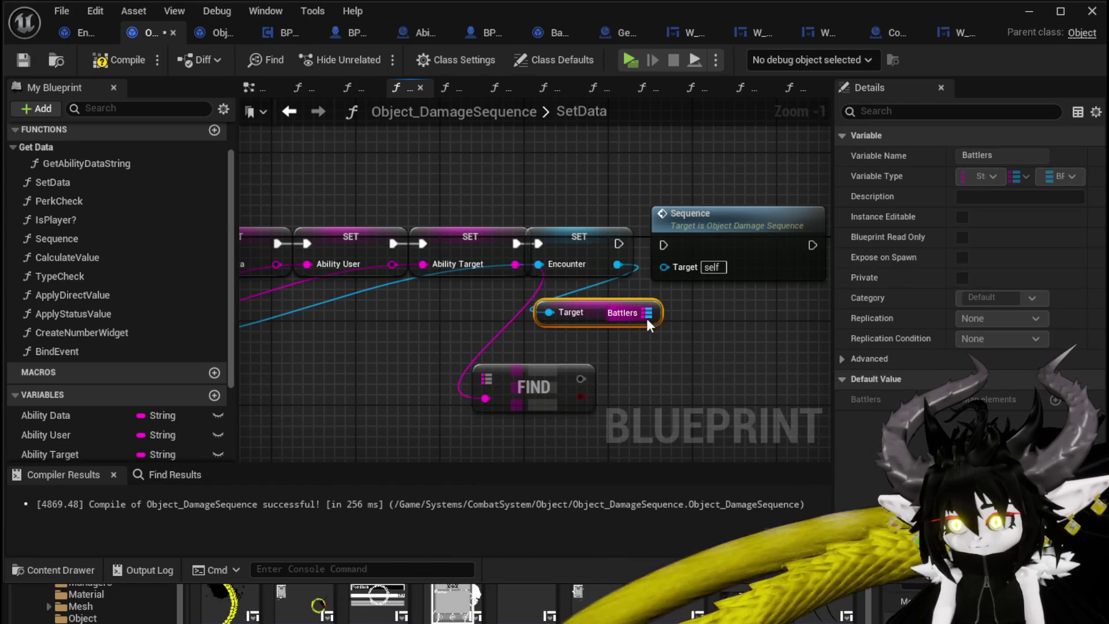
pyautogui.moveTo(647, 313); pyautogui.dragTo(674, 352)
pyautogui.moveTo(647, 312)
pyautogui.mouseDown()
pyautogui.moveTo(462, 381)
pyautogui.moveTo(520, 386)
pyautogui.mouseUp()
# Get the found battler's actor location and promote it to a new TargetLocation variable.
pyautogui.write('get a')
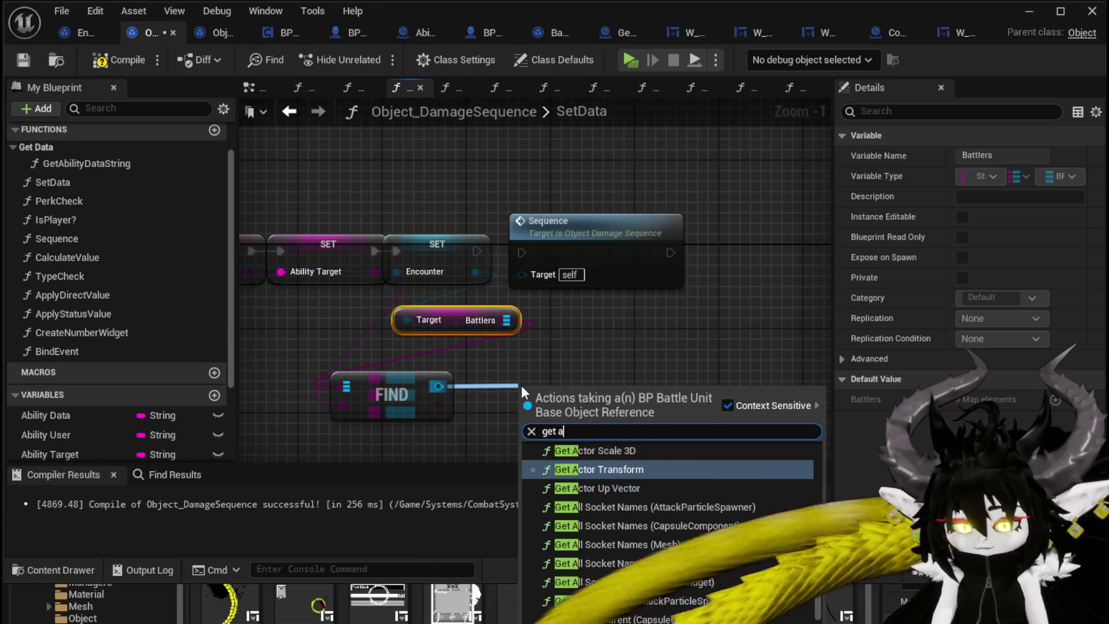
pyautogui.write('ctor loca')
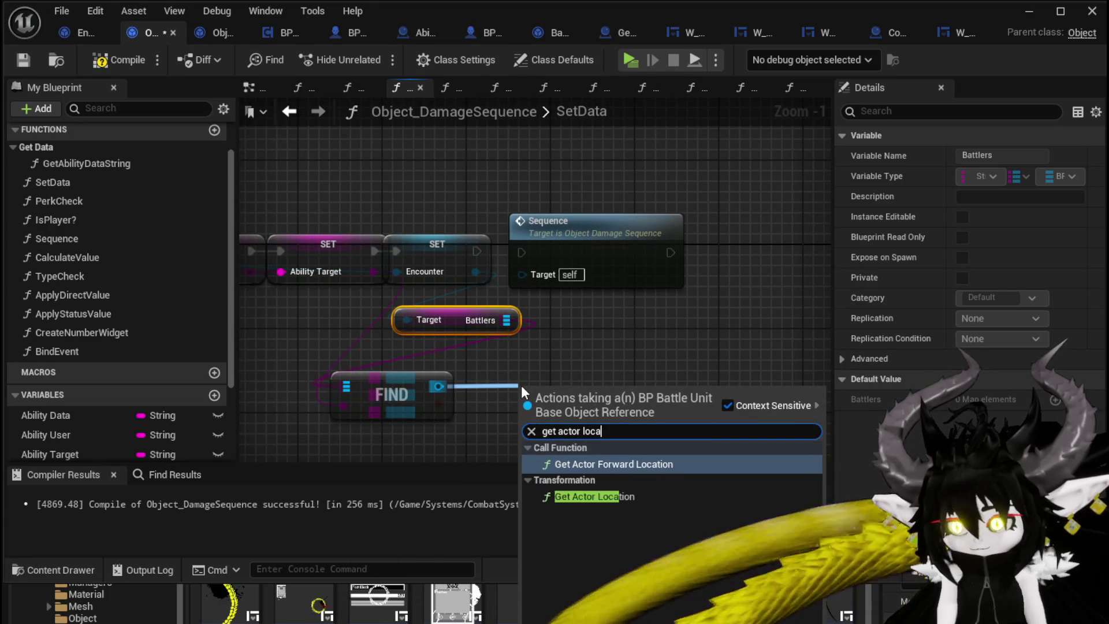
pyautogui.click(585, 497)
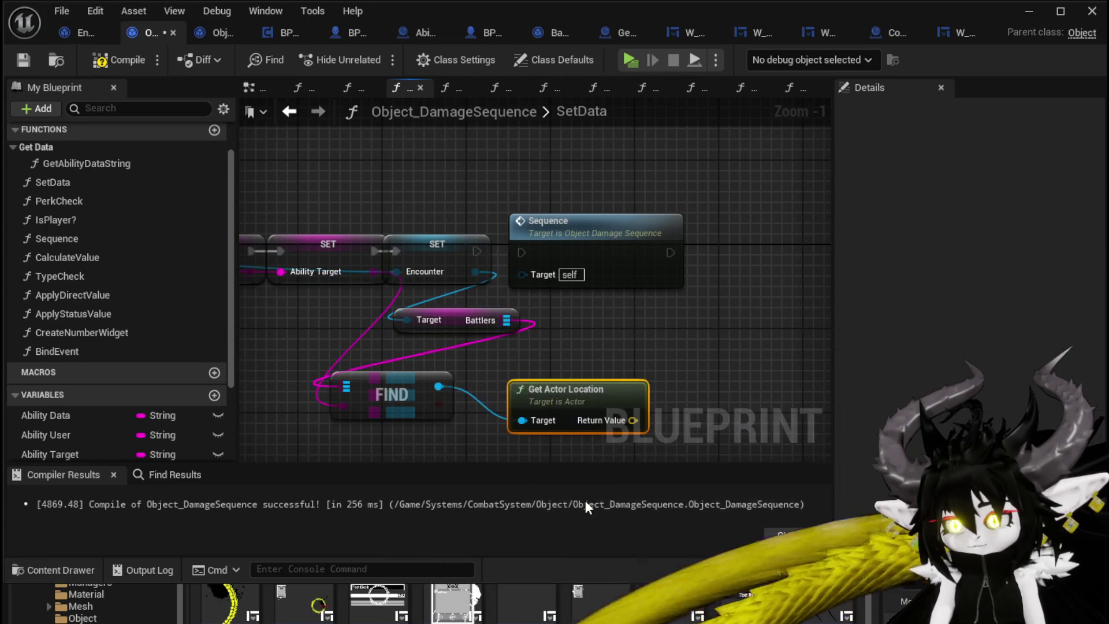
pyautogui.moveTo(635, 302); pyautogui.dragTo(523, 295)
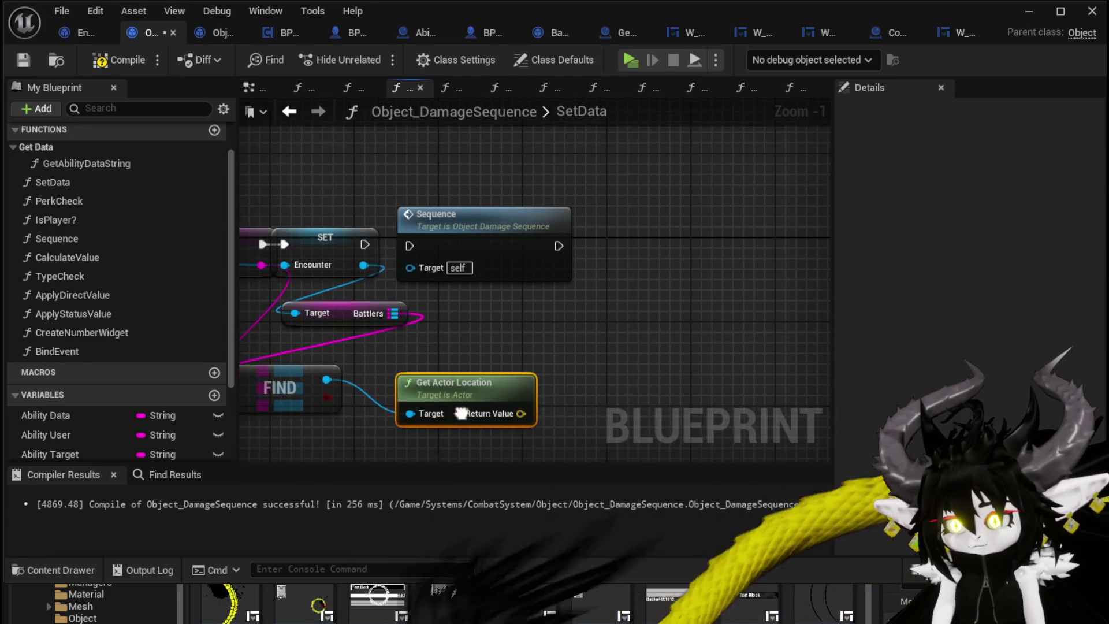
pyautogui.rightClick(517, 414)
pyautogui.click(588, 464)
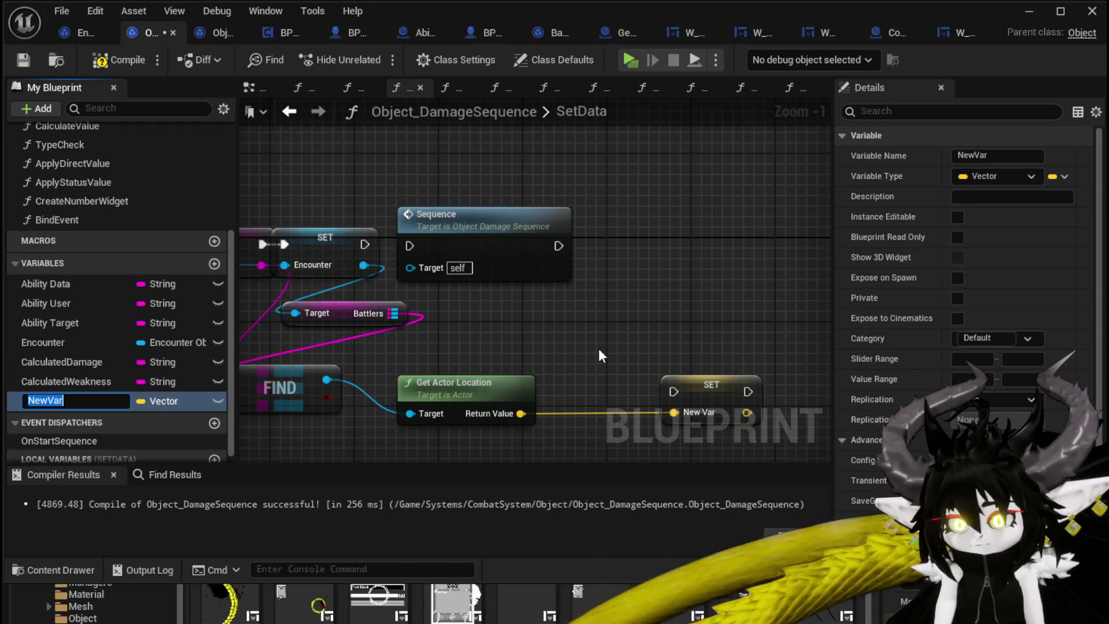
pyautogui.write('TargetL')
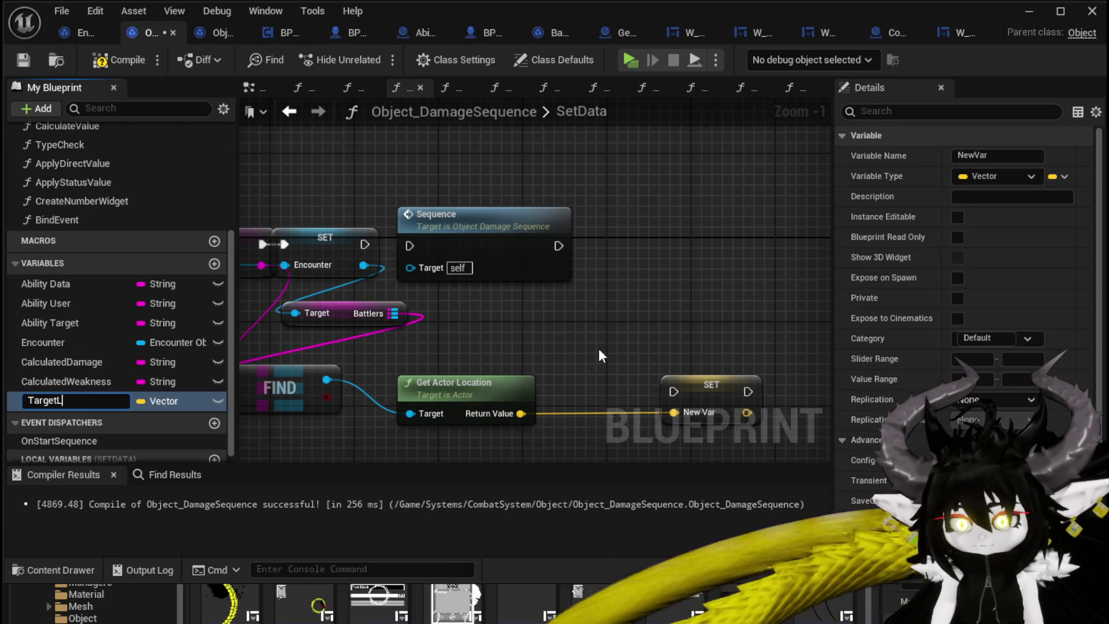
pyautogui.write('ocation')
pyautogui.press('Return')
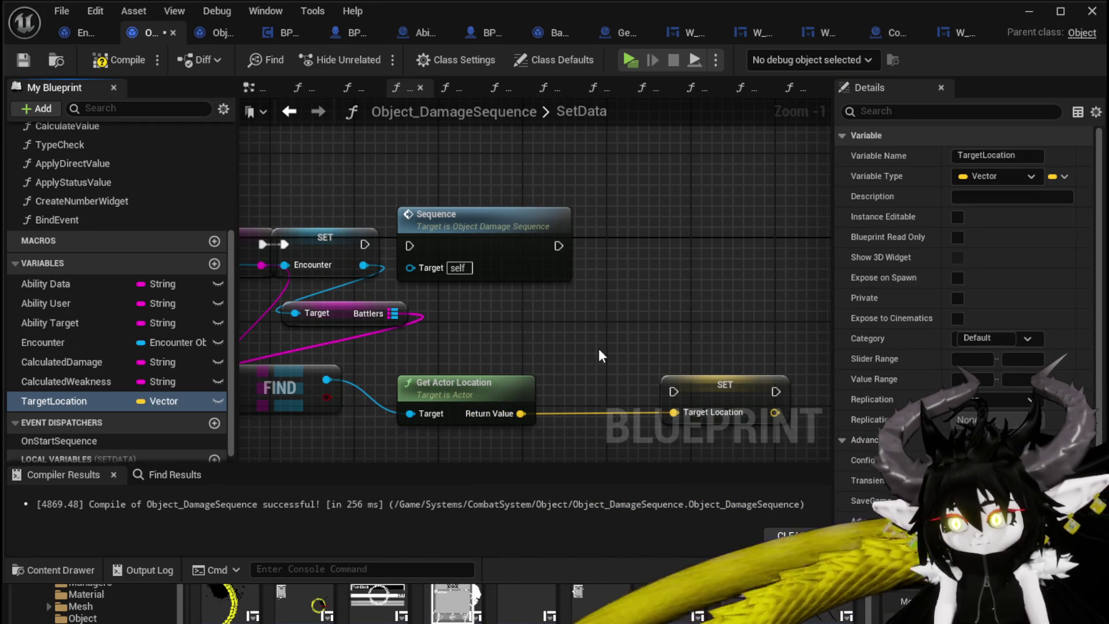
# Run the TargetLocation setter right after the Encounter SET, then compile and save.
pyautogui.moveTo(439, 215); pyautogui.dragTo(606, 160)
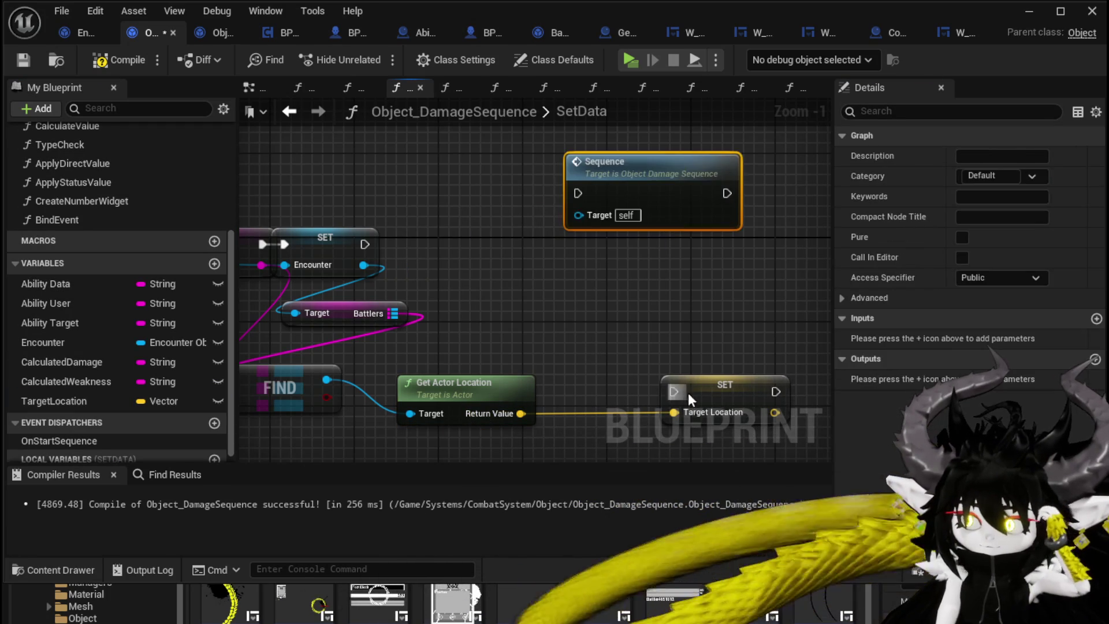
pyautogui.moveTo(688, 392)
pyautogui.mouseDown()
pyautogui.moveTo(483, 253)
pyautogui.moveTo(462, 250)
pyautogui.mouseUp()
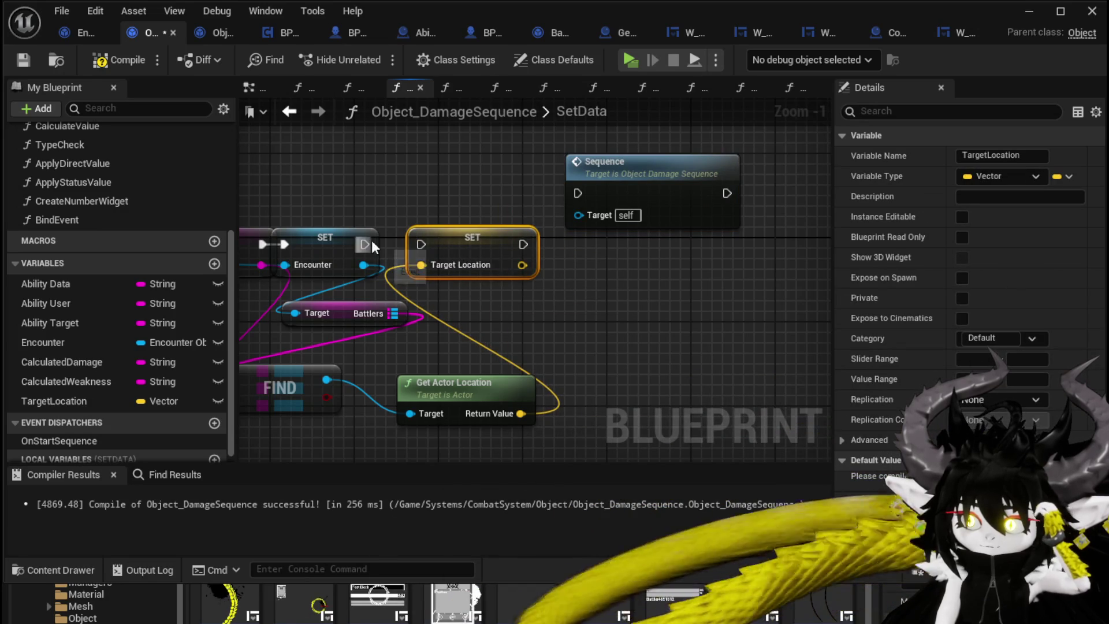
pyautogui.moveTo(365, 244); pyautogui.dragTo(421, 245)
pyautogui.click(438, 217)
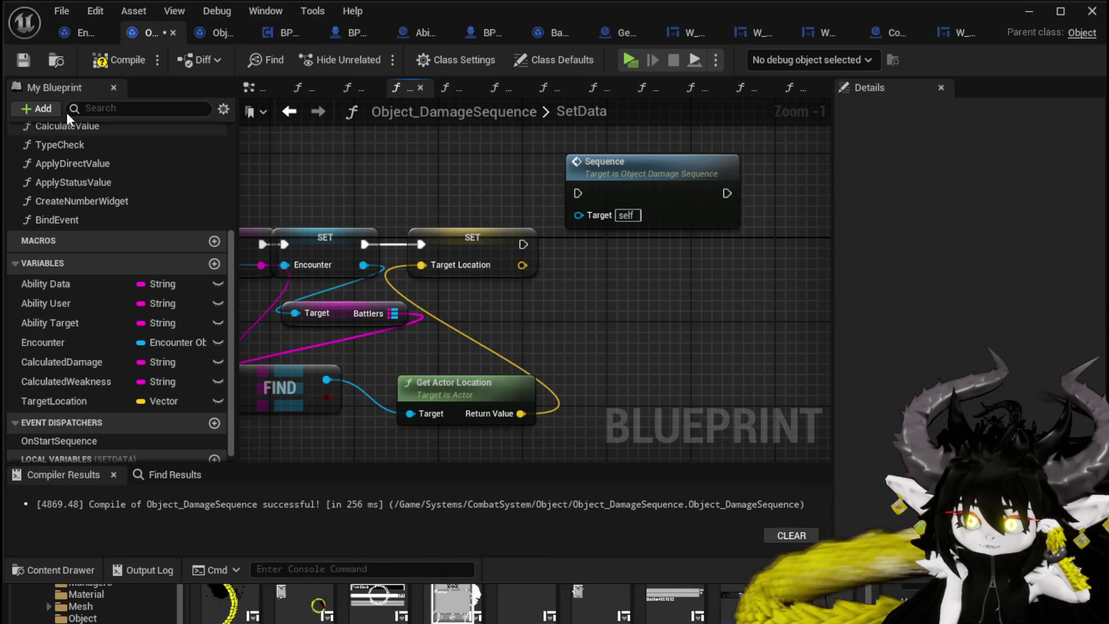
pyautogui.click(96, 64)
pyautogui.click(24, 59)
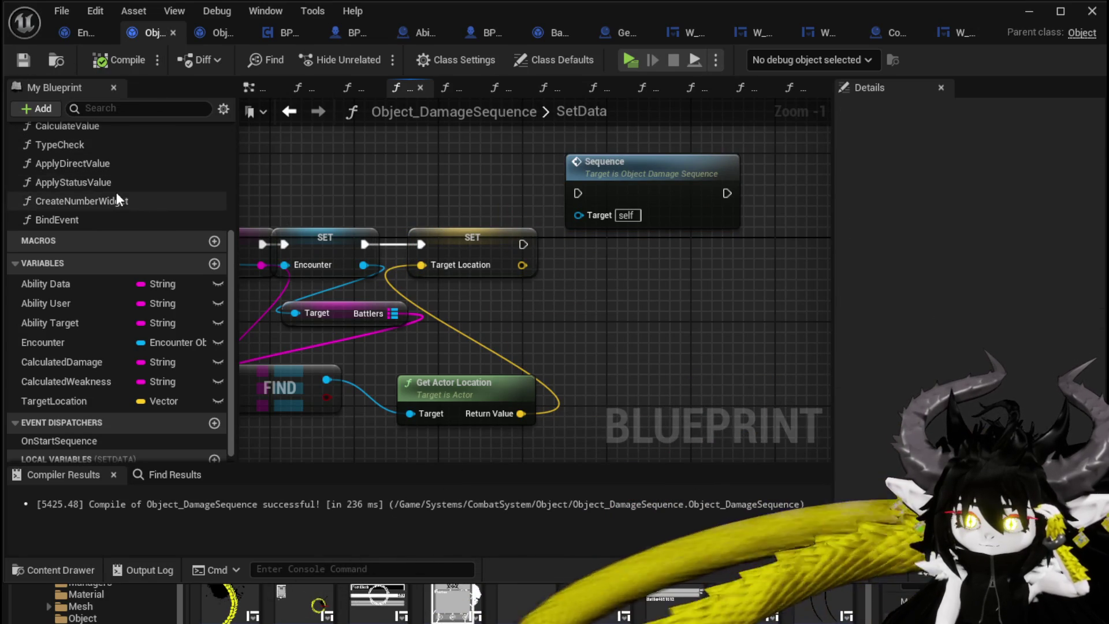
# In CreateNumberWidget, feed a TargetLocation getter into Show Damage Number's Location pin.
pyautogui.doubleClick(116, 200)
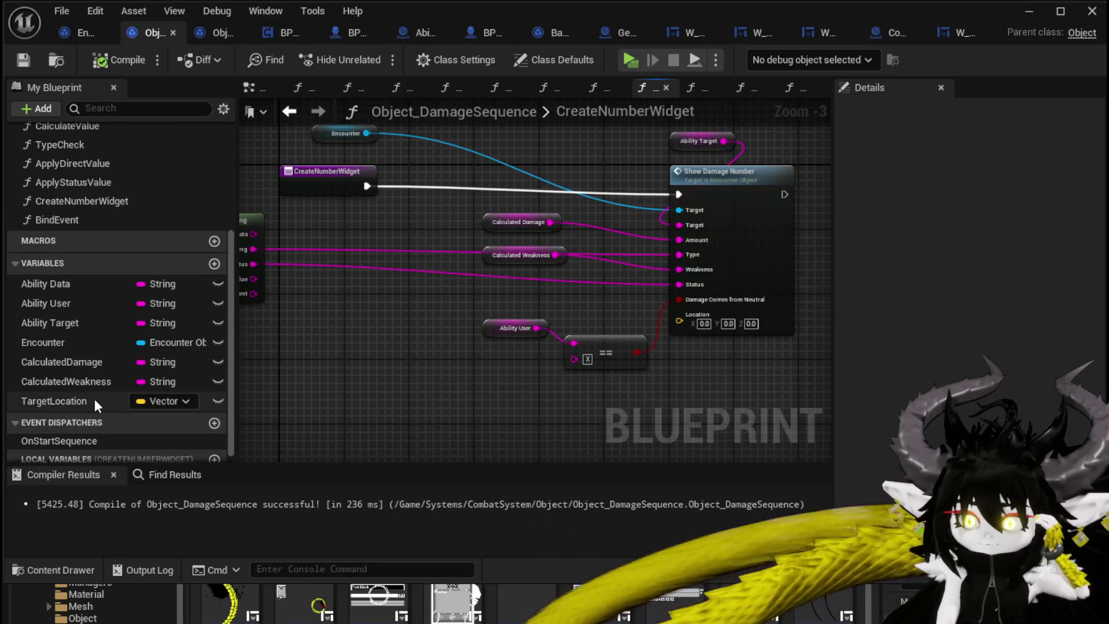
pyautogui.moveTo(95, 399); pyautogui.dragTo(418, 354)
pyautogui.click(459, 384)
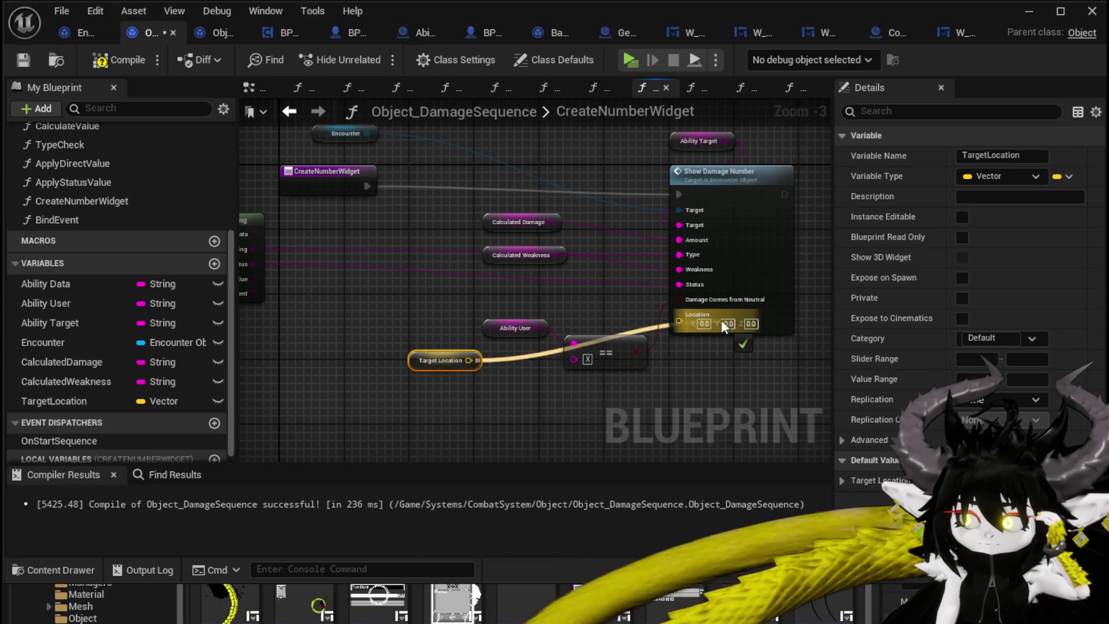
pyautogui.moveTo(721, 320); pyautogui.dragTo(722, 321)
pyautogui.click(723, 367)
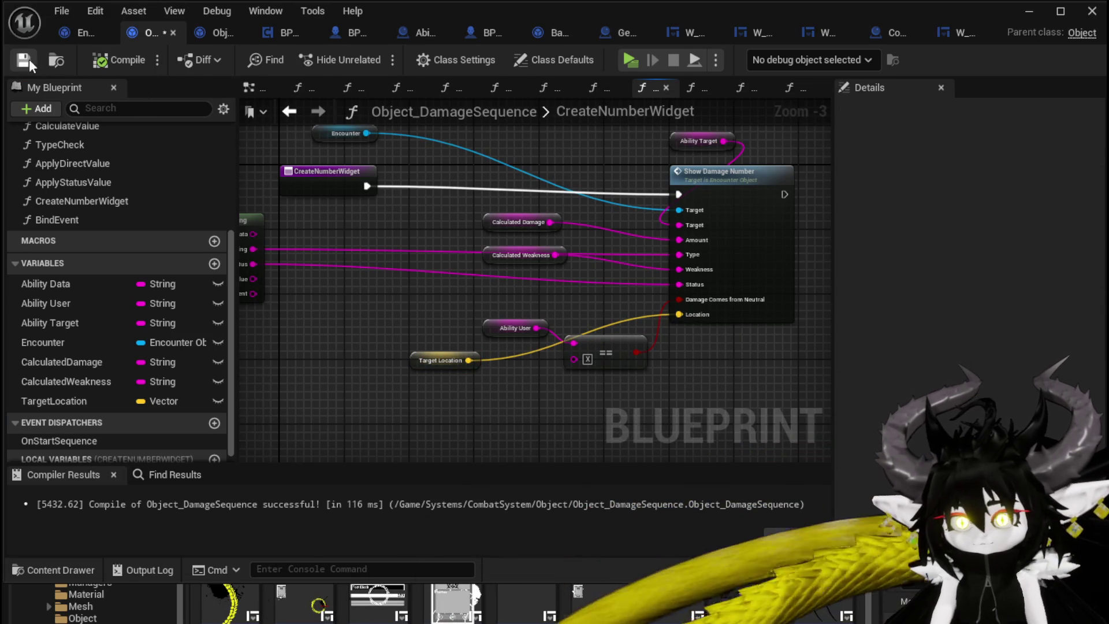
pyautogui.click(1040, 10)
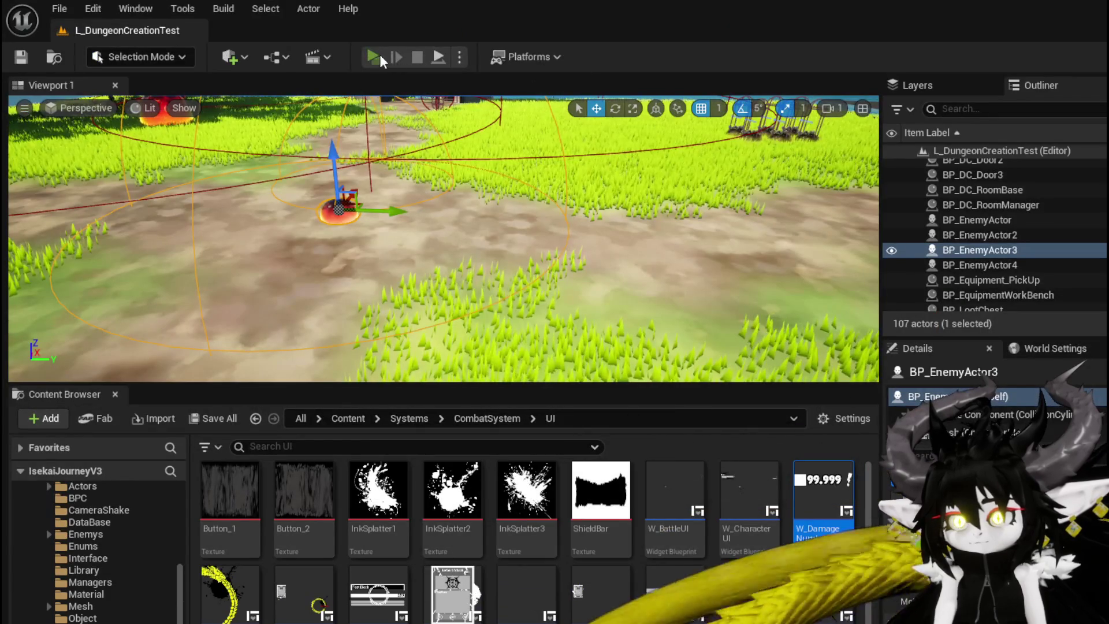
pyautogui.click(380, 54)
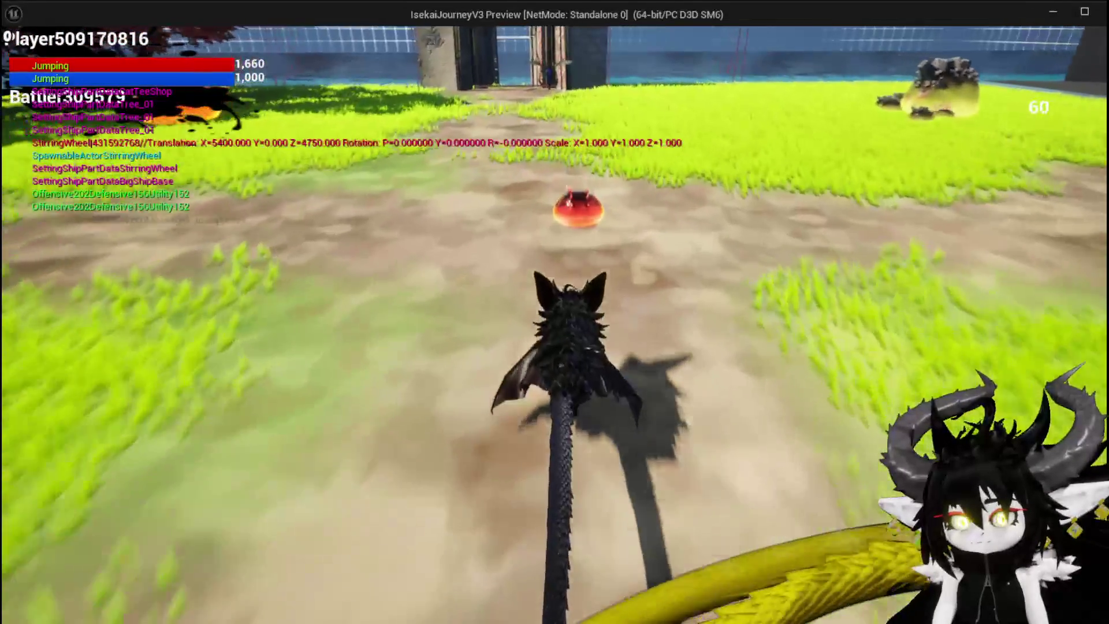
pyautogui.press('w')
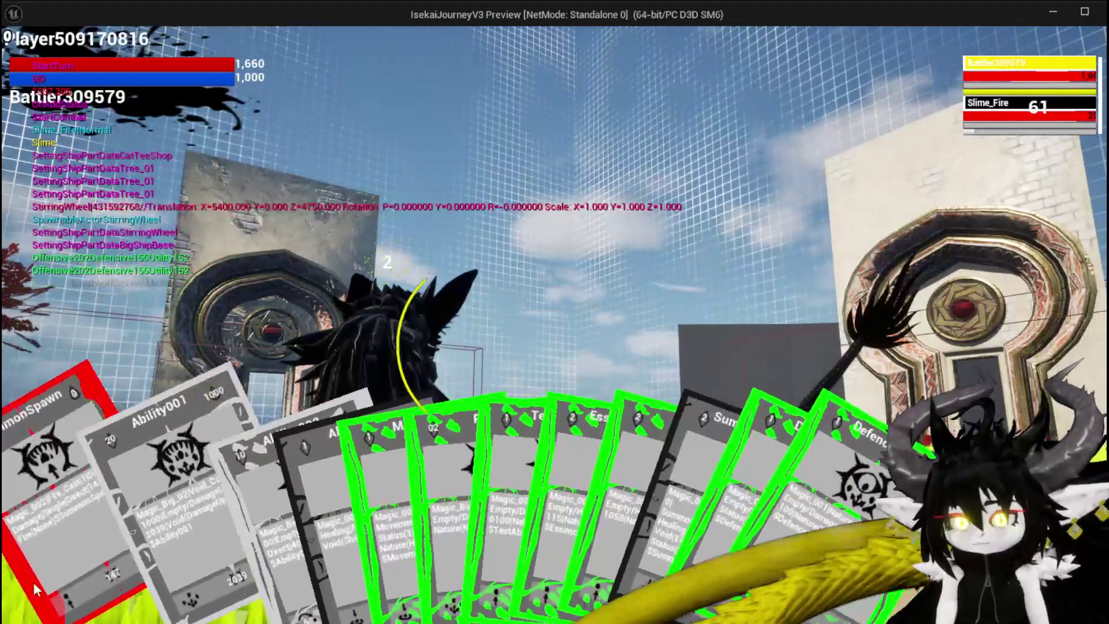
pyautogui.click(33, 581)
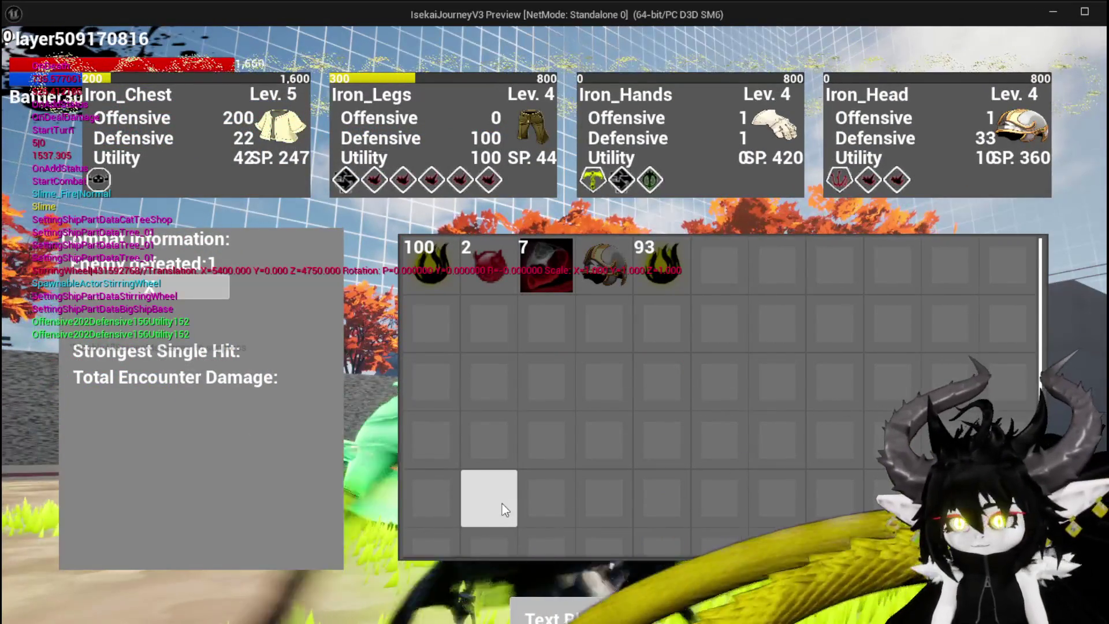
pyautogui.press('Escape')
pyautogui.hotkey('ctrl', 's')
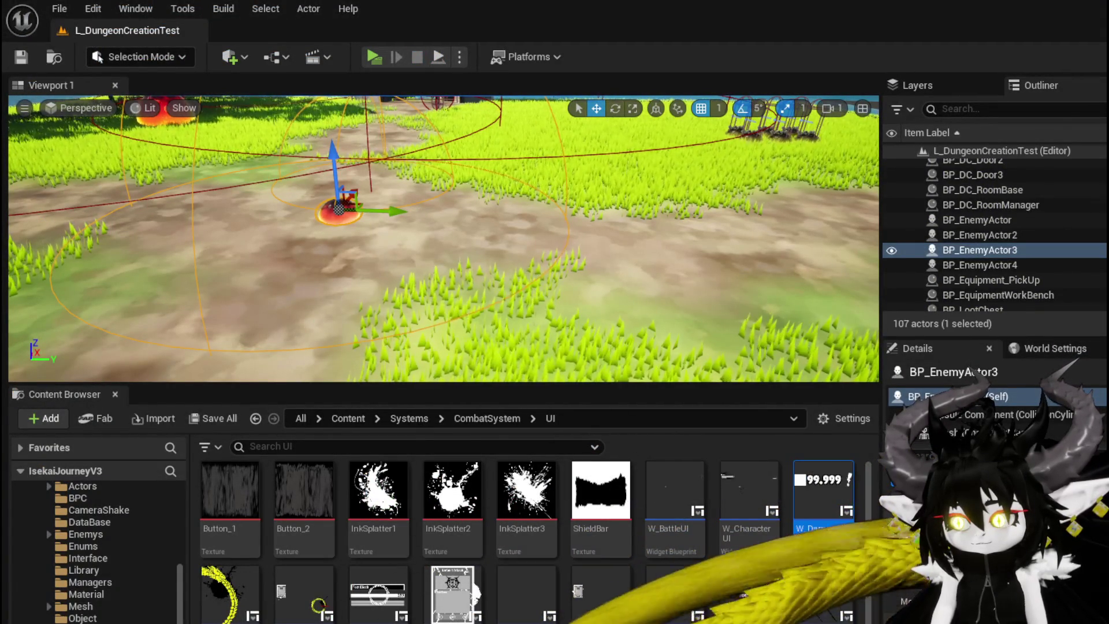
# Reposition the Target Location getter, Ability User comparison and Get Ability Data String nodes, then save.
pyautogui.hotkey('alt', 'Tab')
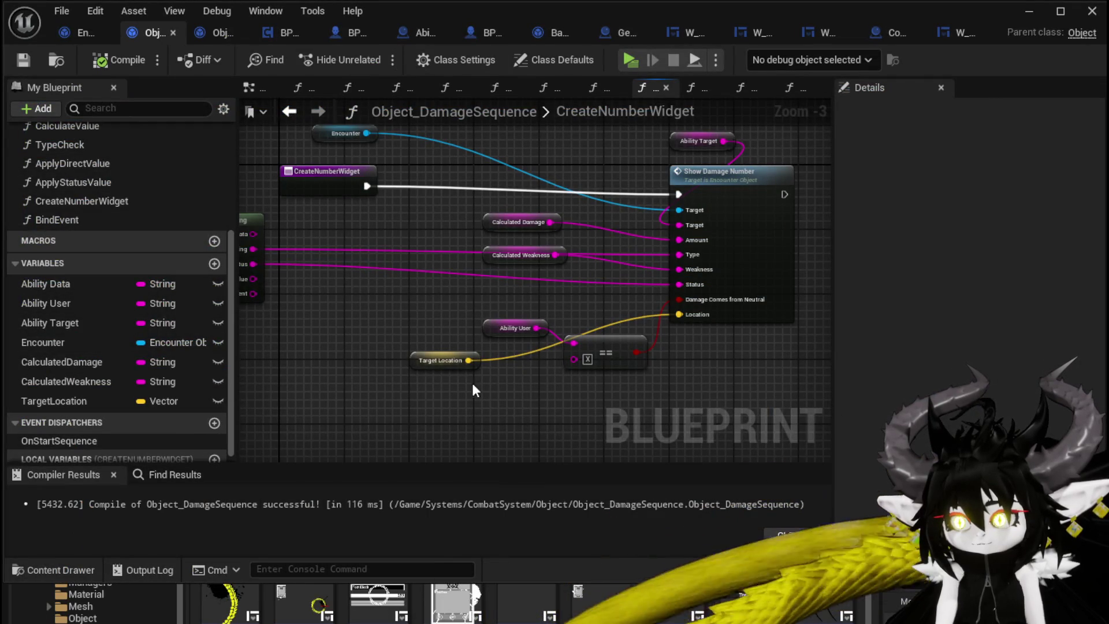
pyautogui.moveTo(420, 363)
pyautogui.mouseDown()
pyautogui.moveTo(431, 324)
pyautogui.moveTo(482, 298)
pyautogui.moveTo(507, 315)
pyautogui.mouseUp()
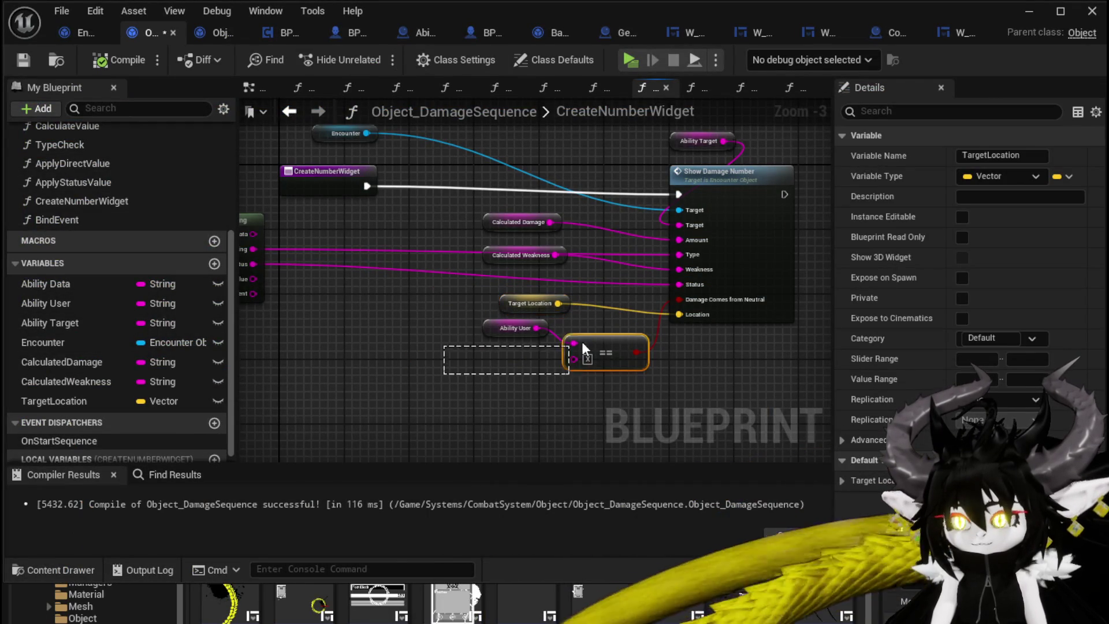
pyautogui.moveTo(597, 346); pyautogui.dragTo(562, 407)
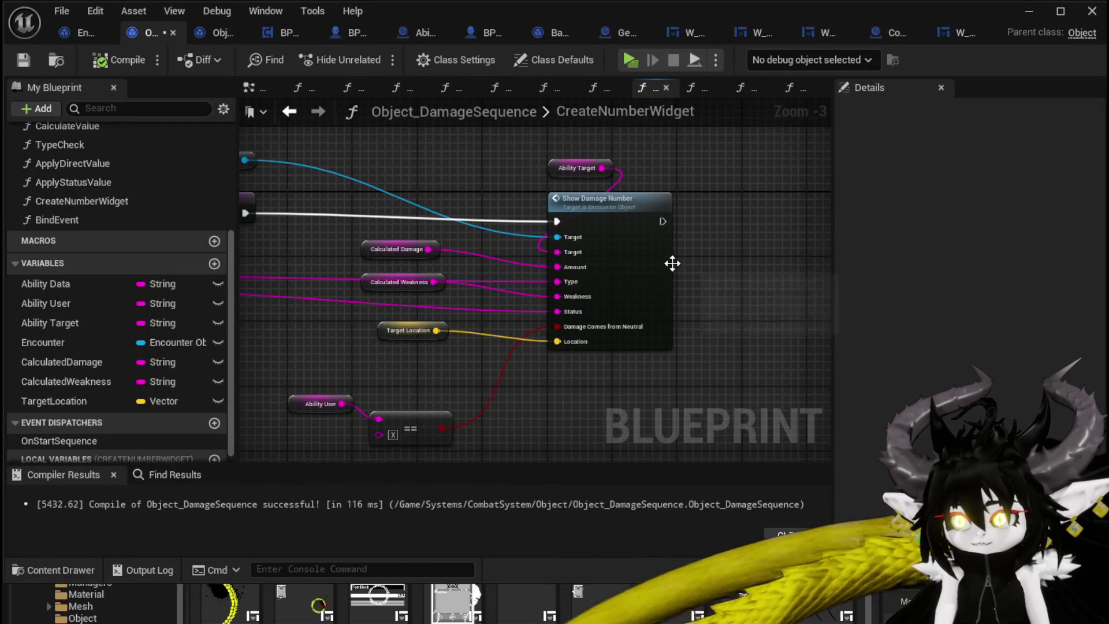
pyautogui.click(636, 249)
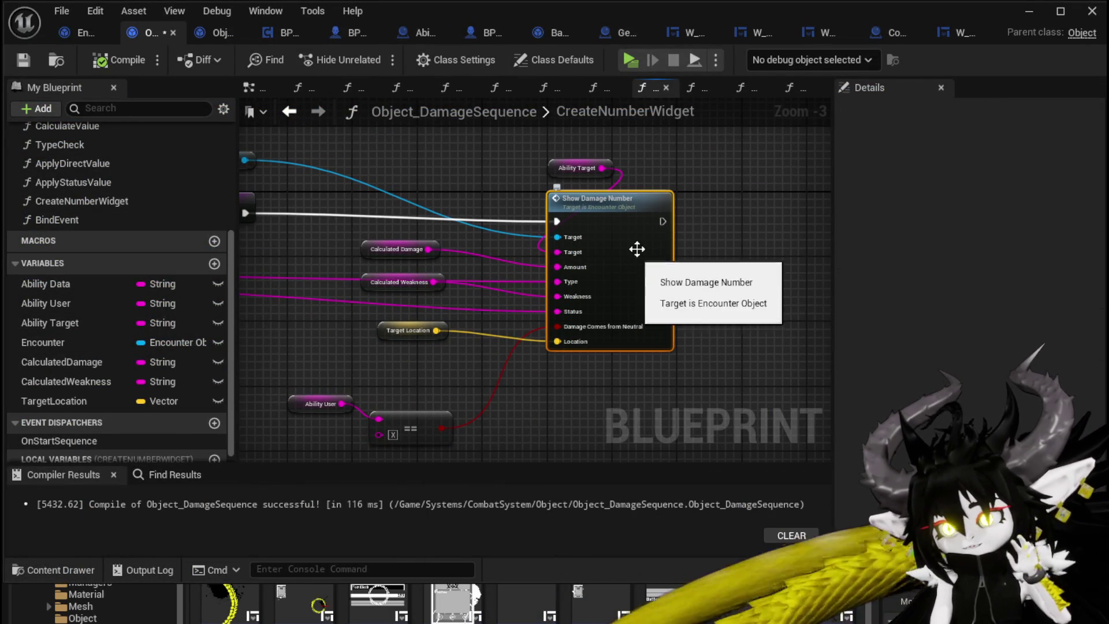
pyautogui.click(696, 222)
pyautogui.scroll(-1, 488, 195)
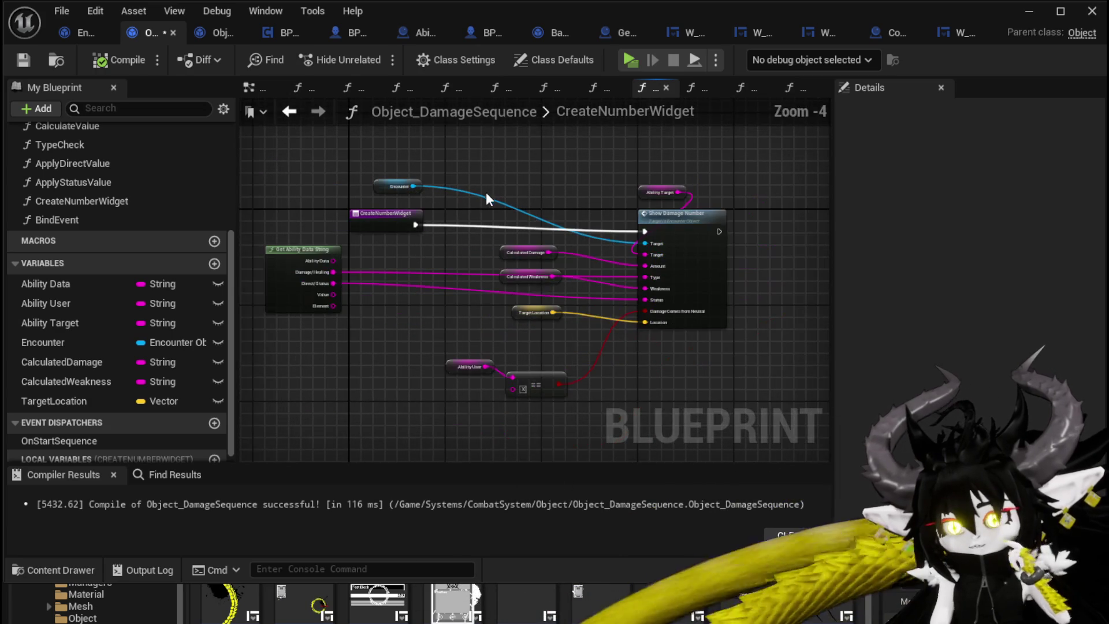
pyautogui.moveTo(290, 250); pyautogui.dragTo(357, 251)
pyautogui.click(487, 162)
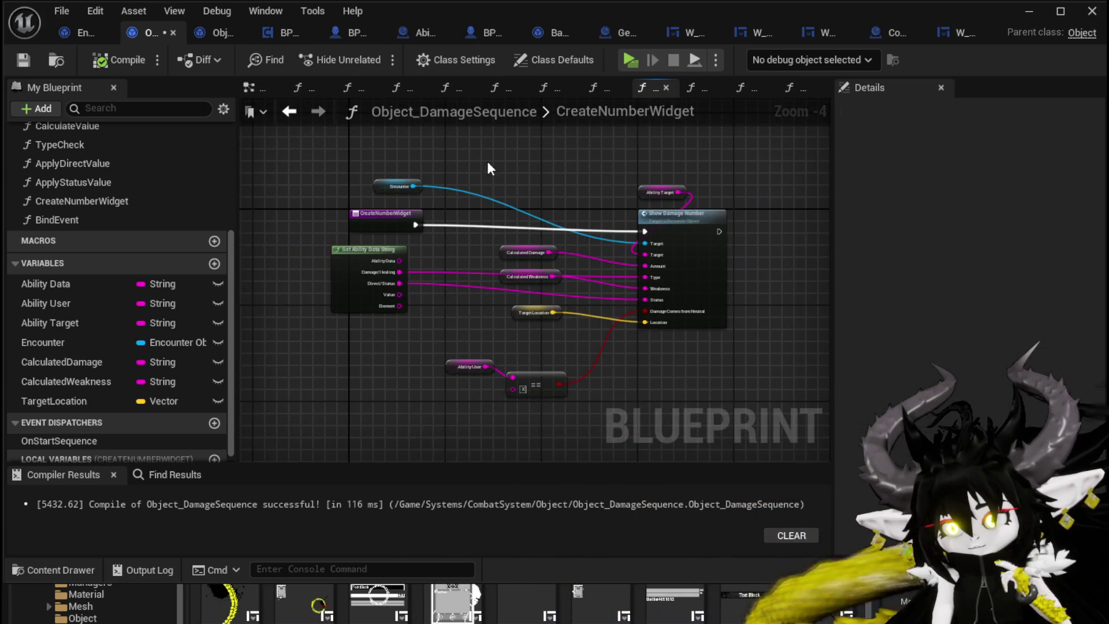
pyautogui.click(23, 60)
# Move the Calculated Damage and Calculated Weakness nodes, then open ShowDamageNumber in Encounter_Object.
pyautogui.moveTo(672, 171)
pyautogui.mouseDown()
pyautogui.moveTo(473, 157)
pyautogui.moveTo(450, 253)
pyautogui.mouseUp()
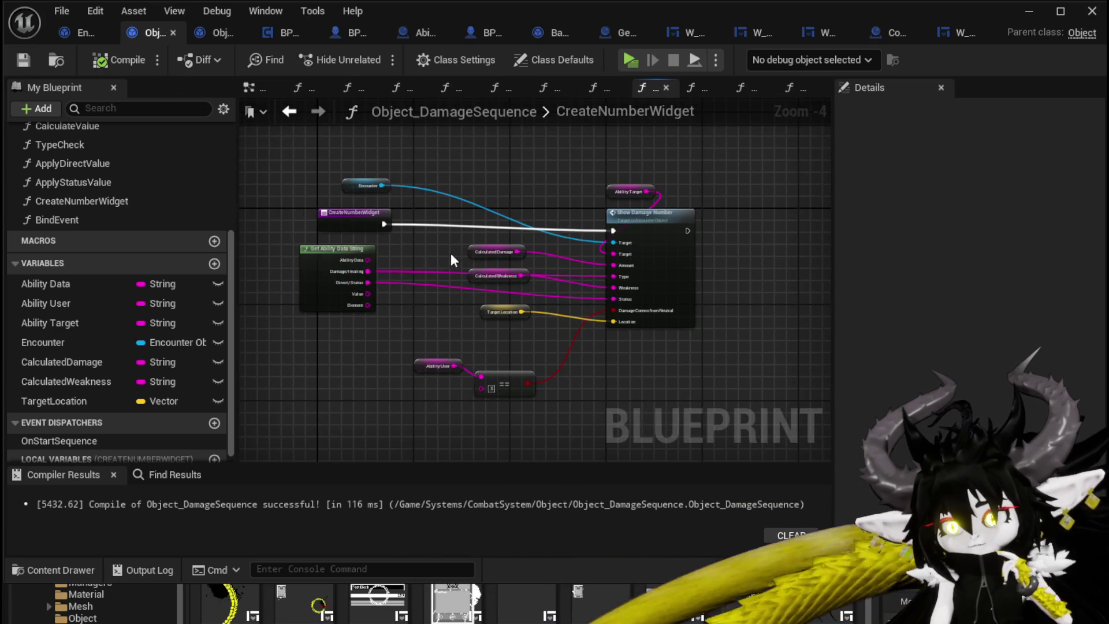
pyautogui.scroll(3, 451, 253)
pyautogui.moveTo(462, 303)
pyautogui.mouseDown()
pyautogui.moveTo(472, 255)
pyautogui.moveTo(439, 252)
pyautogui.mouseUp()
pyautogui.click(527, 167)
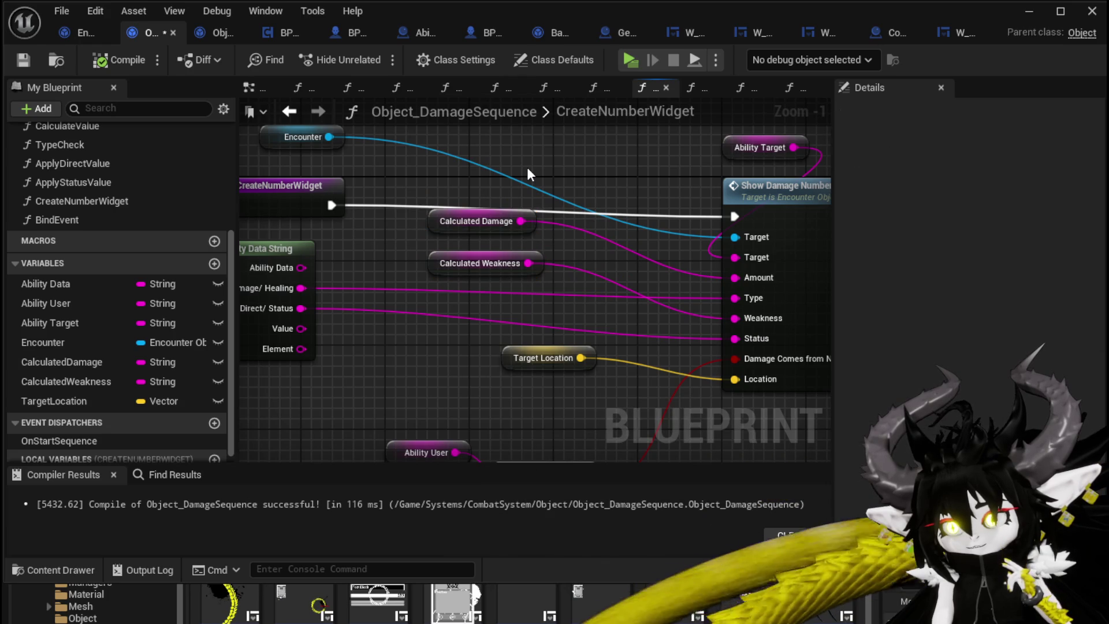
pyautogui.doubleClick(758, 192)
pyautogui.moveTo(270, 191); pyautogui.dragTo(210, 216)
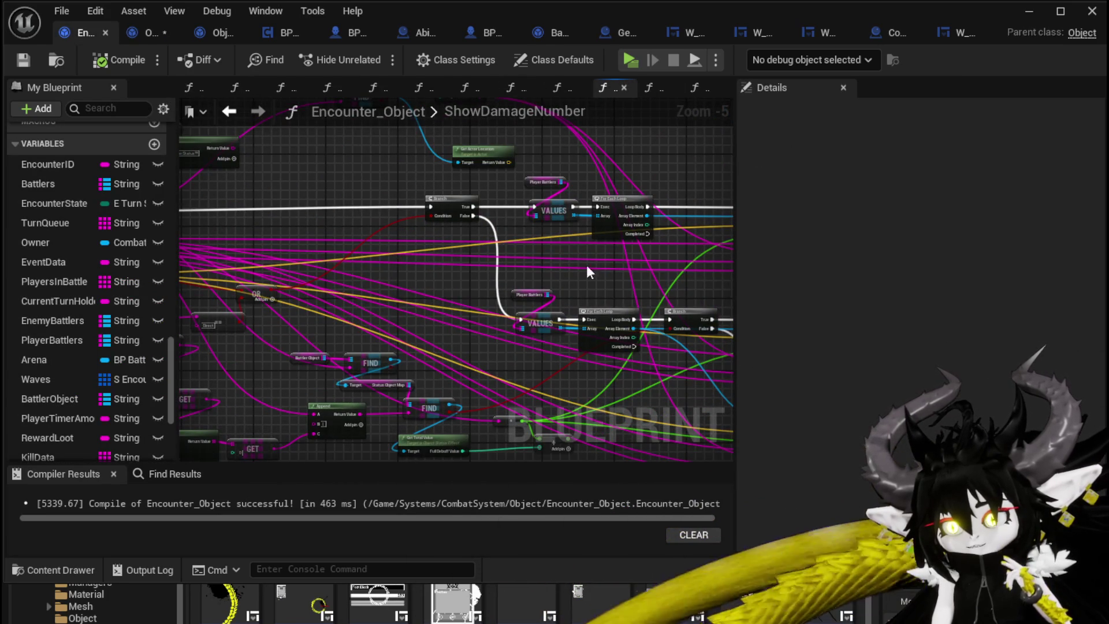
# Navigate ShowDamageNumber to bring both Show Damage Number calls and their pins into view.
pyautogui.moveTo(452, 183)
pyautogui.mouseDown()
pyautogui.moveTo(435, 250)
pyautogui.moveTo(517, 201)
pyautogui.moveTo(317, 193)
pyautogui.moveTo(293, 289)
pyautogui.mouseUp()
pyautogui.scroll(1, 292, 290)
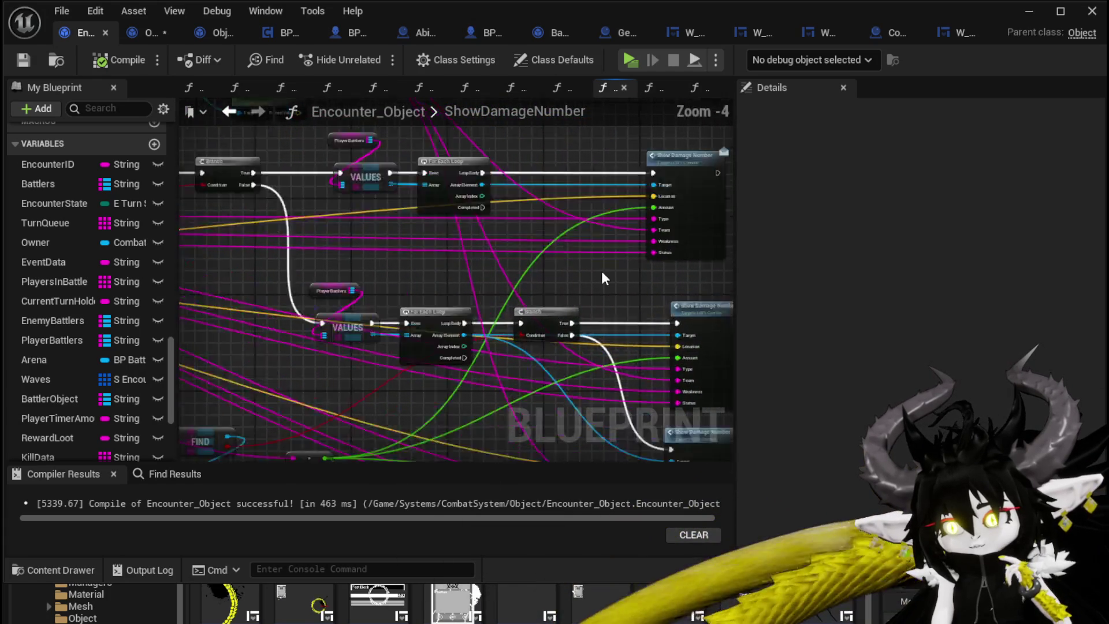
pyautogui.scroll(-2, 324, 238)
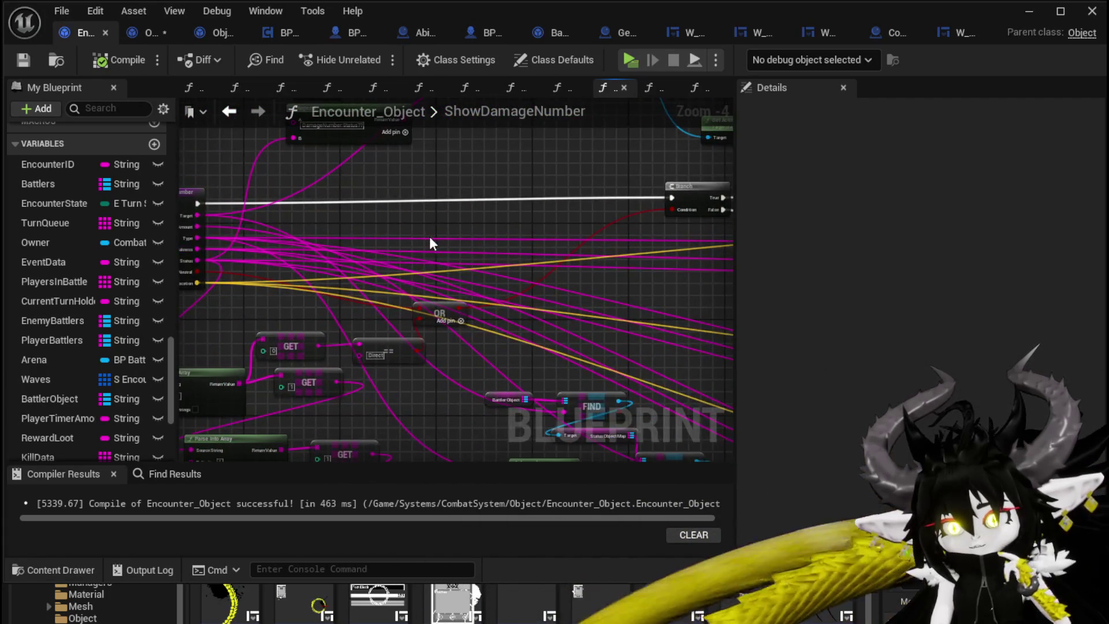
pyautogui.scroll(2, 318, 242)
pyautogui.scroll(2, 663, 285)
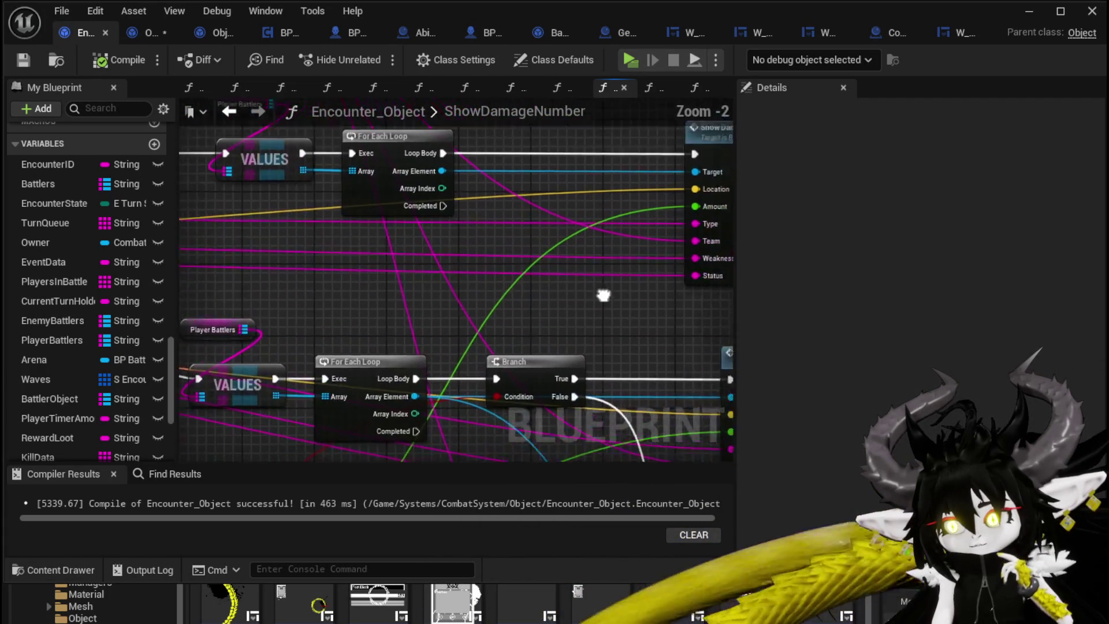
pyautogui.moveTo(627, 337); pyautogui.dragTo(423, 314)
pyautogui.scroll(-3, 423, 319)
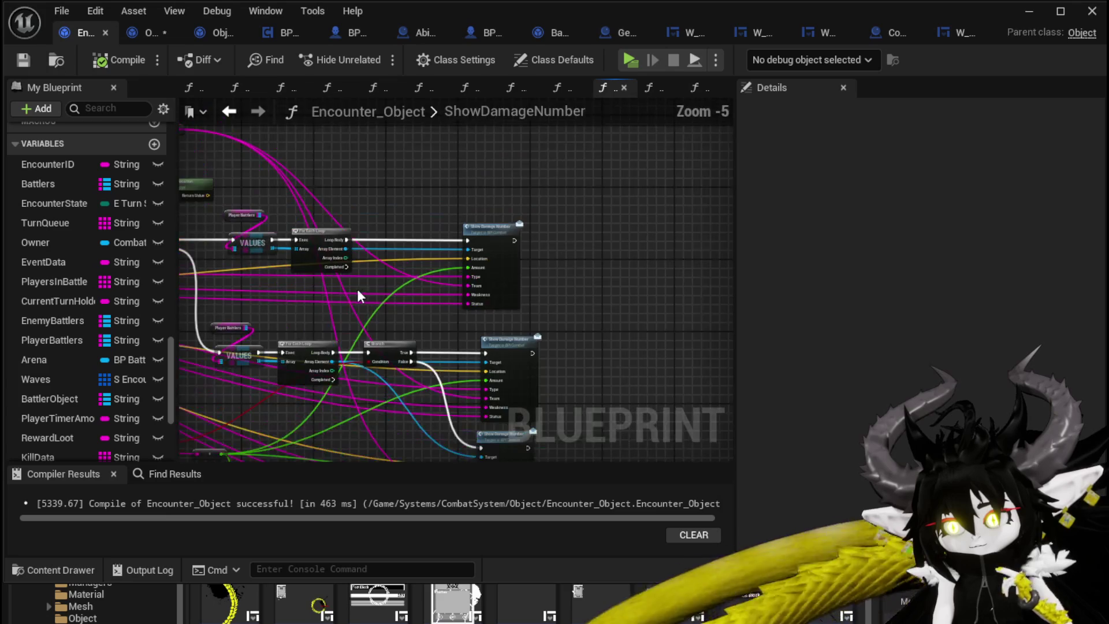
pyautogui.moveTo(579, 284)
pyautogui.mouseDown()
pyautogui.moveTo(174, 289)
pyautogui.moveTo(321, 291)
pyautogui.moveTo(318, 300)
pyautogui.mouseUp()
pyautogui.moveTo(317, 254); pyautogui.dragTo(179, 231)
pyautogui.moveTo(554, 291)
pyautogui.mouseDown()
pyautogui.moveTo(418, 201)
pyautogui.moveTo(398, 213)
pyautogui.moveTo(452, 310)
pyautogui.moveTo(369, 266)
pyautogui.moveTo(398, 238)
pyautogui.moveTo(413, 268)
pyautogui.mouseUp()
pyautogui.scroll(1, 413, 267)
# Delete the stray Get Actor Location node, tuck Target/Team beside FIND, and compile and save.
pyautogui.moveTo(526, 161)
pyautogui.mouseDown()
pyautogui.moveTo(594, 279)
pyautogui.moveTo(641, 284)
pyautogui.mouseUp()
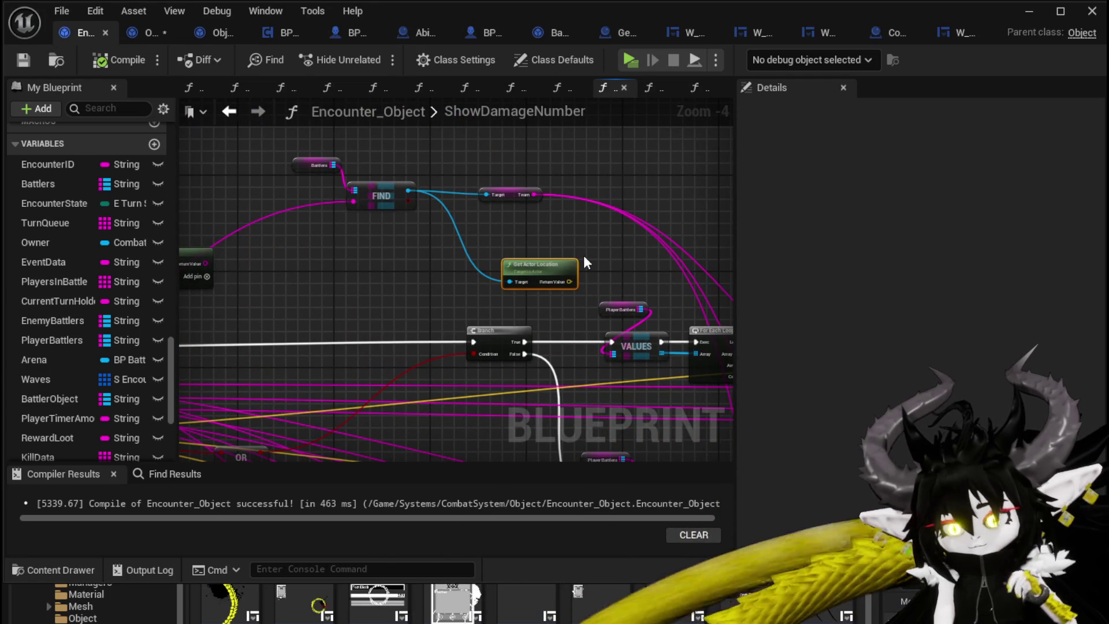
pyautogui.press('Delete')
pyautogui.moveTo(584, 260)
pyautogui.mouseDown()
pyautogui.moveTo(312, 162)
pyautogui.moveTo(345, 182)
pyautogui.moveTo(581, 241)
pyautogui.mouseUp()
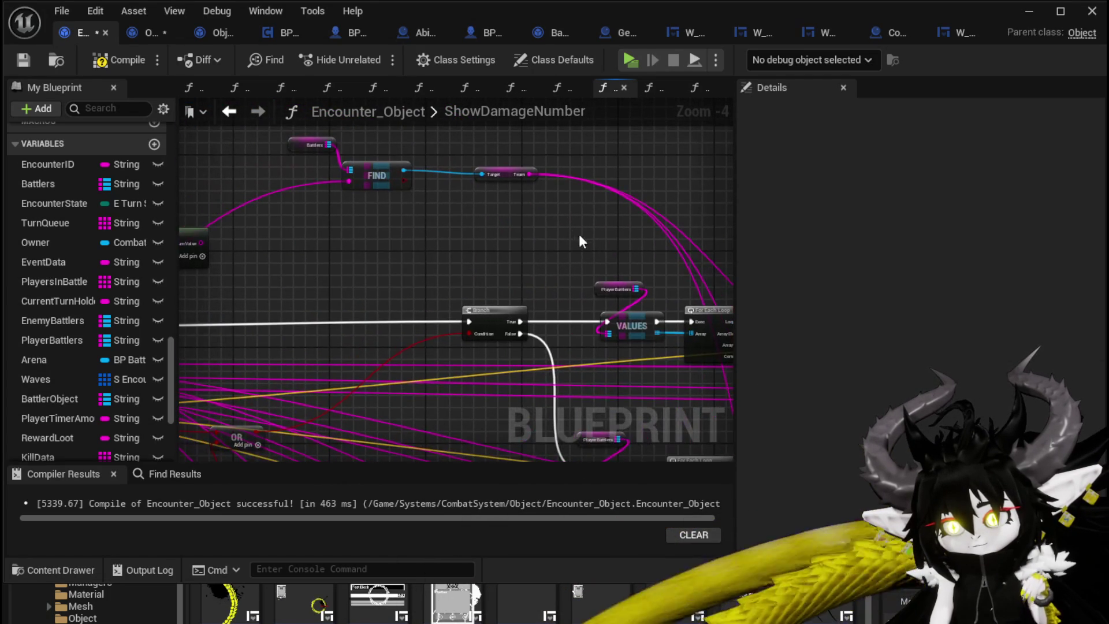
pyautogui.moveTo(511, 176); pyautogui.dragTo(474, 171)
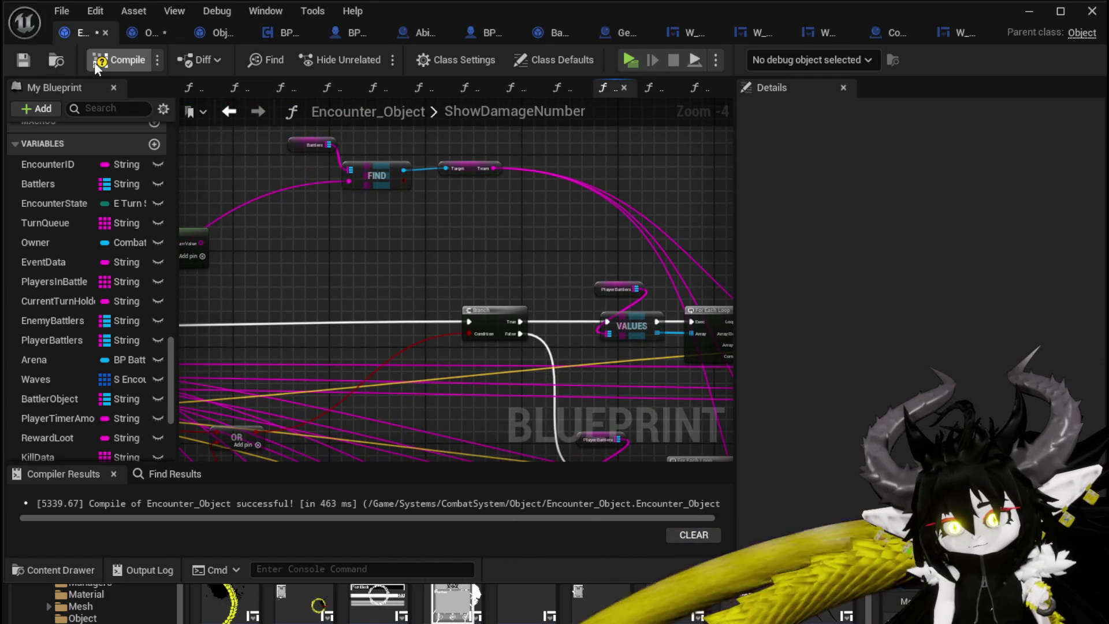
pyautogui.click(30, 60)
pyautogui.moveTo(326, 178)
pyautogui.mouseDown()
pyautogui.moveTo(416, 168)
pyautogui.moveTo(508, 213)
pyautogui.moveTo(377, 163)
pyautogui.mouseUp()
pyautogui.click(148, 33)
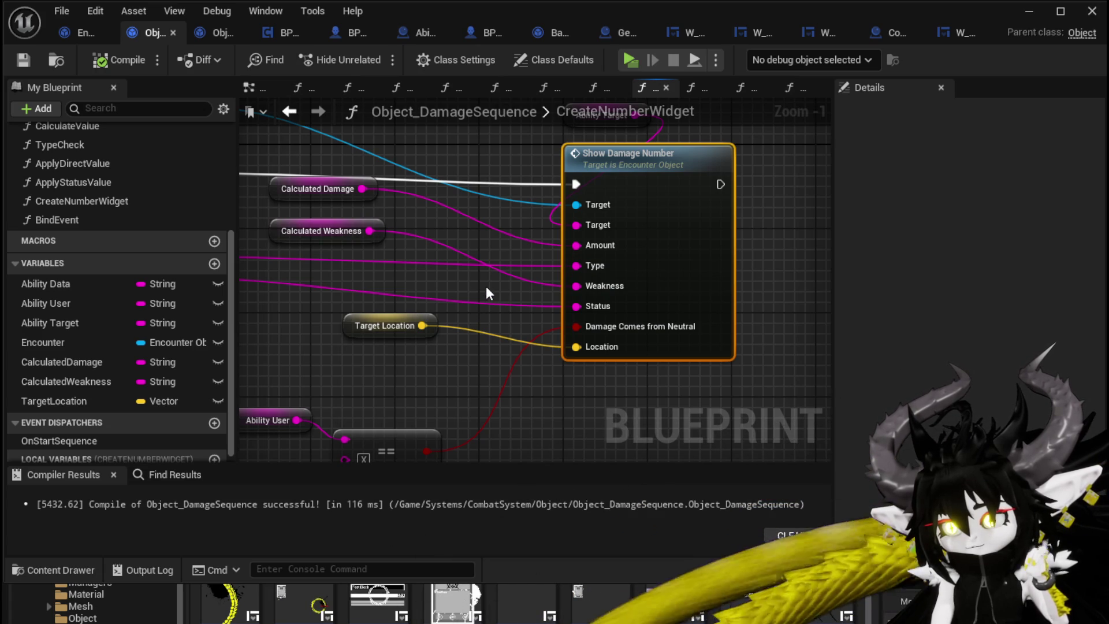
# Place Ability Target neatly above the Calculated Damage and Calculated Weakness getters and save.
pyautogui.moveTo(486, 291); pyautogui.dragTo(515, 317)
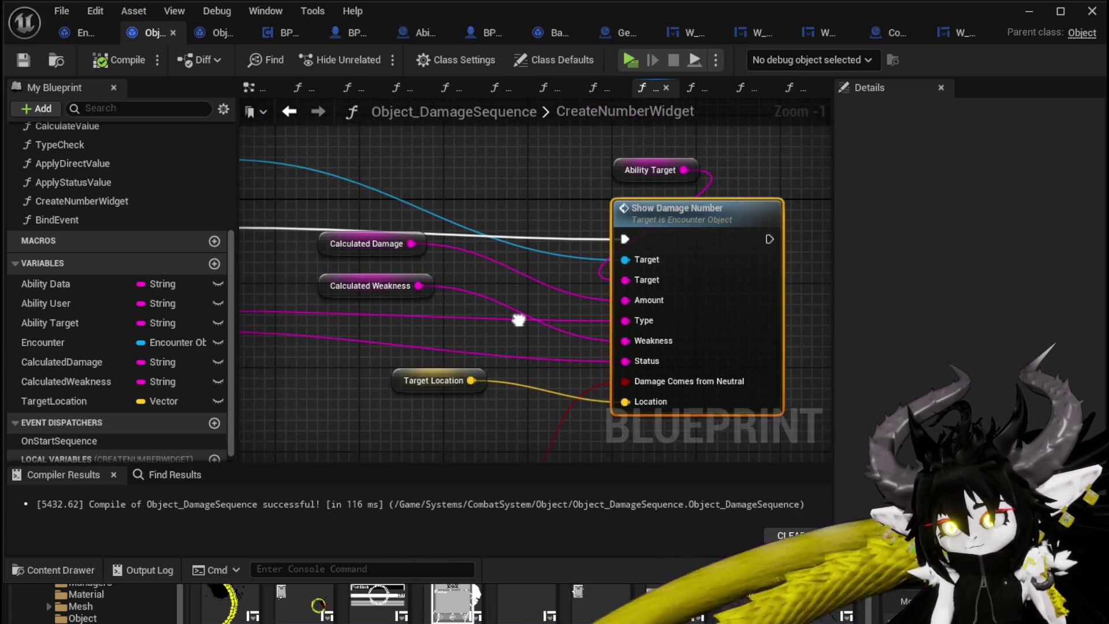
pyautogui.moveTo(643, 173)
pyautogui.mouseDown()
pyautogui.moveTo(355, 181)
pyautogui.moveTo(355, 203)
pyautogui.mouseUp()
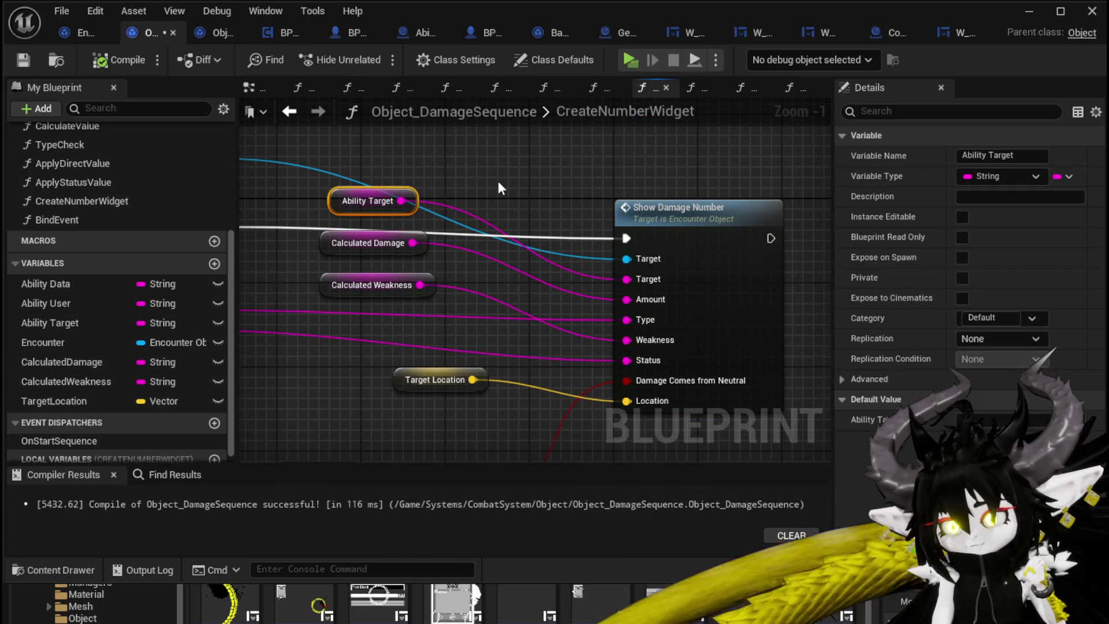
pyautogui.click(472, 182)
pyautogui.hotkey('ctrl', 's')
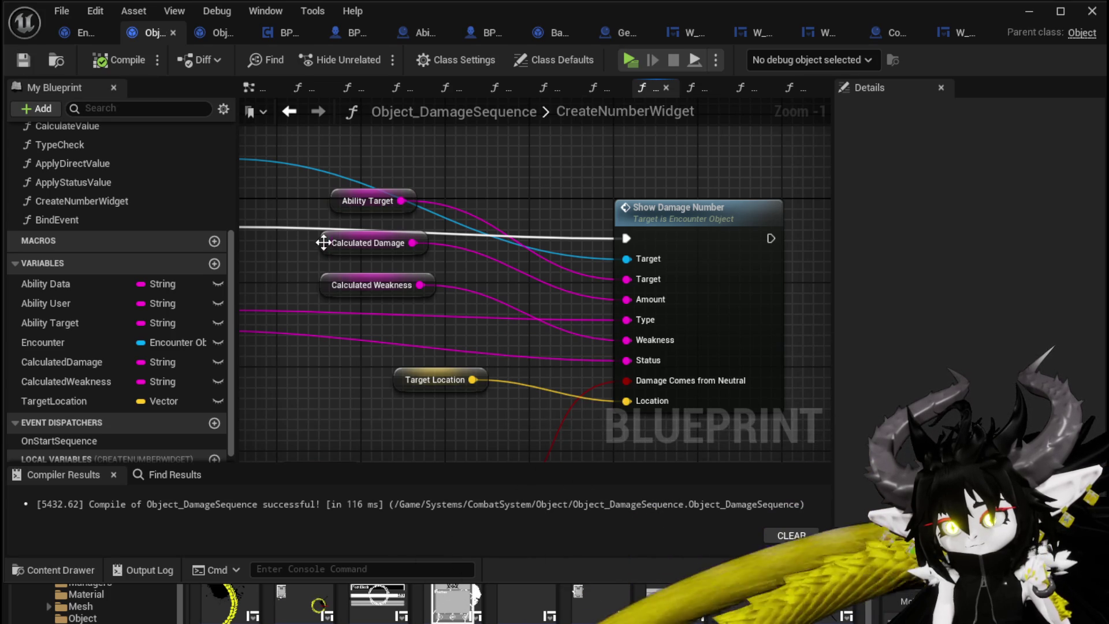
pyautogui.moveTo(304, 284)
pyautogui.mouseDown()
pyautogui.moveTo(342, 237)
pyautogui.moveTo(333, 279)
pyautogui.moveTo(338, 258)
pyautogui.moveTo(344, 268)
pyautogui.mouseUp()
pyautogui.click(336, 201)
pyautogui.moveTo(337, 201); pyautogui.dragTo(474, 158)
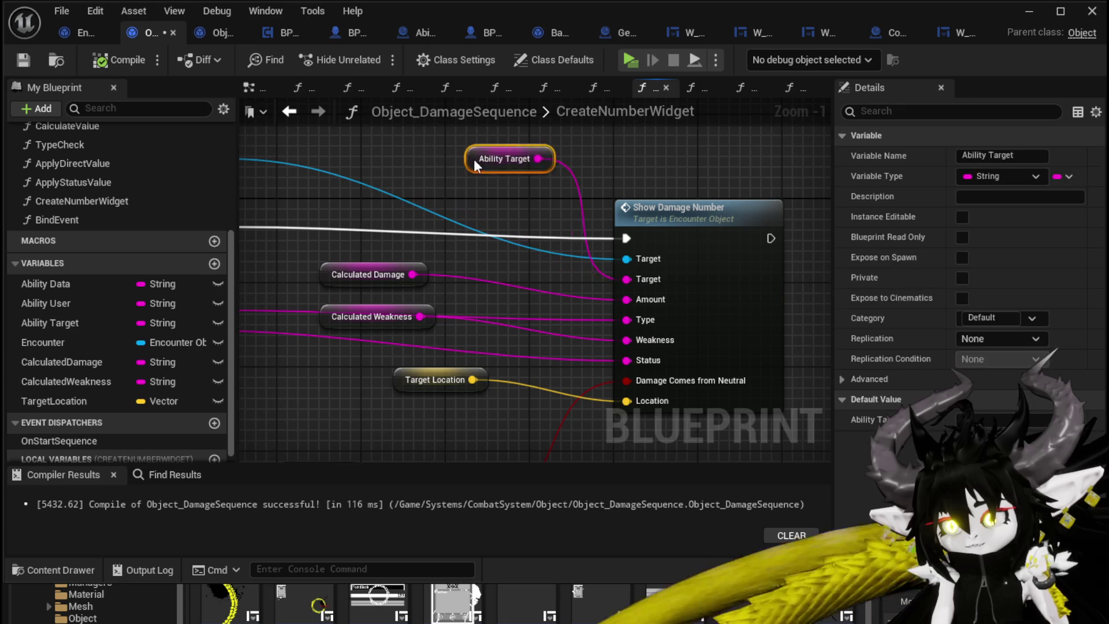
pyautogui.moveTo(380, 145); pyautogui.dragTo(392, 156)
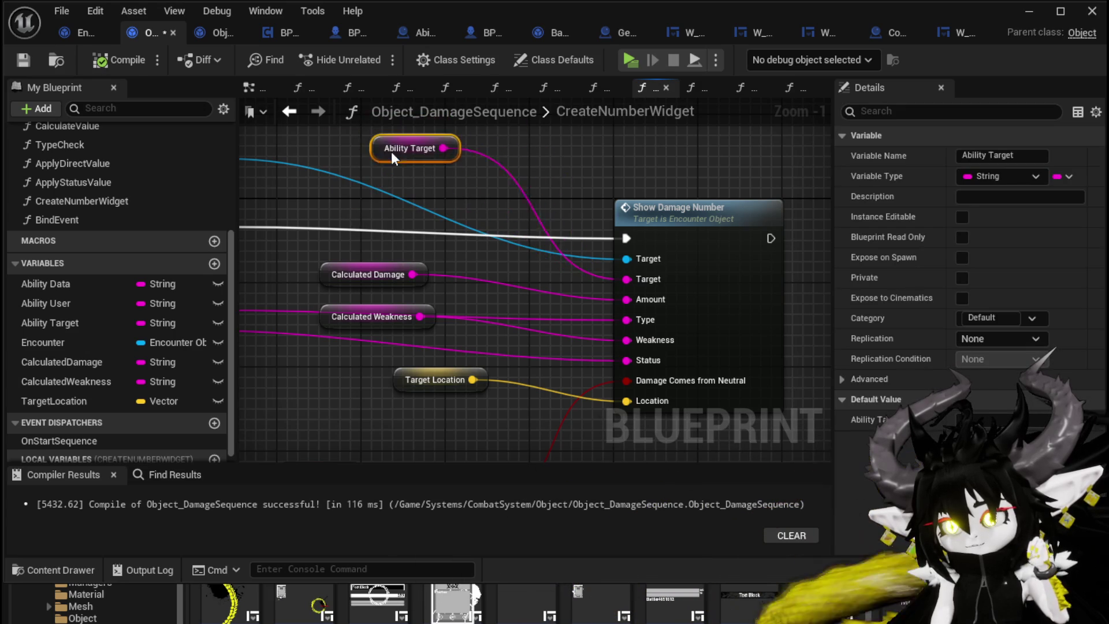
pyautogui.doubleClick(654, 231)
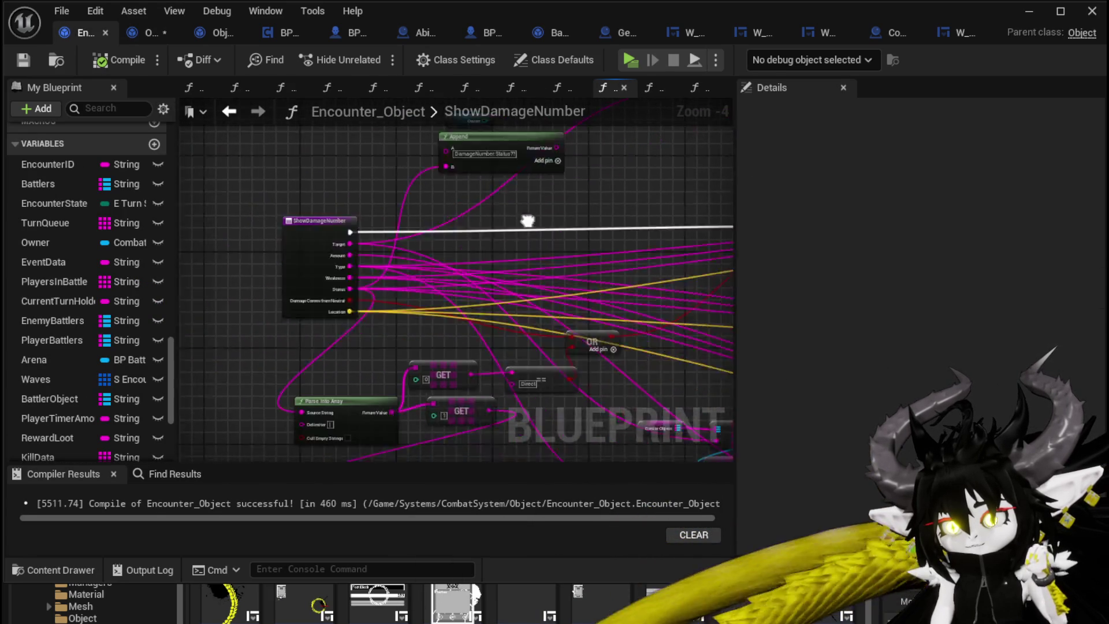
# Delete the Battler Object, FIND and Get Total Value nodes from ShowDamageNumber.
pyautogui.moveTo(527, 221)
pyautogui.mouseDown()
pyautogui.moveTo(490, 248)
pyautogui.moveTo(296, 136)
pyautogui.moveTo(246, 178)
pyautogui.moveTo(185, 310)
pyautogui.moveTo(577, 262)
pyautogui.moveTo(289, 225)
pyautogui.moveTo(388, 283)
pyautogui.moveTo(371, 231)
pyautogui.moveTo(459, 198)
pyautogui.moveTo(450, 193)
pyautogui.mouseUp()
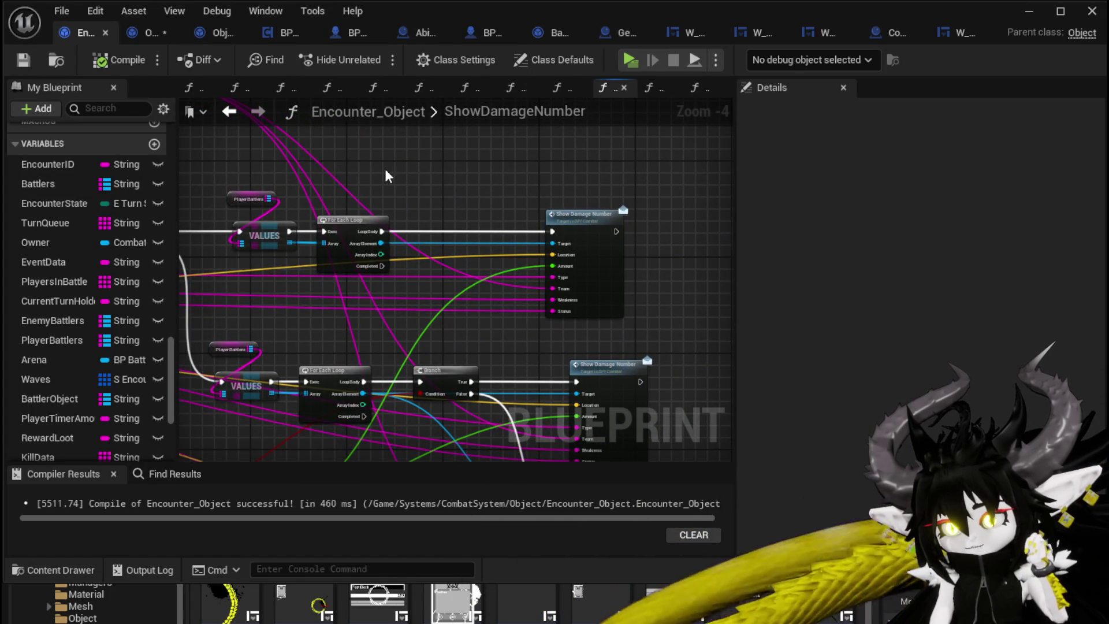
pyautogui.moveTo(386, 175); pyautogui.dragTo(531, 196)
pyautogui.moveTo(366, 254); pyautogui.dragTo(254, 312)
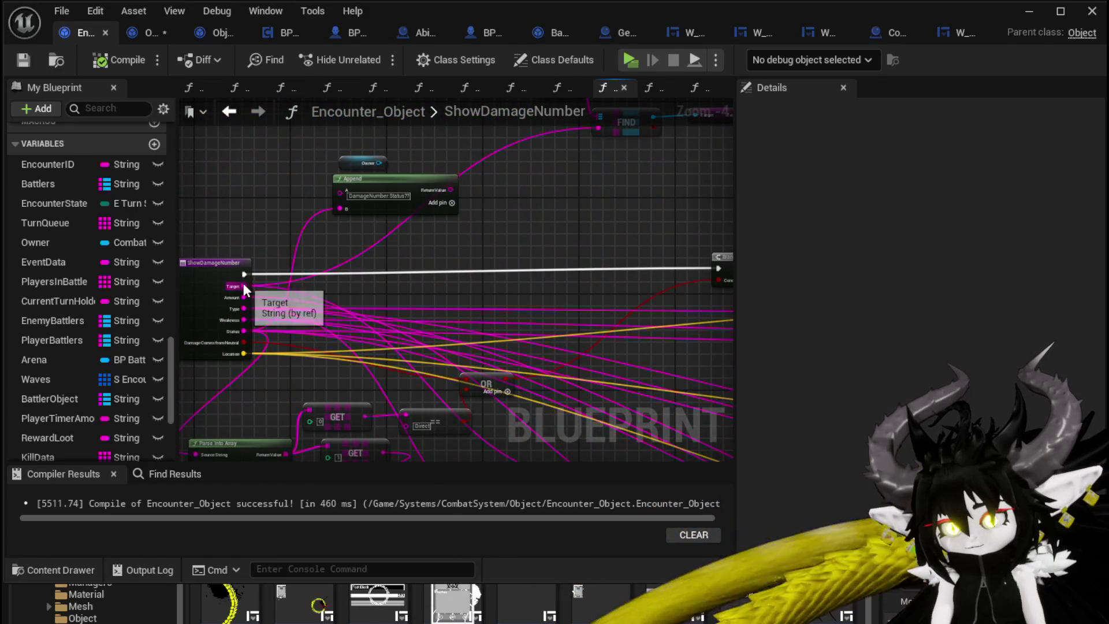
pyautogui.moveTo(601, 265); pyautogui.dragTo(344, 102)
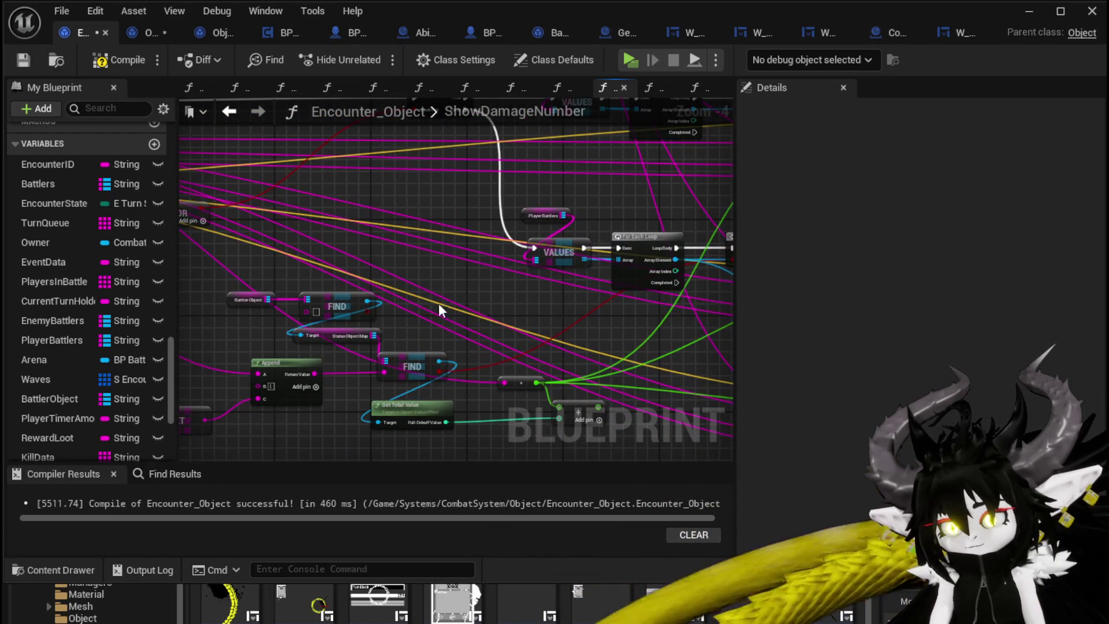
pyautogui.moveTo(284, 301)
pyautogui.mouseDown()
pyautogui.moveTo(372, 266)
pyautogui.moveTo(500, 313)
pyautogui.moveTo(427, 216)
pyautogui.mouseUp()
pyautogui.press('Delete')
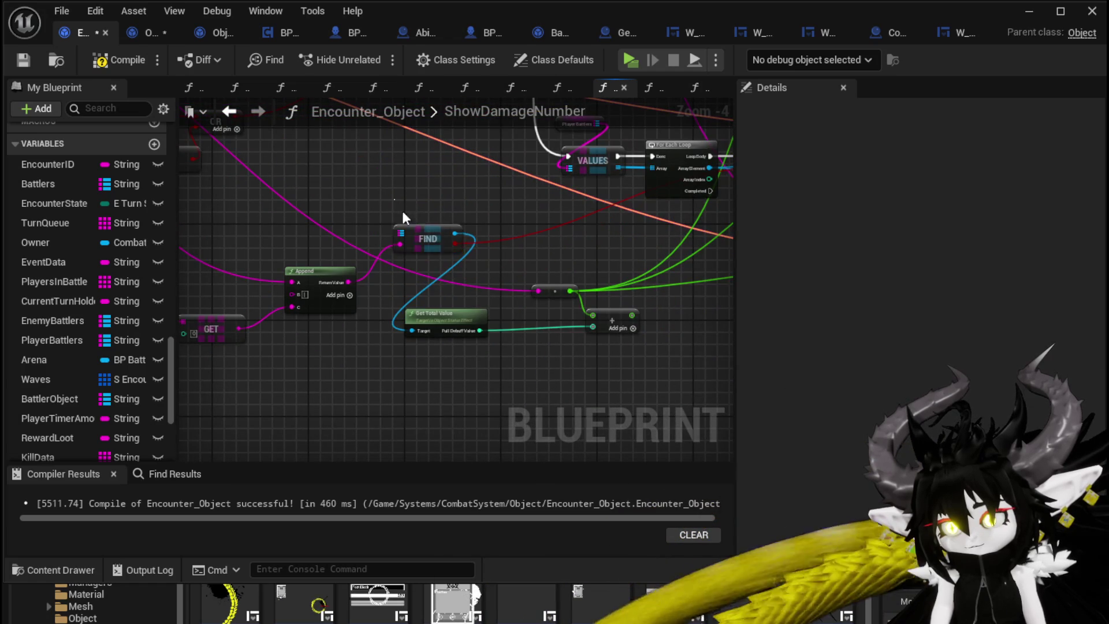
pyautogui.press('Delete')
# Delete an Append node and extra Parse Into Array and GET nodes, undoing the last deletion.
pyautogui.moveTo(400, 378)
pyautogui.mouseDown()
pyautogui.moveTo(519, 325)
pyautogui.moveTo(307, 331)
pyautogui.moveTo(632, 330)
pyautogui.mouseUp()
pyautogui.moveTo(405, 337); pyautogui.dragTo(452, 374)
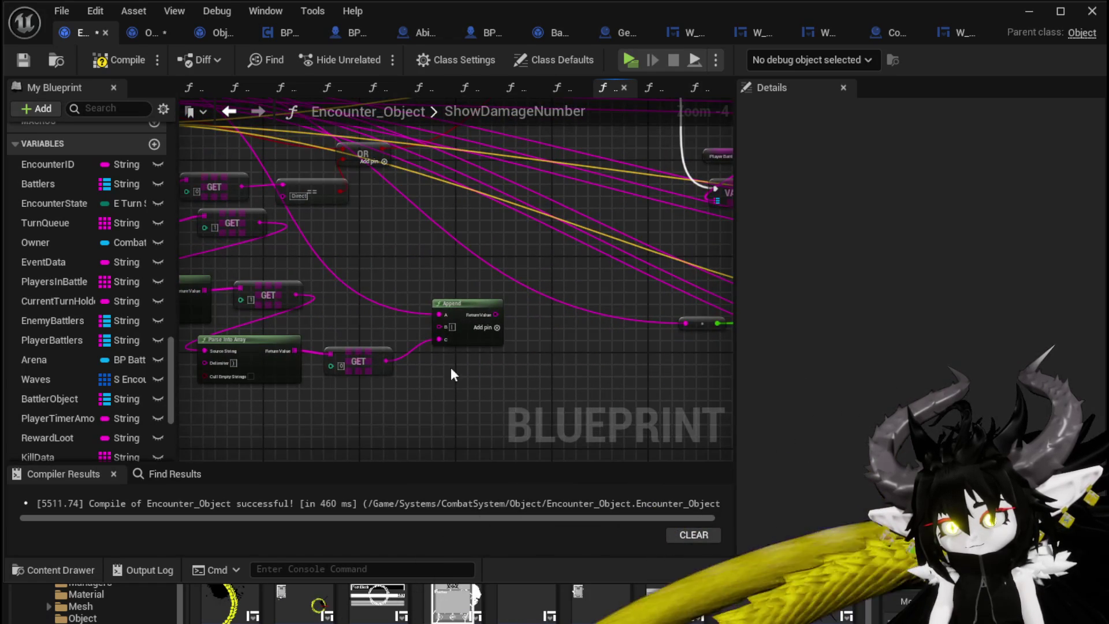
pyautogui.press('Delete')
pyautogui.moveTo(389, 303); pyautogui.dragTo(531, 314)
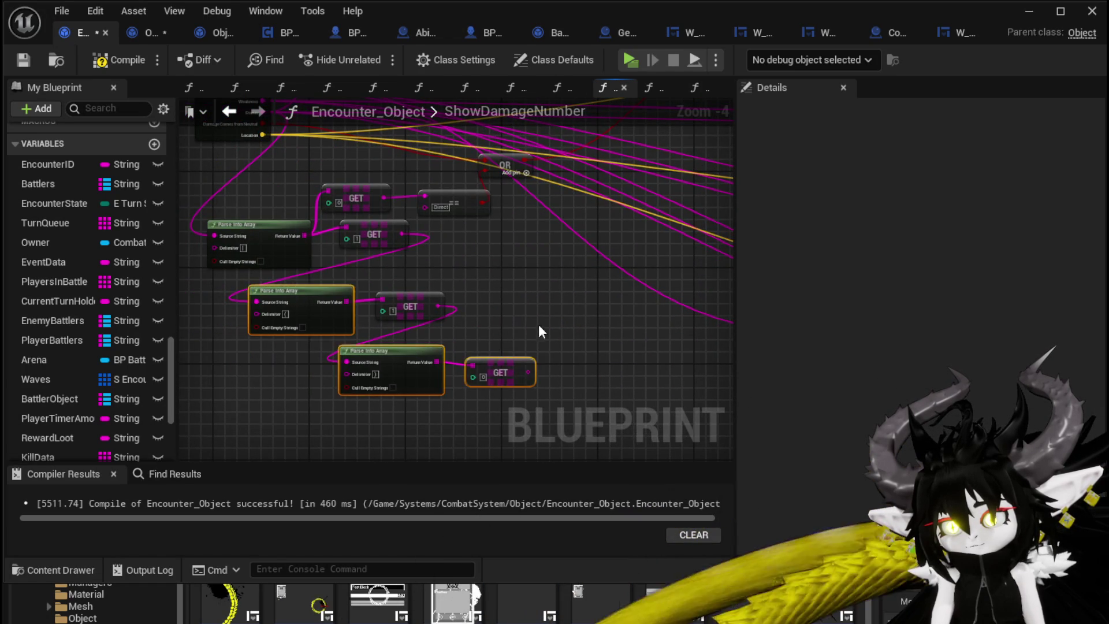
pyautogui.press('Delete')
pyautogui.moveTo(446, 324); pyautogui.dragTo(443, 361)
pyautogui.moveTo(252, 382); pyautogui.dragTo(421, 242)
pyautogui.press('Delete')
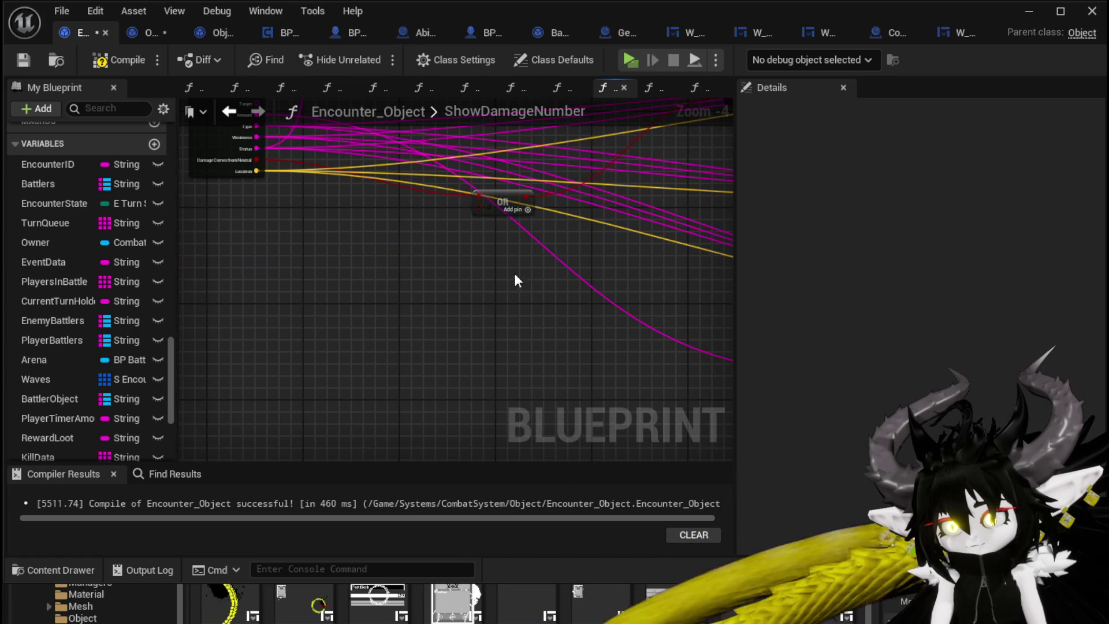
pyautogui.hotkey('ctrl', 'z')
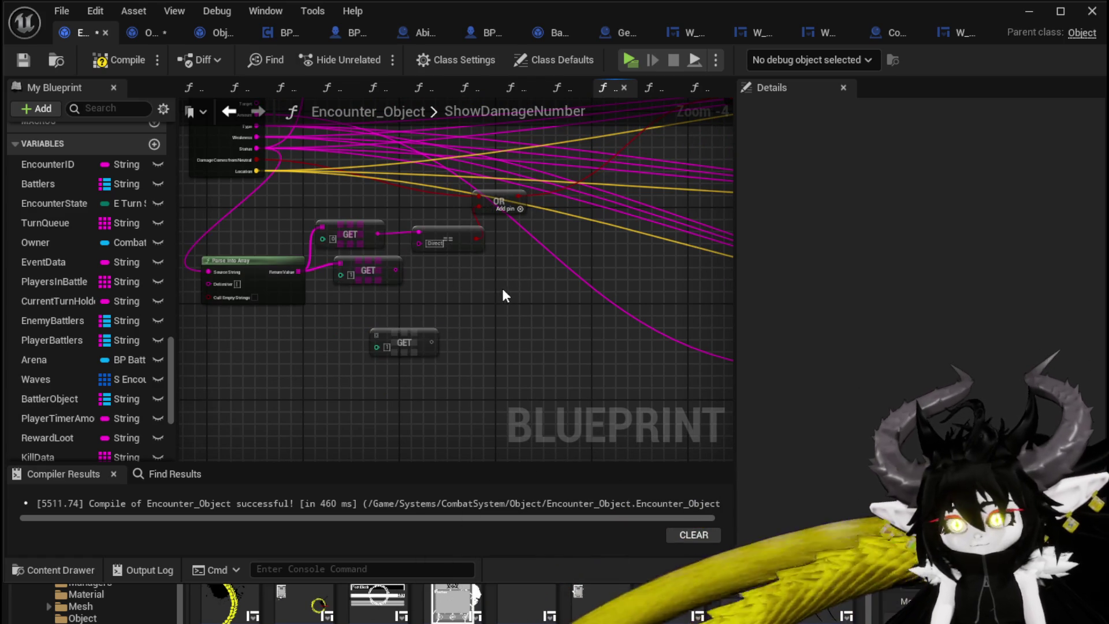
# Delete the Append/Owner pair and the FIND/Battlers nodes.
pyautogui.moveTo(369, 300)
pyautogui.mouseDown()
pyautogui.moveTo(542, 355)
pyautogui.moveTo(559, 426)
pyautogui.mouseUp()
pyautogui.moveTo(397, 247); pyautogui.dragTo(366, 298)
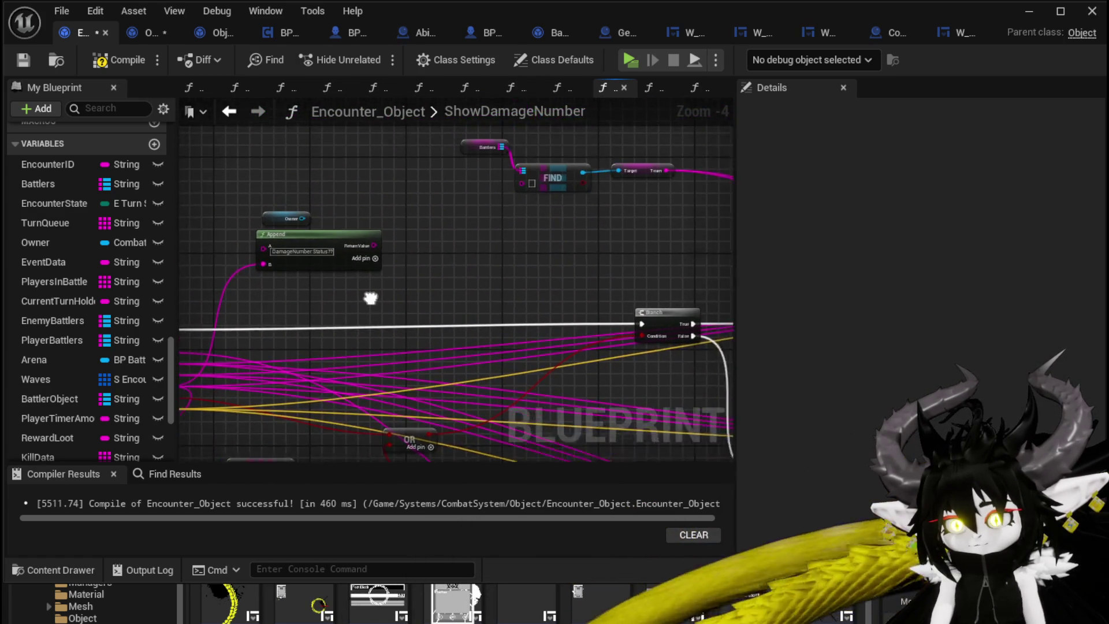
pyautogui.click(286, 286)
pyautogui.press('Delete')
pyautogui.moveTo(591, 279); pyautogui.dragTo(320, 275)
pyautogui.moveTo(205, 228); pyautogui.dragTo(409, 157)
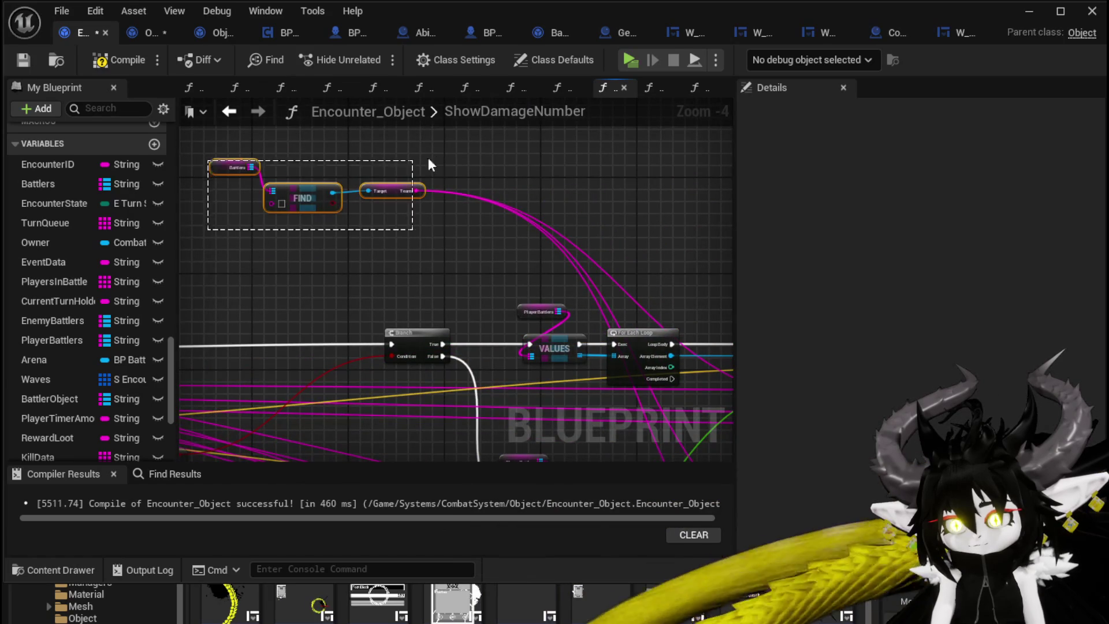
pyautogui.press('Delete')
# Review the remaining Show Damage Number calls and save Encounter_Object.
pyautogui.moveTo(615, 249)
pyautogui.mouseDown()
pyautogui.moveTo(512, 221)
pyautogui.moveTo(353, 148)
pyautogui.mouseUp()
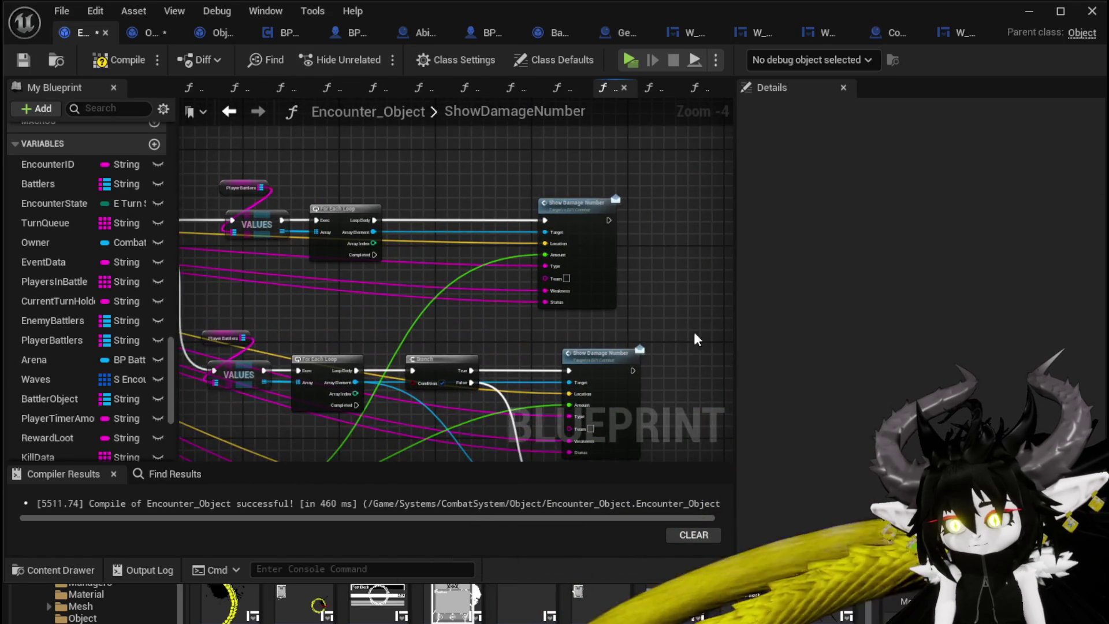
pyautogui.moveTo(575, 246); pyautogui.dragTo(488, 189)
pyautogui.moveTo(589, 275)
pyautogui.mouseDown()
pyautogui.moveTo(671, 363)
pyautogui.moveTo(656, 171)
pyautogui.mouseUp()
pyautogui.moveTo(383, 155); pyautogui.dragTo(392, 225)
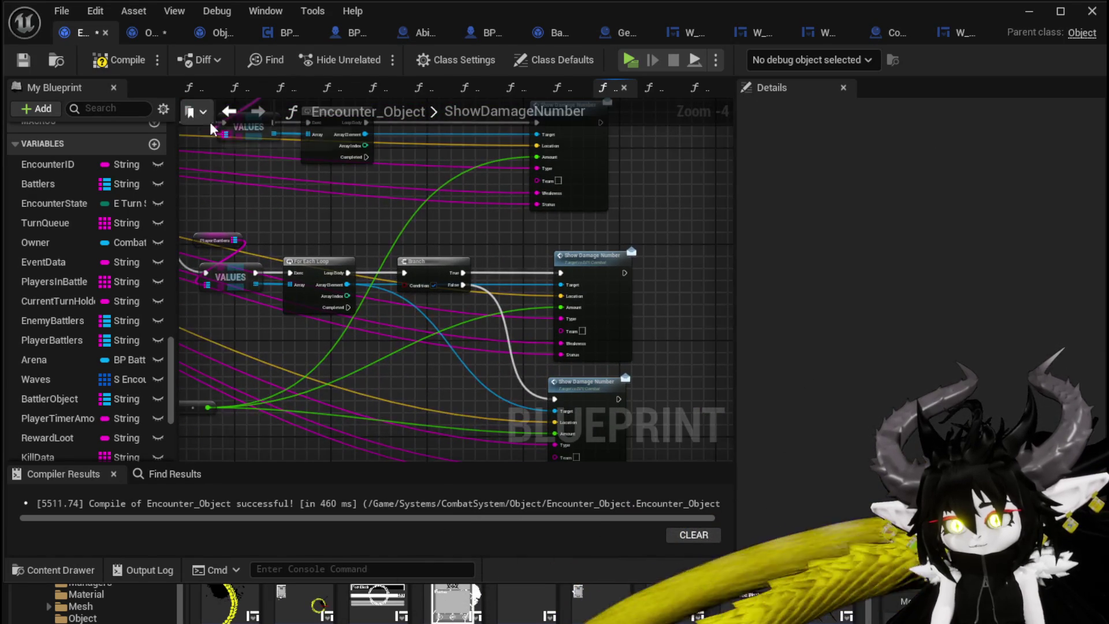
pyautogui.click(31, 59)
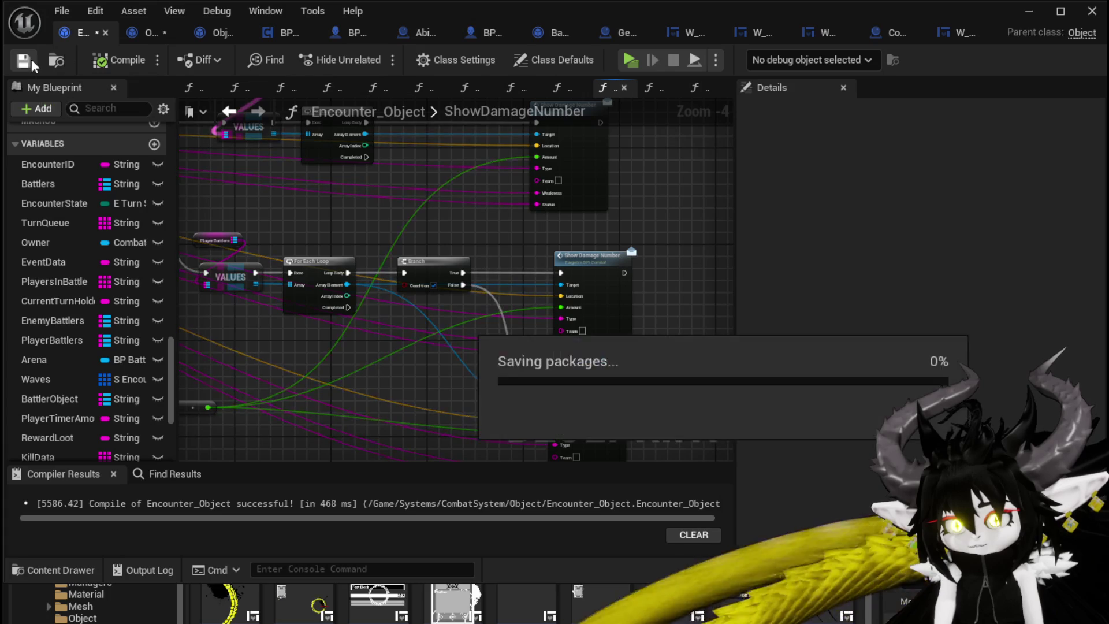
pyautogui.click(134, 33)
# Compile Object_DamageSequence and open the W_DamageNumber widget's node graph.
pyautogui.click(115, 60)
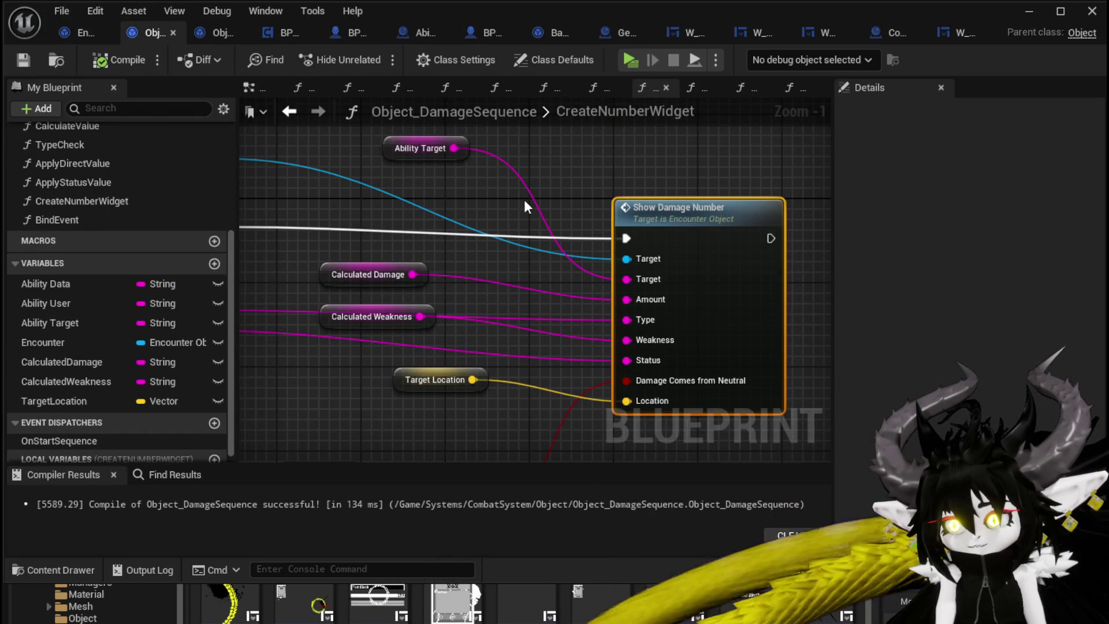
pyautogui.scroll(-2, 525, 199)
pyautogui.click(1028, 11)
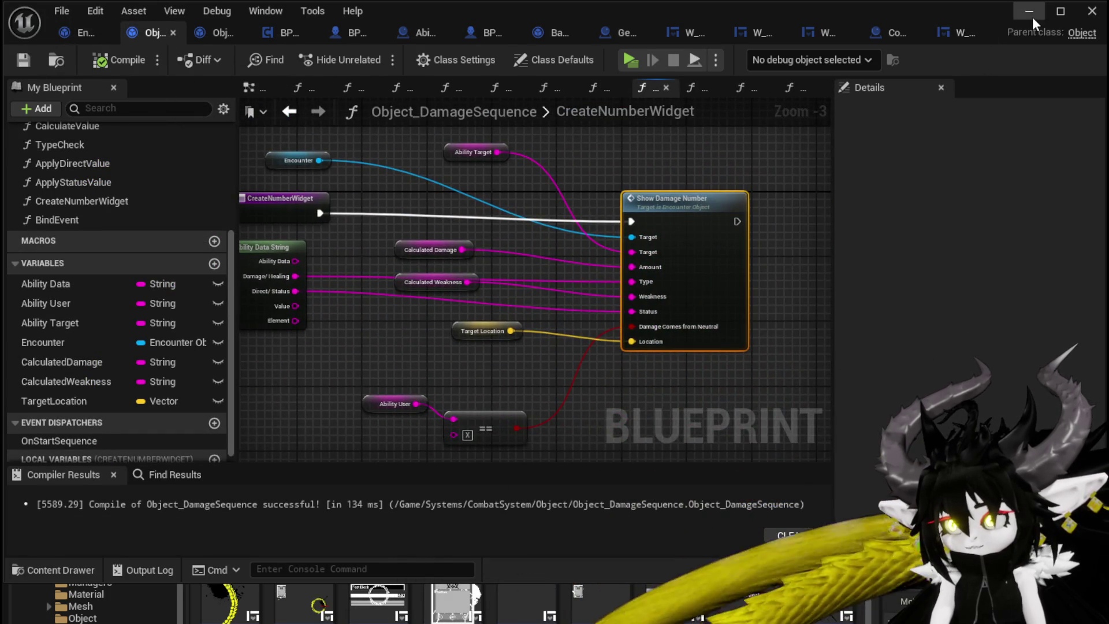
pyautogui.doubleClick(811, 505)
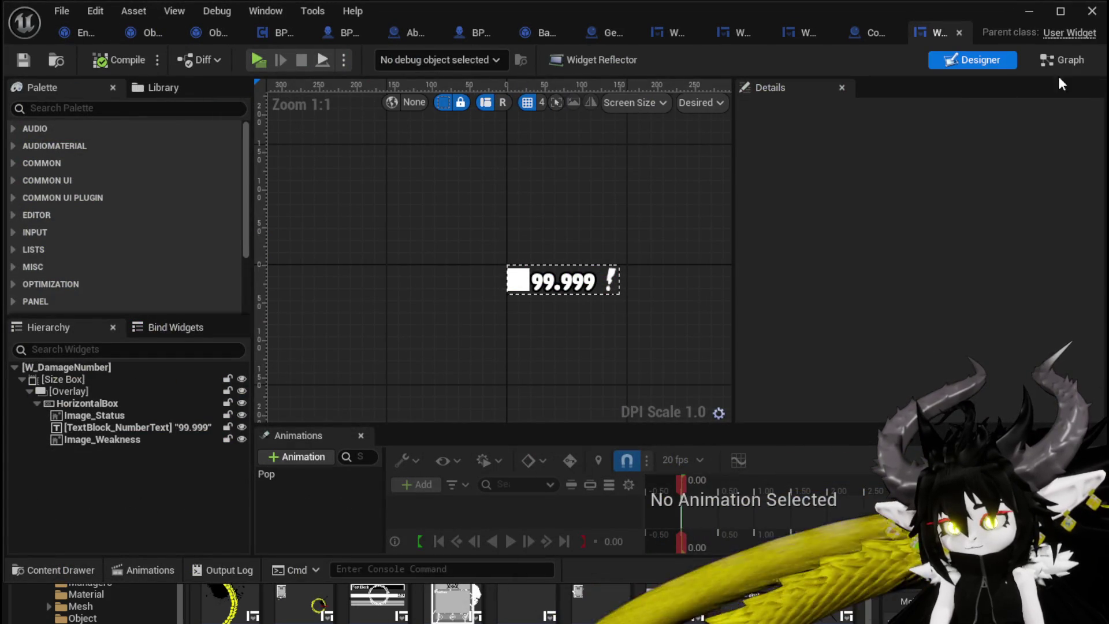
pyautogui.click(1071, 61)
# Wire the Type SET straight to the Weakness SET, delete the Team SET node, and save.
pyautogui.scroll(2, 568, 232)
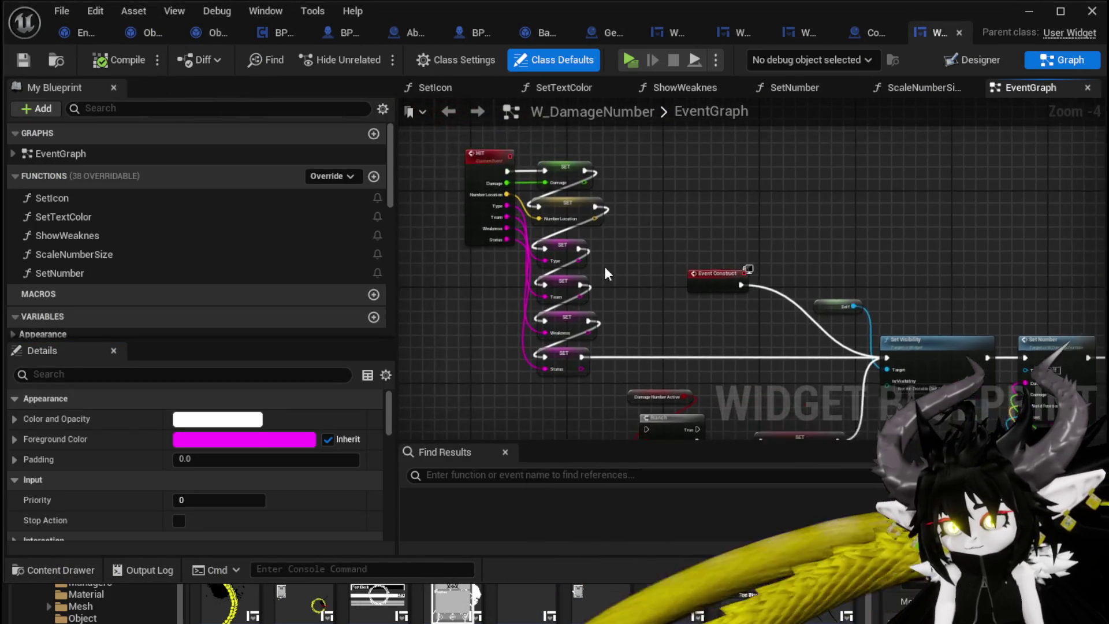
pyautogui.moveTo(592, 213); pyautogui.dragTo(542, 322)
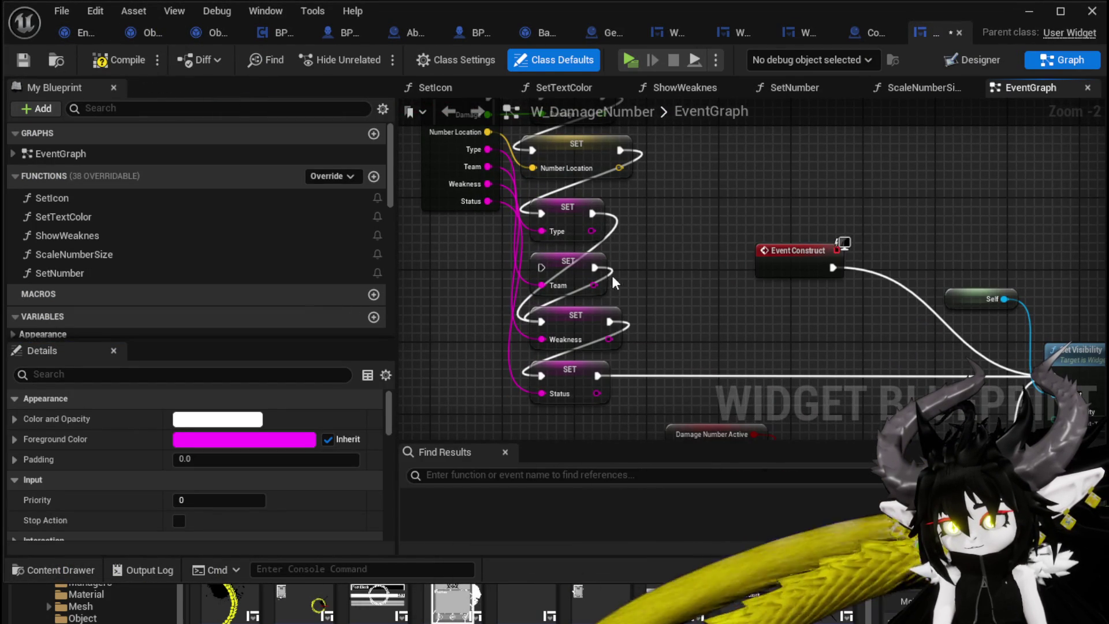
pyautogui.moveTo(569, 261)
pyautogui.mouseDown()
pyautogui.moveTo(670, 272)
pyautogui.moveTo(676, 234)
pyautogui.mouseUp()
pyautogui.press('Delete')
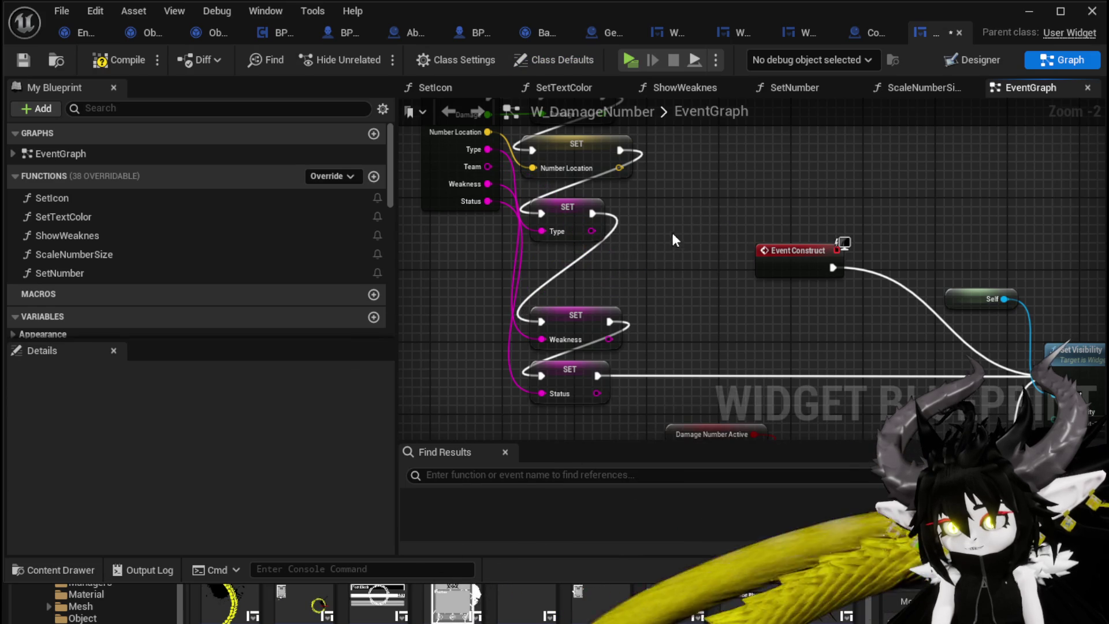
pyautogui.click(23, 57)
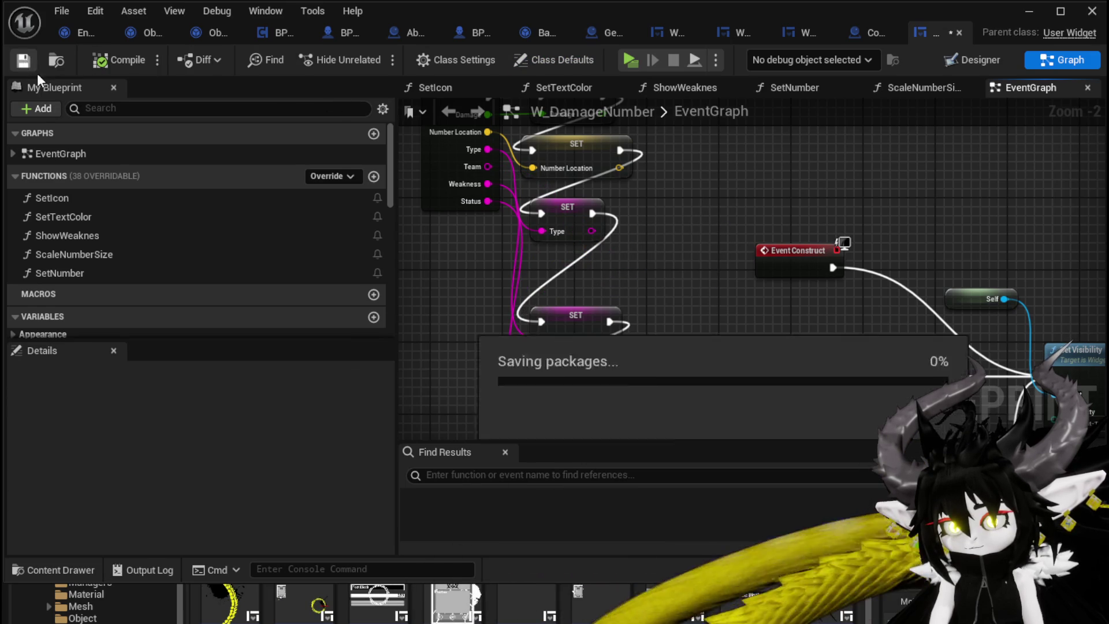
# Delete the Team variable from W_DamageNumber and compile the widget.
pyautogui.scroll(-5, 166, 236)
pyautogui.scroll(-3, 167, 235)
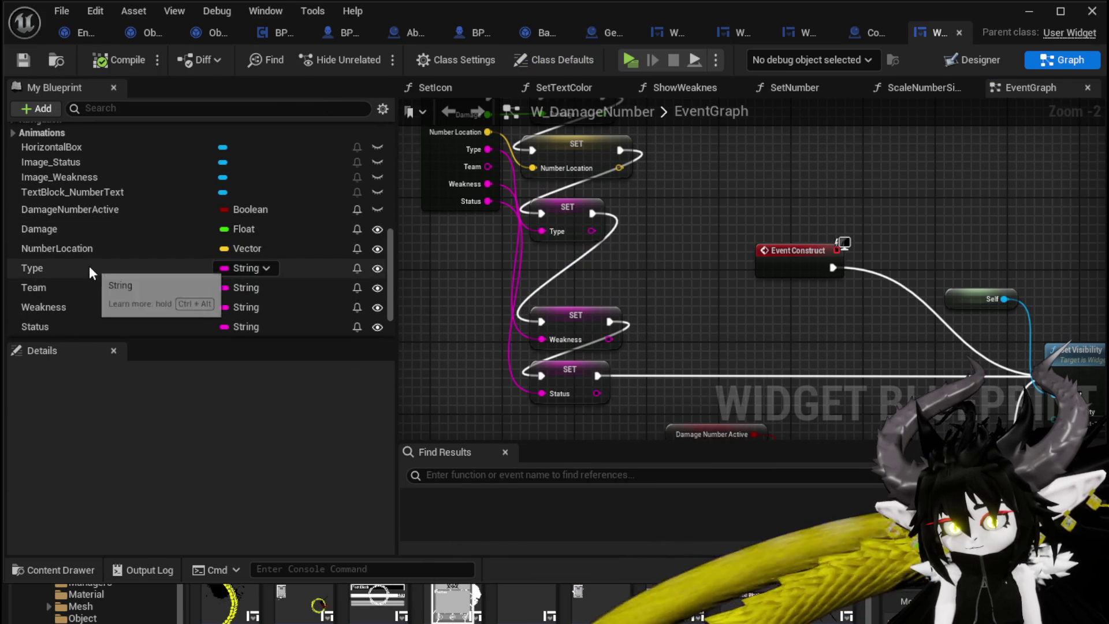
pyautogui.click(90, 287)
pyautogui.press('Delete')
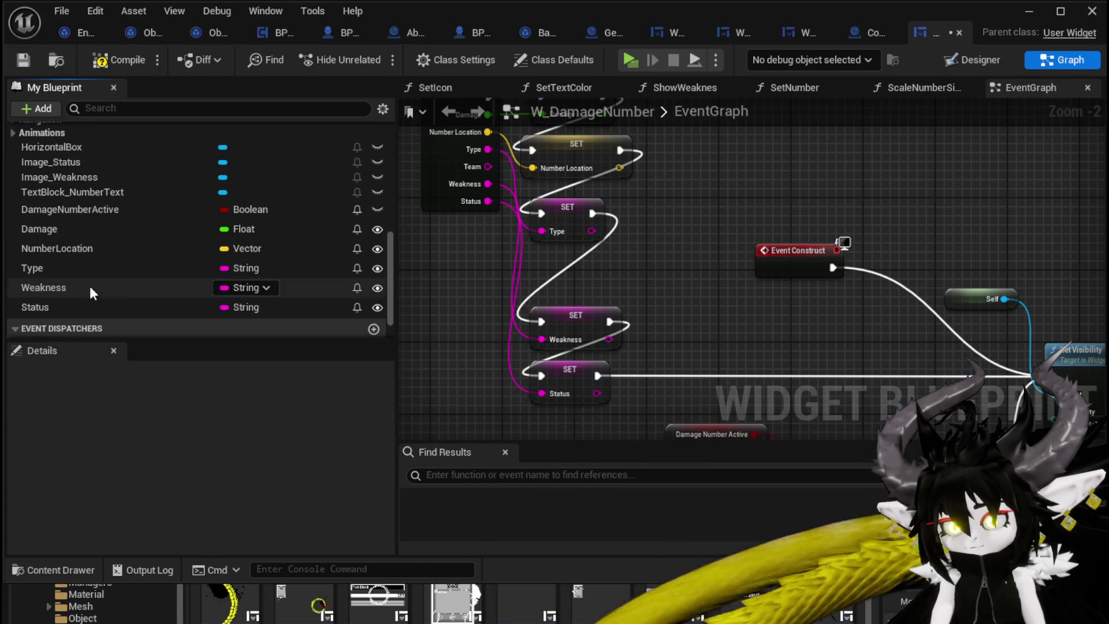
pyautogui.click(119, 61)
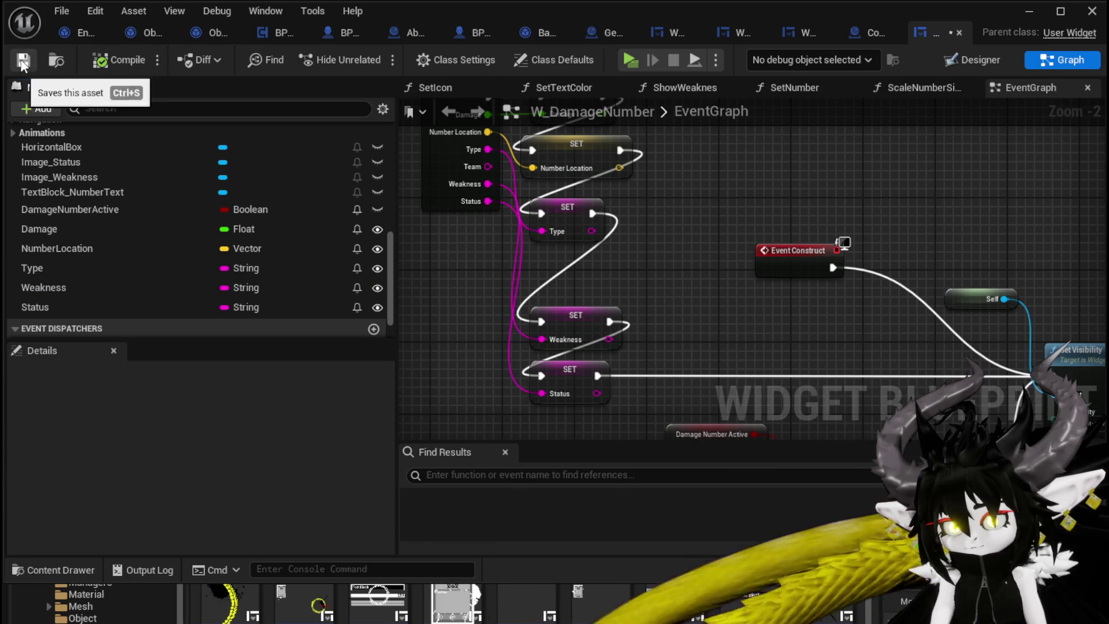
# Delete the Branch and its Damage Number Active nodes after Set Visibility.
pyautogui.moveTo(611, 234); pyautogui.dragTo(589, 230)
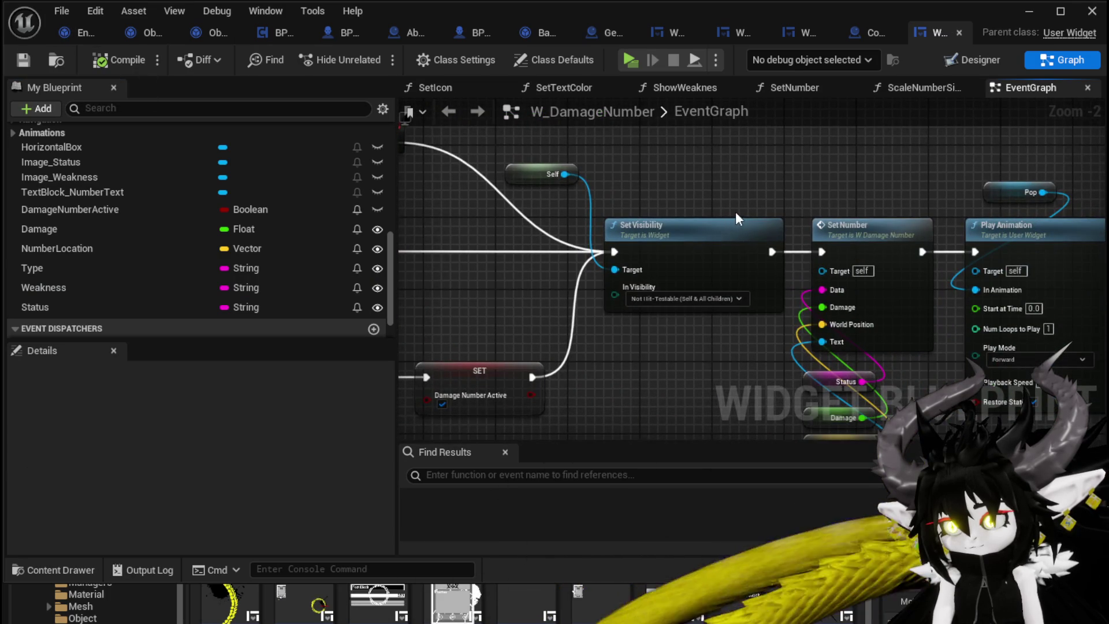
pyautogui.moveTo(736, 212)
pyautogui.mouseDown()
pyautogui.moveTo(981, 120)
pyautogui.moveTo(1014, 119)
pyautogui.mouseUp()
pyautogui.moveTo(560, 306); pyautogui.dragTo(503, 208)
pyautogui.press('Delete')
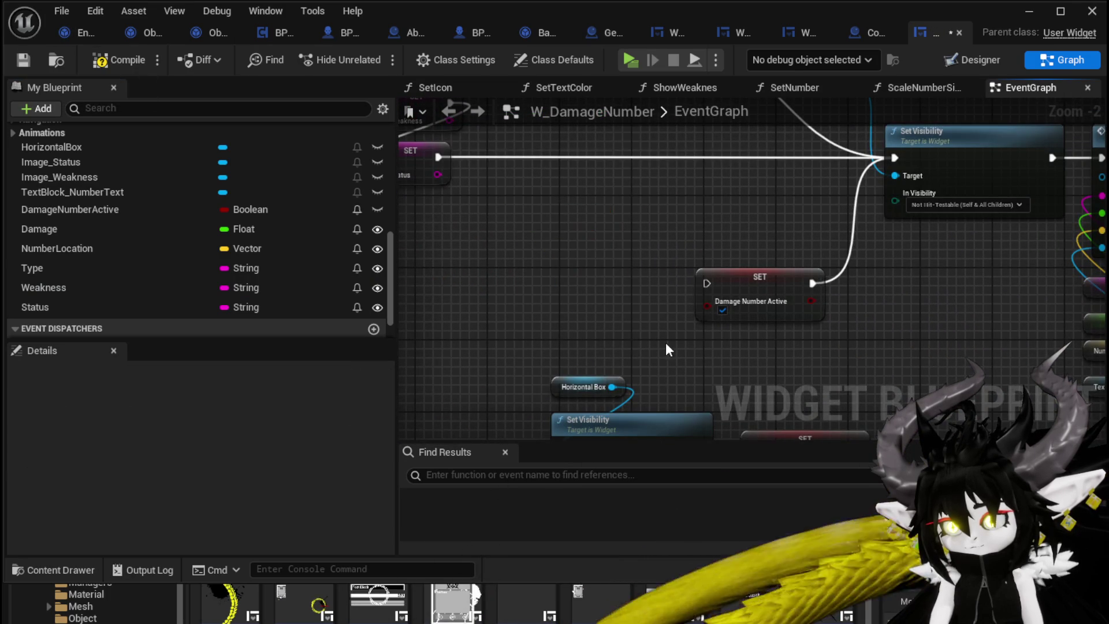
pyautogui.click(757, 300)
pyautogui.press('Delete')
# Find the Set Number call in the EventGraph and open the SetNumber function graph.
pyautogui.scroll(-2, 655, 296)
pyautogui.moveTo(654, 297)
pyautogui.mouseDown()
pyautogui.moveTo(501, 217)
pyautogui.moveTo(536, 192)
pyautogui.mouseUp()
pyautogui.scroll(2, 561, 314)
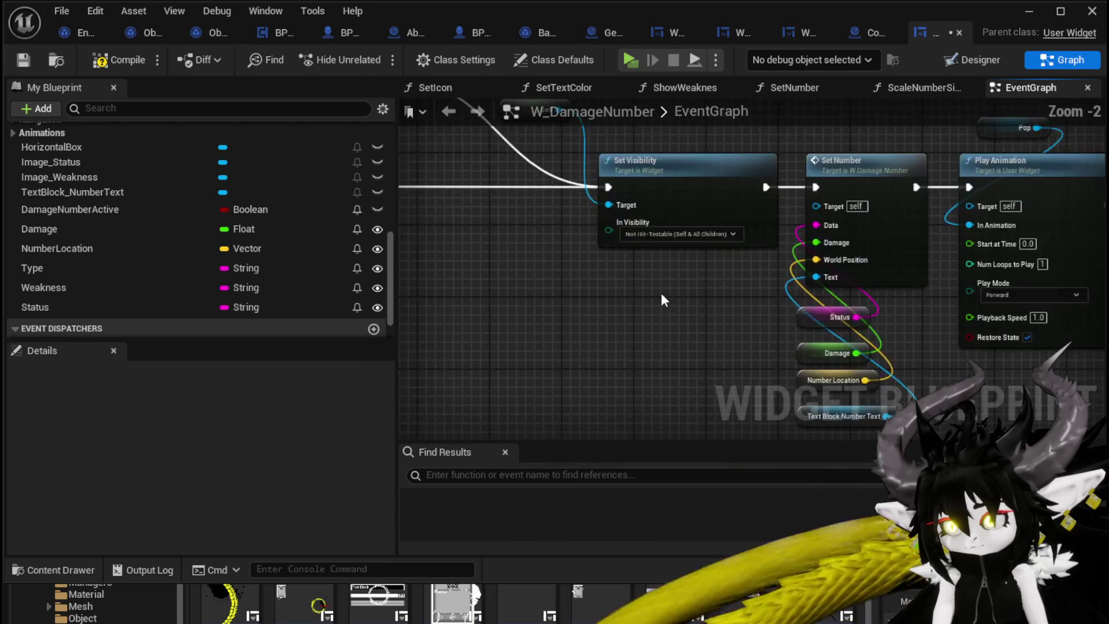
pyautogui.moveTo(664, 300)
pyautogui.mouseDown()
pyautogui.moveTo(738, 410)
pyautogui.moveTo(710, 375)
pyautogui.moveTo(403, 308)
pyautogui.mouseUp()
pyautogui.moveTo(474, 327); pyautogui.dragTo(563, 292)
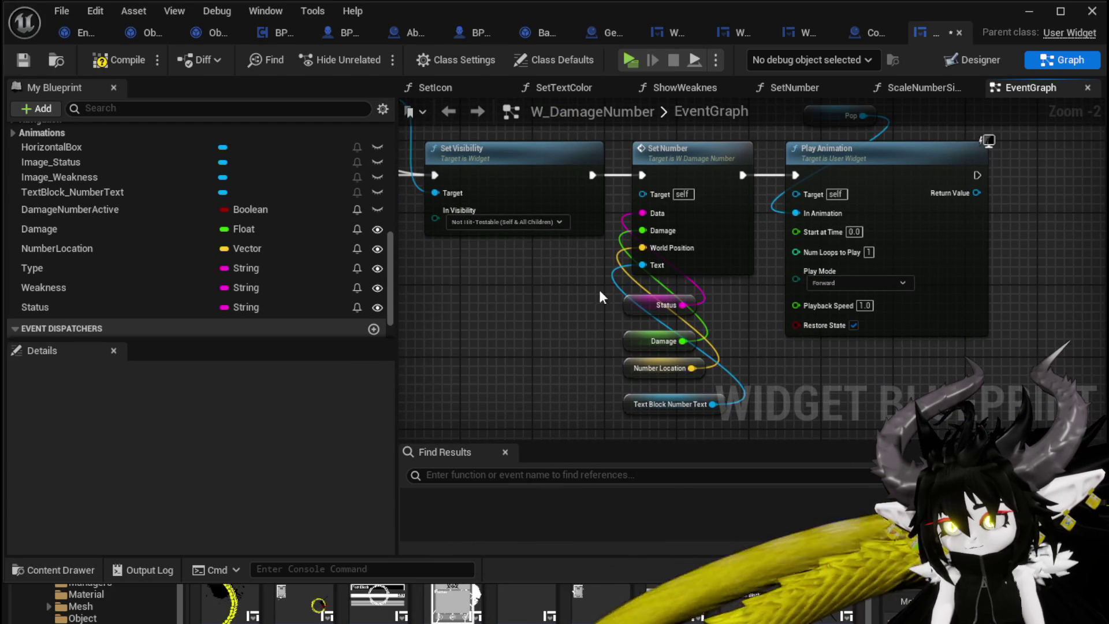
pyautogui.doubleClick(720, 219)
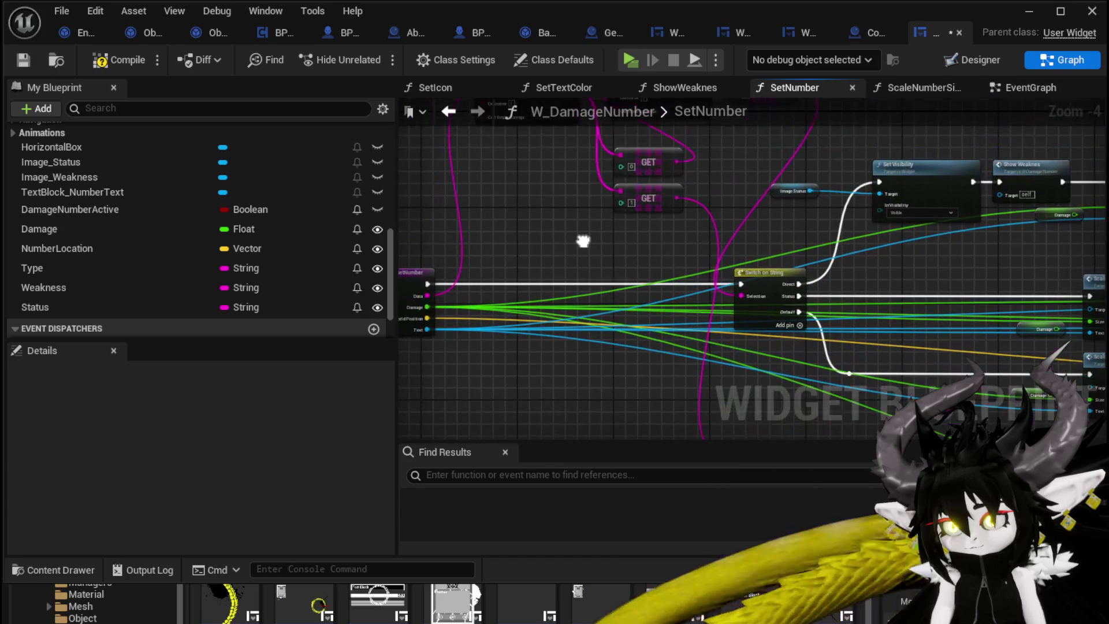
# Pan through SetNumber from Parse Into Array and Set Icon to Switch on String.
pyautogui.scroll(2, 632, 221)
pyautogui.scroll(-2, 514, 213)
pyautogui.moveTo(514, 214)
pyautogui.mouseDown()
pyautogui.moveTo(527, 173)
pyautogui.moveTo(554, 144)
pyautogui.moveTo(640, 126)
pyautogui.moveTo(845, 137)
pyautogui.moveTo(870, 144)
pyautogui.moveTo(886, 299)
pyautogui.moveTo(454, 231)
pyautogui.moveTo(454, 200)
pyautogui.mouseUp()
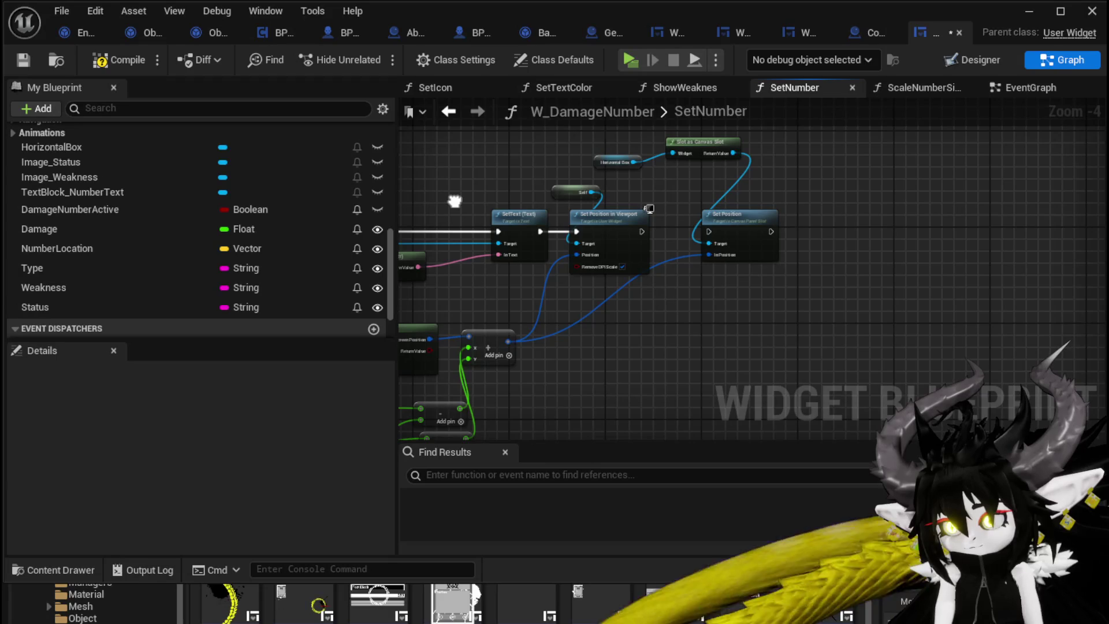
pyautogui.click(866, 202)
pyautogui.moveTo(842, 145)
pyautogui.mouseDown()
pyautogui.moveTo(987, 165)
pyautogui.moveTo(1097, 322)
pyautogui.mouseUp()
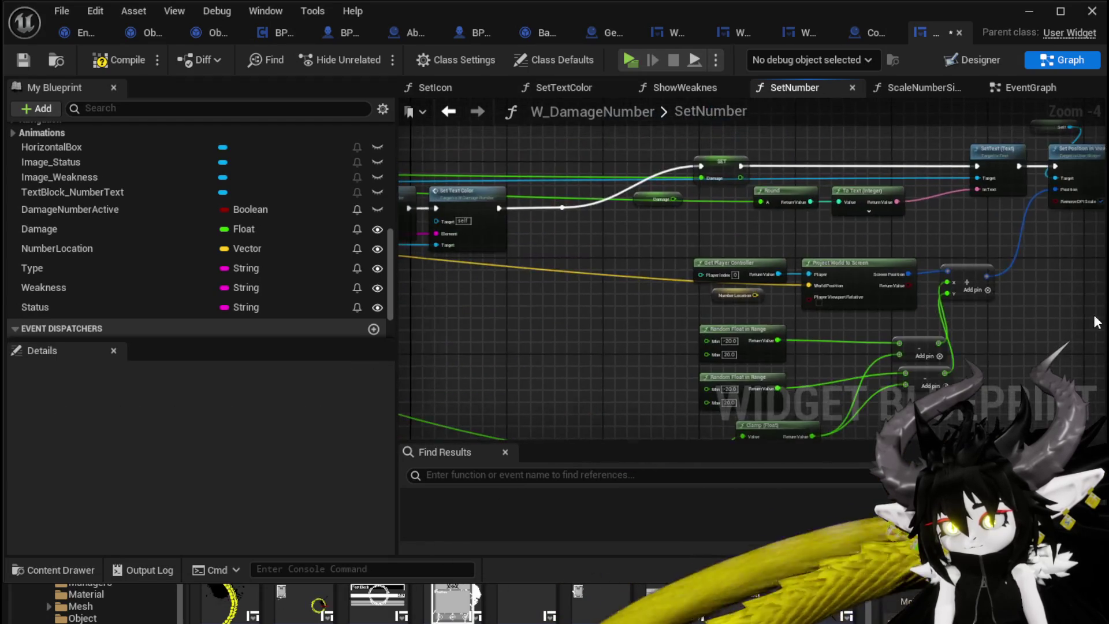
pyautogui.moveTo(562, 240)
pyautogui.mouseDown()
pyautogui.moveTo(637, 271)
pyautogui.moveTo(776, 268)
pyautogui.mouseUp()
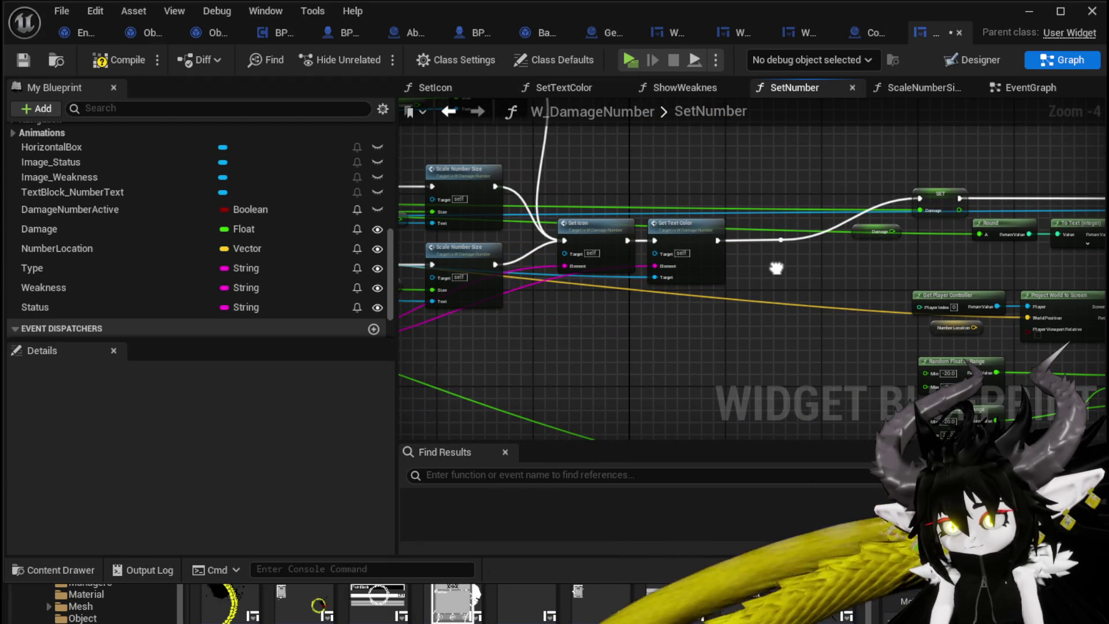
pyautogui.scroll(1, 776, 268)
pyautogui.moveTo(775, 313); pyautogui.dragTo(877, 328)
pyautogui.scroll(-1, 875, 328)
pyautogui.moveTo(588, 324)
pyautogui.mouseDown()
pyautogui.moveTo(670, 340)
pyautogui.moveTo(680, 328)
pyautogui.moveTo(769, 355)
pyautogui.moveTo(920, 362)
pyautogui.mouseUp()
# Reposition the Parse Into Array and GET nodes, then save and compile W_DamageNumber.
pyautogui.moveTo(540, 297)
pyautogui.mouseDown()
pyautogui.moveTo(574, 341)
pyautogui.moveTo(687, 404)
pyautogui.mouseUp()
pyautogui.moveTo(579, 267); pyautogui.dragTo(612, 349)
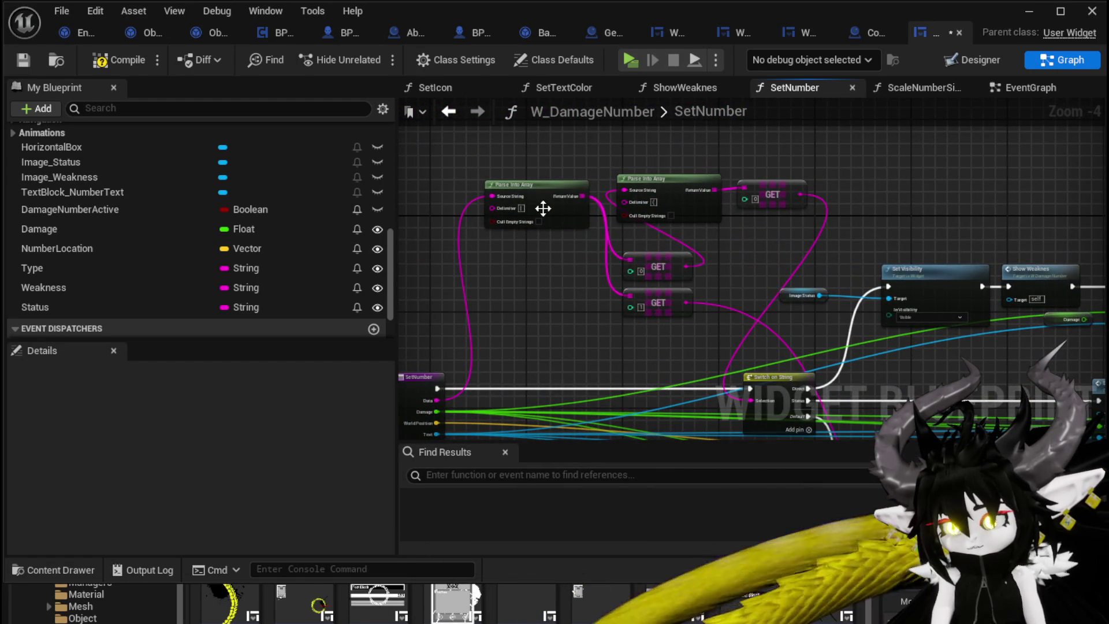
pyautogui.moveTo(543, 208)
pyautogui.mouseDown()
pyautogui.moveTo(536, 258)
pyautogui.moveTo(398, 110)
pyautogui.mouseUp()
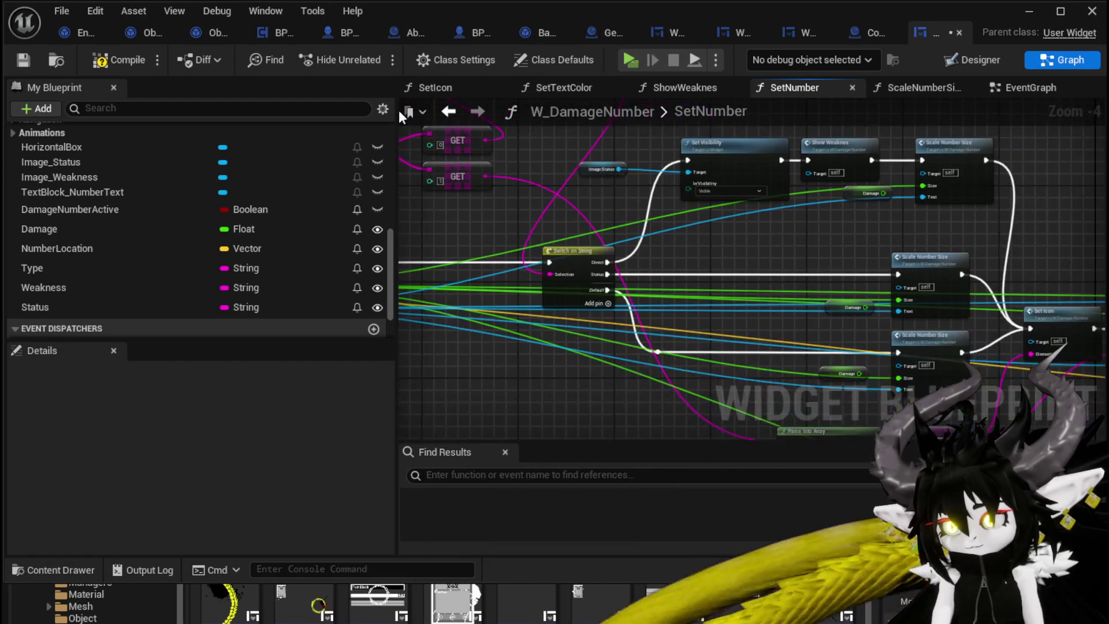
pyautogui.moveTo(784, 249)
pyautogui.mouseDown()
pyautogui.moveTo(693, 231)
pyautogui.moveTo(768, 219)
pyautogui.moveTo(677, 240)
pyautogui.moveTo(484, 233)
pyautogui.moveTo(399, 179)
pyautogui.mouseUp()
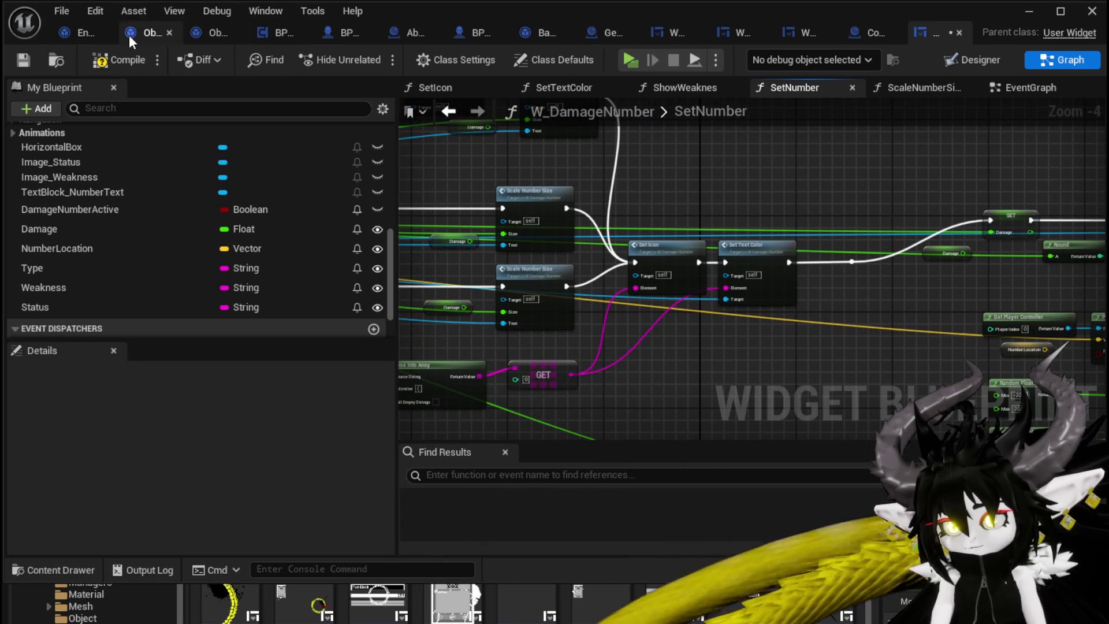
pyautogui.click(22, 59)
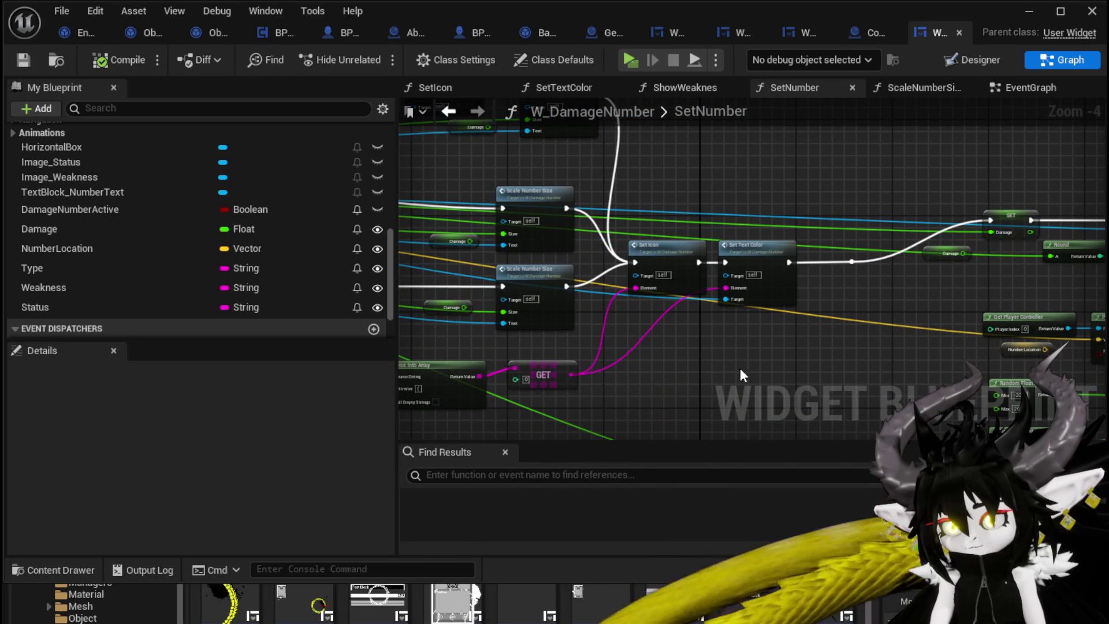
pyautogui.moveTo(740, 368)
pyautogui.mouseDown()
pyautogui.moveTo(837, 222)
pyautogui.moveTo(932, 249)
pyautogui.mouseUp()
pyautogui.moveTo(595, 336); pyautogui.dragTo(797, 264)
pyautogui.moveTo(797, 265)
pyautogui.mouseDown()
pyautogui.moveTo(875, 326)
pyautogui.moveTo(1051, 344)
pyautogui.mouseUp()
pyautogui.moveTo(739, 351); pyautogui.dragTo(803, 309)
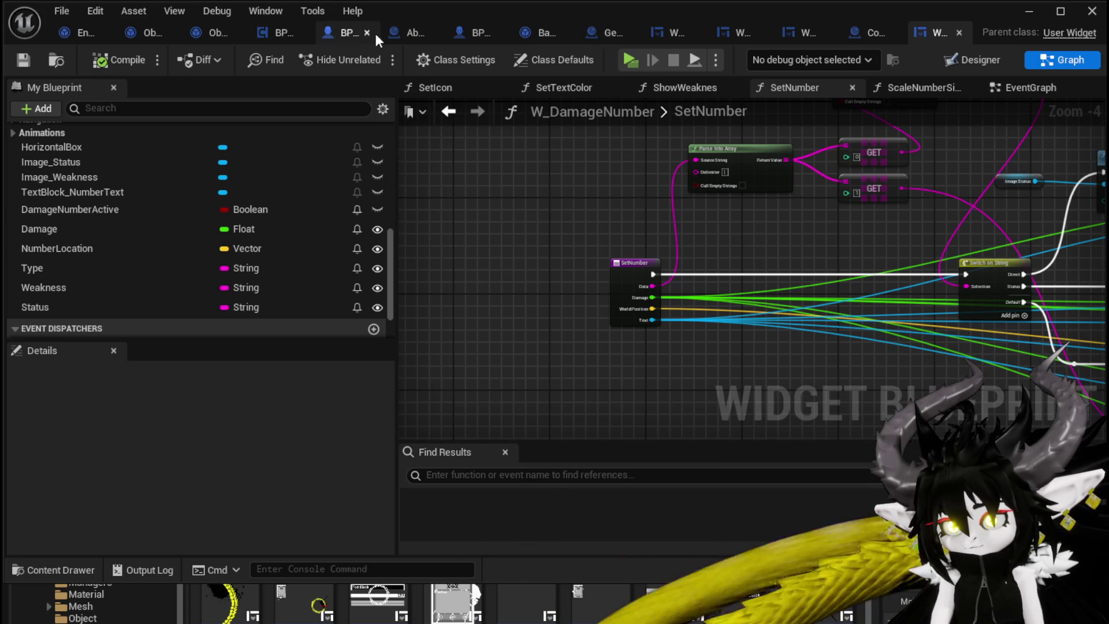
# Go to BP_ThirdPersonCharacter's damage number event nodes, save the Blueprint, and minimize its editor.
pyautogui.click(473, 38)
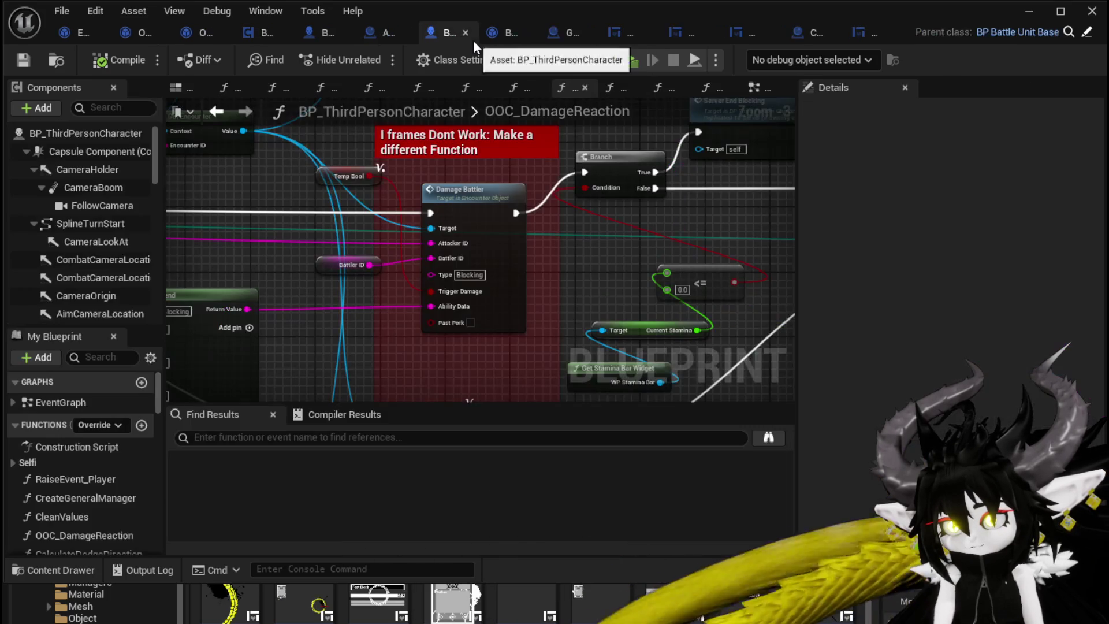
pyautogui.scroll(-9, 445, 214)
pyautogui.scroll(4, 444, 220)
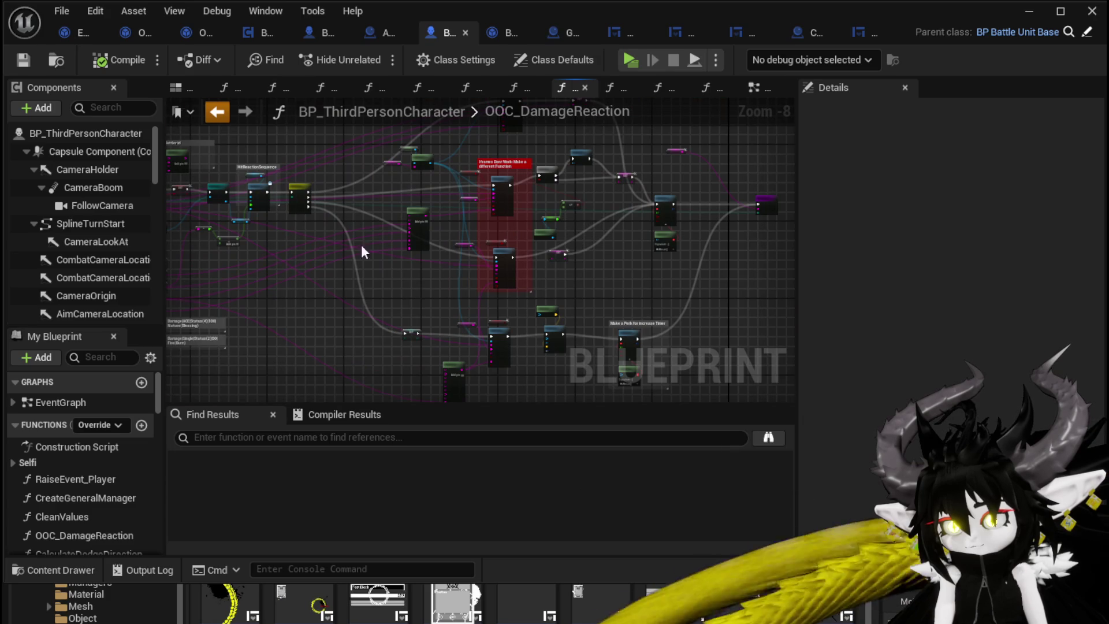
pyautogui.hotkey('alt', 'Left')
pyautogui.scroll(-8, 495, 271)
pyautogui.scroll(9, 468, 209)
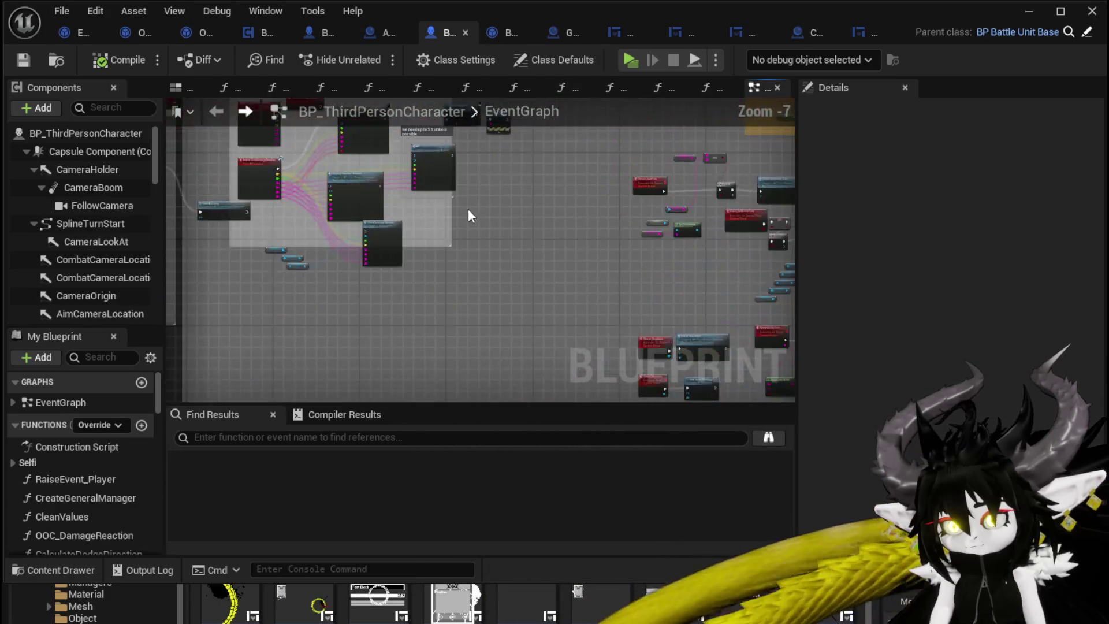
pyautogui.moveTo(720, 253)
pyautogui.mouseDown()
pyautogui.moveTo(573, 223)
pyautogui.moveTo(616, 328)
pyautogui.moveTo(384, 186)
pyautogui.moveTo(474, 211)
pyautogui.mouseUp()
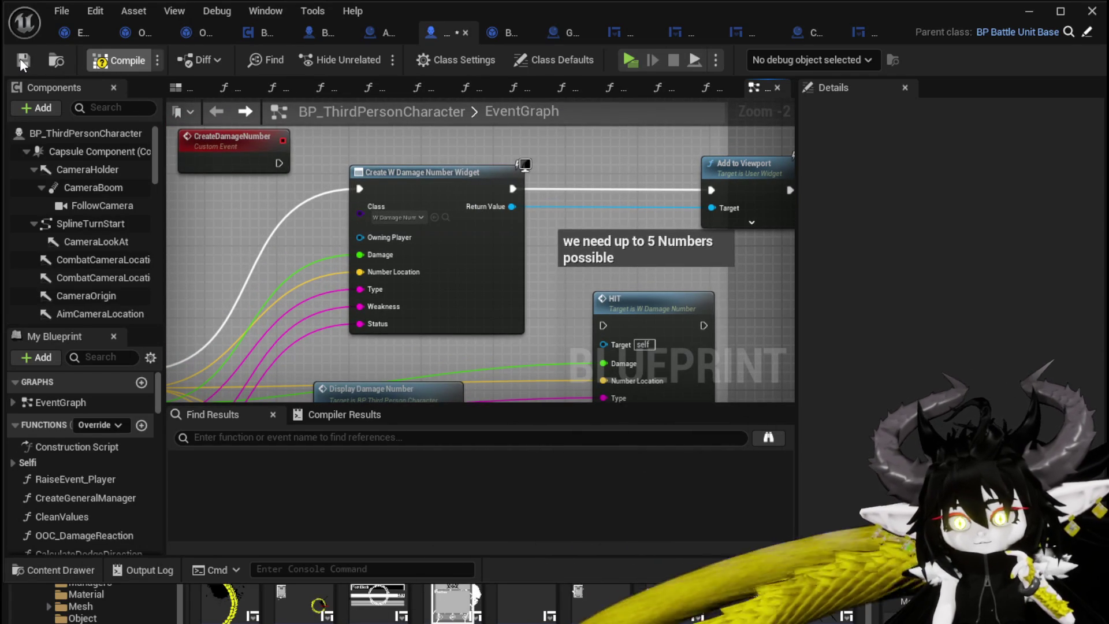
pyautogui.click(22, 60)
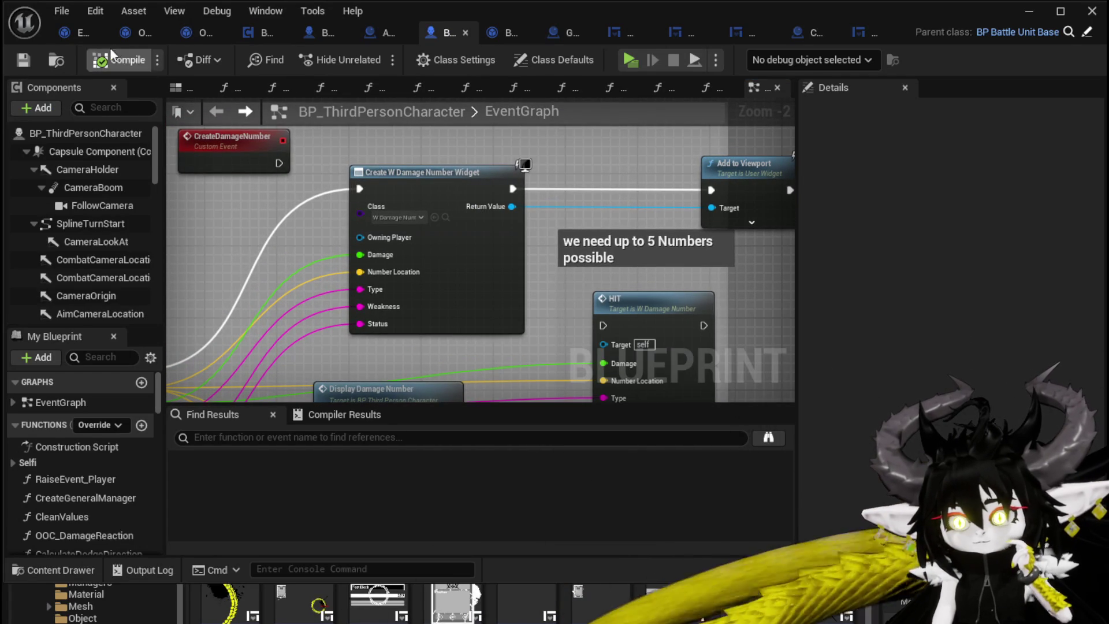
pyautogui.click(1028, 11)
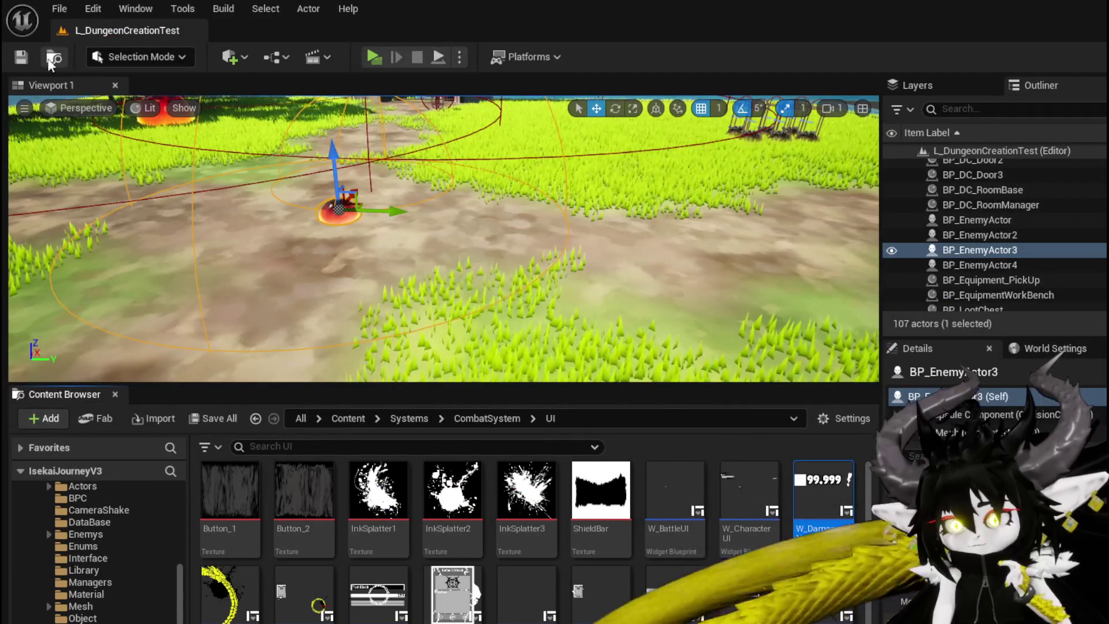
pyautogui.click(21, 56)
pyautogui.click(373, 56)
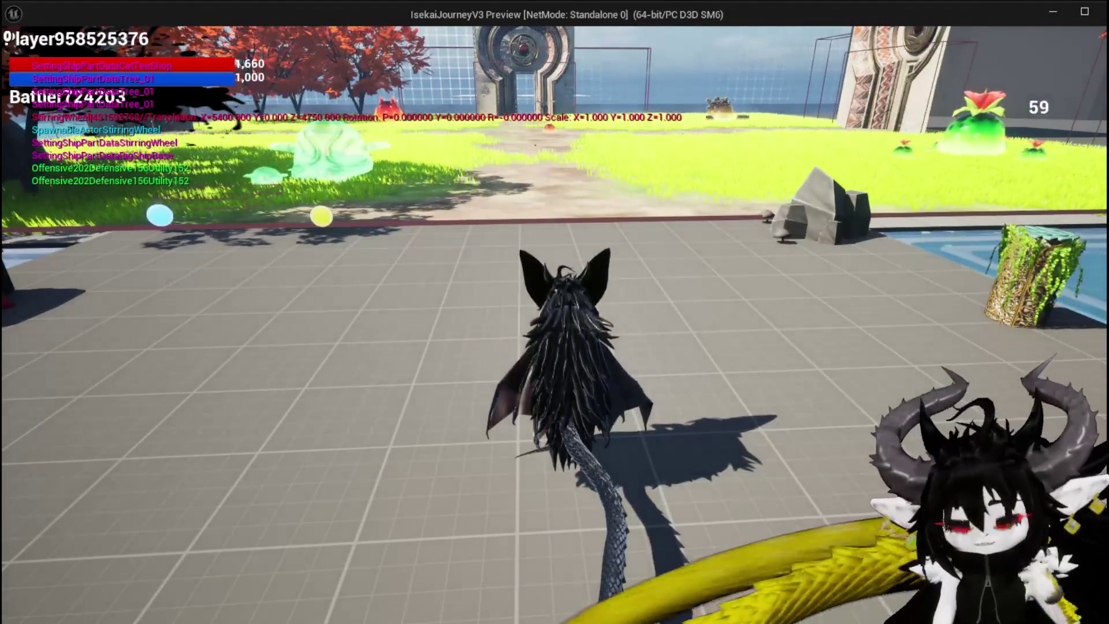
pyautogui.press('w')
pyautogui.press('space')
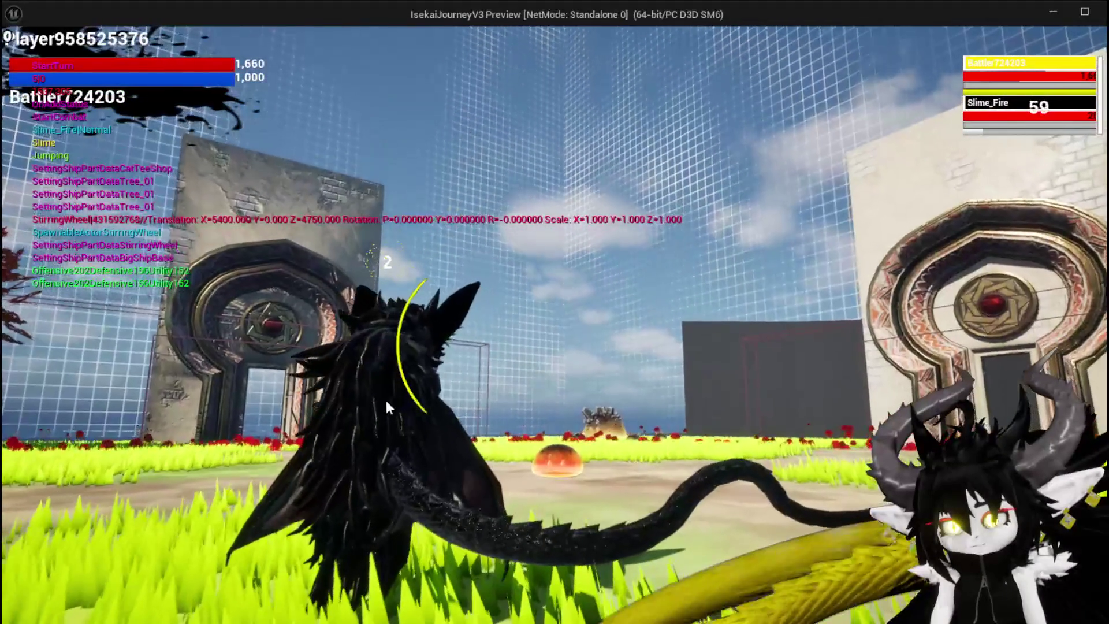
pyautogui.moveTo(43, 578); pyautogui.dragTo(436, 447)
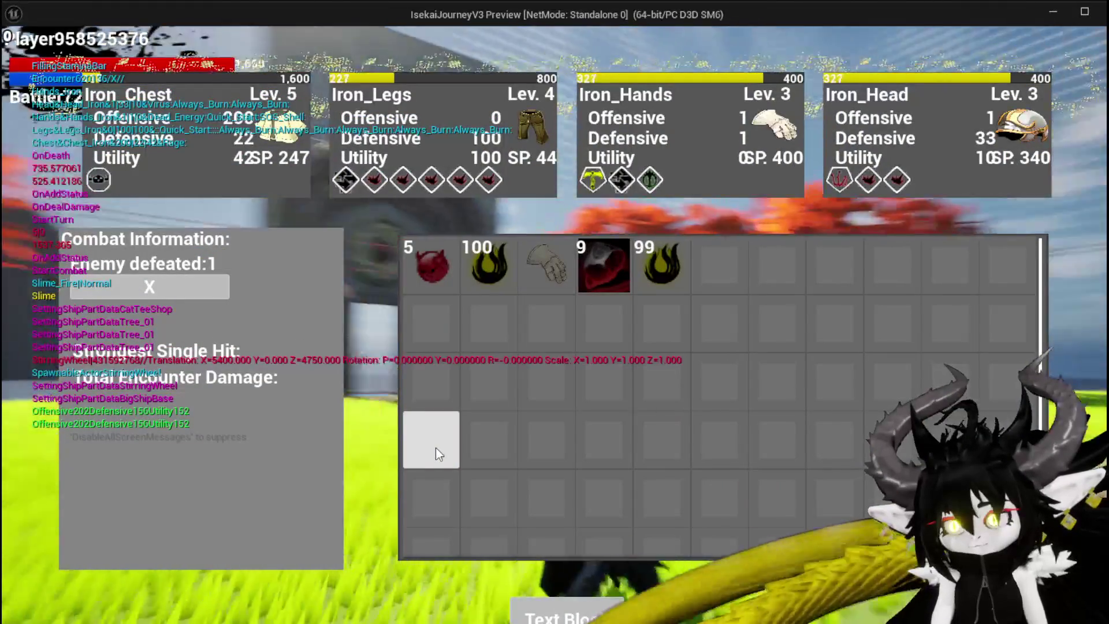
pyautogui.press('Escape')
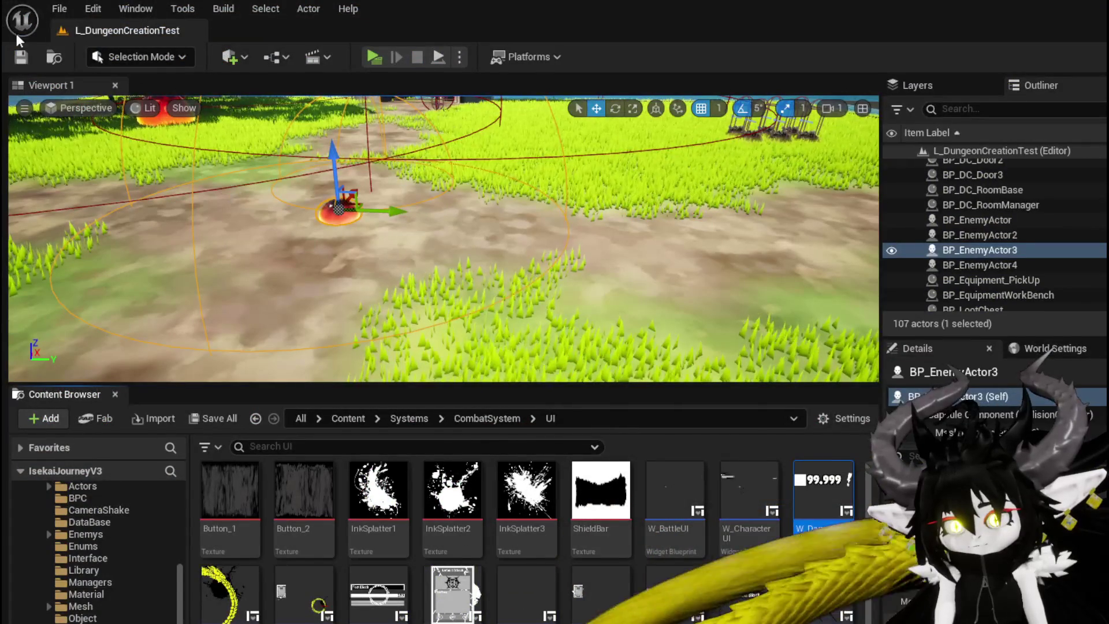
# Save, return to BP_ThirdPersonCharacter, and frame Event ShowDamageNumber's lower pins.
pyautogui.hotkey('ctrl', 's')
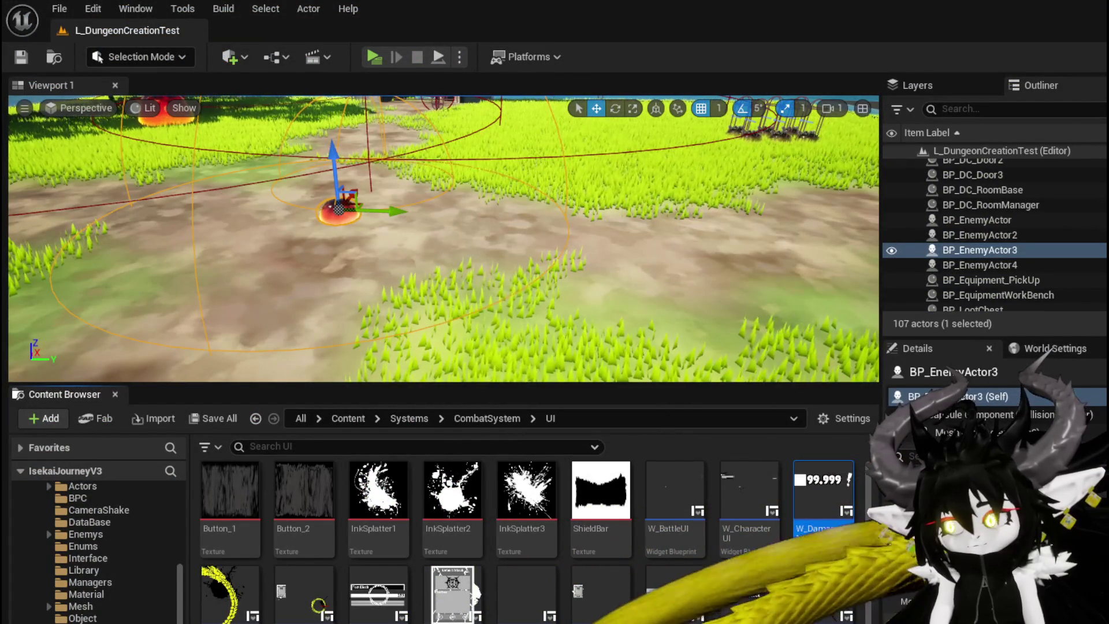
pyautogui.hotkey('alt', 'Tab')
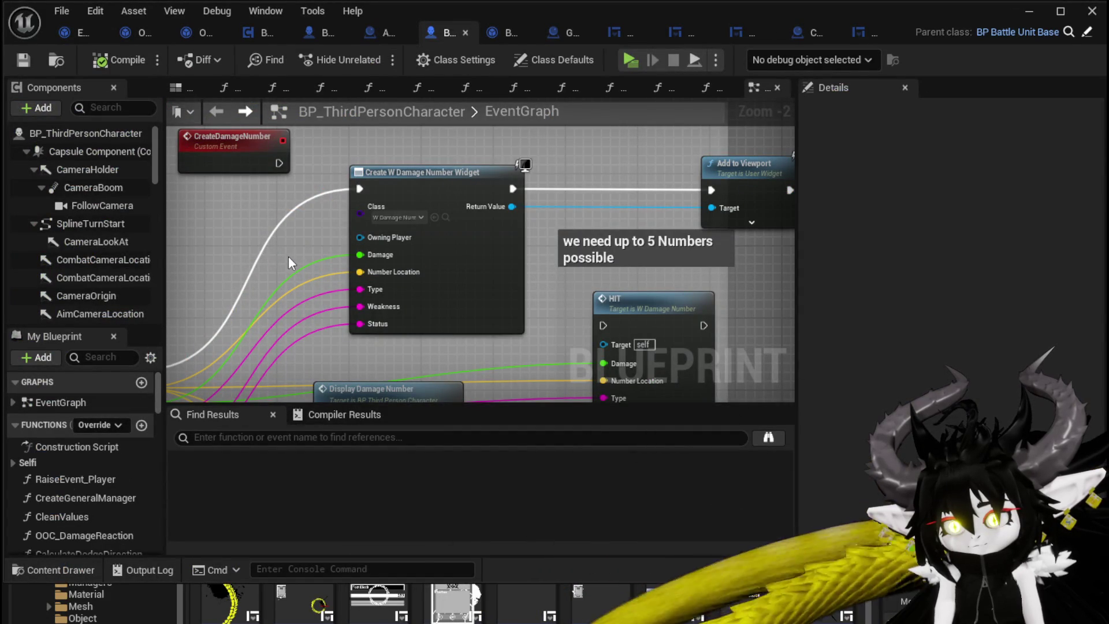
pyautogui.moveTo(328, 268)
pyautogui.mouseDown()
pyautogui.moveTo(408, 182)
pyautogui.moveTo(438, 173)
pyautogui.moveTo(449, 126)
pyautogui.moveTo(444, 190)
pyautogui.moveTo(464, 203)
pyautogui.mouseUp()
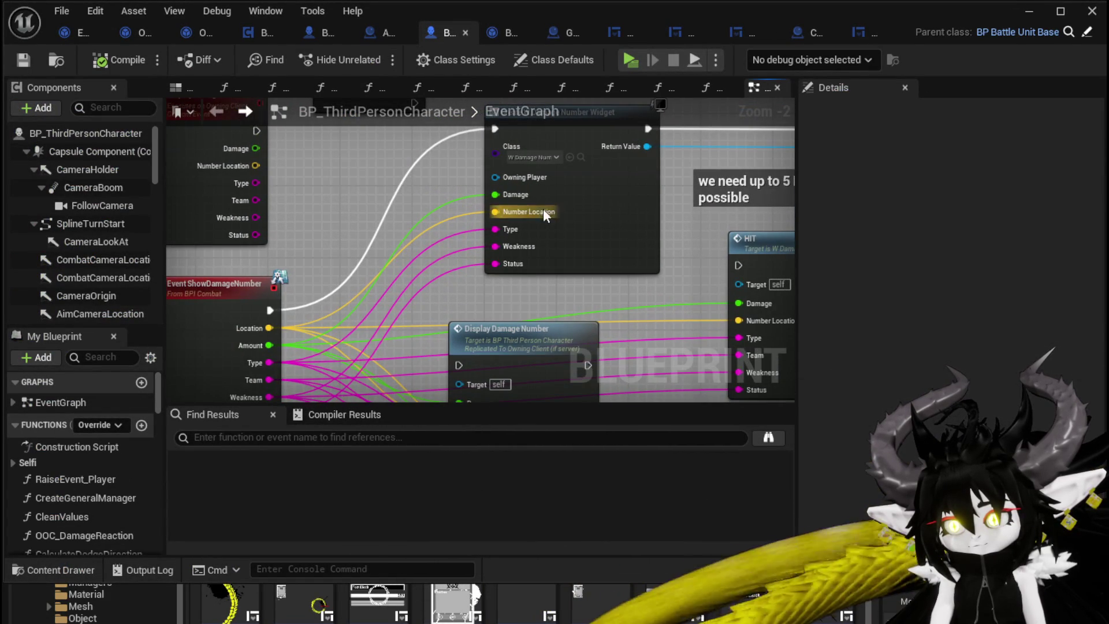
pyautogui.moveTo(584, 276)
pyautogui.mouseDown()
pyautogui.moveTo(573, 200)
pyautogui.moveTo(524, 142)
pyautogui.moveTo(491, 260)
pyautogui.moveTo(503, 289)
pyautogui.moveTo(496, 271)
pyautogui.moveTo(285, 323)
pyautogui.moveTo(622, 237)
pyautogui.moveTo(622, 209)
pyautogui.mouseUp()
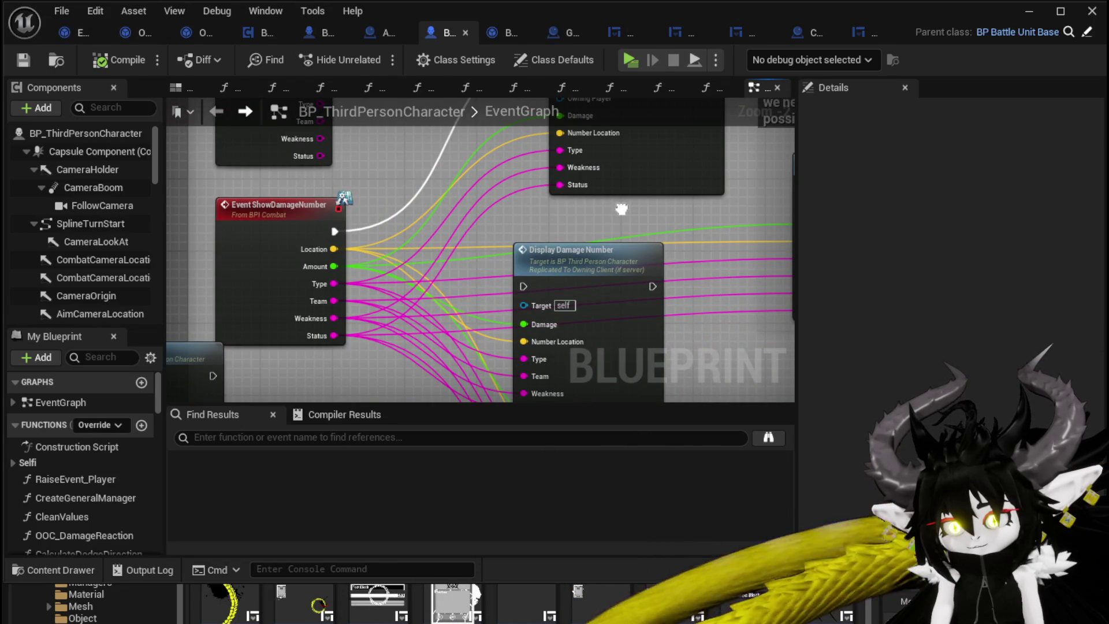
# Rewire the Team pin connection, save the character Blueprint, and switch to W_DamageNumber.
pyautogui.keyDown('alt'); pyautogui.click(336, 301); pyautogui.keyUp('alt')
pyautogui.moveTo(440, 233)
pyautogui.mouseDown()
pyautogui.moveTo(392, 162)
pyautogui.moveTo(378, 281)
pyautogui.mouseUp()
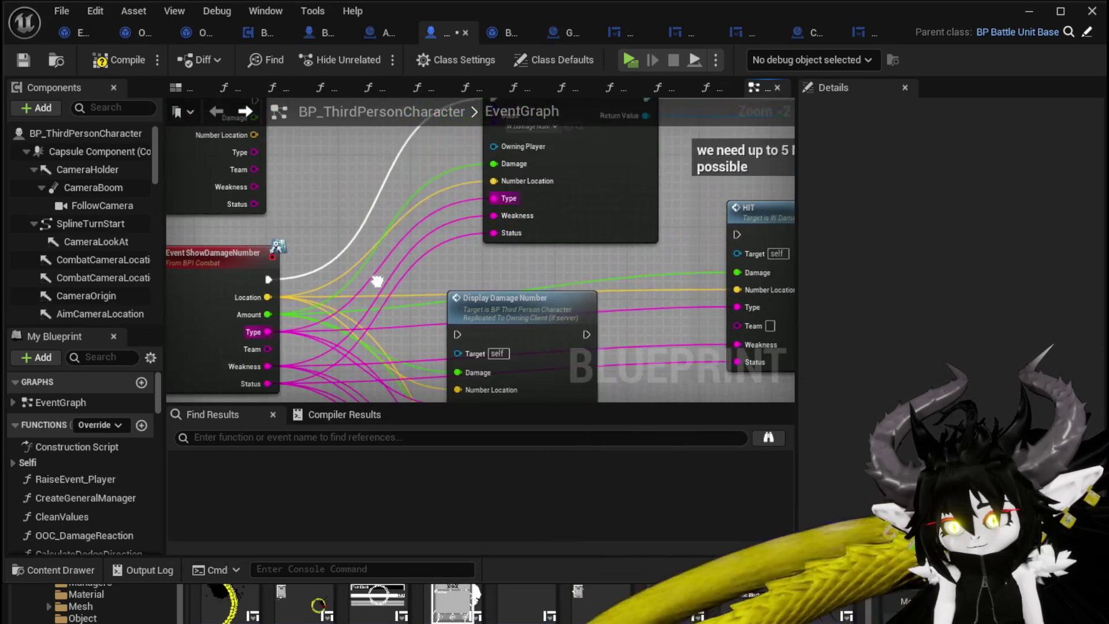
pyautogui.click(17, 59)
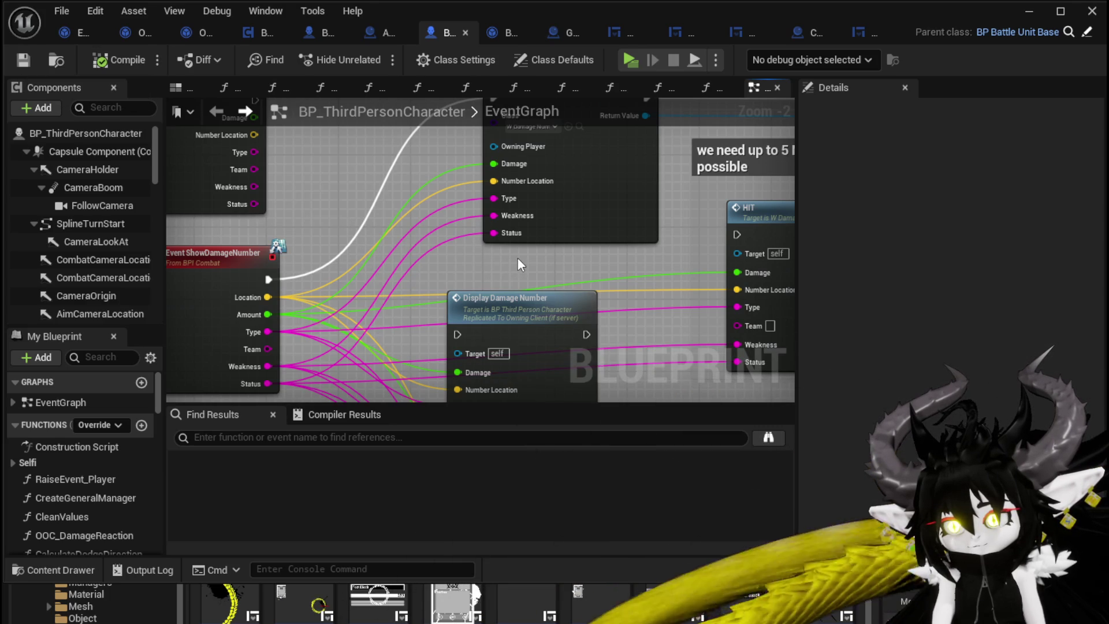
pyautogui.moveTo(518, 260)
pyautogui.mouseDown()
pyautogui.moveTo(498, 349)
pyautogui.moveTo(497, 316)
pyautogui.mouseUp()
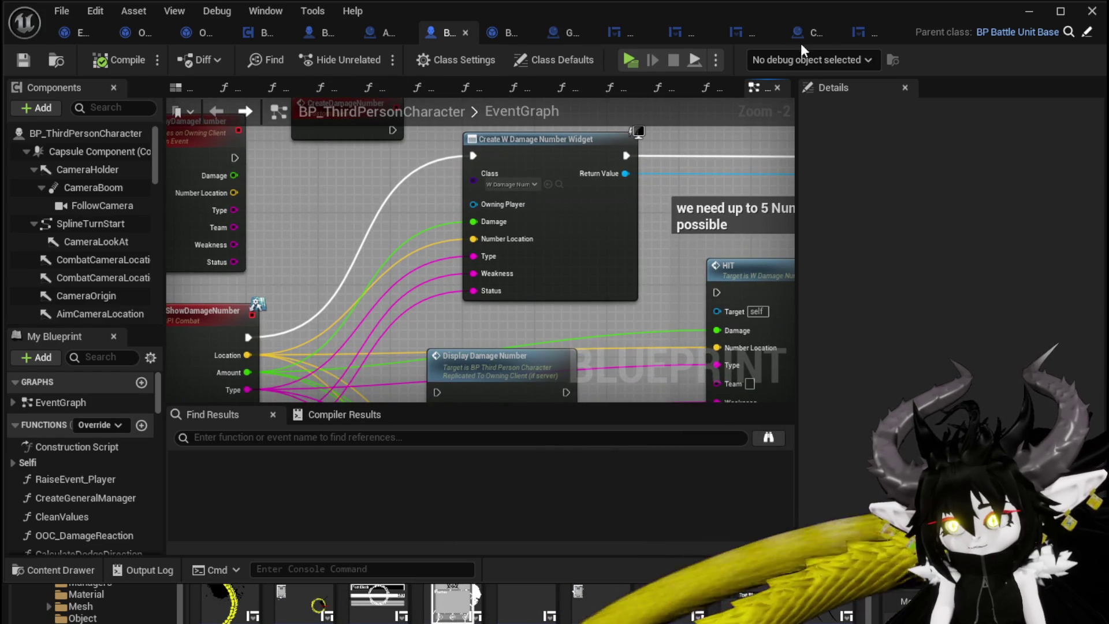
pyautogui.click(868, 35)
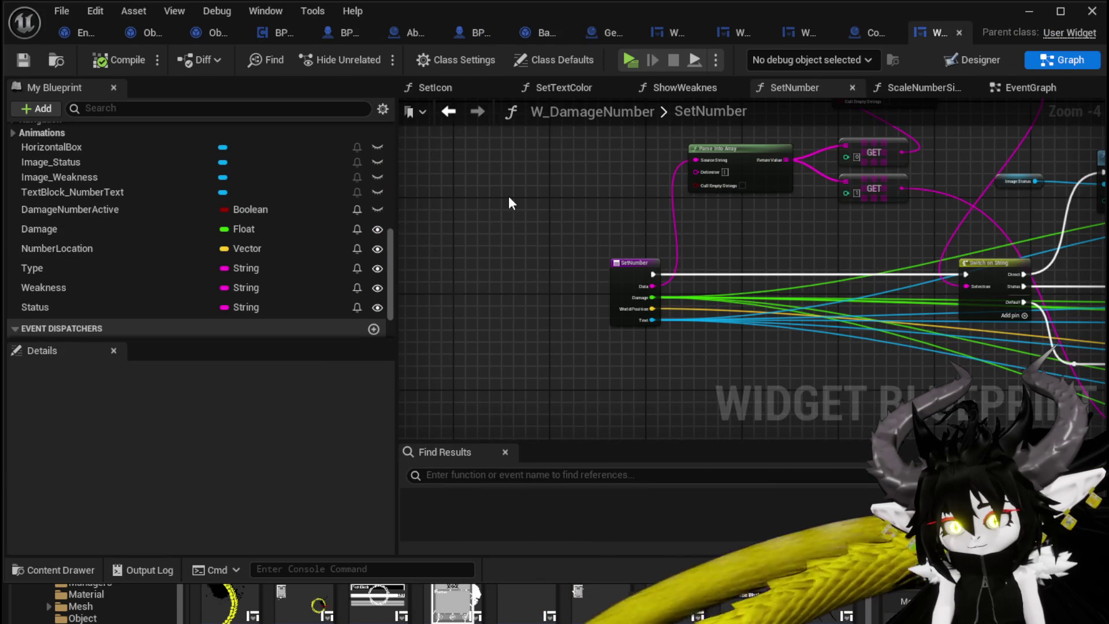
# Return to W_DamageNumber's EventGraph and move the Status getter aside along the Set Number chain.
pyautogui.moveTo(509, 202); pyautogui.dragTo(185, 167)
pyautogui.moveTo(866, 248)
pyautogui.mouseDown()
pyautogui.moveTo(588, 196)
pyautogui.moveTo(947, 262)
pyautogui.moveTo(970, 277)
pyautogui.mouseUp()
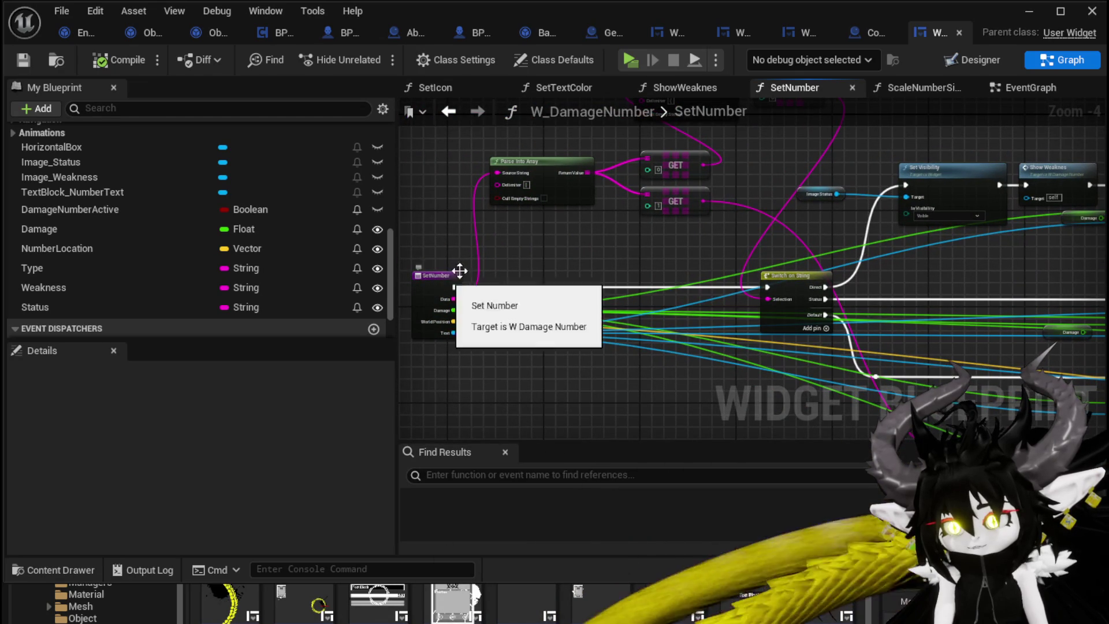
pyautogui.click(449, 113)
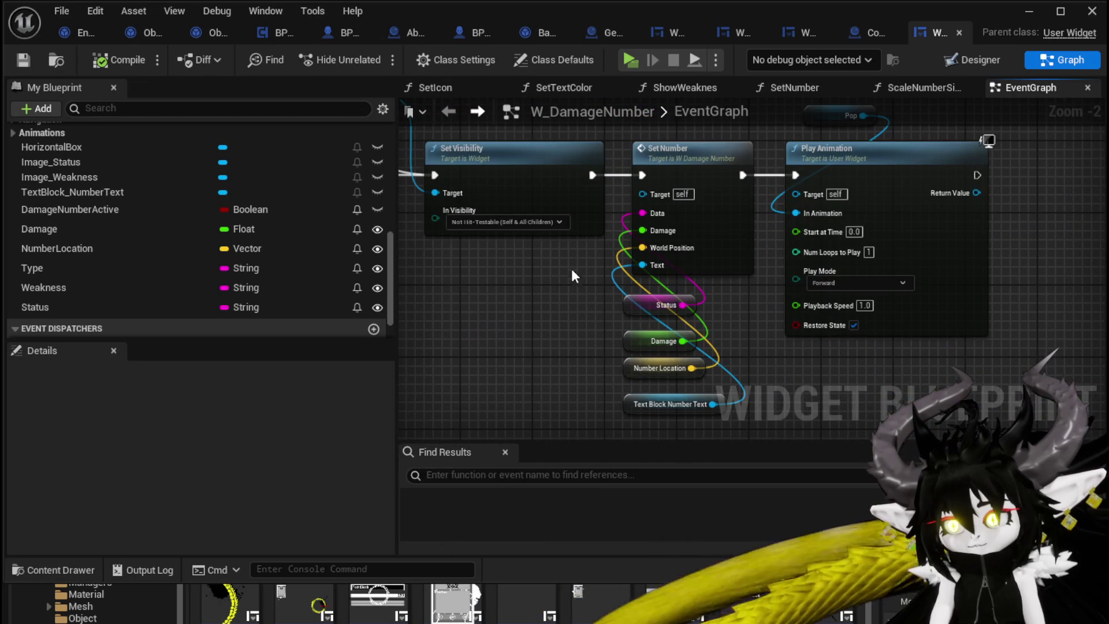
pyautogui.moveTo(664, 304); pyautogui.dragTo(491, 296)
pyautogui.moveTo(536, 259); pyautogui.dragTo(613, 275)
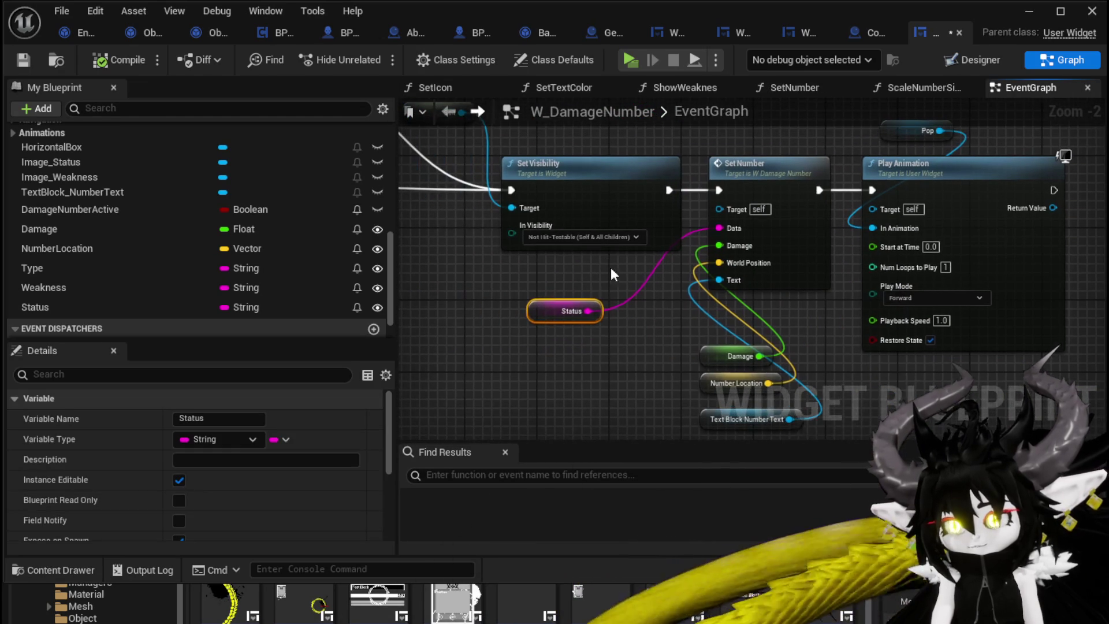
pyautogui.moveTo(488, 274); pyautogui.dragTo(719, 268)
pyautogui.scroll(-2, 719, 268)
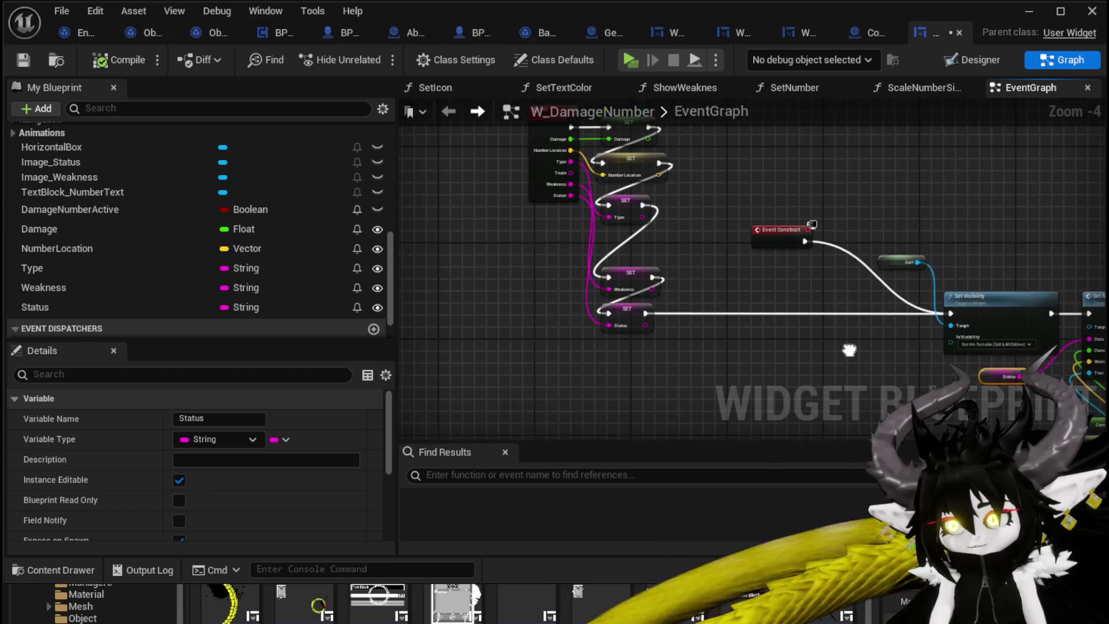
pyautogui.moveTo(813, 328)
pyautogui.mouseDown()
pyautogui.moveTo(520, 247)
pyautogui.moveTo(832, 358)
pyautogui.mouseUp()
pyautogui.click(687, 276)
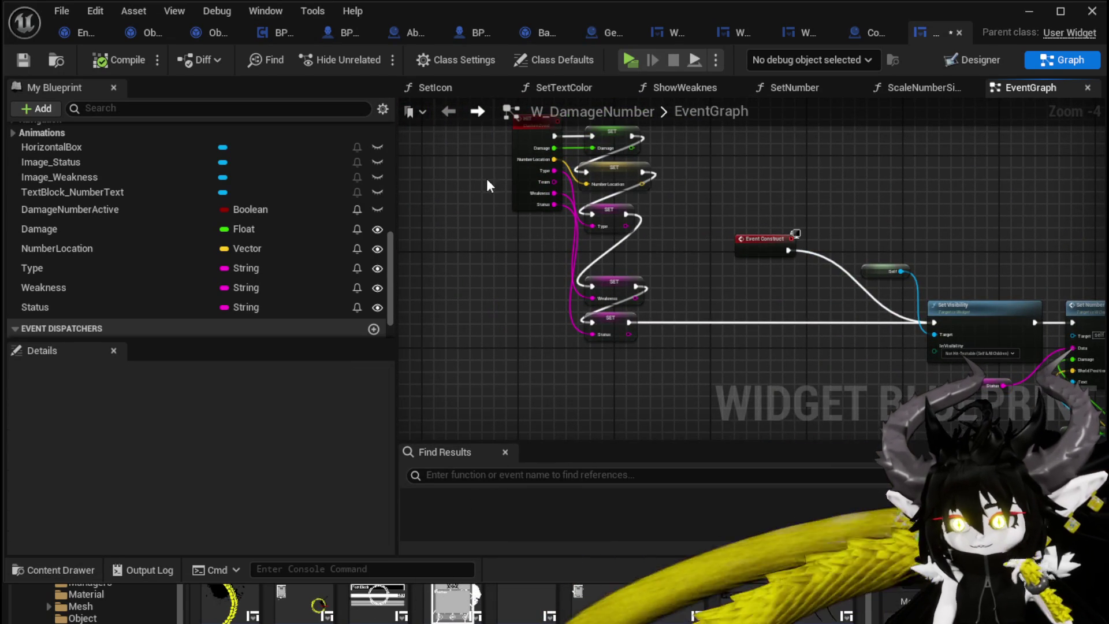
# Select the SET Status node by the HIT event and begin renaming the Status variable.
pyautogui.moveTo(464, 218); pyautogui.dragTo(628, 293)
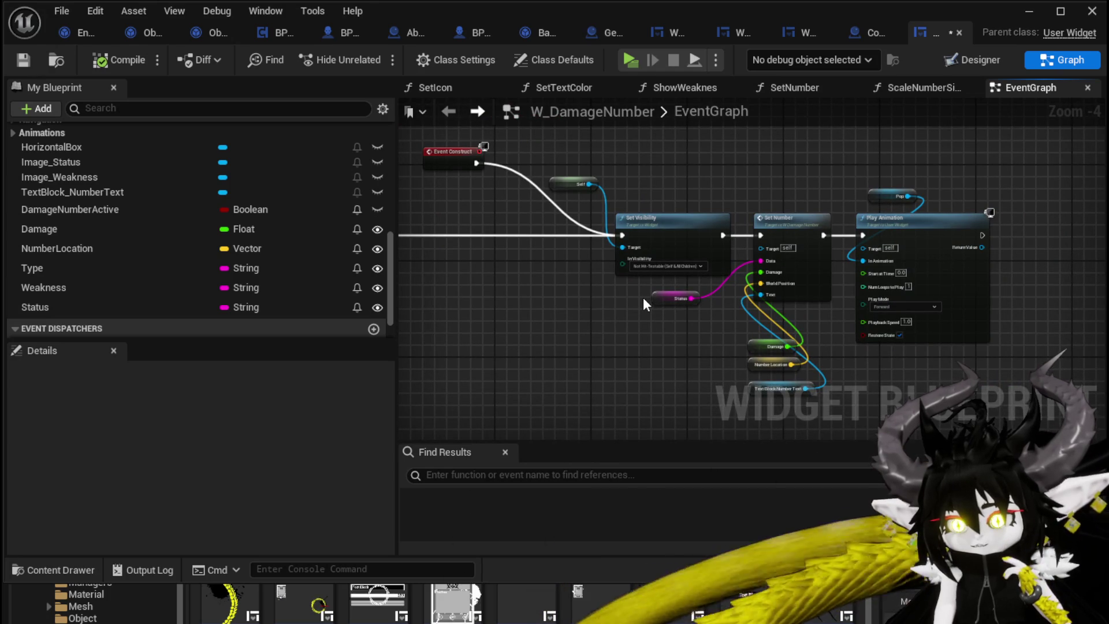
pyautogui.moveTo(643, 296); pyautogui.dragTo(710, 318)
pyautogui.scroll(2, 710, 314)
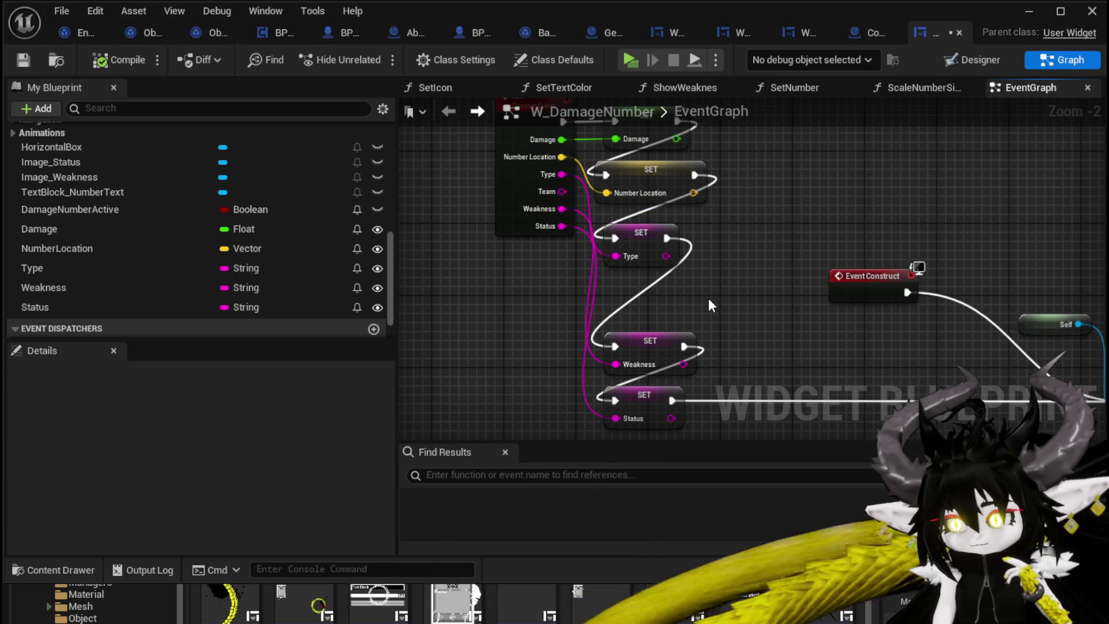
pyautogui.moveTo(708, 298); pyautogui.dragTo(603, 220)
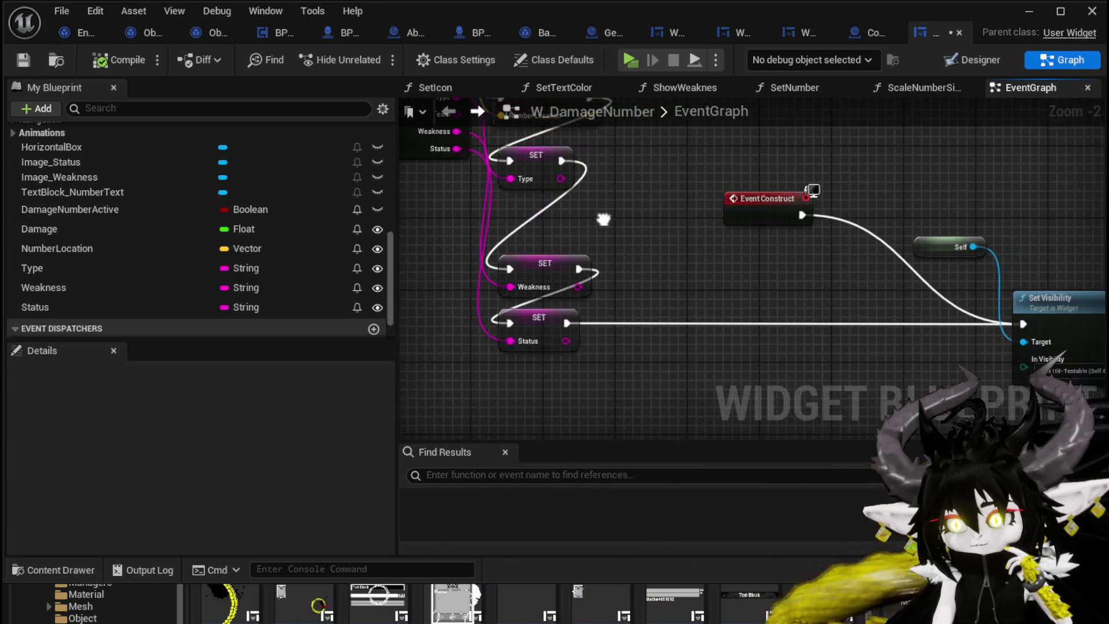
pyautogui.click(559, 318)
pyautogui.click(235, 421)
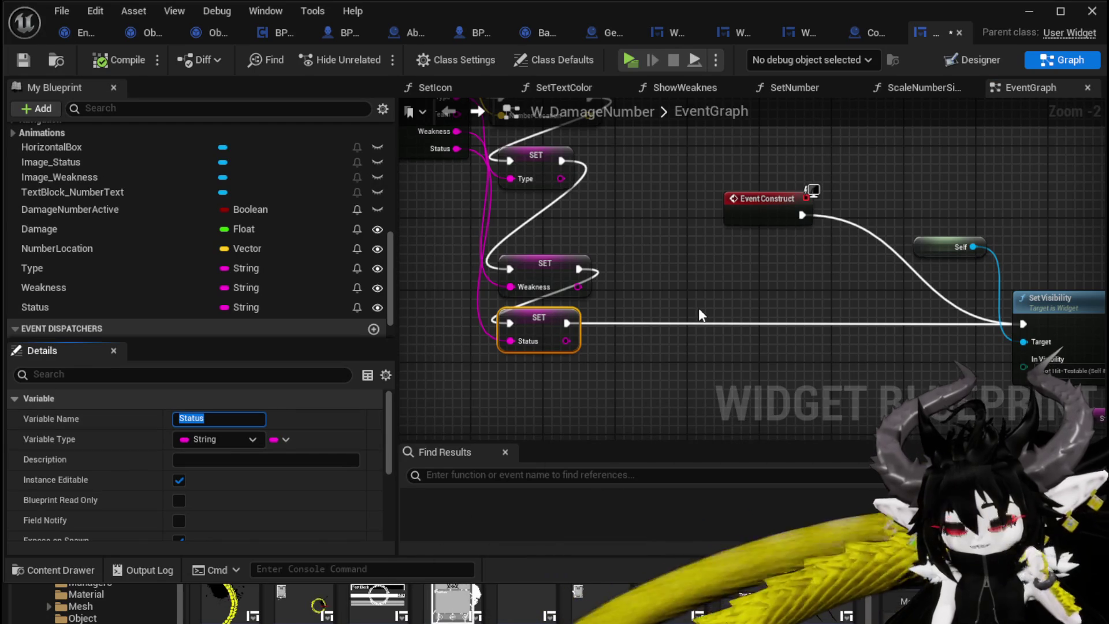
# Rename the Status variable to Element and compile the widget.
pyautogui.write('Element')
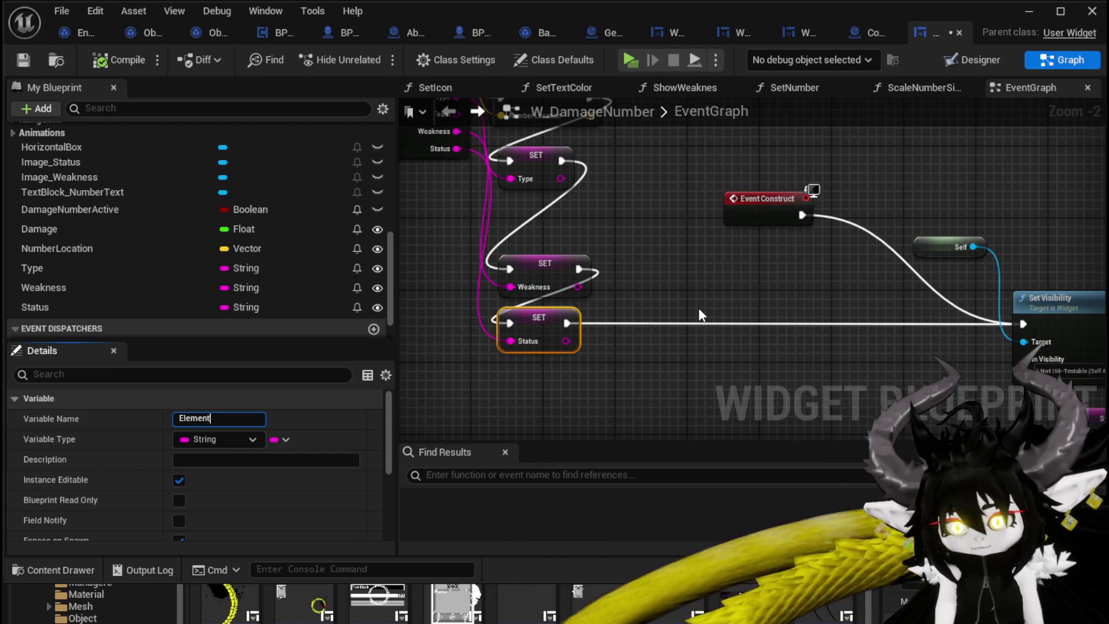
pyautogui.press('Return')
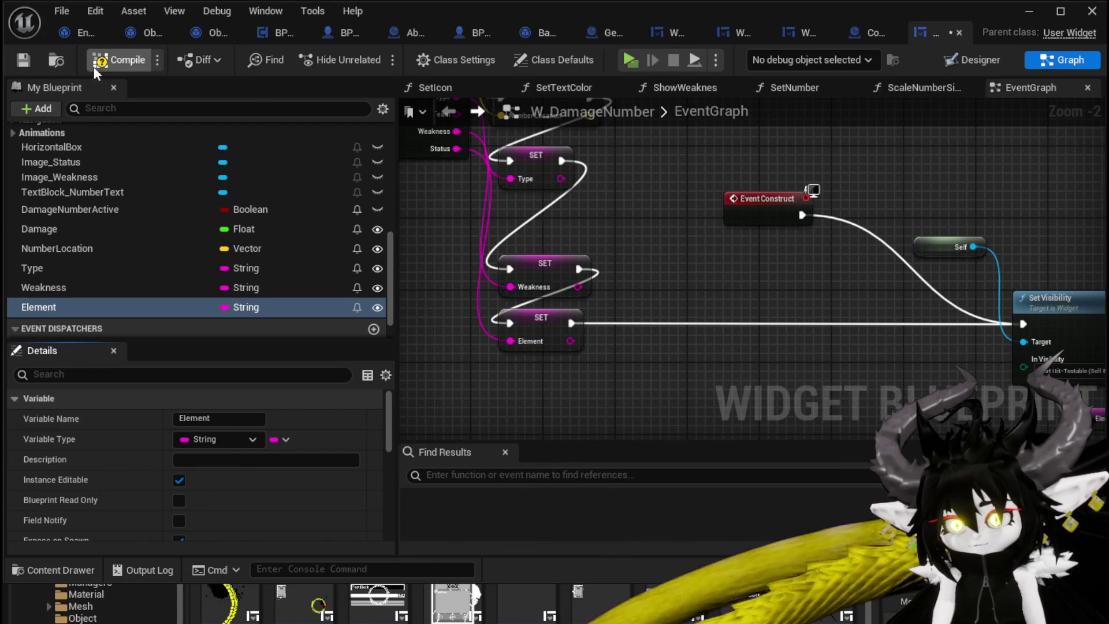
pyautogui.click(23, 61)
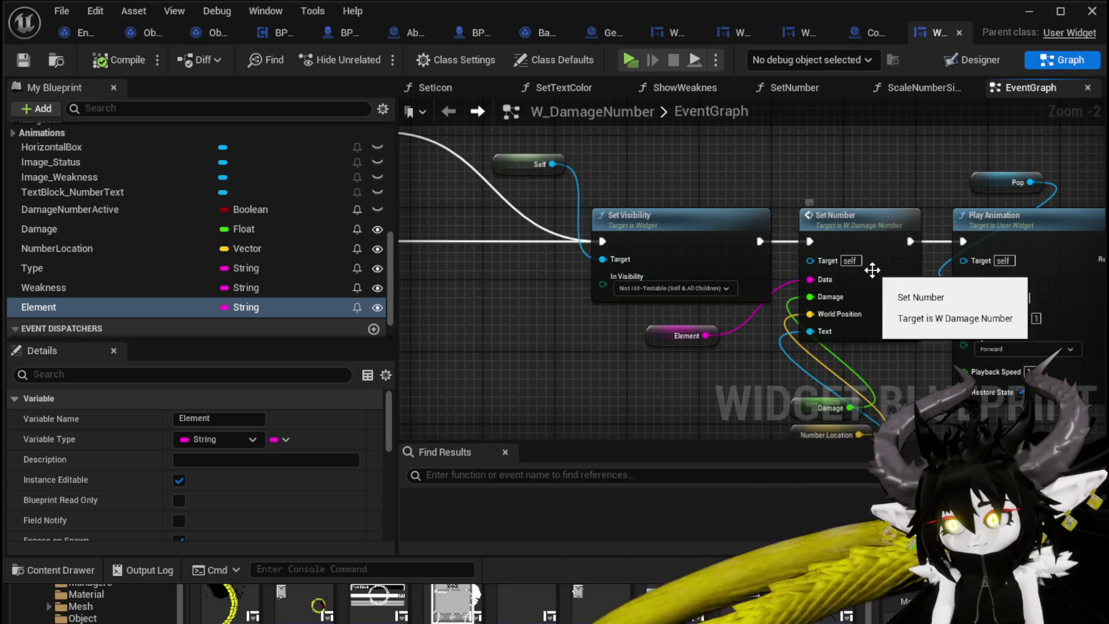
# In the SetNumber graph, check Switch on String's cases and move the entry node further left.
pyautogui.doubleClick(860, 267)
pyautogui.moveTo(556, 259)
pyautogui.mouseDown()
pyautogui.moveTo(532, 284)
pyautogui.moveTo(508, 267)
pyautogui.moveTo(551, 343)
pyautogui.moveTo(520, 330)
pyautogui.moveTo(502, 289)
pyautogui.moveTo(591, 283)
pyautogui.mouseUp()
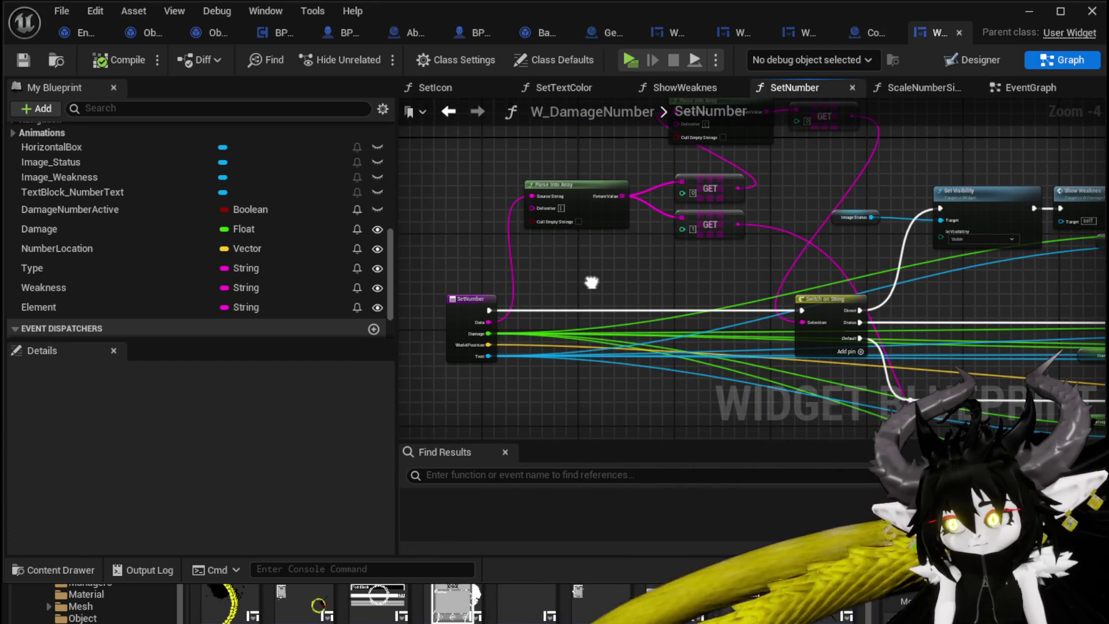
pyautogui.click(846, 300)
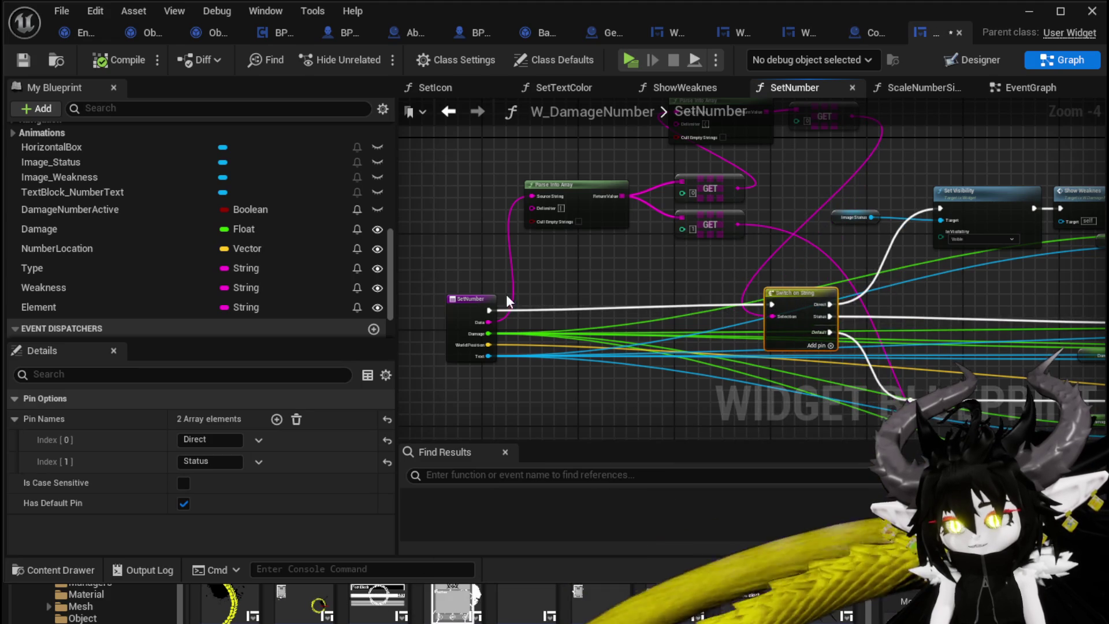
pyautogui.scroll(1, 506, 294)
pyautogui.click(452, 301)
pyautogui.moveTo(589, 275)
pyautogui.mouseDown()
pyautogui.moveTo(572, 306)
pyautogui.moveTo(584, 281)
pyautogui.mouseUp()
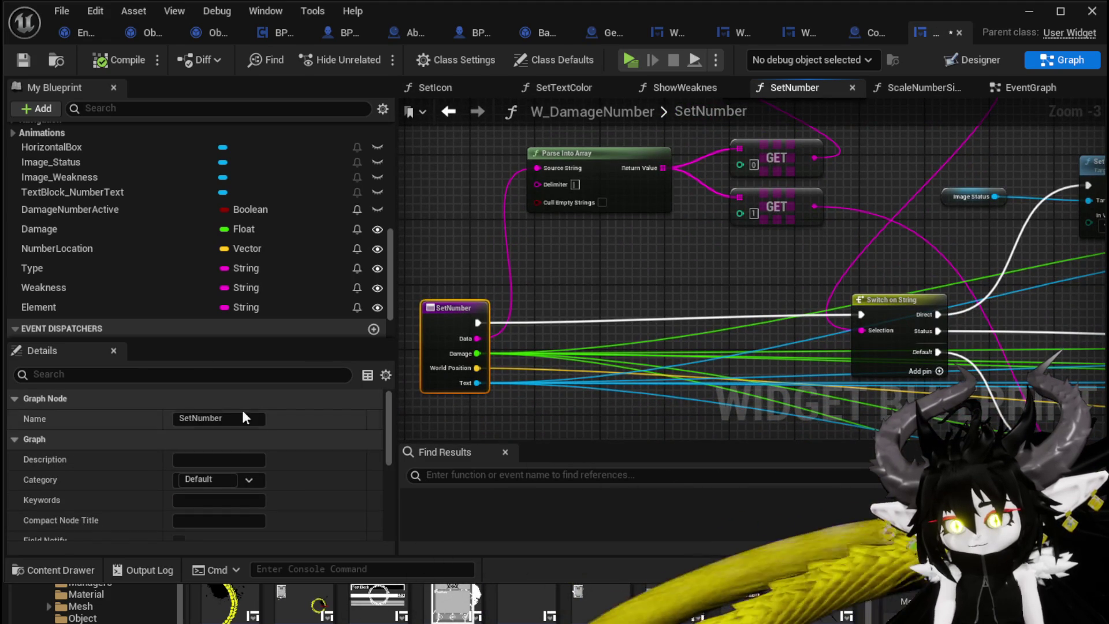
pyautogui.moveTo(472, 308)
pyautogui.mouseDown()
pyautogui.moveTo(507, 307)
pyautogui.moveTo(458, 300)
pyautogui.moveTo(523, 284)
pyautogui.moveTo(490, 297)
pyautogui.mouseUp()
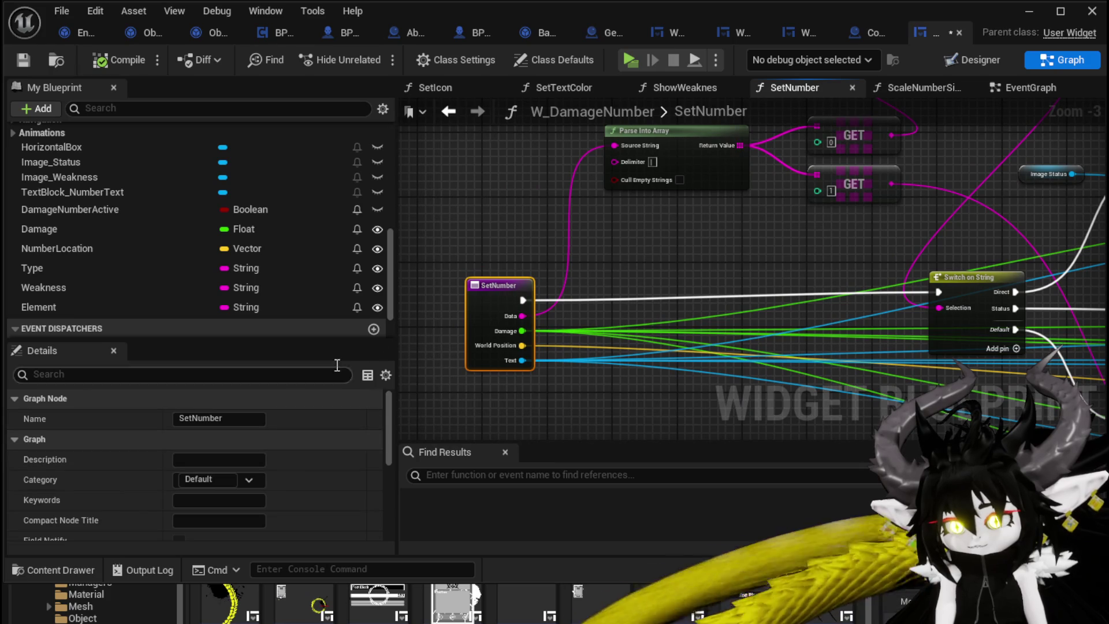
pyautogui.moveTo(756, 251); pyautogui.dragTo(774, 256)
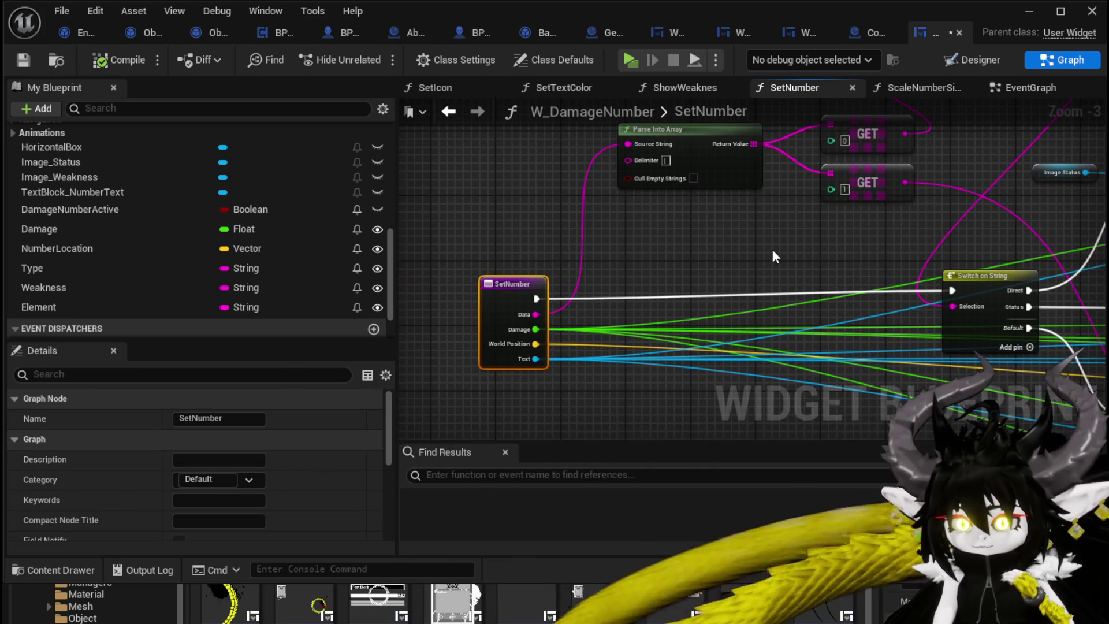
# Rename the SetNumber function's Data input to Element.
pyautogui.doubleClick(511, 284)
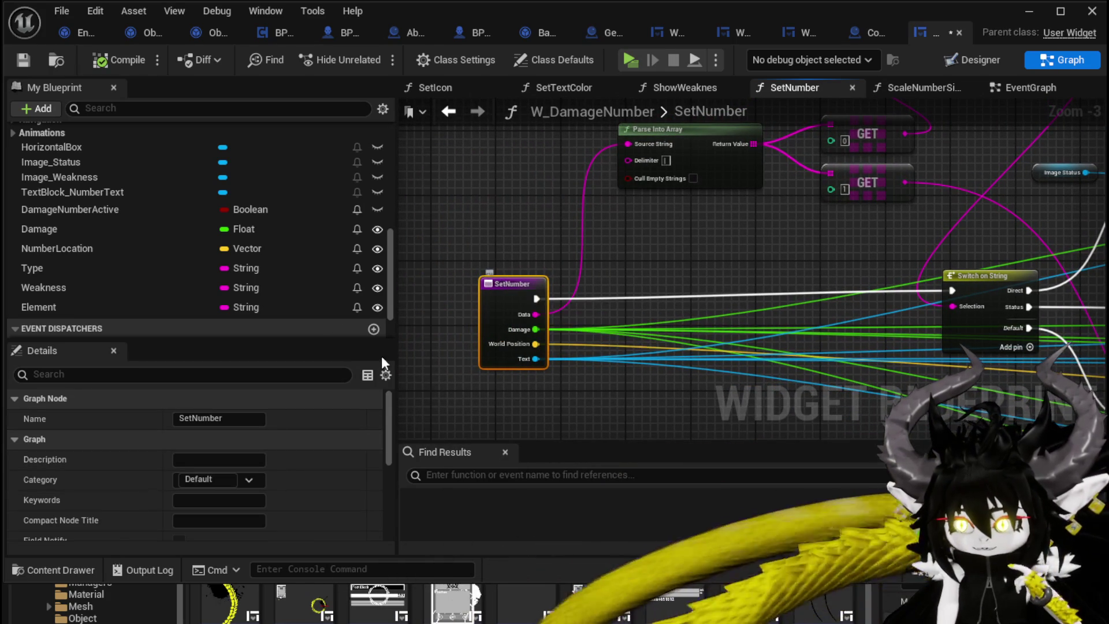
pyautogui.scroll(-5, 213, 455)
pyautogui.click(17, 430)
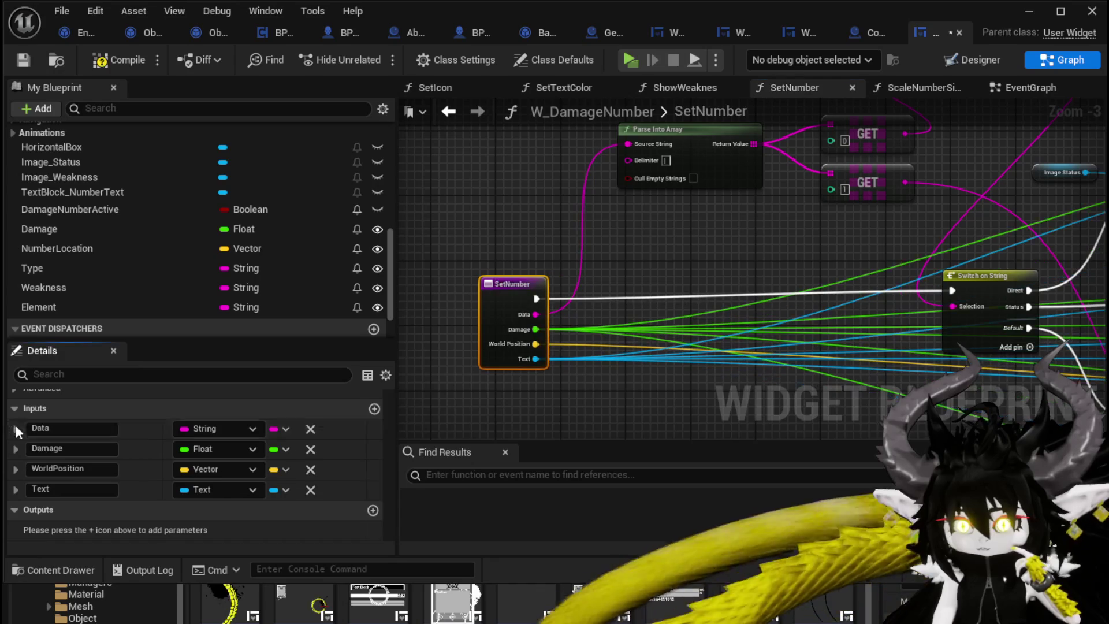
pyautogui.click(53, 429)
pyautogui.write('Elem')
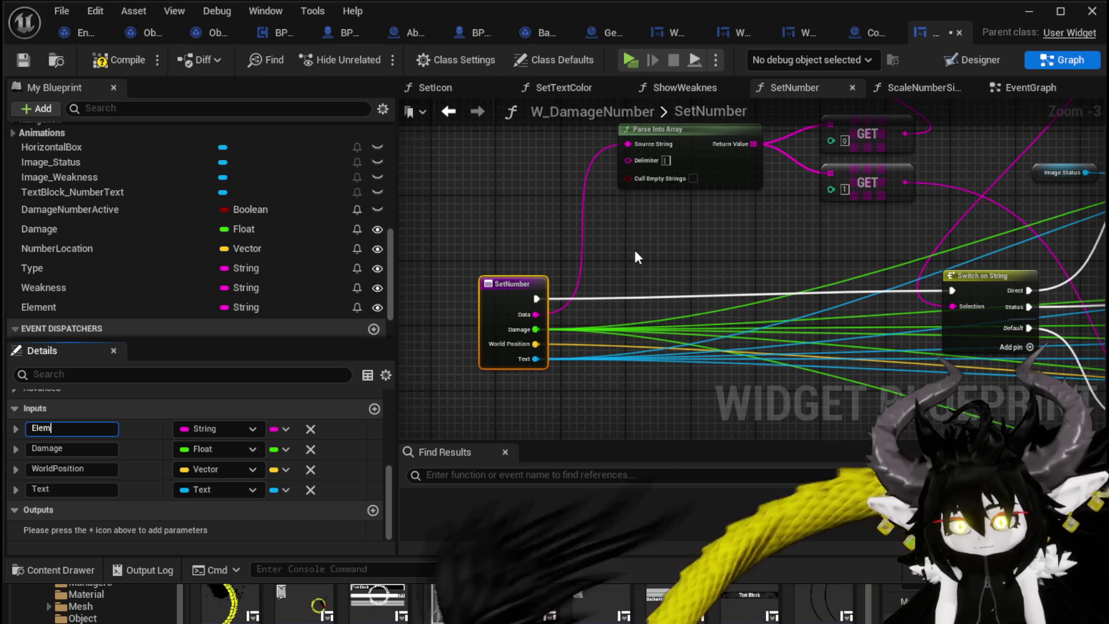
pyautogui.write('ent')
pyautogui.press('Return')
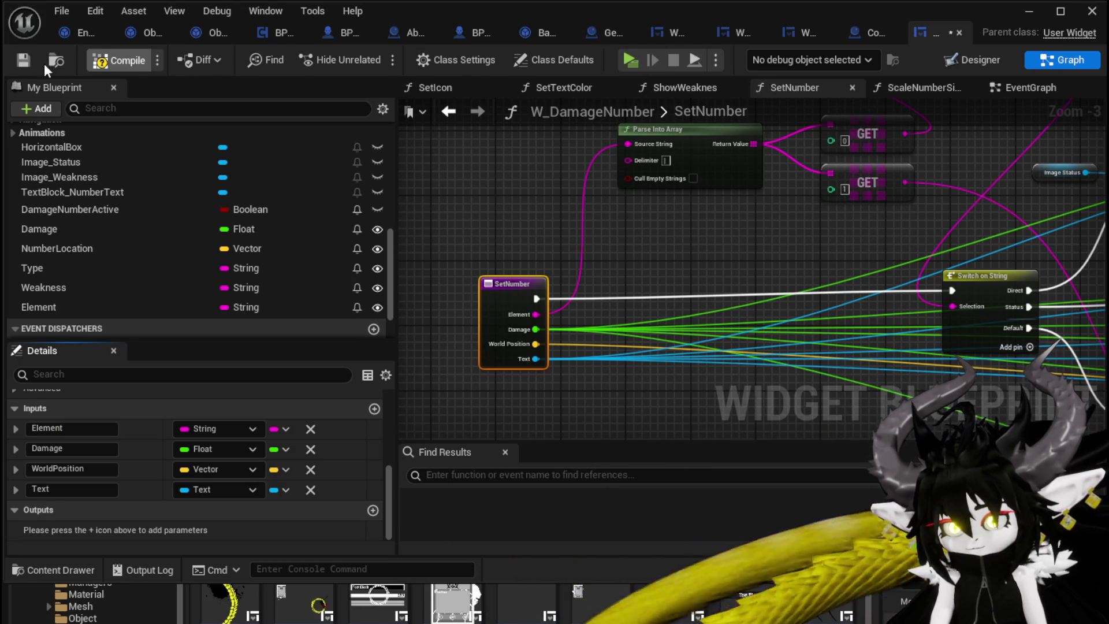
# Reroute SetNumber's execution output and move the Parse Into Array and GET nodes up-left.
pyautogui.moveTo(1009, 235)
pyautogui.mouseDown()
pyautogui.moveTo(478, 227)
pyautogui.moveTo(514, 297)
pyautogui.moveTo(482, 250)
pyautogui.moveTo(553, 273)
pyautogui.mouseUp()
pyautogui.moveTo(463, 321)
pyautogui.mouseDown()
pyautogui.moveTo(966, 154)
pyautogui.moveTo(841, 186)
pyautogui.mouseUp()
pyautogui.moveTo(746, 185)
pyautogui.mouseDown()
pyautogui.moveTo(733, 268)
pyautogui.moveTo(722, 231)
pyautogui.moveTo(832, 267)
pyautogui.moveTo(774, 245)
pyautogui.moveTo(735, 314)
pyautogui.moveTo(719, 174)
pyautogui.moveTo(816, 194)
pyautogui.mouseUp()
pyautogui.moveTo(603, 221)
pyautogui.mouseDown()
pyautogui.moveTo(579, 175)
pyautogui.moveTo(583, 140)
pyautogui.mouseUp()
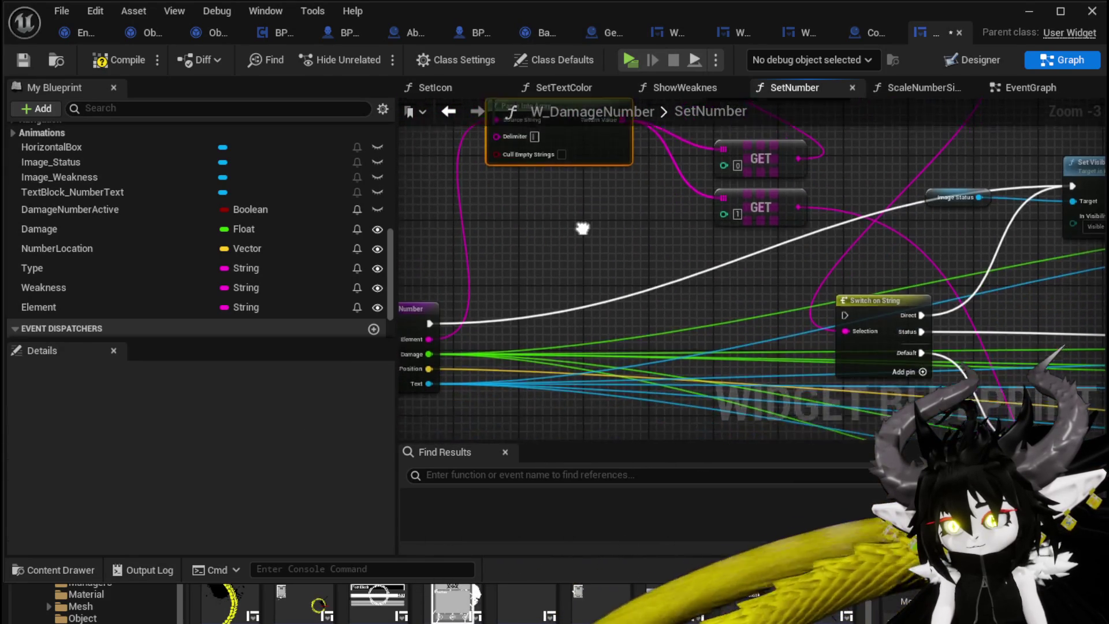
pyautogui.moveTo(571, 254)
pyautogui.mouseDown()
pyautogui.moveTo(763, 158)
pyautogui.moveTo(556, 121)
pyautogui.mouseUp()
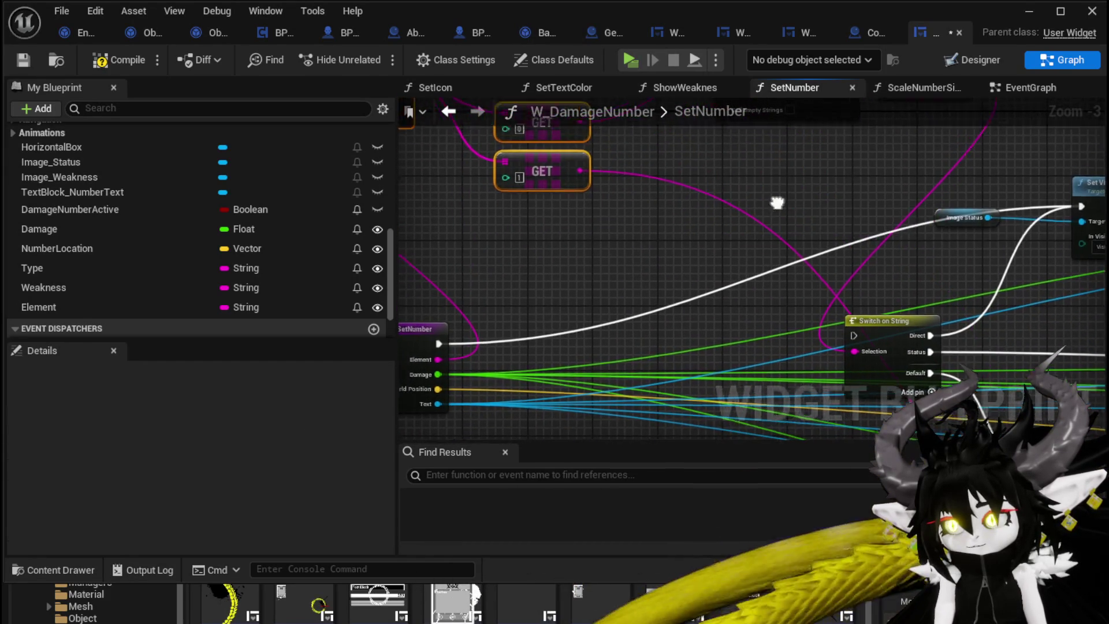
pyautogui.moveTo(571, 278); pyautogui.dragTo(564, 202)
pyautogui.scroll(-2, 563, 202)
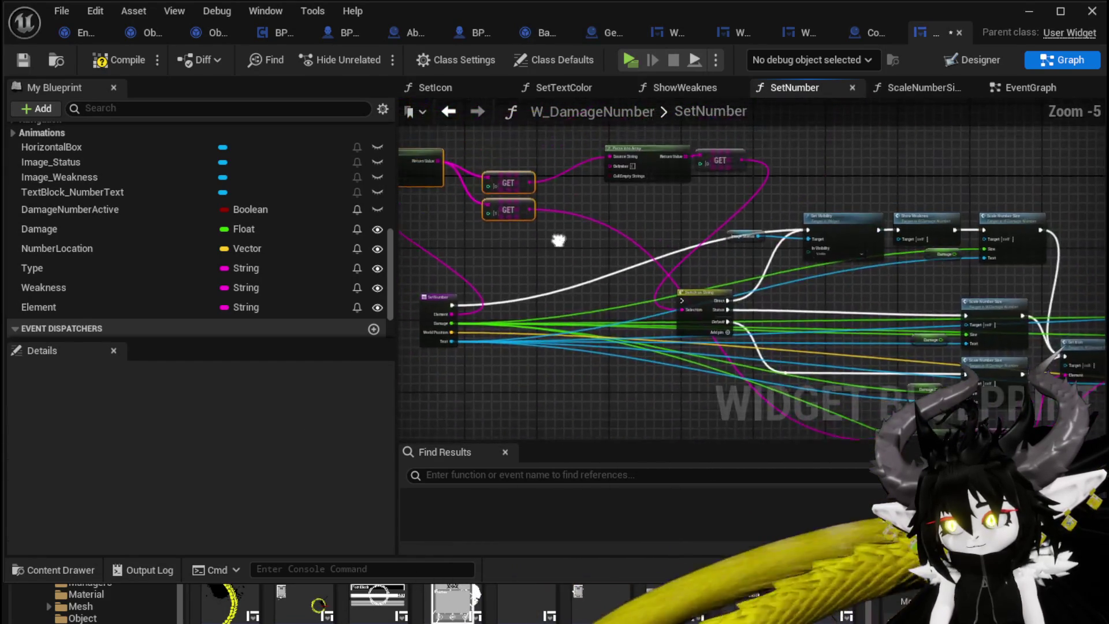
pyautogui.scroll(2, 646, 211)
pyautogui.moveTo(646, 211)
pyautogui.mouseDown()
pyautogui.moveTo(638, 251)
pyautogui.moveTo(748, 208)
pyautogui.moveTo(811, 201)
pyautogui.mouseUp()
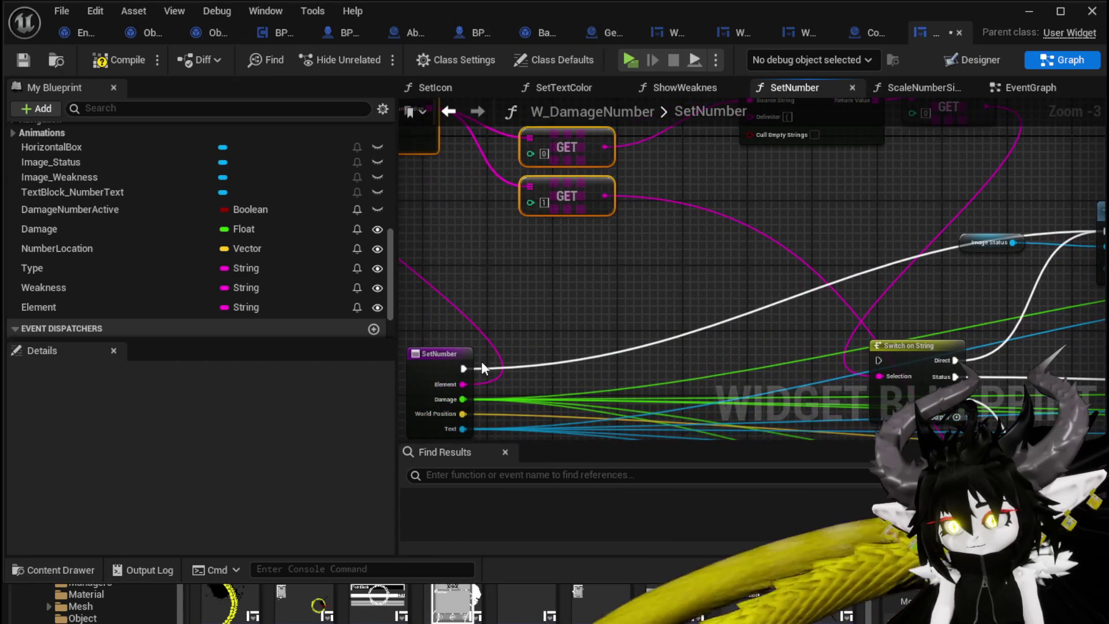
# Connect Element to the second Parse Into Array's Source String and tidy the entry node.
pyautogui.moveTo(456, 378)
pyautogui.mouseDown()
pyautogui.moveTo(674, 189)
pyautogui.moveTo(758, 171)
pyautogui.mouseUp()
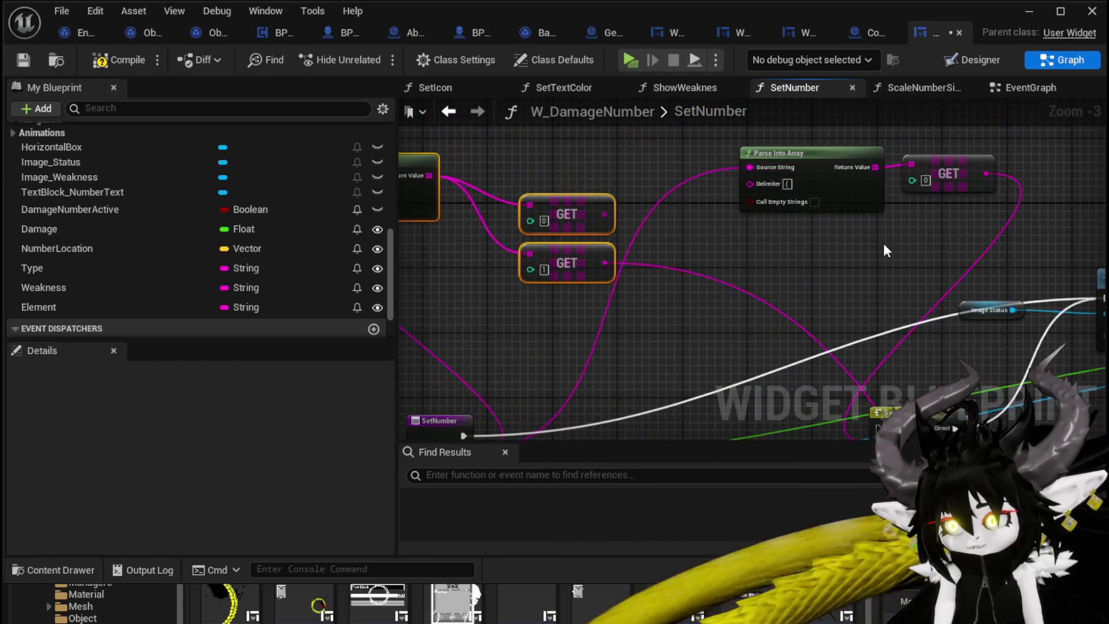
pyautogui.moveTo(882, 244)
pyautogui.mouseDown()
pyautogui.moveTo(561, 149)
pyautogui.moveTo(446, 168)
pyautogui.moveTo(440, 179)
pyautogui.moveTo(802, 254)
pyautogui.mouseUp()
pyautogui.scroll(-2, 804, 257)
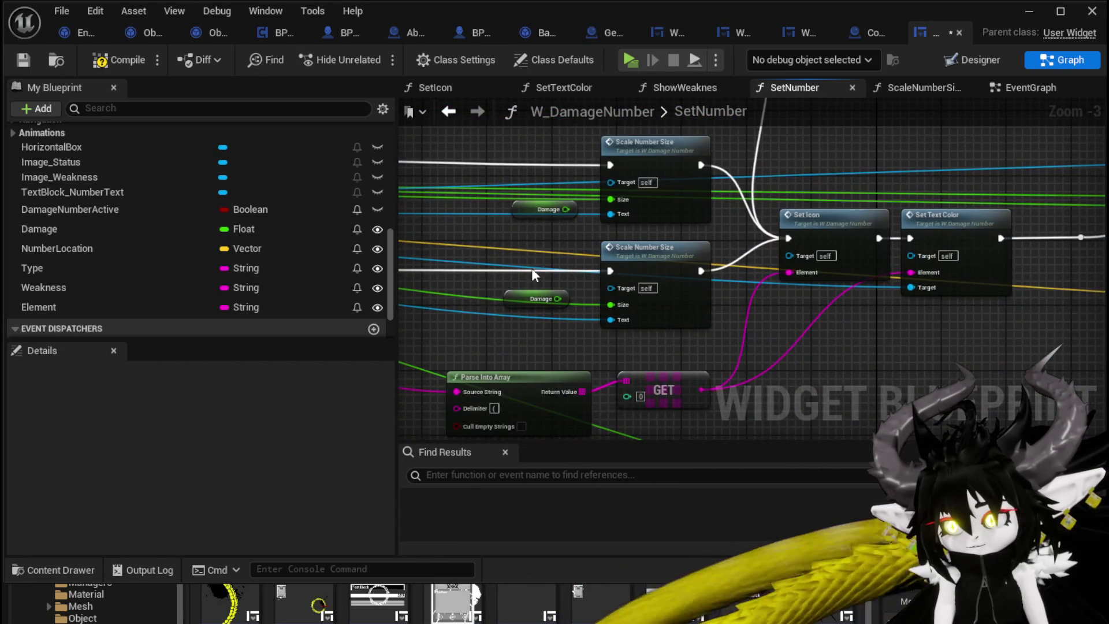
pyautogui.moveTo(560, 203)
pyautogui.mouseDown()
pyautogui.moveTo(624, 198)
pyautogui.moveTo(681, 243)
pyautogui.moveTo(832, 291)
pyautogui.moveTo(993, 297)
pyautogui.mouseUp()
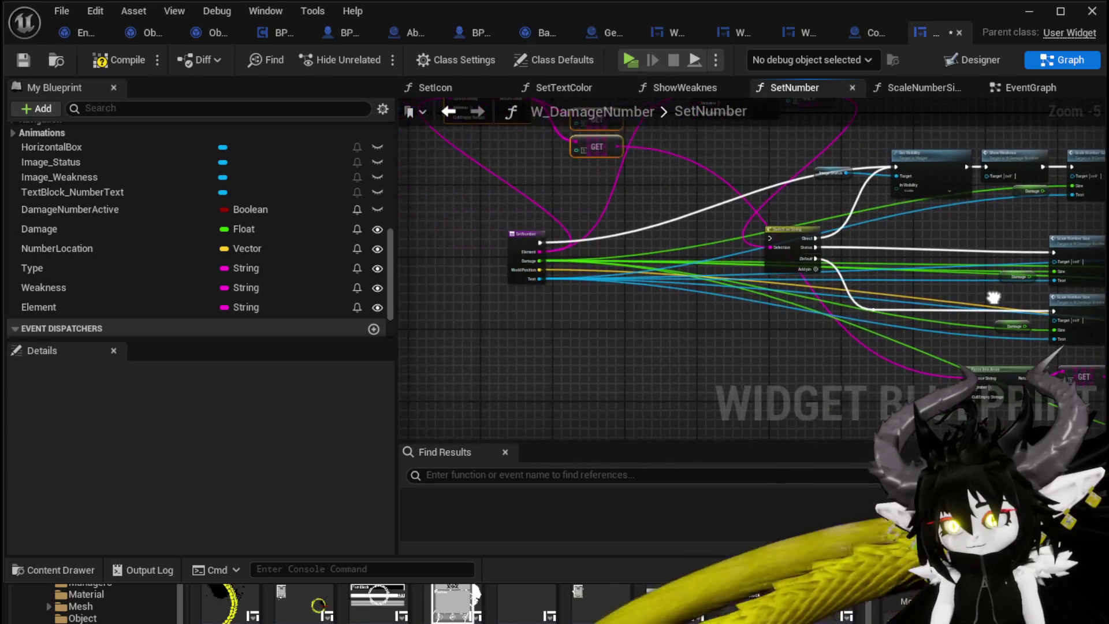
pyautogui.moveTo(719, 177); pyautogui.dragTo(722, 179)
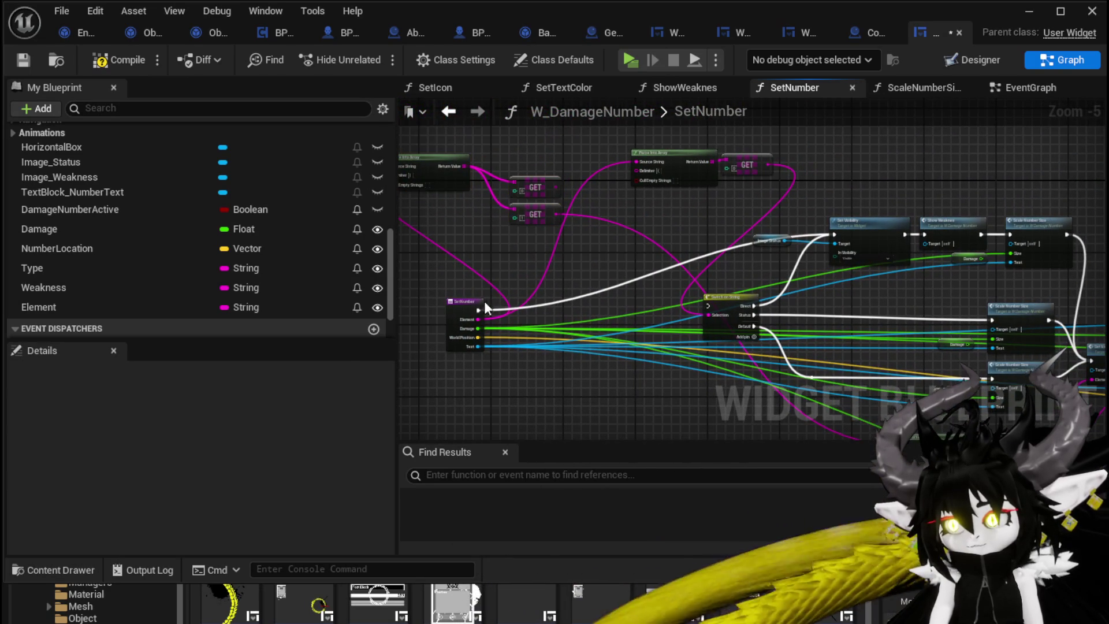
pyautogui.moveTo(470, 302); pyautogui.dragTo(456, 239)
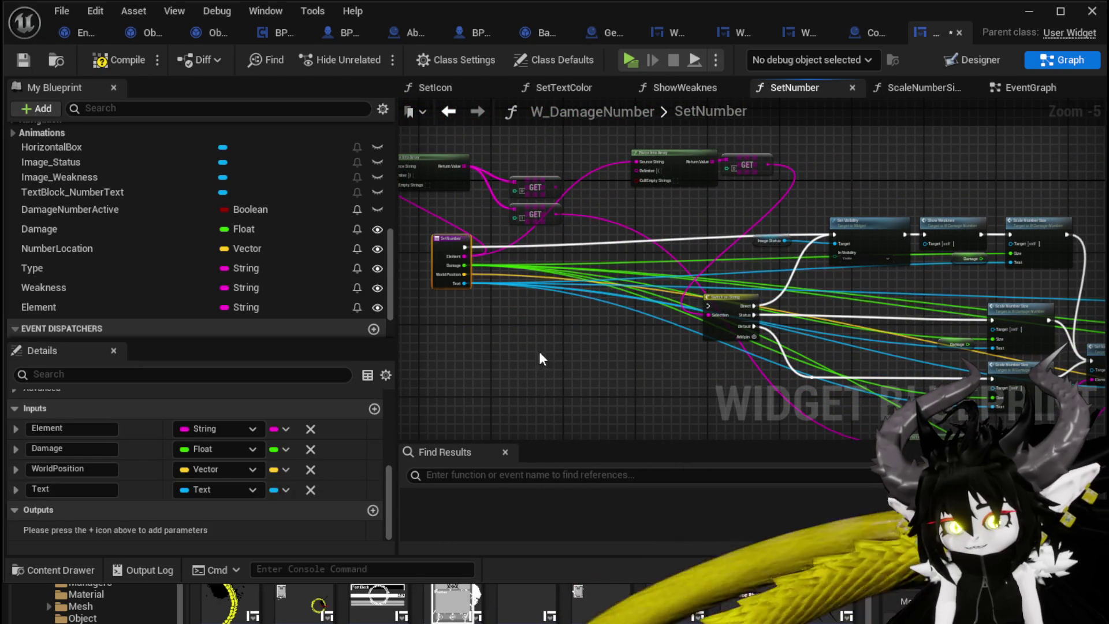
pyautogui.scroll(2, 608, 177)
pyautogui.moveTo(608, 176)
pyautogui.mouseDown()
pyautogui.moveTo(509, 280)
pyautogui.moveTo(471, 277)
pyautogui.moveTo(708, 270)
pyautogui.mouseUp()
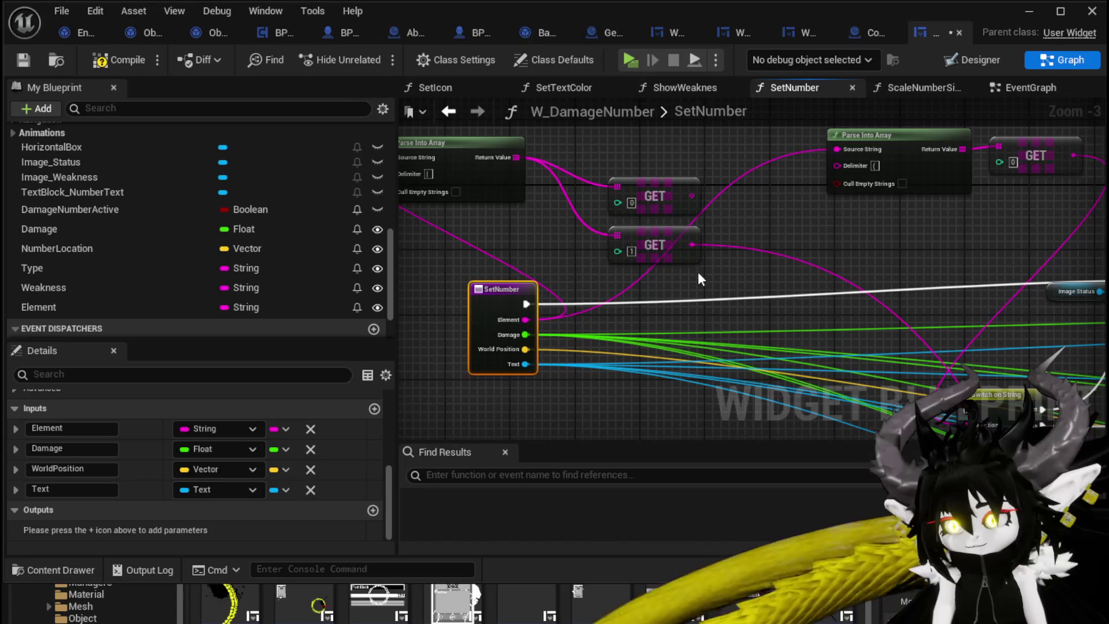
pyautogui.moveTo(533, 324)
pyautogui.mouseDown()
pyautogui.moveTo(510, 425)
pyautogui.moveTo(374, 425)
pyautogui.moveTo(657, 307)
pyautogui.moveTo(866, 291)
pyautogui.moveTo(804, 288)
pyautogui.mouseUp()
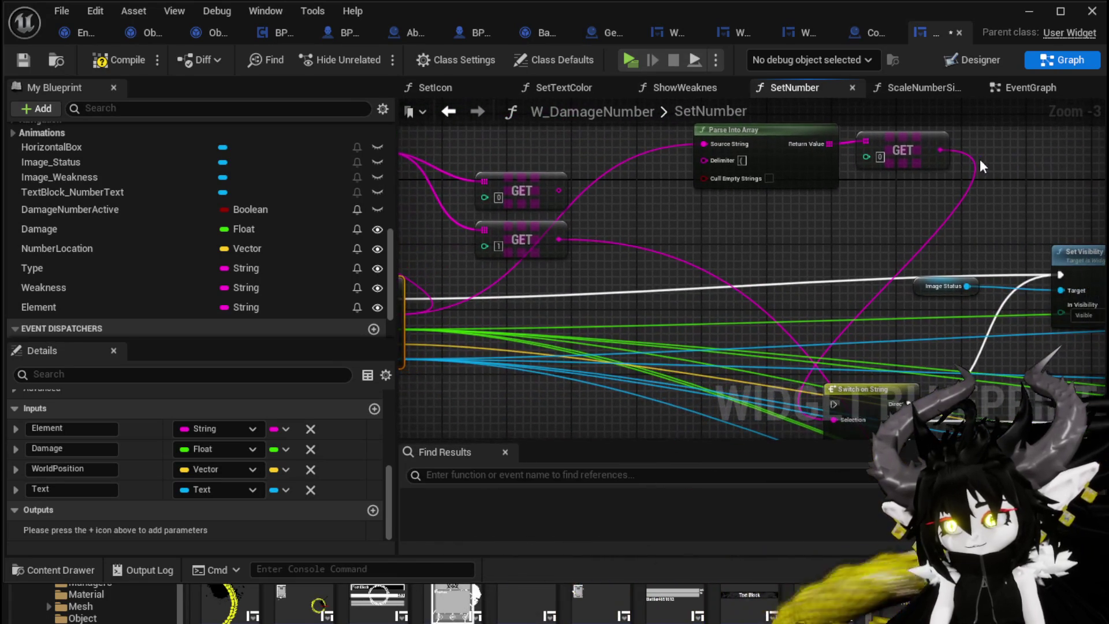
# Promote the GET output to a local variable whose SET runs between SetNumber and Set Visibility.
pyautogui.rightClick(938, 151)
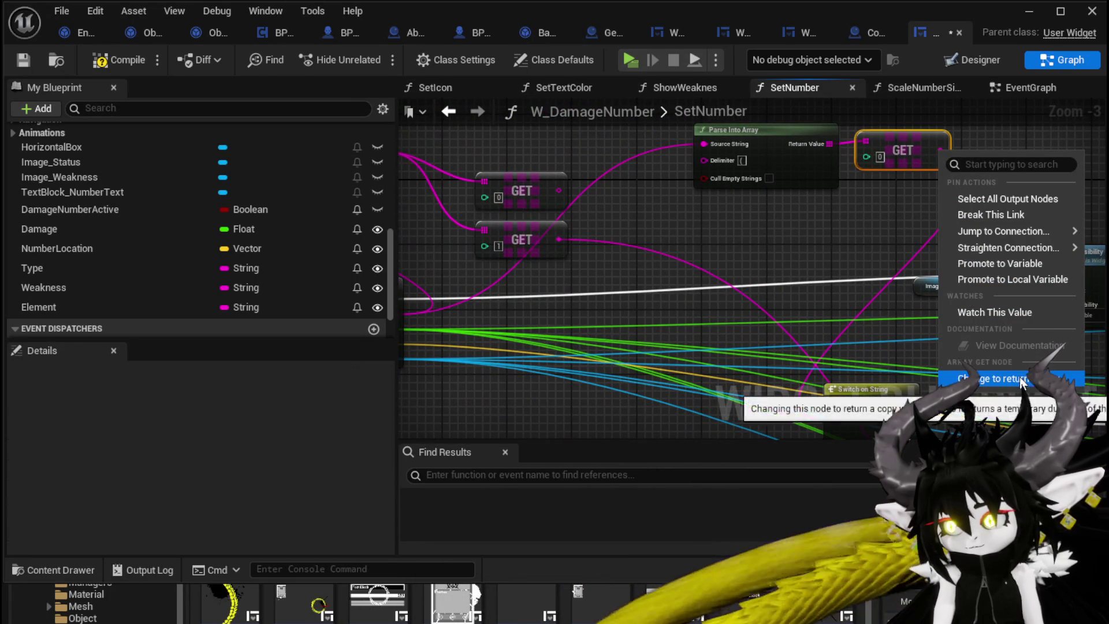
pyautogui.click(996, 280)
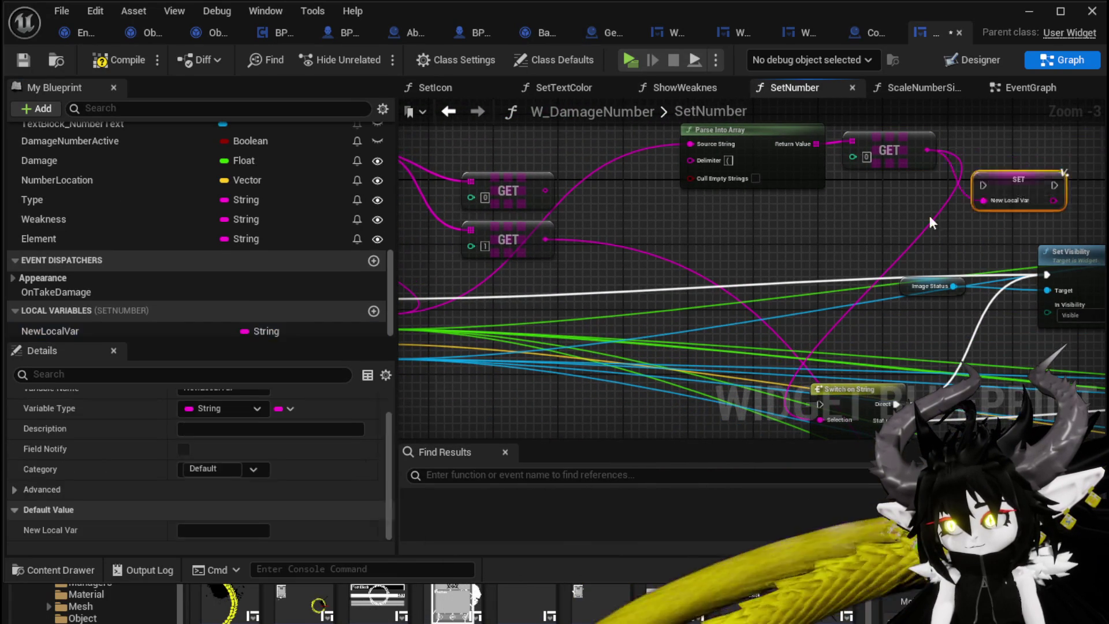
pyautogui.moveTo(1013, 183)
pyautogui.mouseDown()
pyautogui.moveTo(502, 312)
pyautogui.moveTo(610, 296)
pyautogui.mouseUp()
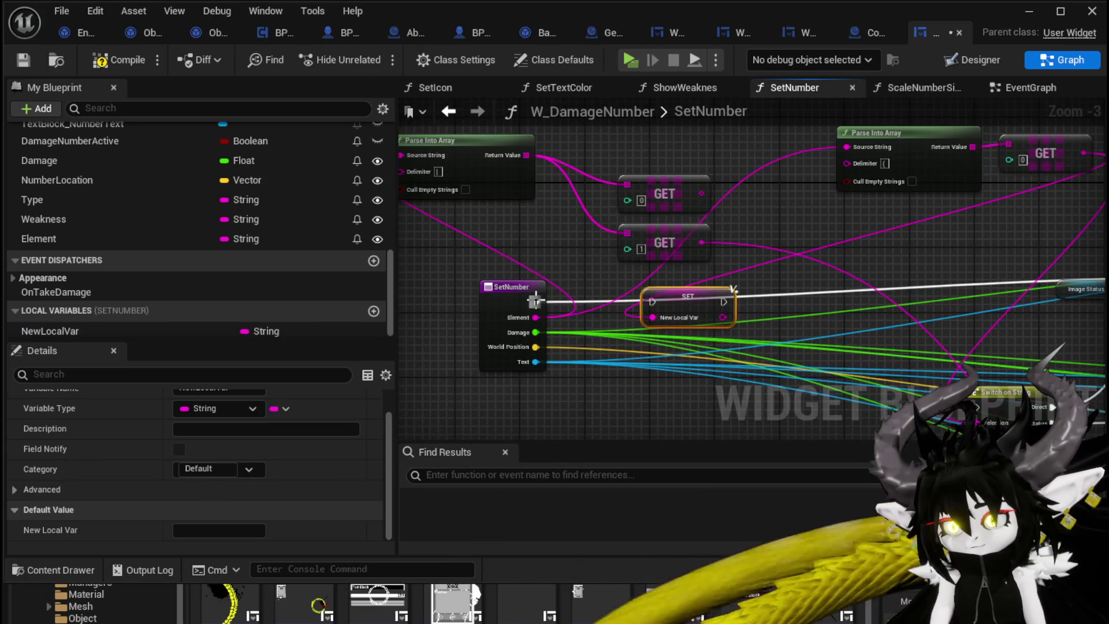
pyautogui.moveTo(536, 300); pyautogui.dragTo(651, 301)
pyautogui.moveTo(520, 314); pyautogui.dragTo(870, 303)
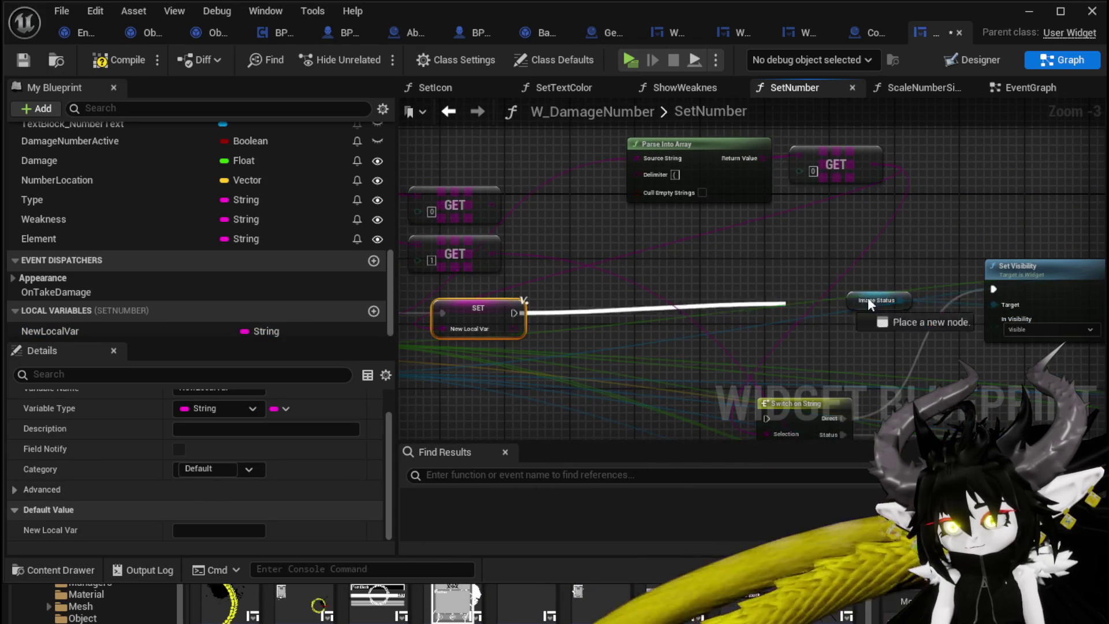
pyautogui.moveTo(1000, 291); pyautogui.dragTo(994, 290)
pyautogui.moveTo(480, 310); pyautogui.dragTo(586, 301)
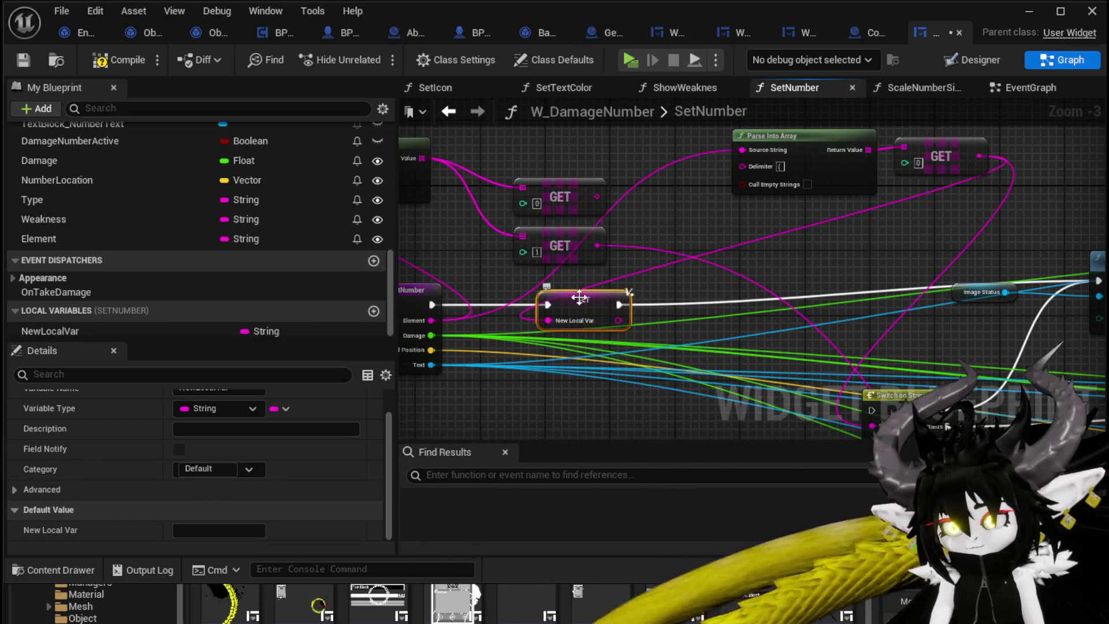
# Rename the new local variable to TempElement.
pyautogui.scroll(1, 216, 427)
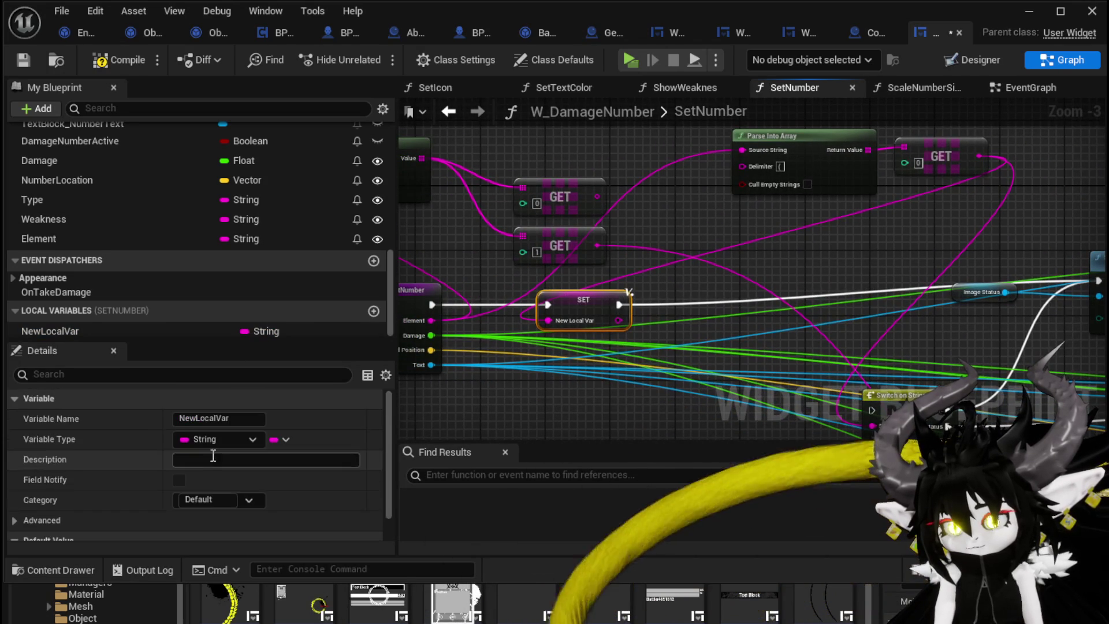
pyautogui.doubleClick(217, 417)
pyautogui.write('Temp')
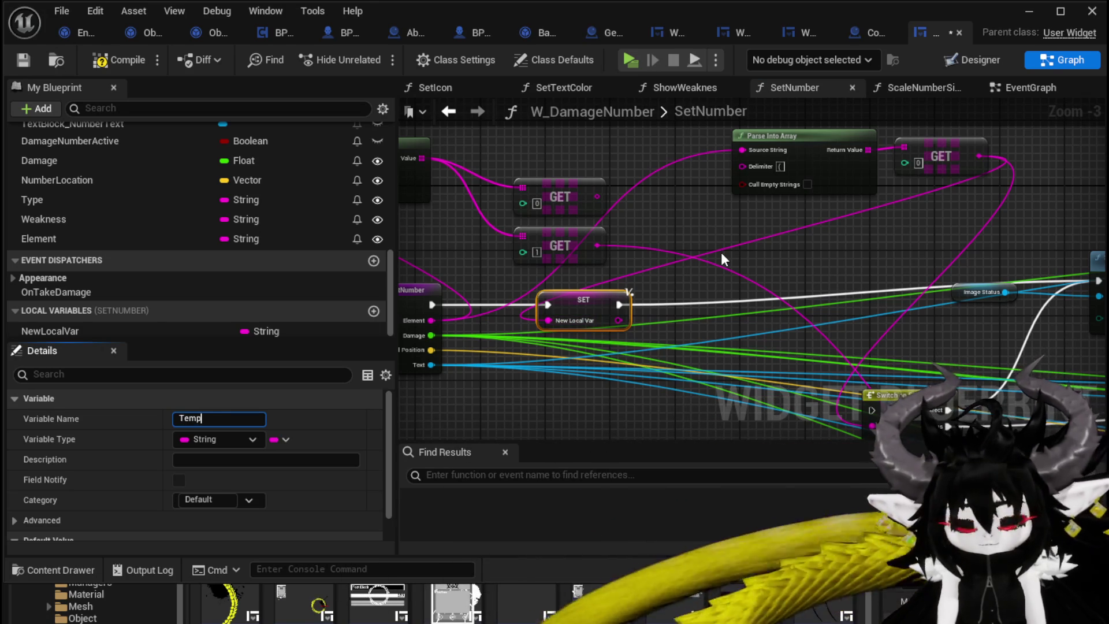
pyautogui.write('Element')
pyautogui.press('Return')
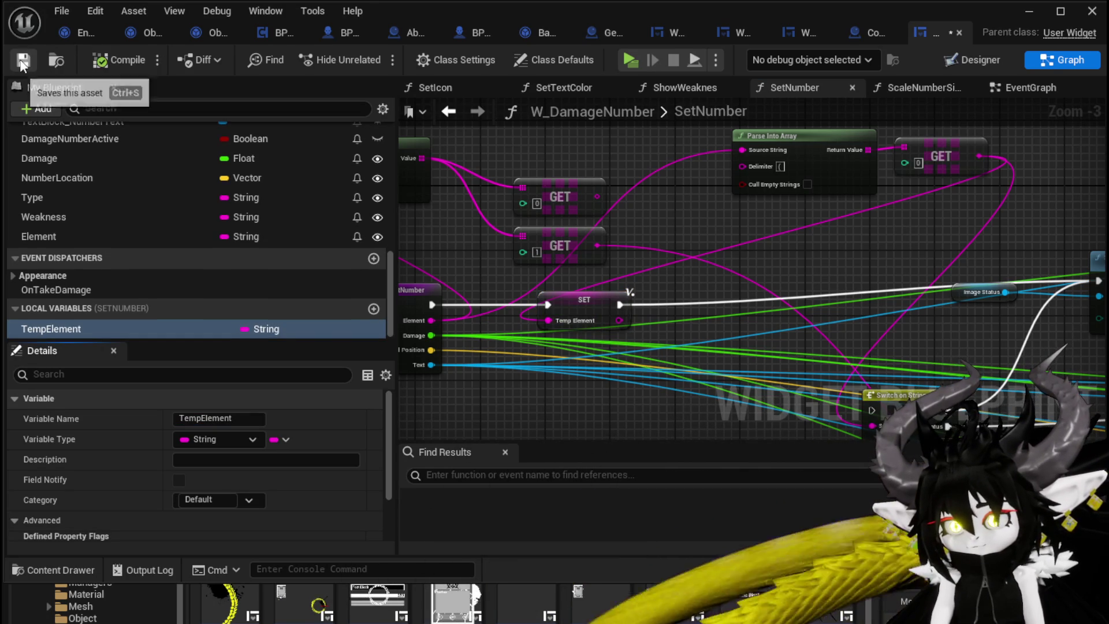
# Rearrange the Parse Into Array, GET and SET nodes beside the SetNumber entry.
pyautogui.moveTo(747, 249); pyautogui.dragTo(678, 282)
pyautogui.moveTo(872, 191); pyautogui.dragTo(664, 156)
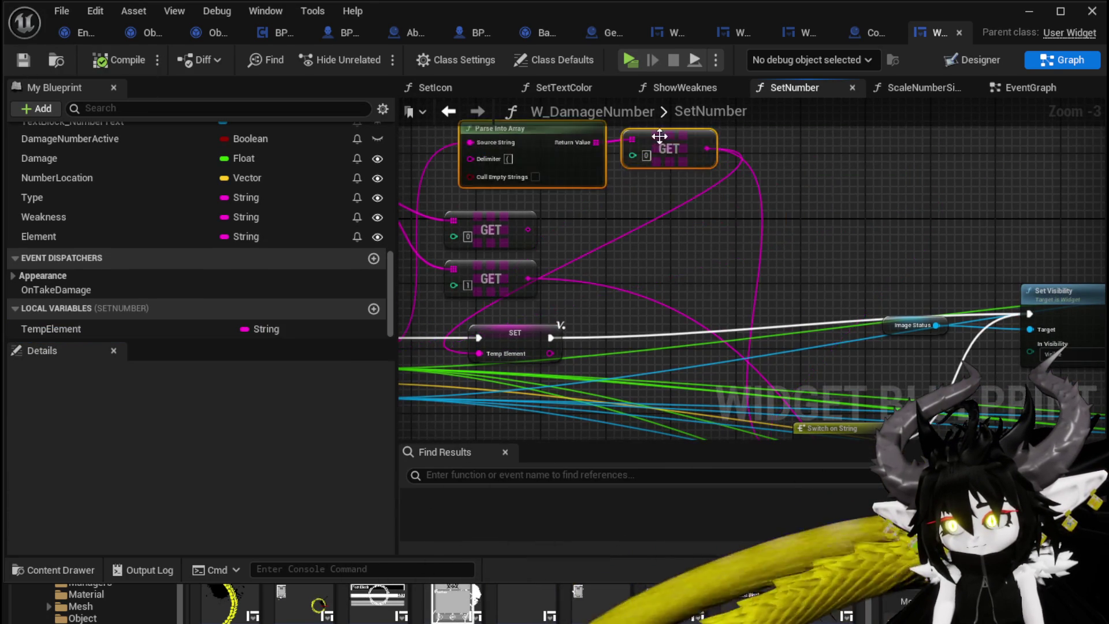
pyautogui.moveTo(846, 384); pyautogui.dragTo(686, 276)
pyautogui.click(647, 322)
pyautogui.moveTo(647, 322); pyautogui.dragTo(844, 322)
pyautogui.click(425, 234)
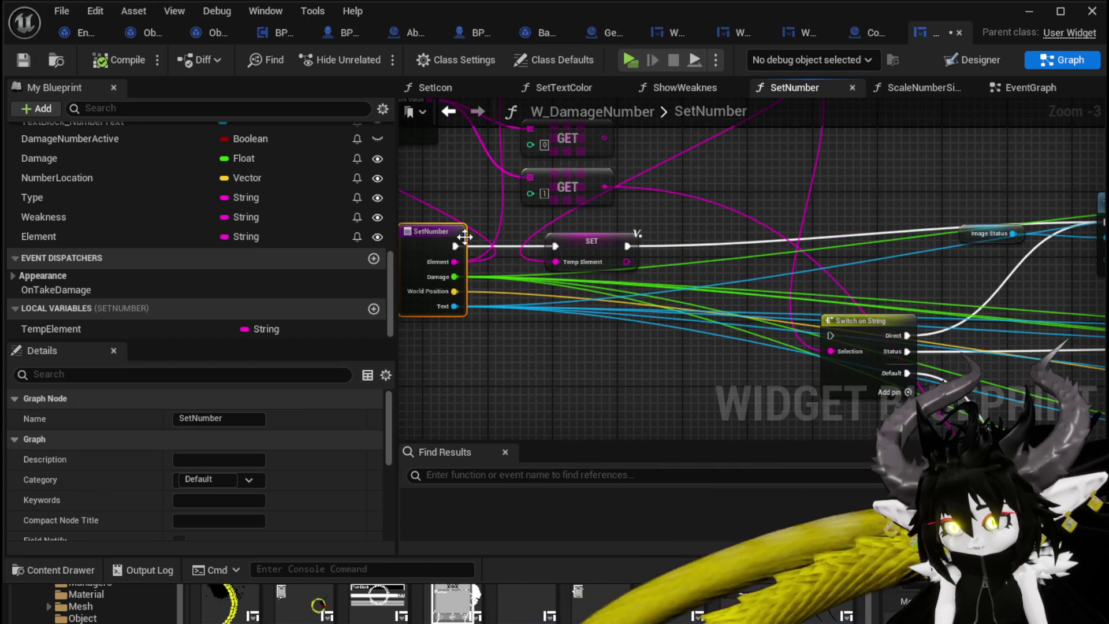
pyautogui.moveTo(581, 238); pyautogui.dragTo(618, 229)
pyautogui.moveTo(849, 215)
pyautogui.mouseDown()
pyautogui.moveTo(783, 209)
pyautogui.moveTo(528, 267)
pyautogui.moveTo(463, 239)
pyautogui.moveTo(651, 198)
pyautogui.moveTo(803, 324)
pyautogui.moveTo(822, 321)
pyautogui.mouseUp()
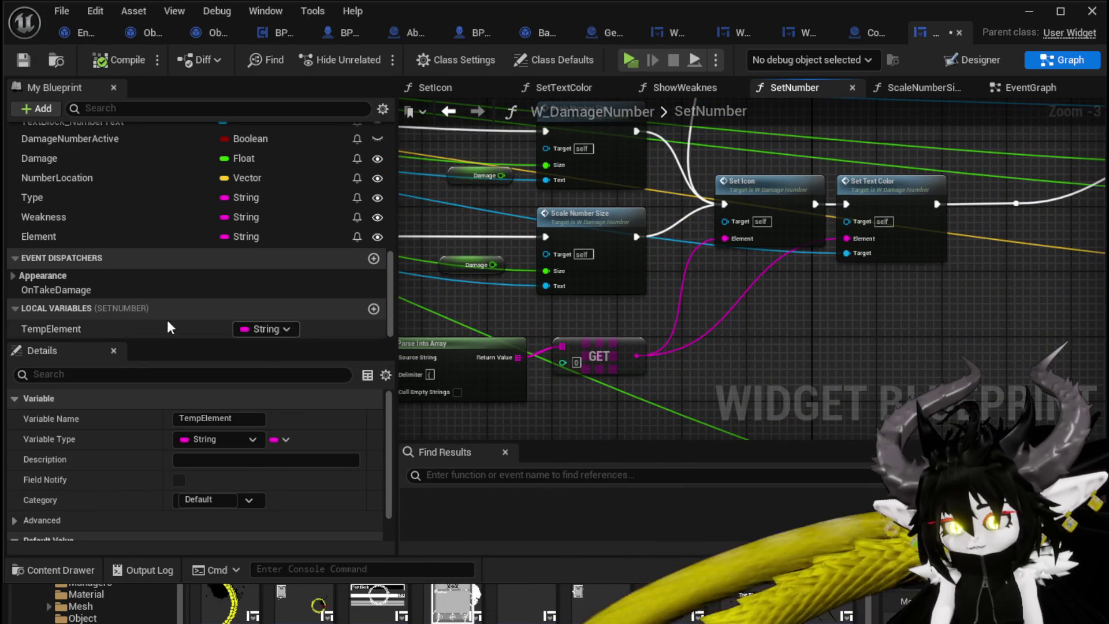
# Add a TempElement getter wired to the Element pins of Set Icon and Set Text Color.
pyautogui.moveTo(74, 327)
pyautogui.mouseDown()
pyautogui.moveTo(687, 289)
pyautogui.moveTo(730, 236)
pyautogui.mouseUp()
pyautogui.click(737, 312)
pyautogui.moveTo(745, 289)
pyautogui.mouseDown()
pyautogui.moveTo(819, 269)
pyautogui.moveTo(847, 240)
pyautogui.mouseUp()
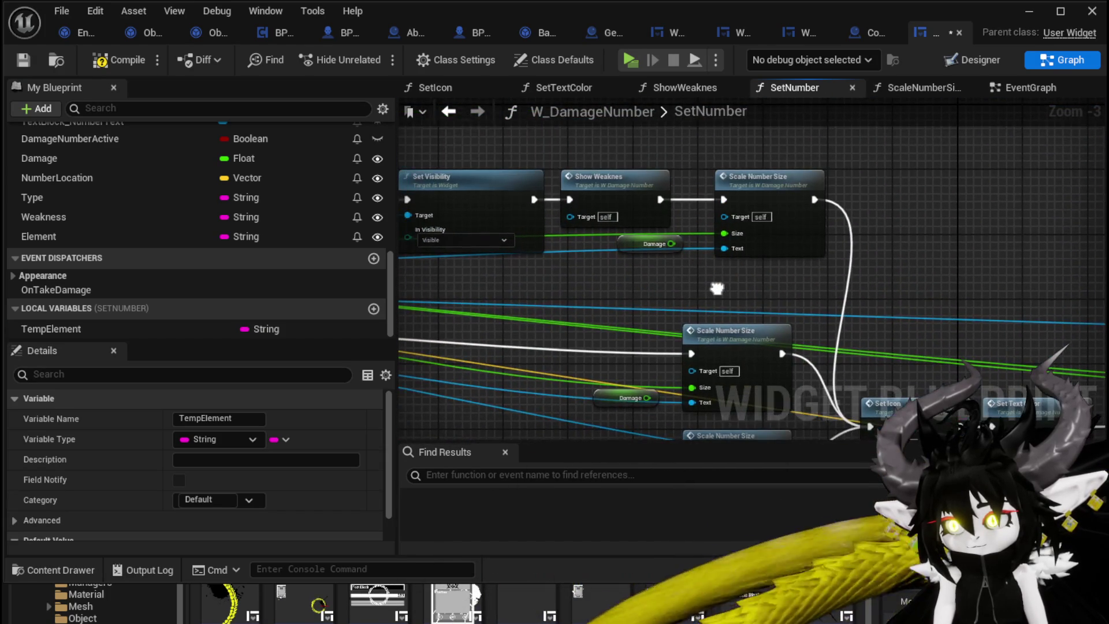
pyautogui.moveTo(717, 288); pyautogui.dragTo(842, 285)
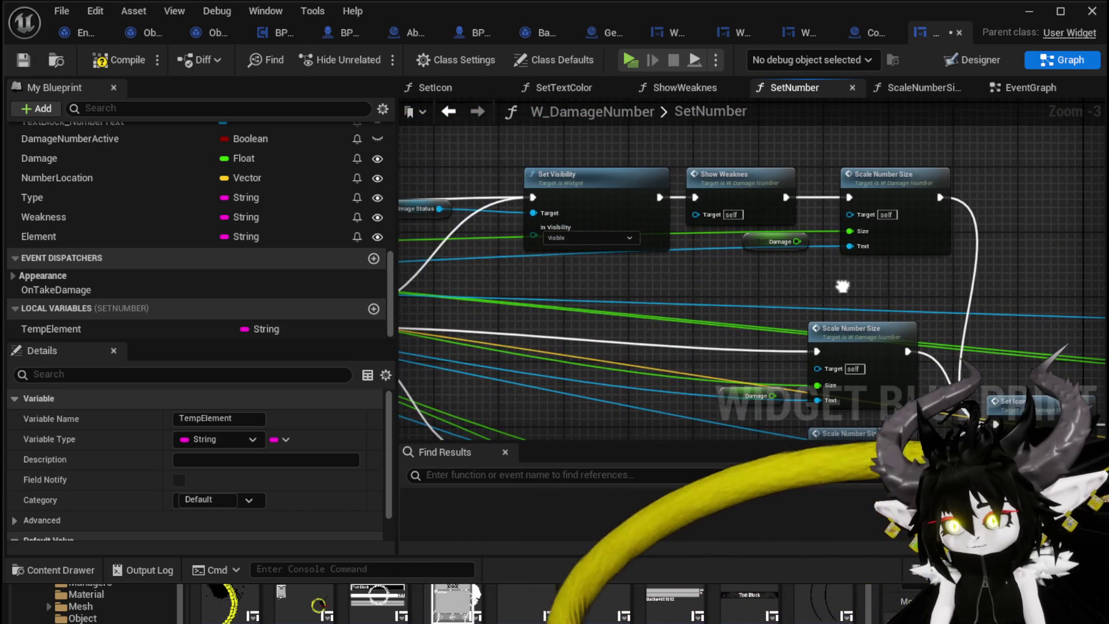
# Tidy the Weakness getter in the ShowWeaknes graph and compile W_DamageNumber.
pyautogui.doubleClick(754, 199)
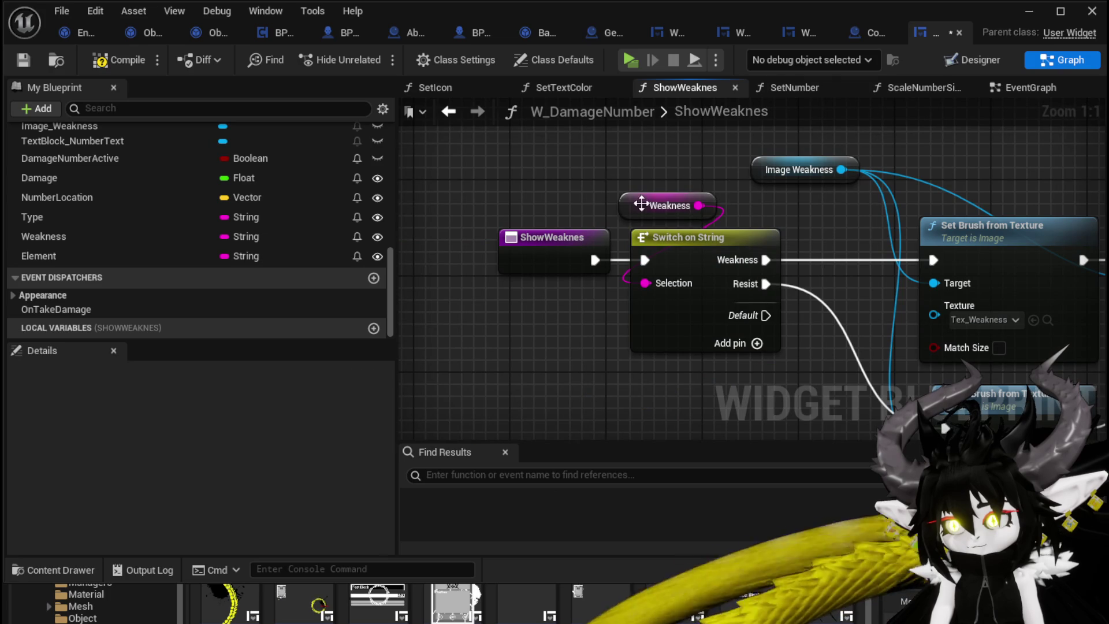
pyautogui.moveTo(687, 205); pyautogui.dragTo(673, 182)
pyautogui.scroll(-2, 607, 192)
pyautogui.moveTo(606, 192)
pyautogui.mouseDown()
pyautogui.moveTo(537, 191)
pyautogui.moveTo(785, 179)
pyautogui.mouseUp()
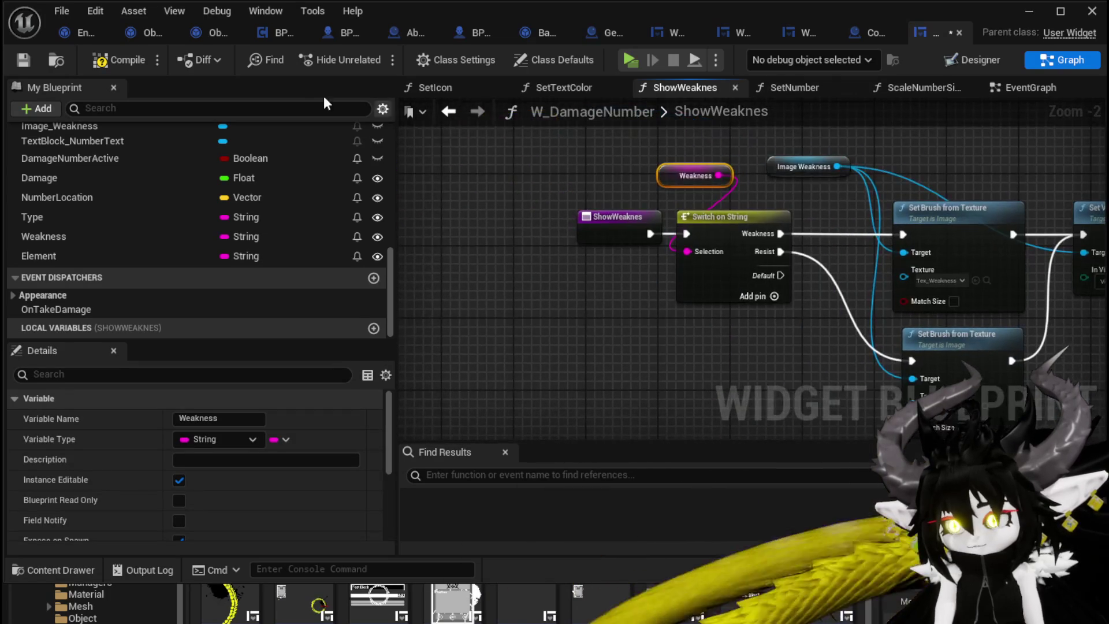
pyautogui.click(108, 63)
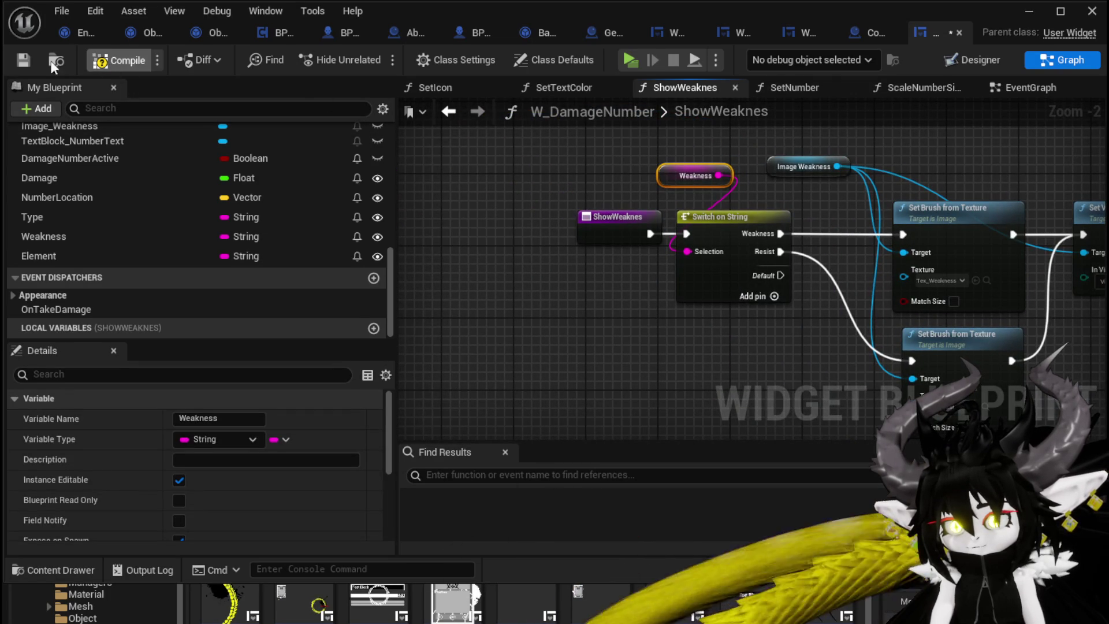
# Return to SetNumber, tidy its entry node, and open the SetTextColor function graph.
pyautogui.click(443, 111)
pyautogui.moveTo(536, 276); pyautogui.dragTo(834, 299)
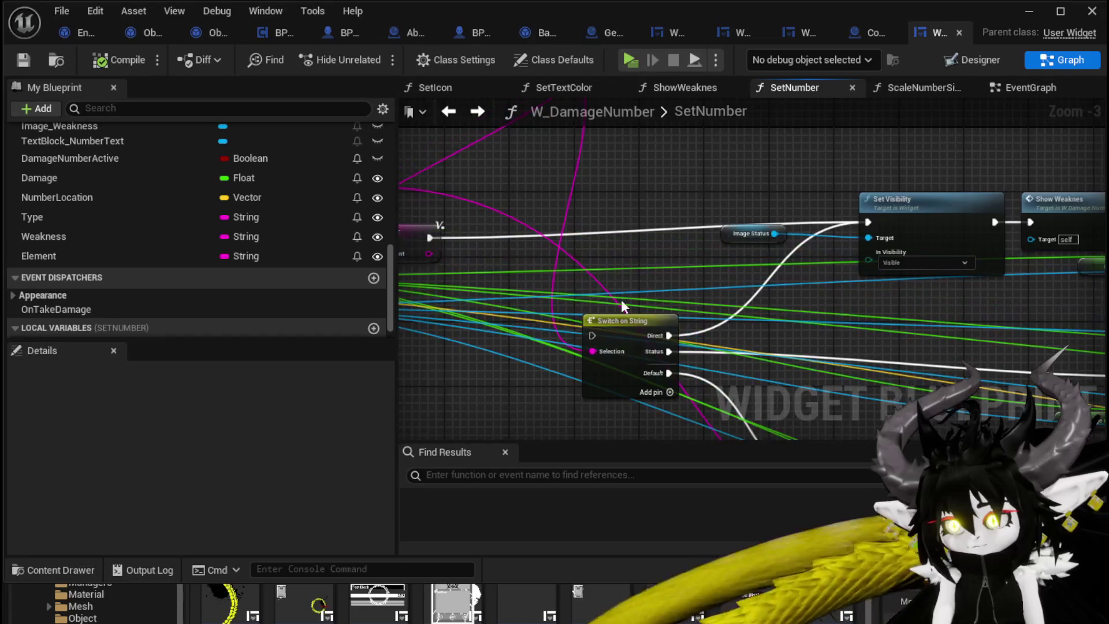
pyautogui.moveTo(601, 284); pyautogui.dragTo(863, 338)
pyautogui.moveTo(438, 280); pyautogui.dragTo(435, 272)
pyautogui.click(703, 253)
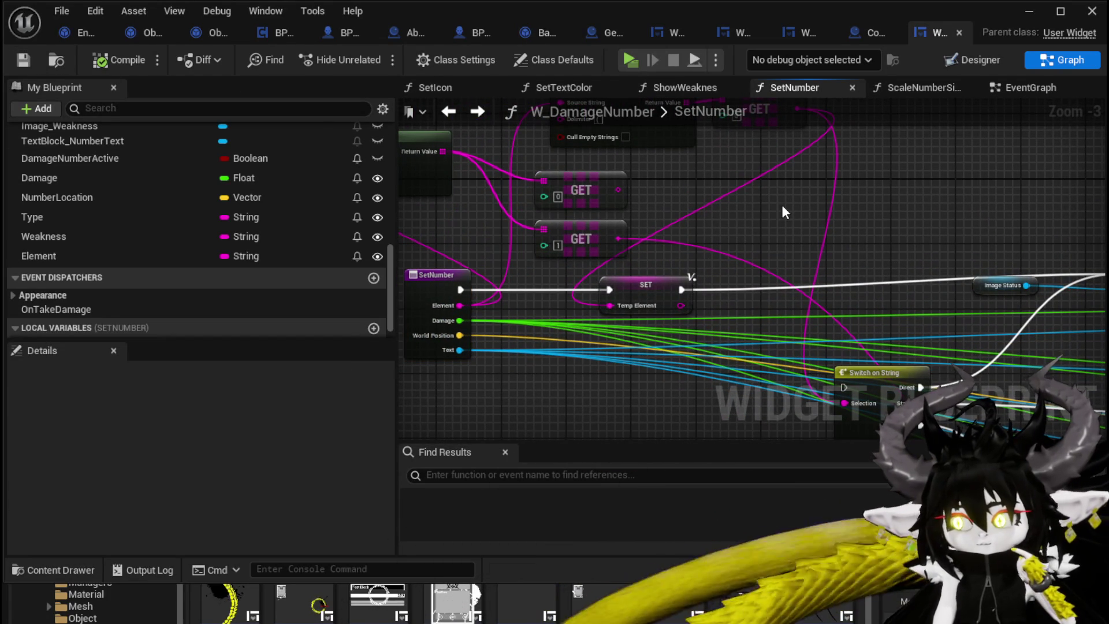
pyautogui.moveTo(781, 205)
pyautogui.mouseDown()
pyautogui.moveTo(483, 218)
pyautogui.moveTo(700, 182)
pyautogui.moveTo(791, 187)
pyautogui.mouseUp()
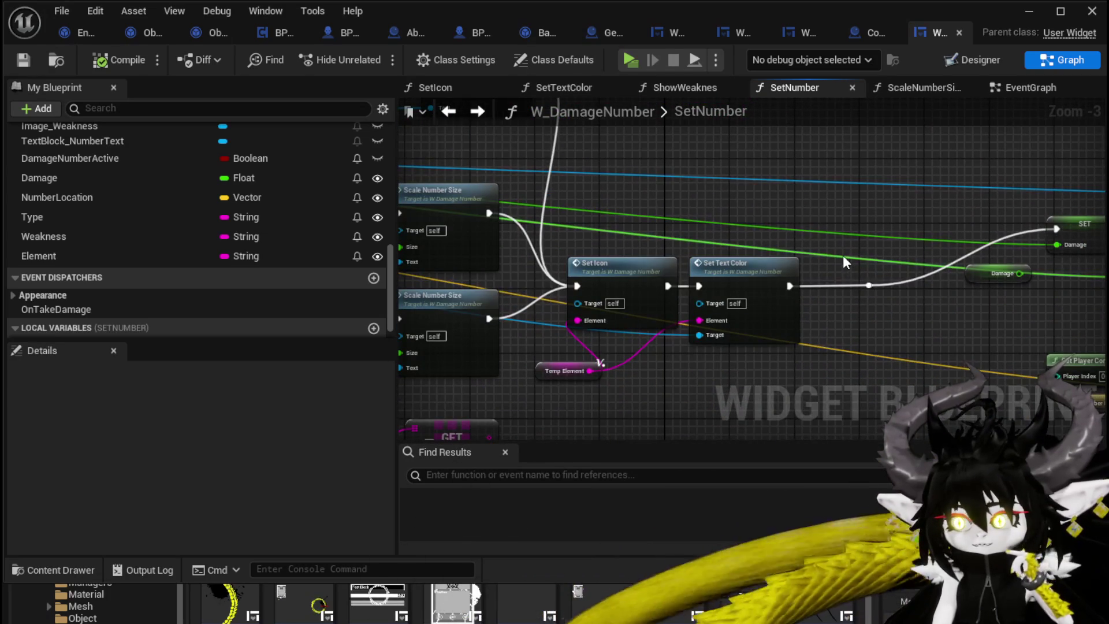
pyautogui.doubleClick(710, 310)
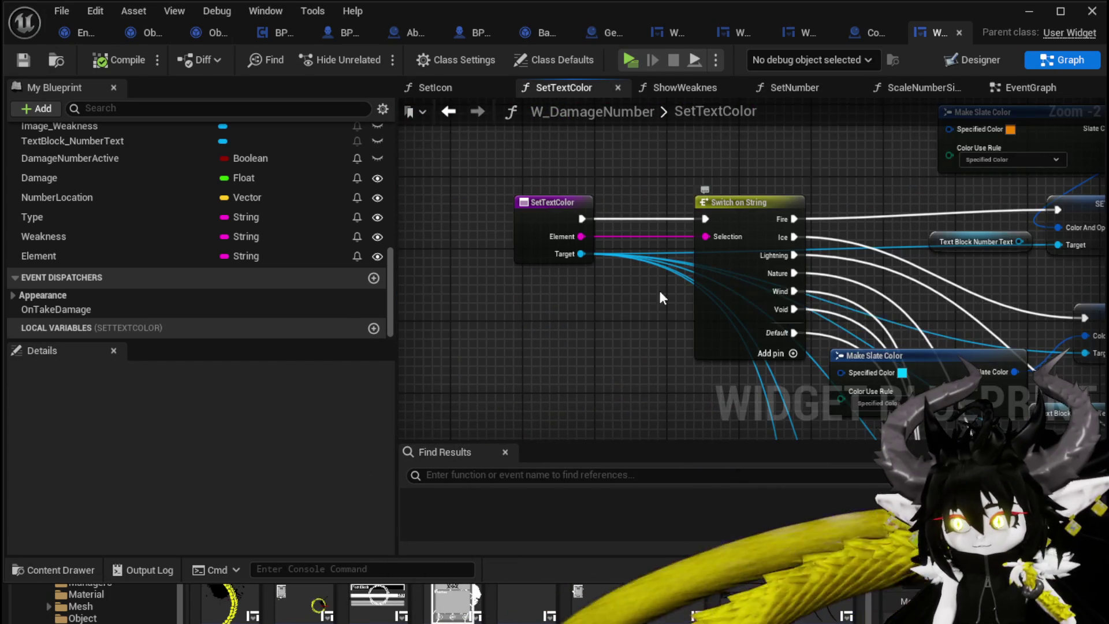
pyautogui.moveTo(658, 289)
pyautogui.mouseDown()
pyautogui.moveTo(417, 327)
pyautogui.moveTo(460, 257)
pyautogui.moveTo(670, 332)
pyautogui.moveTo(536, 306)
pyautogui.mouseUp()
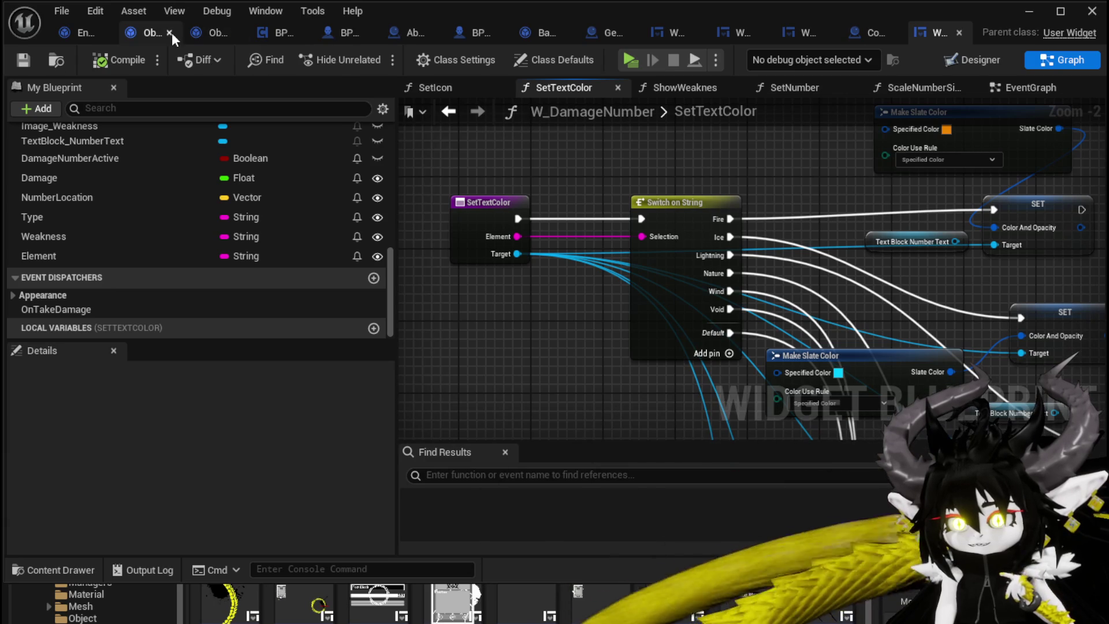
# Open the ShowDamageNumber function definition from Object_DamageSequence's Show Damage Number call.
pyautogui.click(148, 31)
pyautogui.scroll(2, 428, 309)
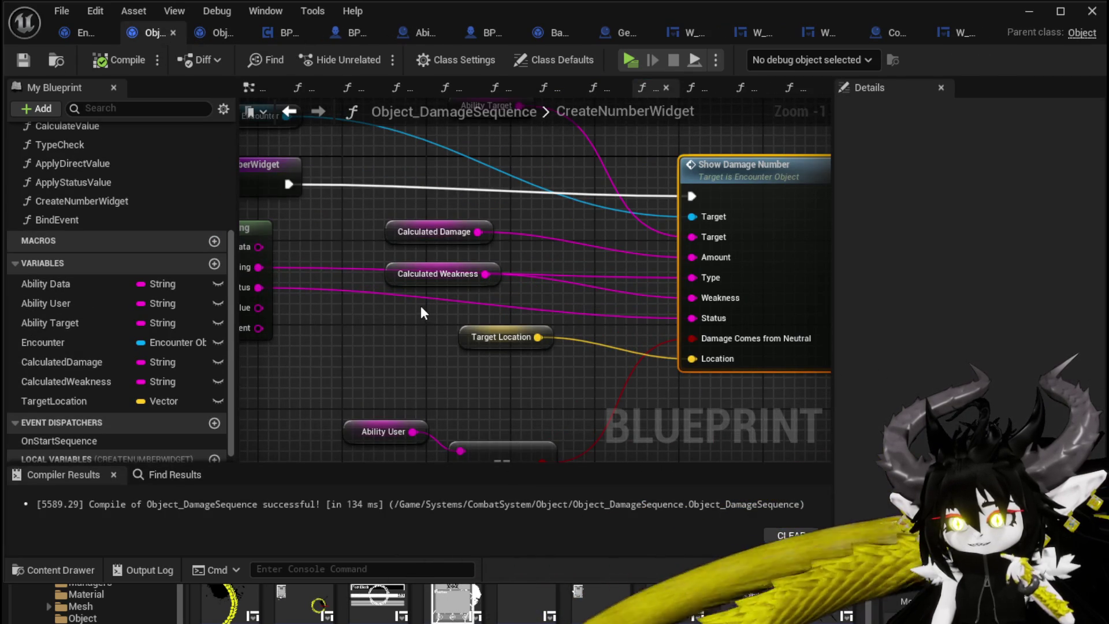
pyautogui.moveTo(426, 312)
pyautogui.mouseDown()
pyautogui.moveTo(410, 261)
pyautogui.moveTo(421, 297)
pyautogui.moveTo(246, 289)
pyautogui.moveTo(323, 305)
pyautogui.moveTo(740, 280)
pyautogui.moveTo(742, 294)
pyautogui.mouseUp()
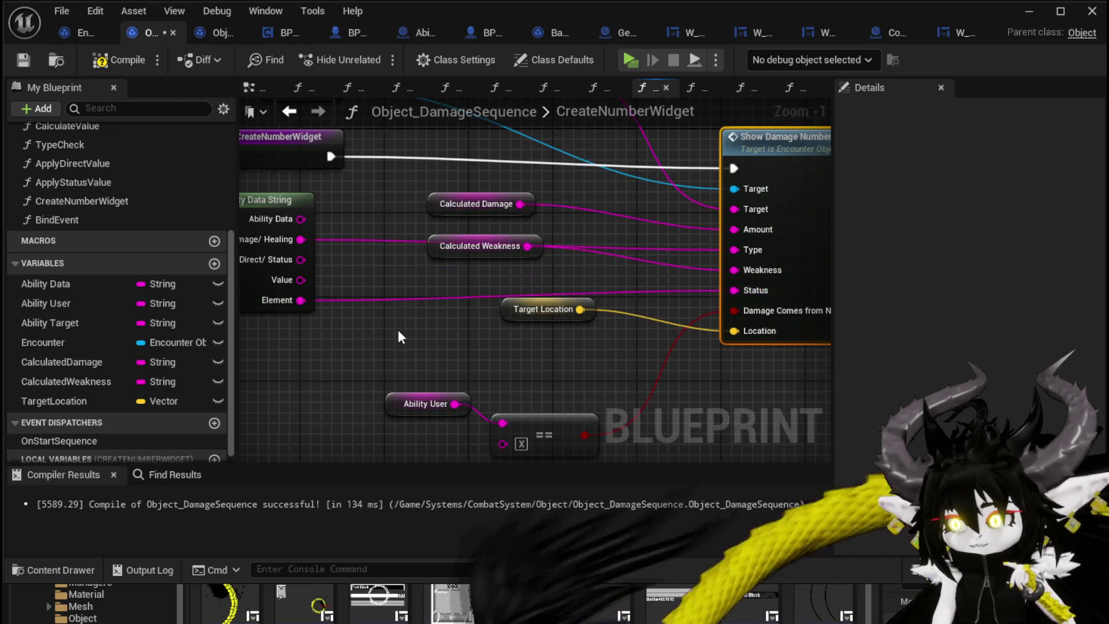
pyautogui.doubleClick(779, 294)
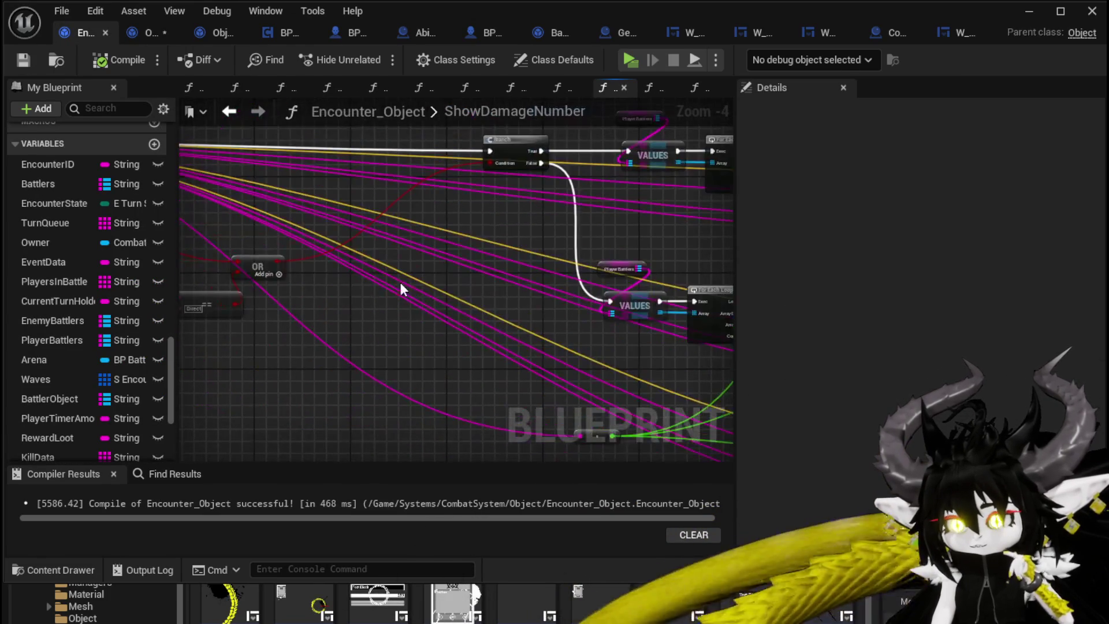
pyautogui.scroll(3, 344, 281)
# Rename ShowDamageNumber's Status input to Element and remove its Target input.
pyautogui.click(322, 268)
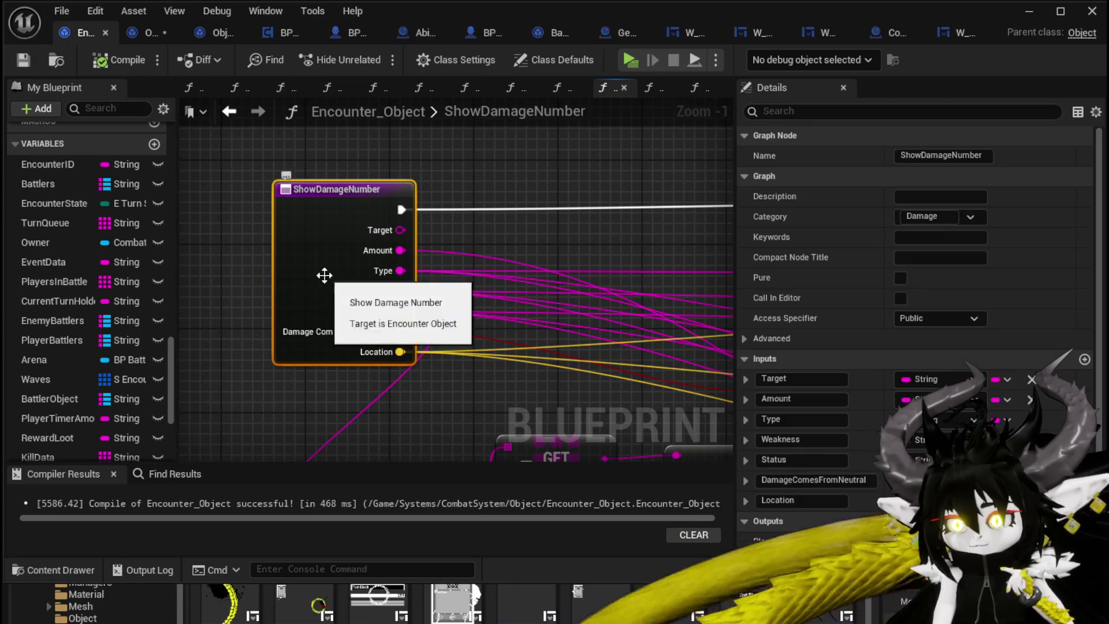
pyautogui.click(797, 459)
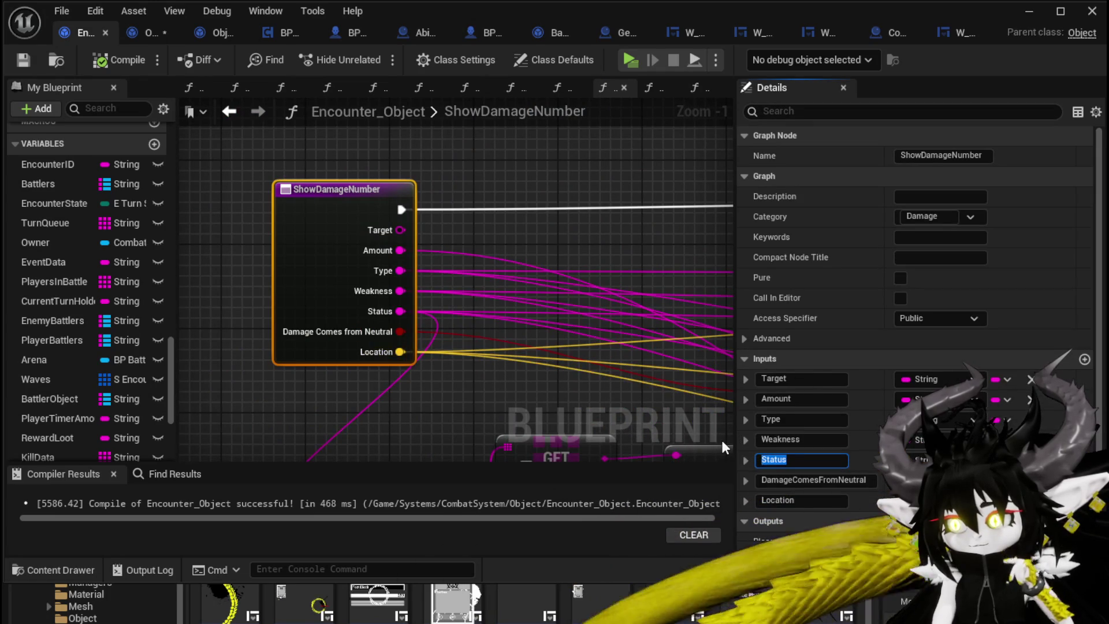
pyautogui.write('Element')
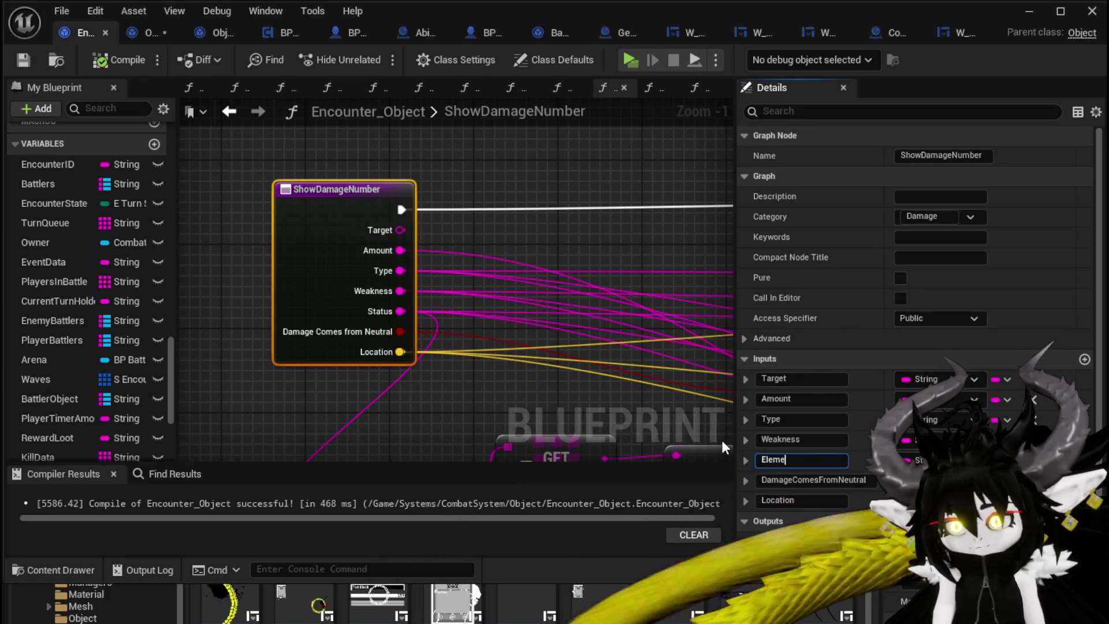
pyautogui.press('Return')
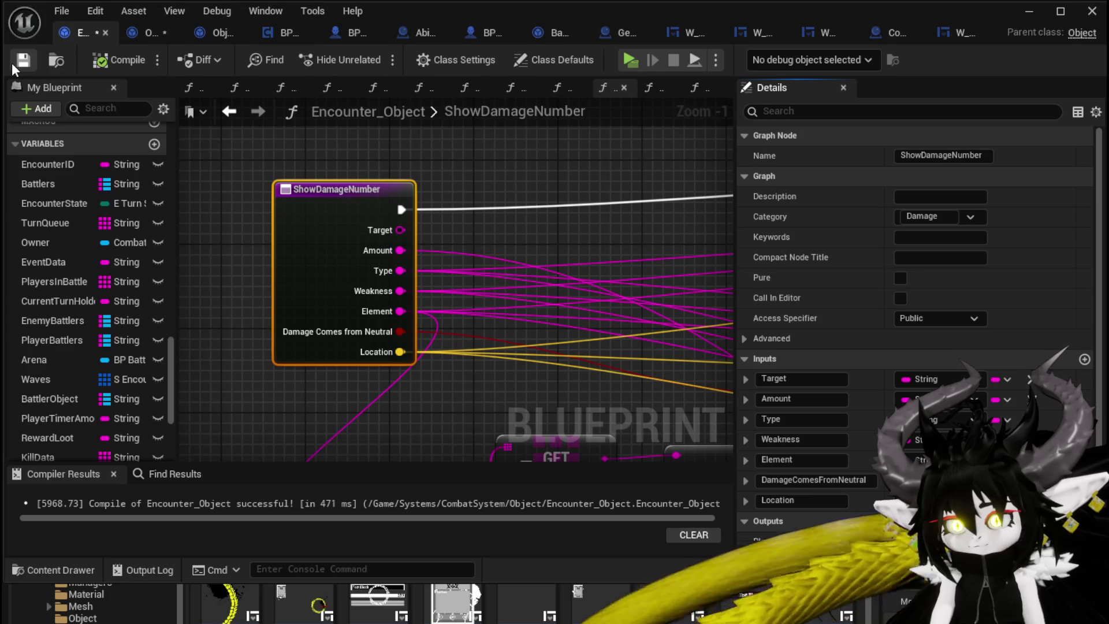
pyautogui.click(1029, 380)
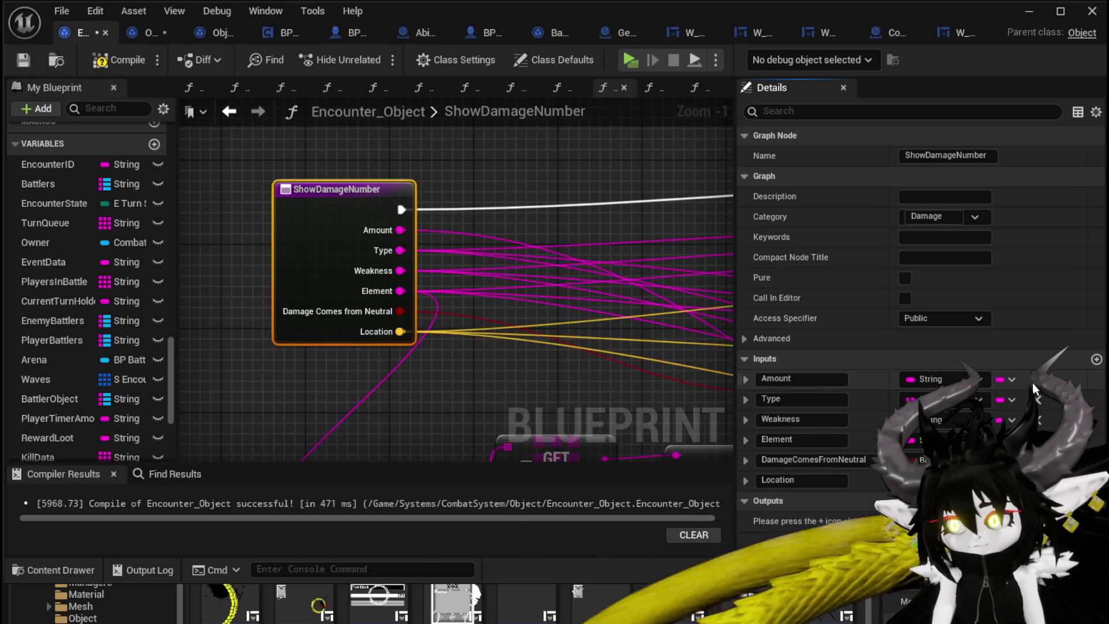
# Compile and save Encounter_Object, fixing the stale Target pin in BlockingDamageEvent.
pyautogui.click(119, 60)
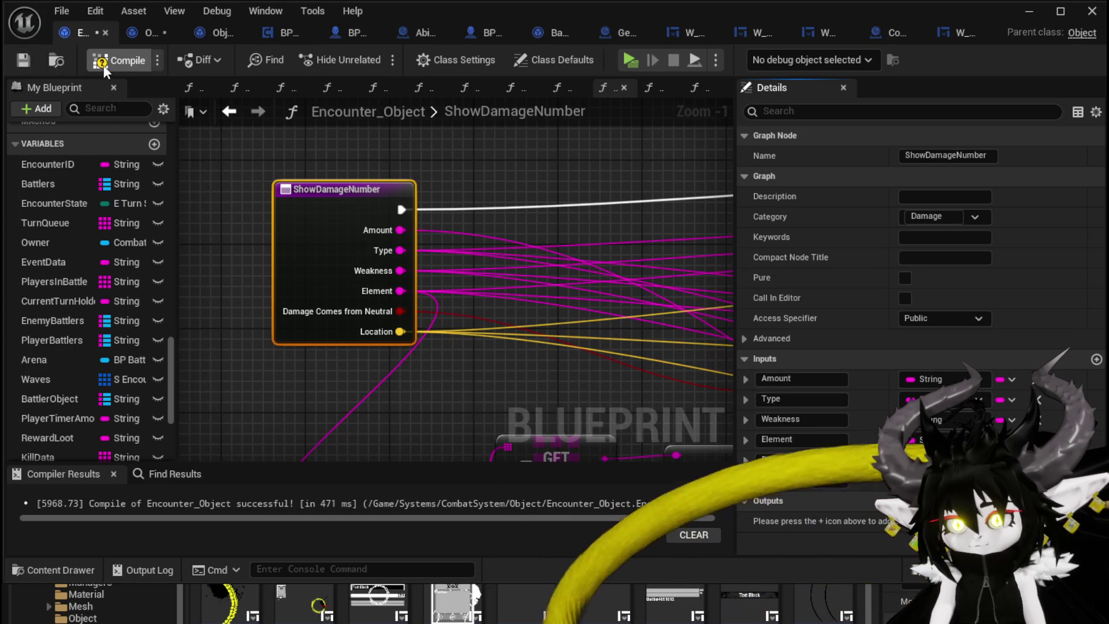
pyautogui.click(19, 63)
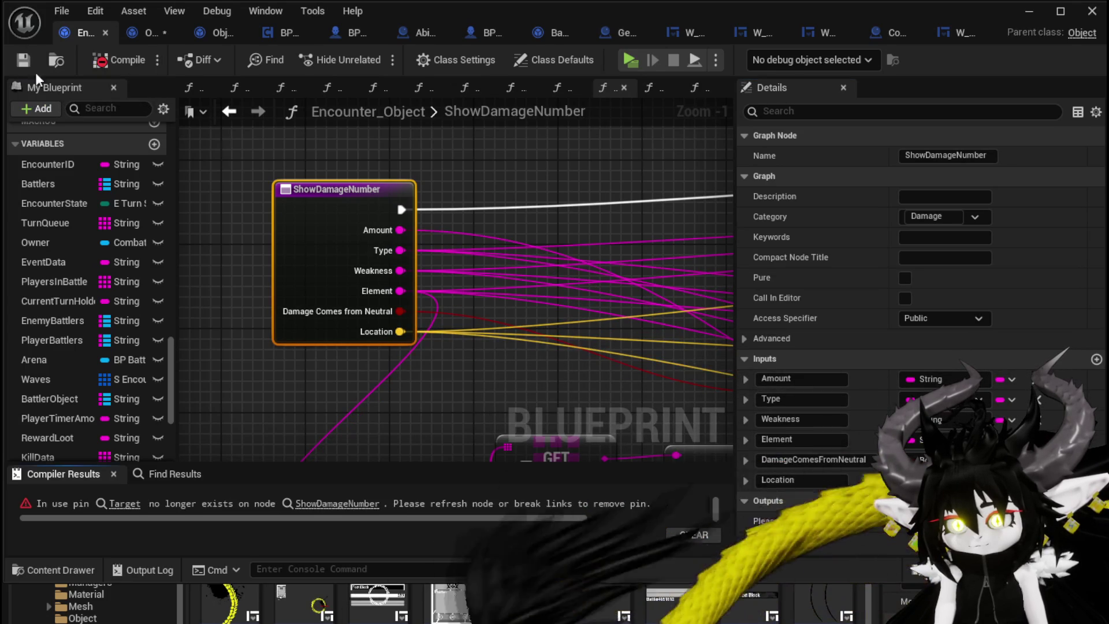
pyautogui.click(320, 504)
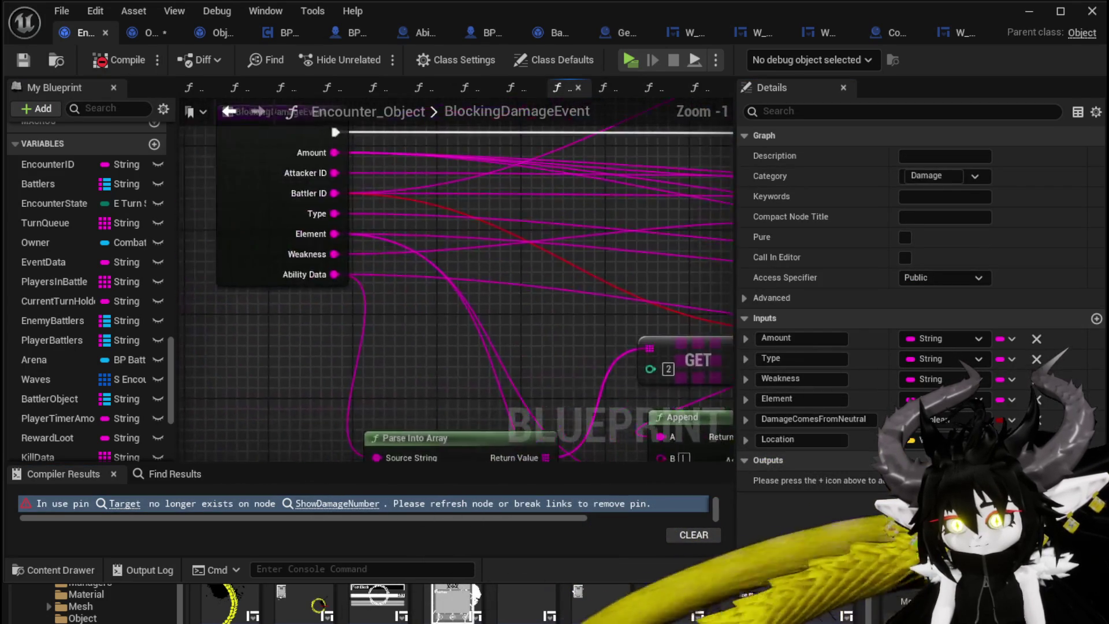
pyautogui.moveTo(571, 374); pyautogui.dragTo(247, 354)
pyautogui.click(102, 64)
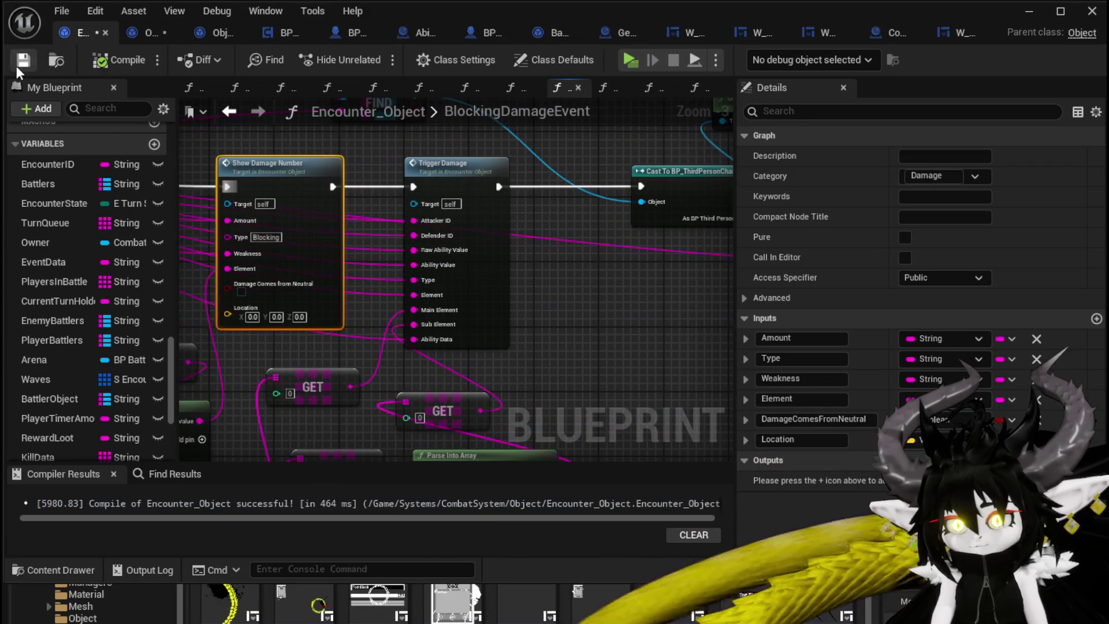
pyautogui.click(23, 60)
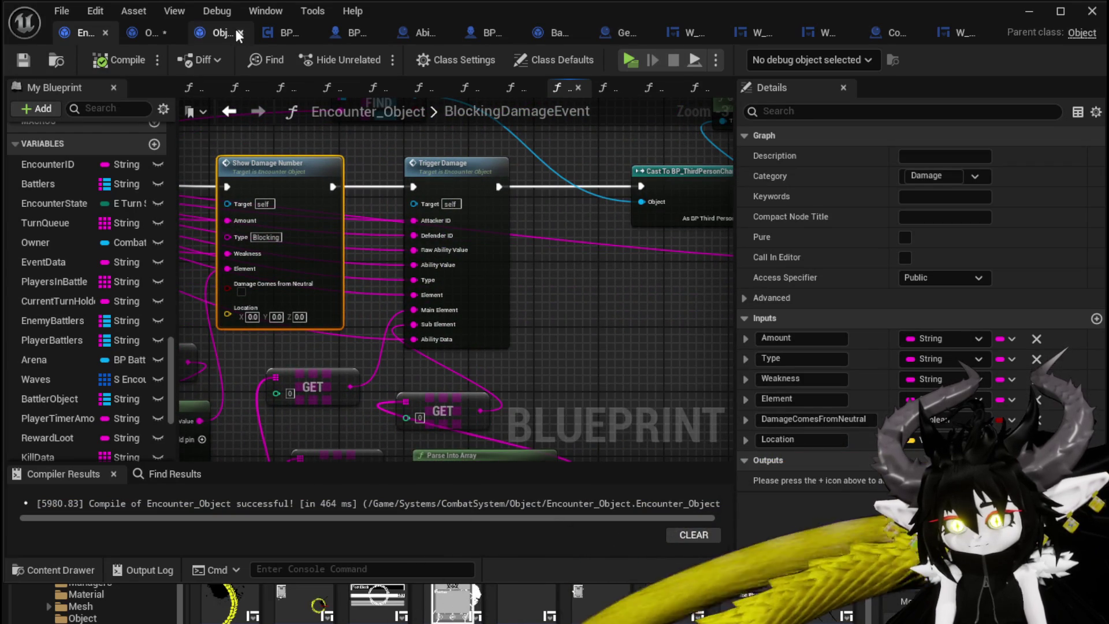
# Recompile Object_DamageSequence twice to clear the stale Target pin, then close the Blueprint editor.
pyautogui.click(139, 35)
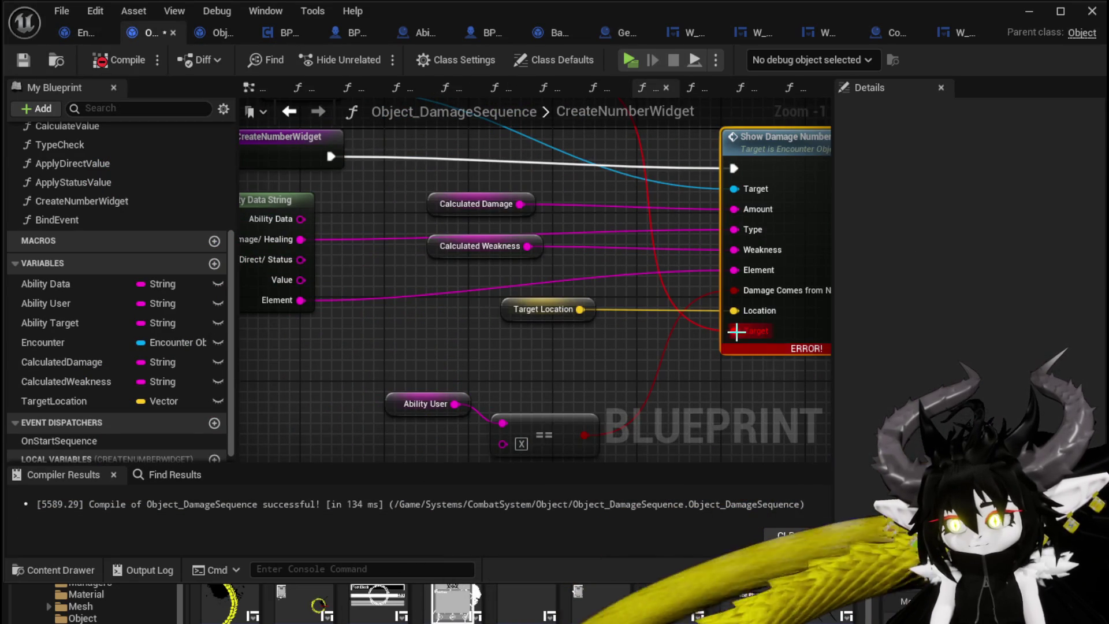
pyautogui.click(118, 60)
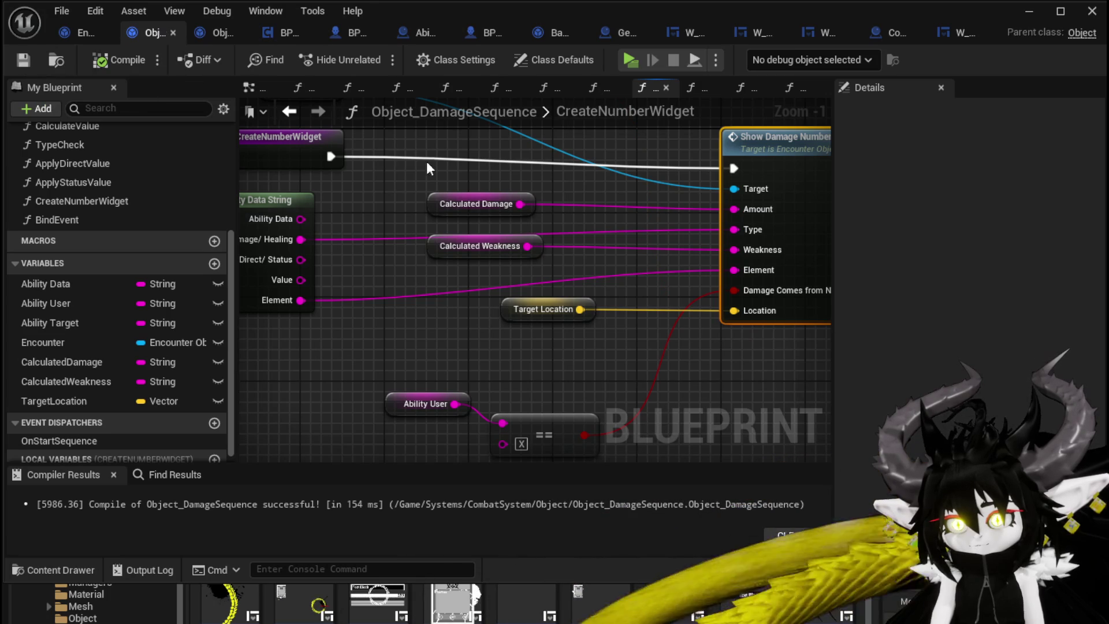
pyautogui.scroll(-3, 566, 160)
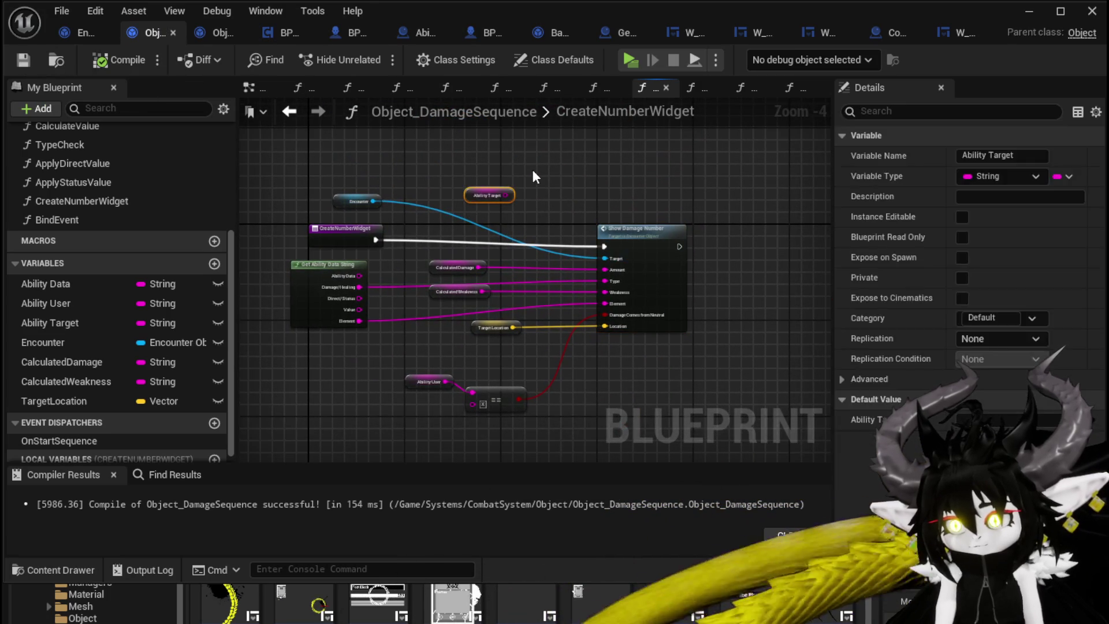
pyautogui.click(118, 60)
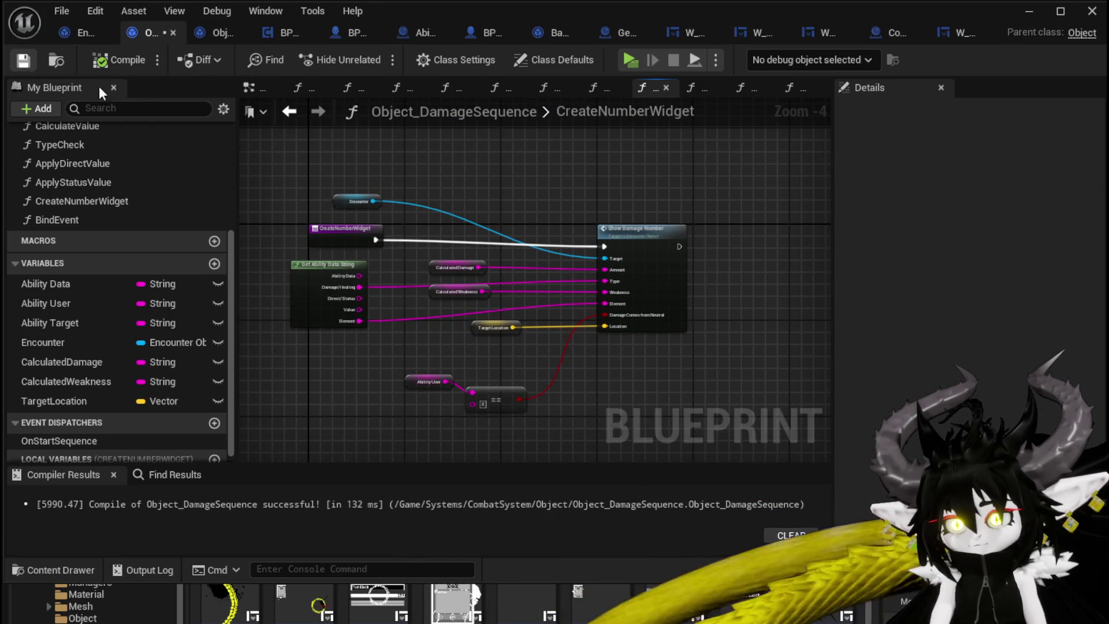
pyautogui.click(1092, 11)
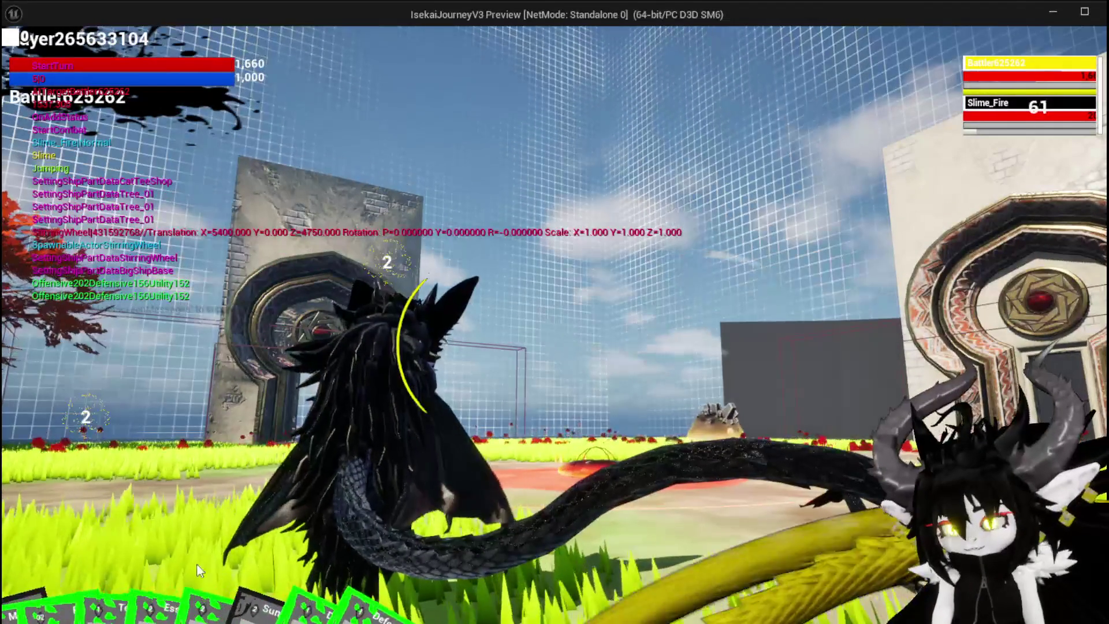
# Play a card against Slime_Fire, then return to the editor and stop the play session.
pyautogui.click(64, 573)
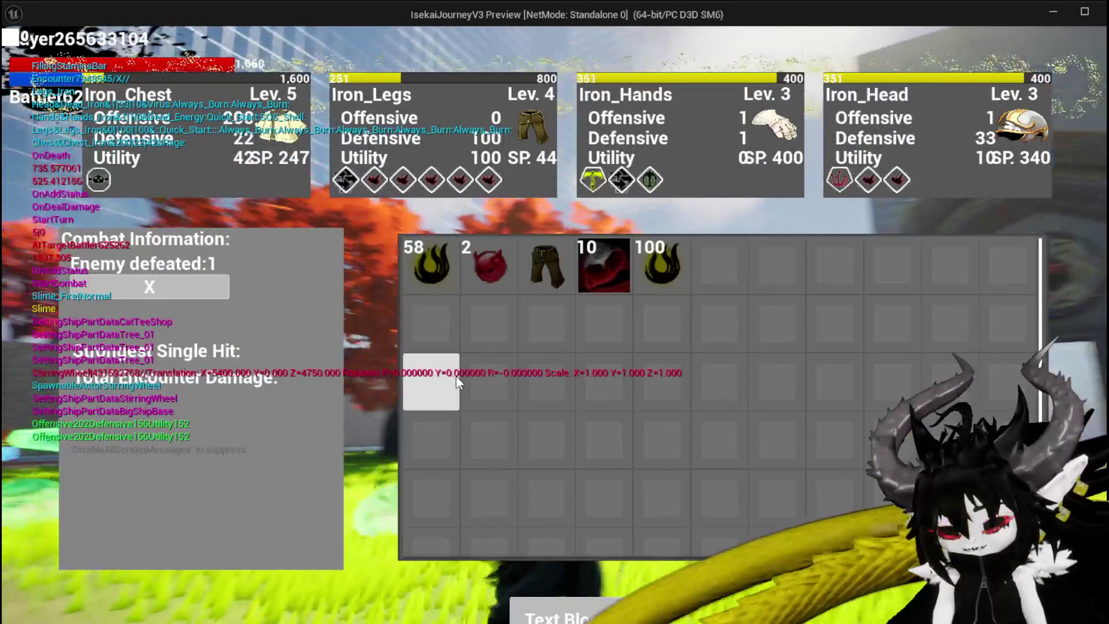
pyautogui.hotkey('alt', 'Tab')
pyautogui.press('Escape')
pyautogui.hotkey('ctrl', 's')
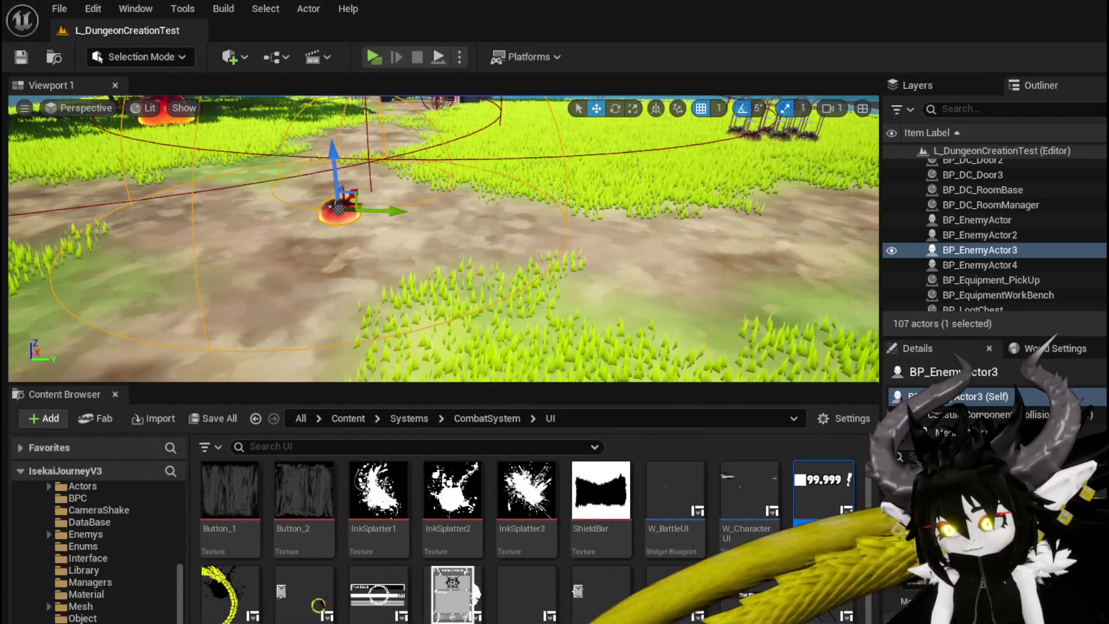
# Back in Object_DamageSequence's CreateNumberWidget graph, shift the Get Ability Data String node right.
pyautogui.hotkey('alt', 'Tab')
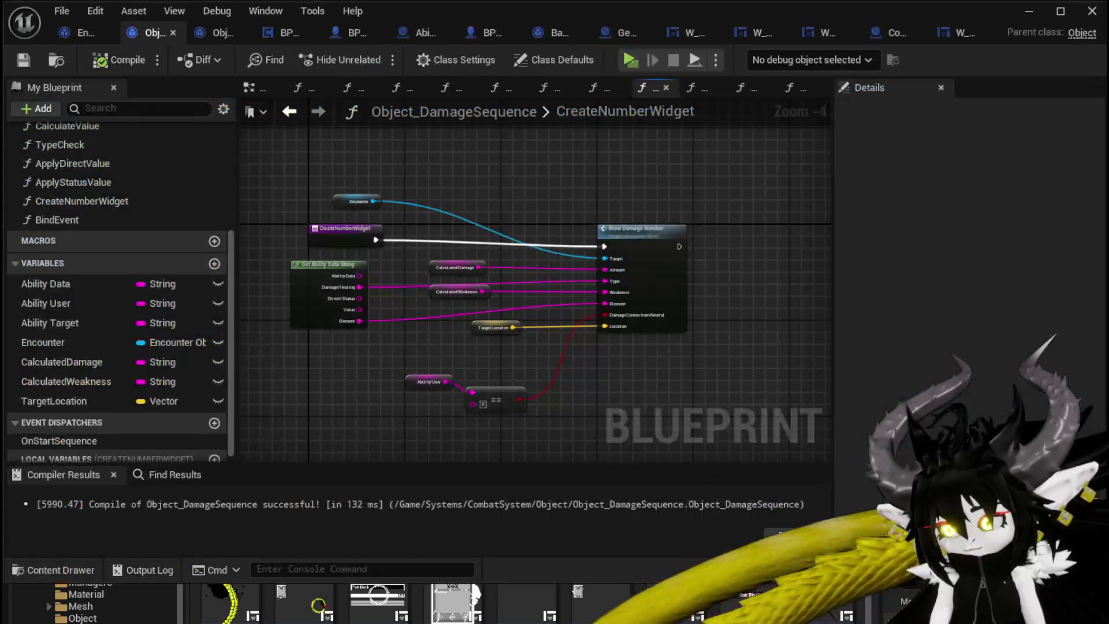
pyautogui.scroll(2, 353, 362)
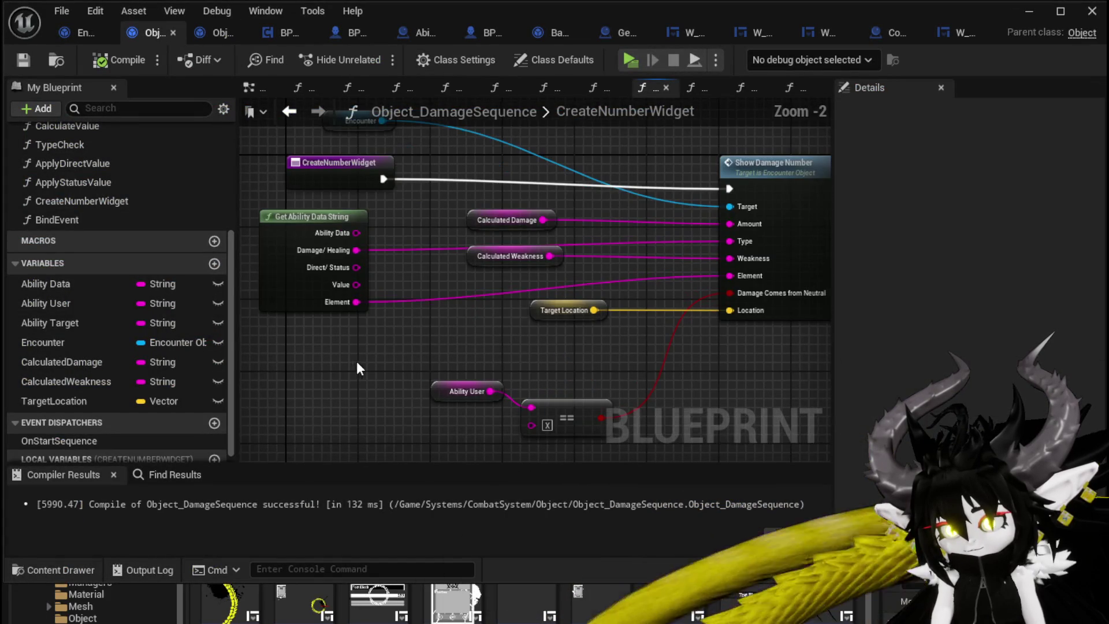
pyautogui.moveTo(415, 361); pyautogui.dragTo(376, 388)
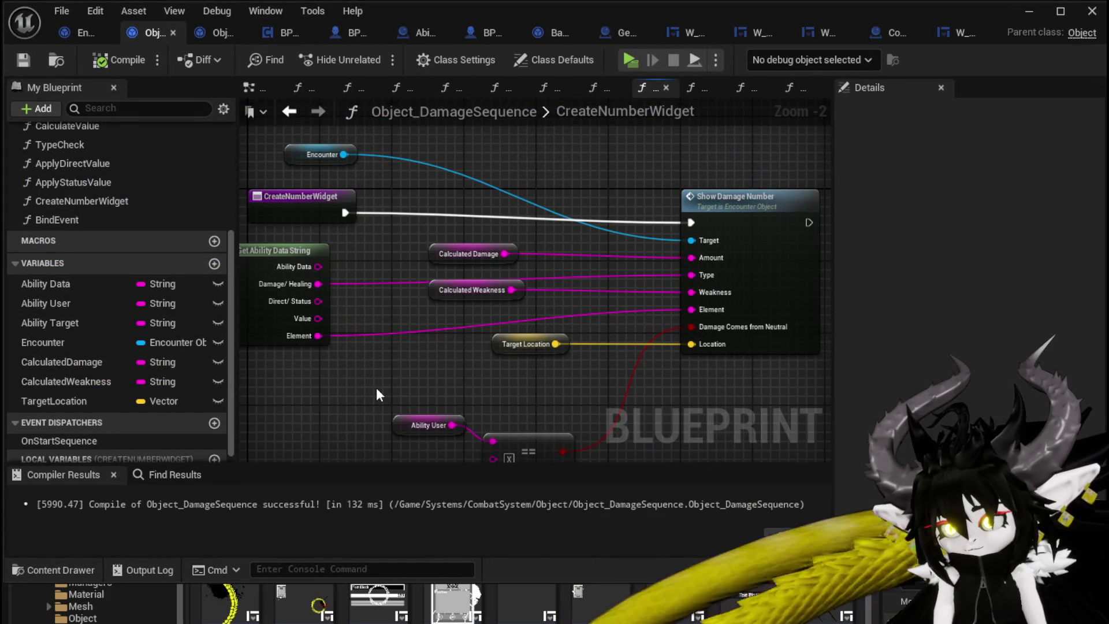
pyautogui.moveTo(292, 254); pyautogui.dragTo(328, 254)
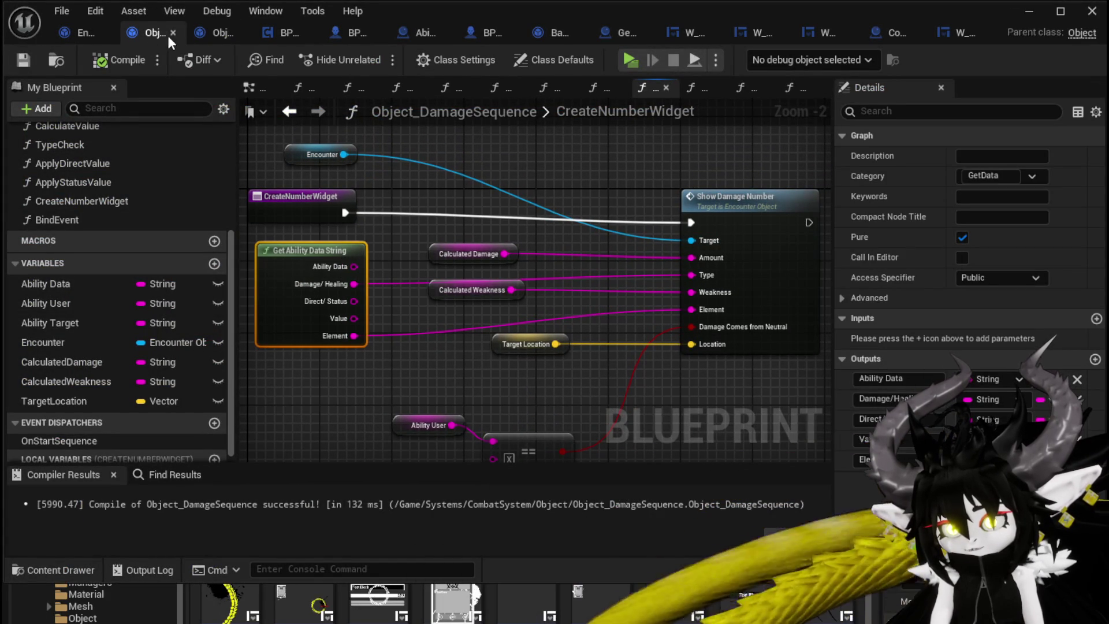
# Add a Print String fed by Element to SetTextColor, show its advanced pins, and save W_DamageNumber.
pyautogui.click(947, 29)
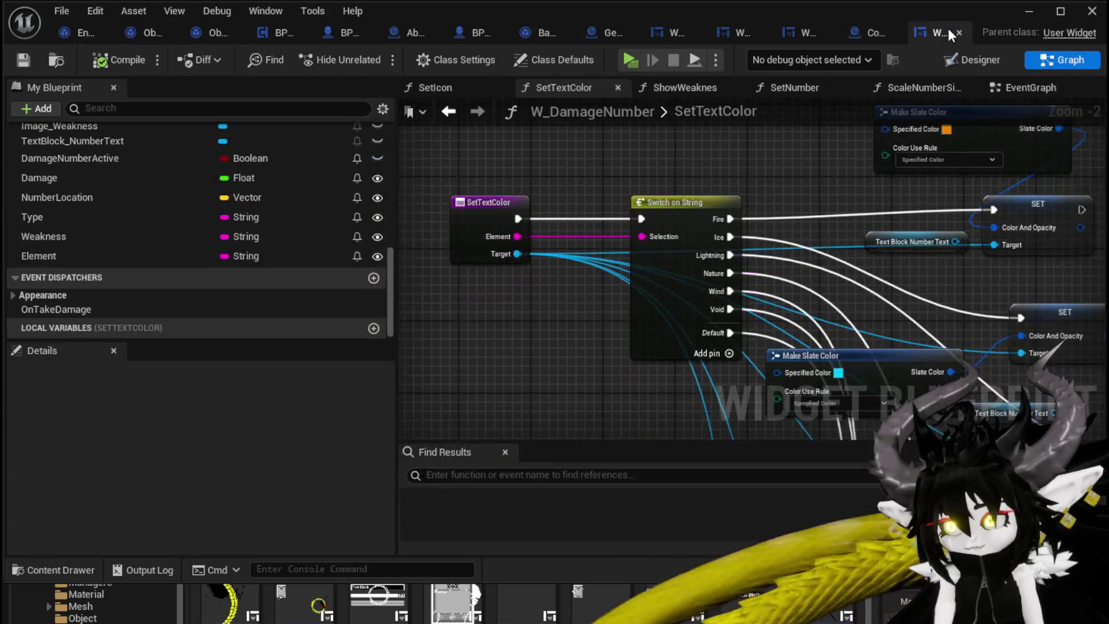
pyautogui.moveTo(630, 209)
pyautogui.mouseDown()
pyautogui.moveTo(456, 219)
pyautogui.moveTo(597, 176)
pyautogui.mouseUp()
pyautogui.write('P')
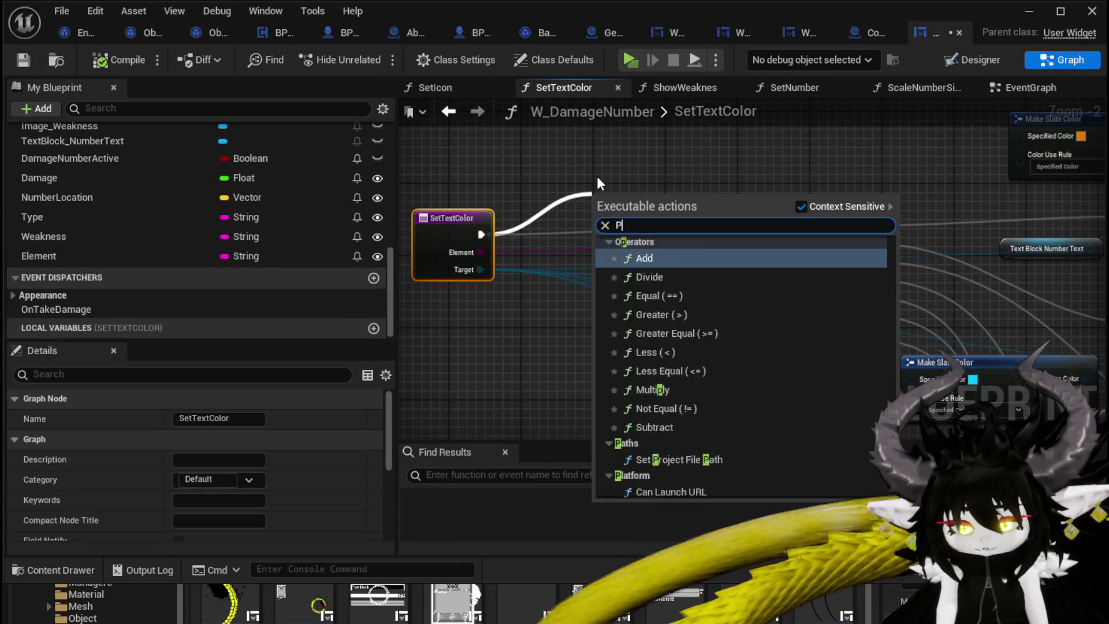
pyautogui.write('rint String')
pyautogui.press('Return')
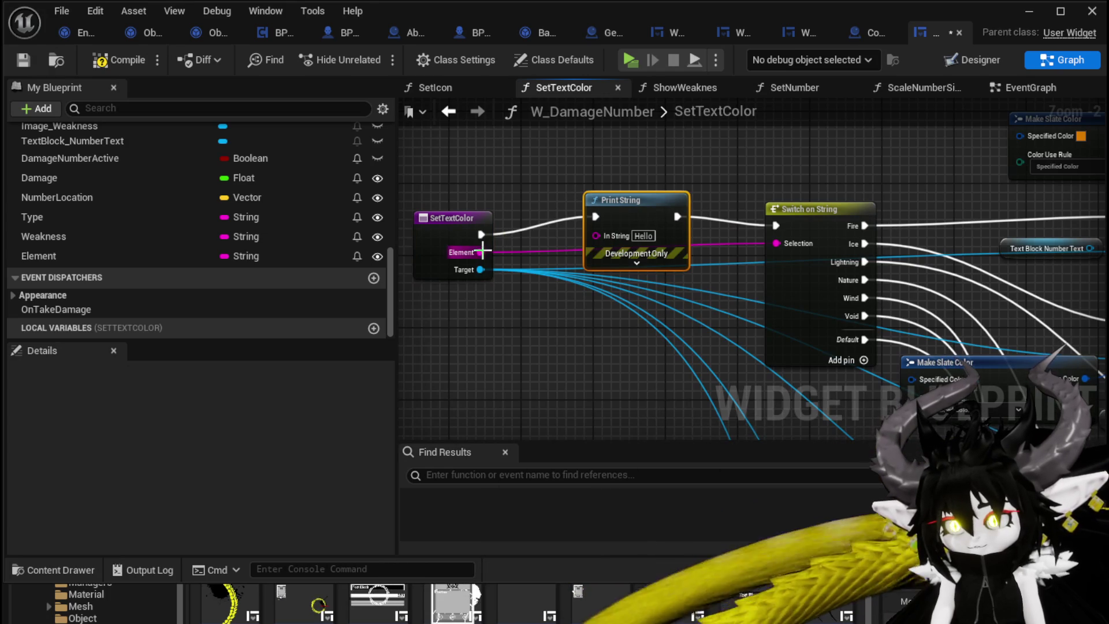
pyautogui.moveTo(480, 253)
pyautogui.mouseDown()
pyautogui.moveTo(611, 240)
pyautogui.moveTo(596, 235)
pyautogui.mouseUp()
pyautogui.moveTo(633, 203); pyautogui.dragTo(633, 149)
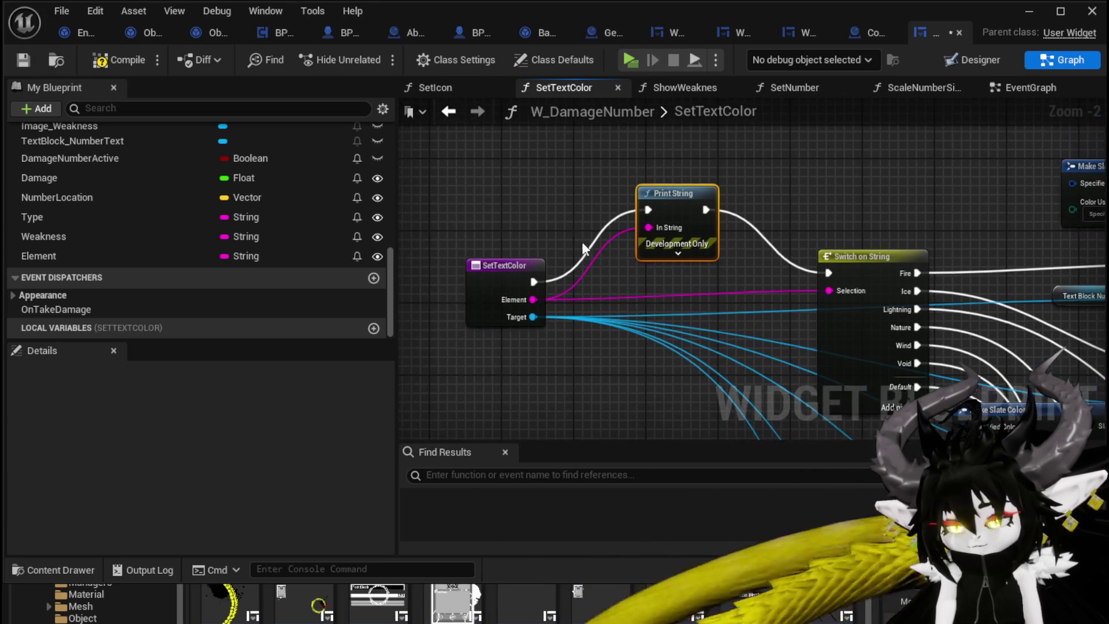
pyautogui.click(662, 256)
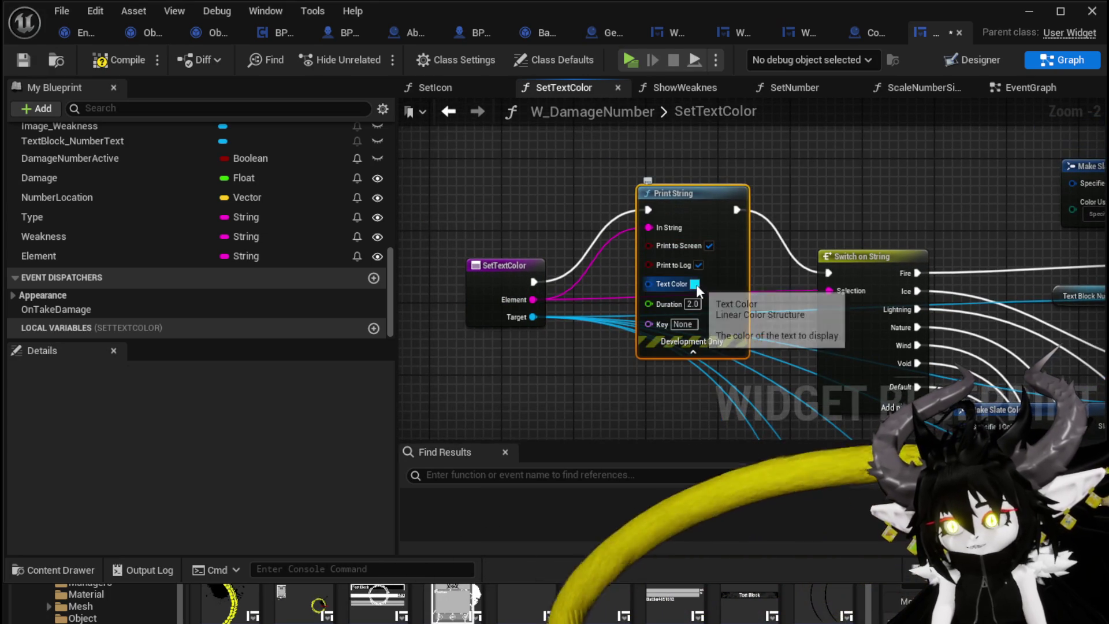
pyautogui.click(798, 185)
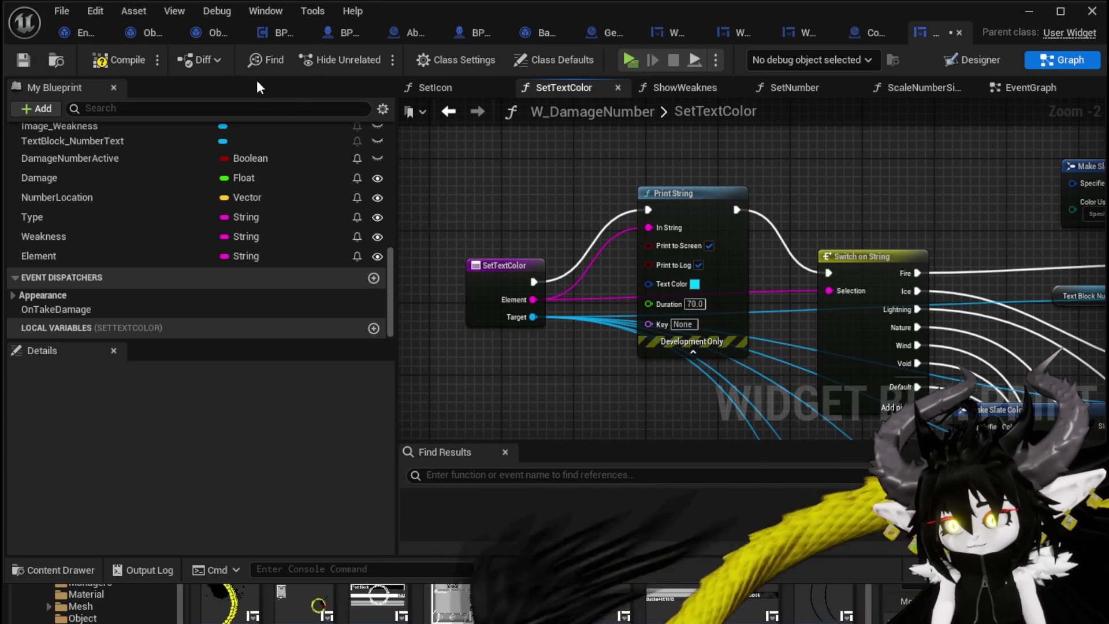
pyautogui.click(24, 65)
pyautogui.click(451, 111)
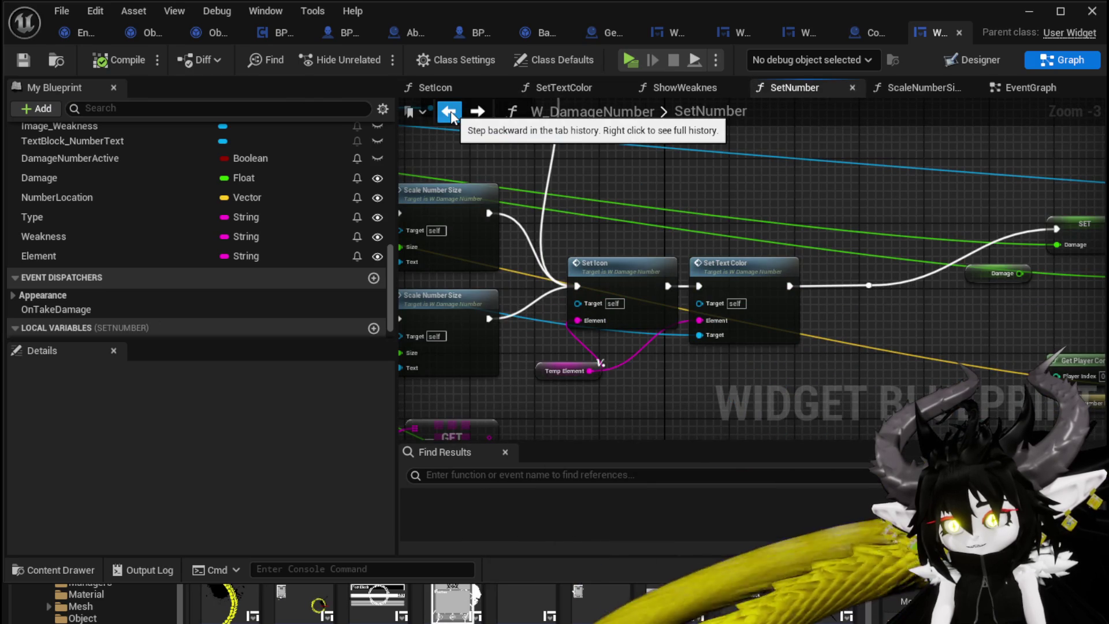
# Move from SetNumber to the widget's EventGraph and bring the Damage and Number Location SET nodes into view.
pyautogui.scroll(-1, 694, 220)
pyautogui.scroll(4, 656, 273)
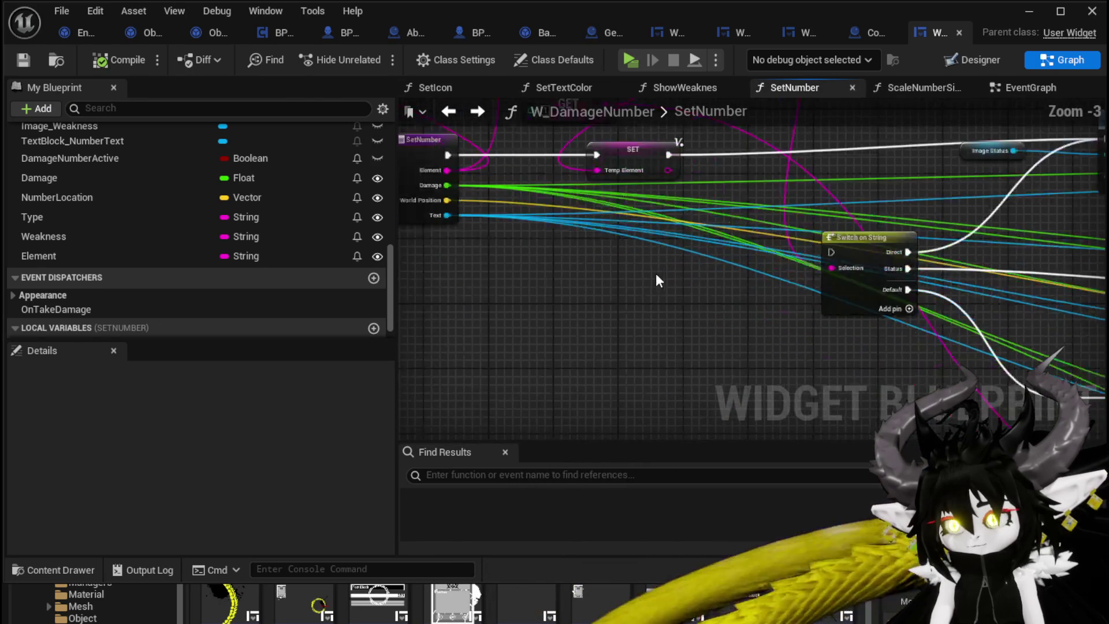
pyautogui.scroll(-2, 633, 271)
pyautogui.moveTo(608, 281)
pyautogui.mouseDown()
pyautogui.moveTo(505, 290)
pyautogui.moveTo(645, 306)
pyautogui.mouseUp()
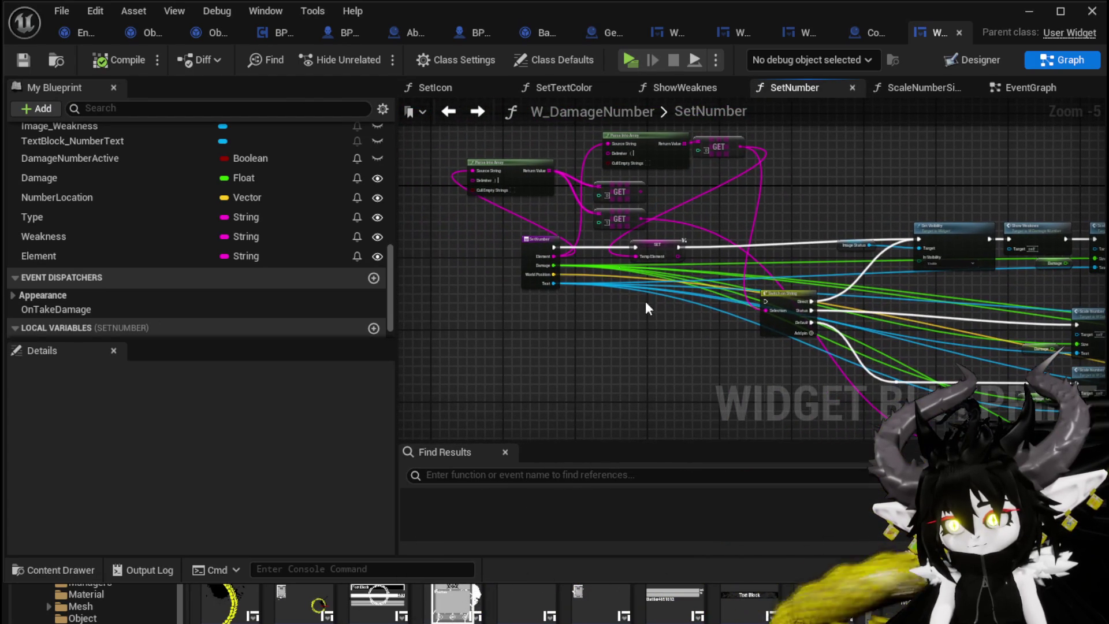
pyautogui.click(469, 111)
pyautogui.scroll(-3, 586, 324)
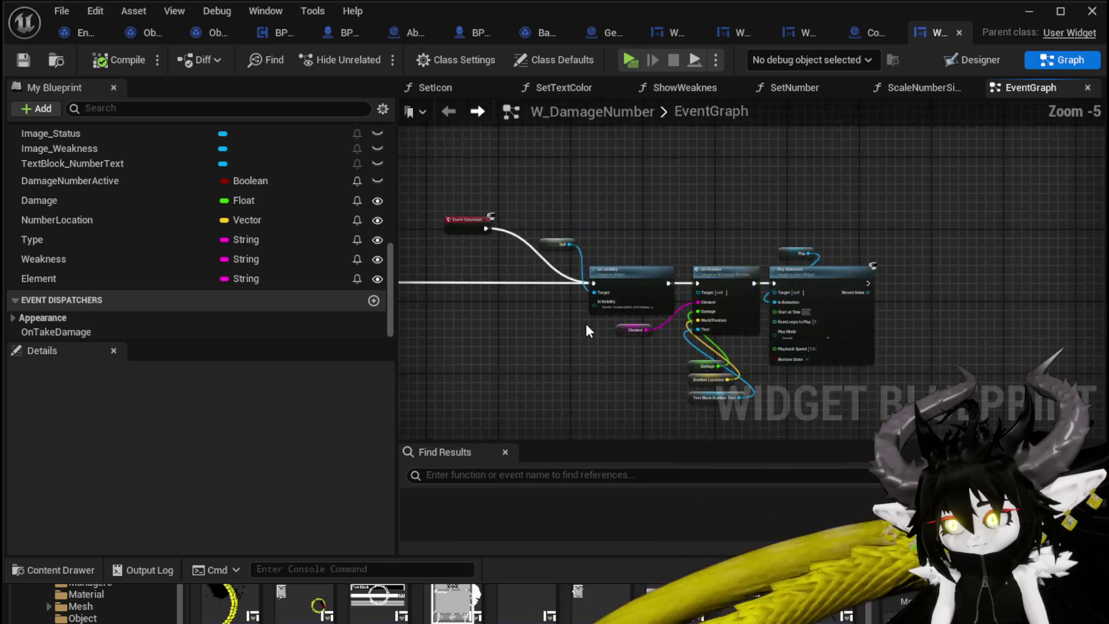
pyautogui.moveTo(585, 323); pyautogui.dragTo(950, 327)
pyautogui.scroll(3, 779, 263)
pyautogui.moveTo(779, 263)
pyautogui.mouseDown()
pyautogui.moveTo(781, 357)
pyautogui.moveTo(772, 350)
pyautogui.mouseUp()
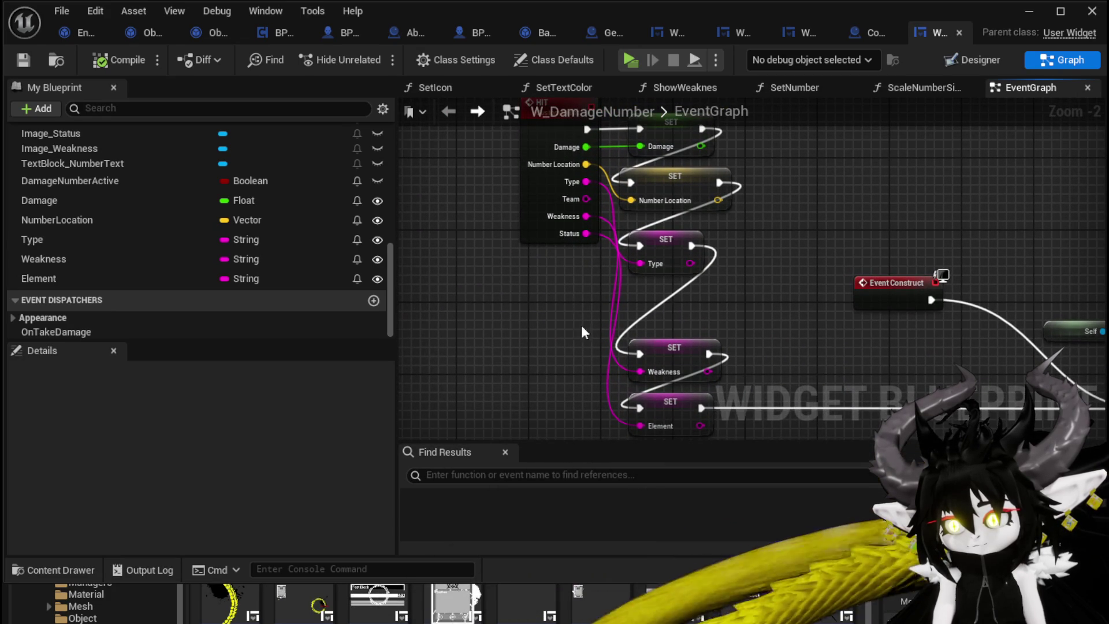
# Reposition the HIT event and Event Construct nodes, then compile and save W_DamageNumber.
pyautogui.moveTo(523, 227)
pyautogui.mouseDown()
pyautogui.moveTo(449, 227)
pyautogui.moveTo(478, 265)
pyautogui.mouseUp()
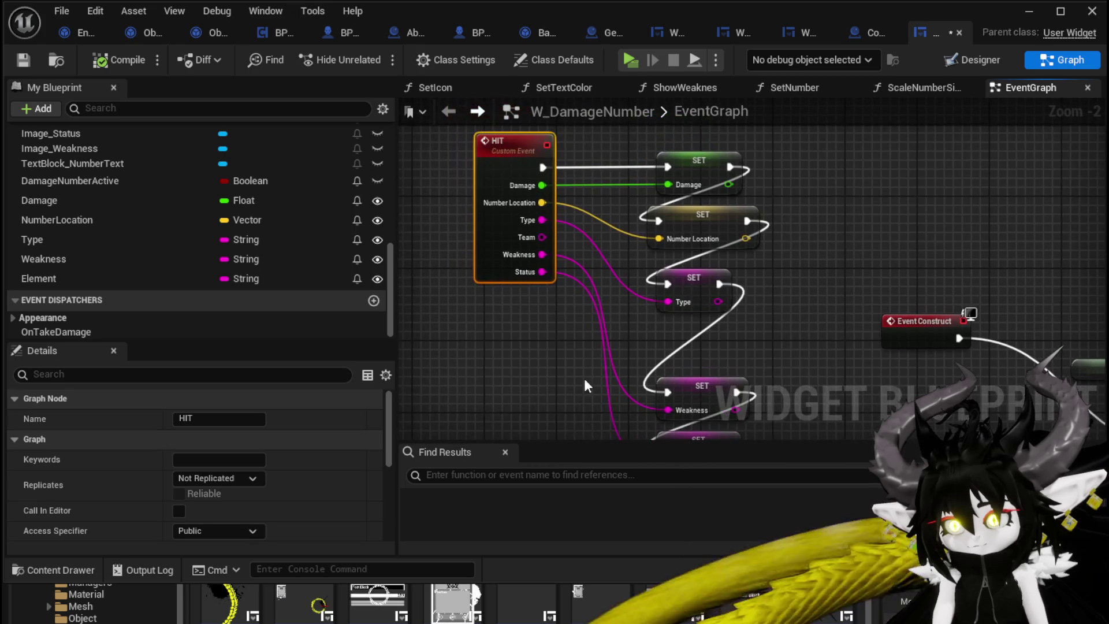
pyautogui.click(507, 338)
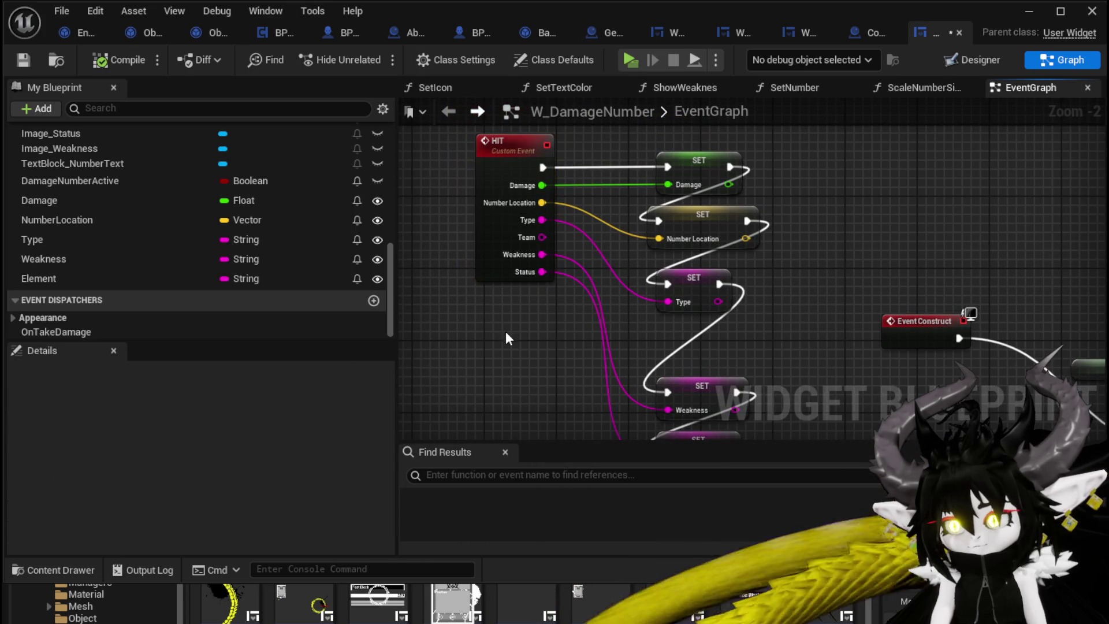
pyautogui.moveTo(512, 347); pyautogui.dragTo(443, 254)
pyautogui.moveTo(438, 368); pyautogui.dragTo(595, 120)
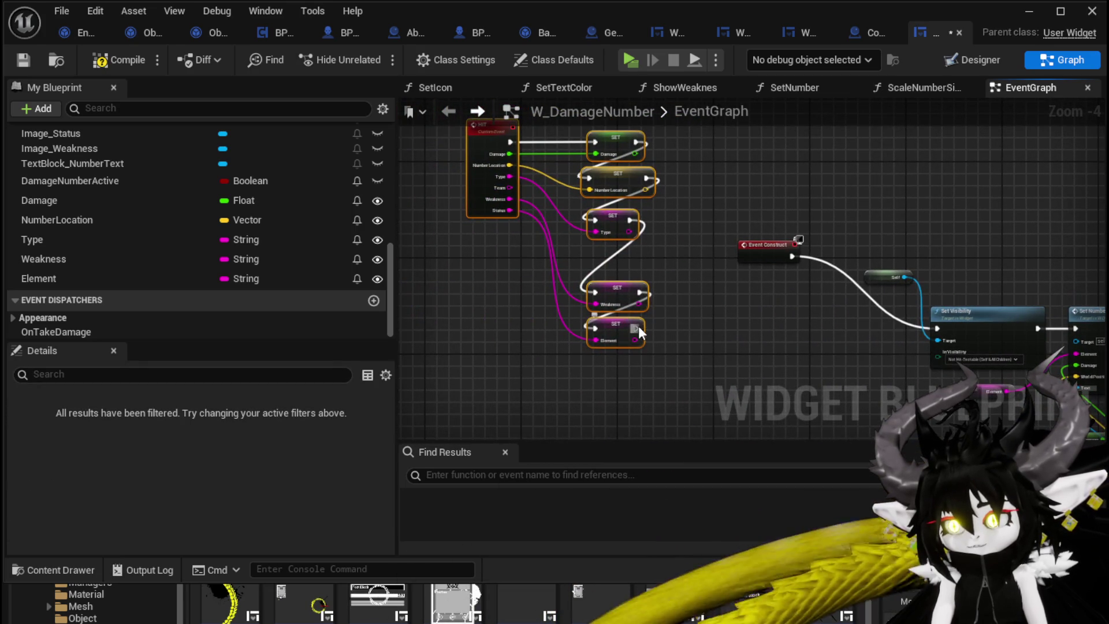
pyautogui.moveTo(552, 242)
pyautogui.mouseDown()
pyautogui.moveTo(602, 321)
pyautogui.moveTo(600, 304)
pyautogui.mouseUp()
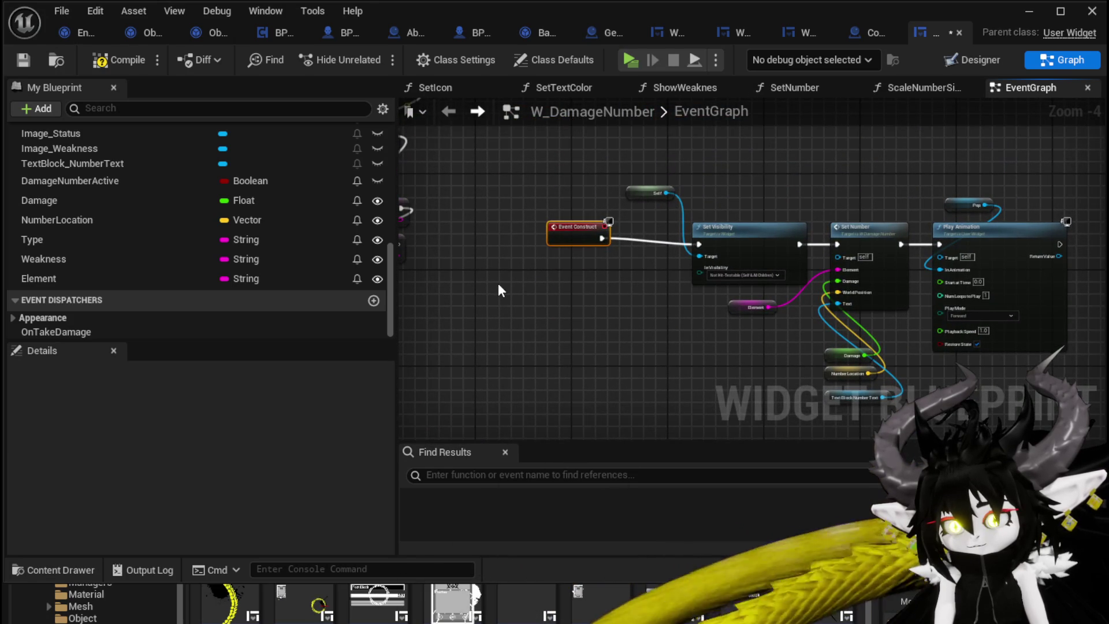
pyautogui.click(115, 60)
pyautogui.click(23, 59)
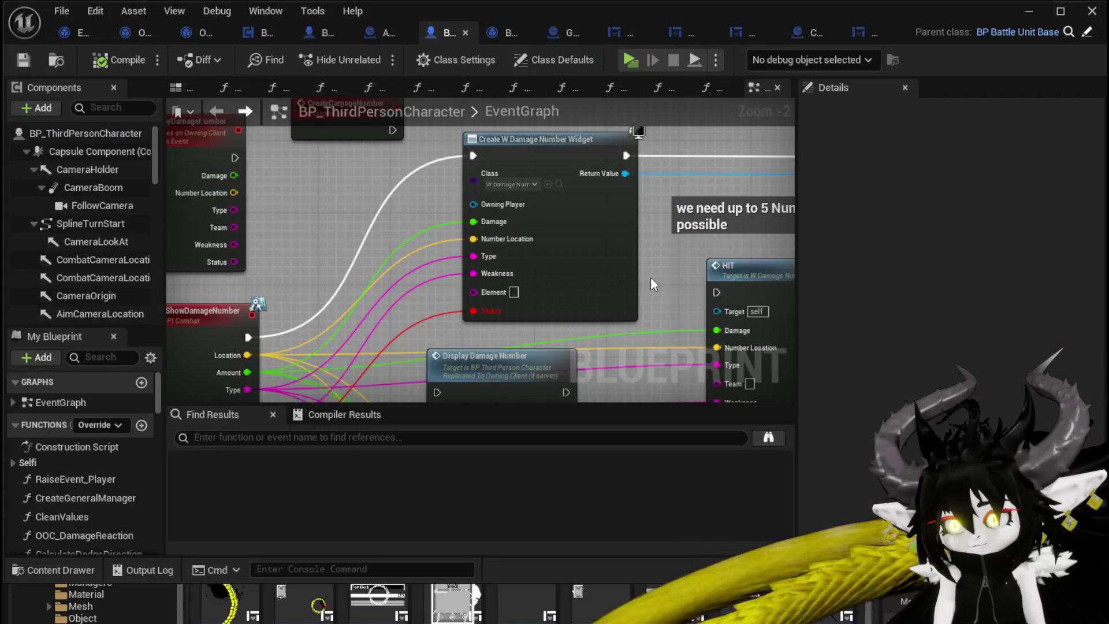
# Wire Status into Create W Damage Number Widget's Element pin, then compile and save BP_ThirdPersonCharacter.
pyautogui.moveTo(480, 314)
pyautogui.mouseDown()
pyautogui.moveTo(485, 201)
pyautogui.moveTo(488, 214)
pyautogui.mouseUp()
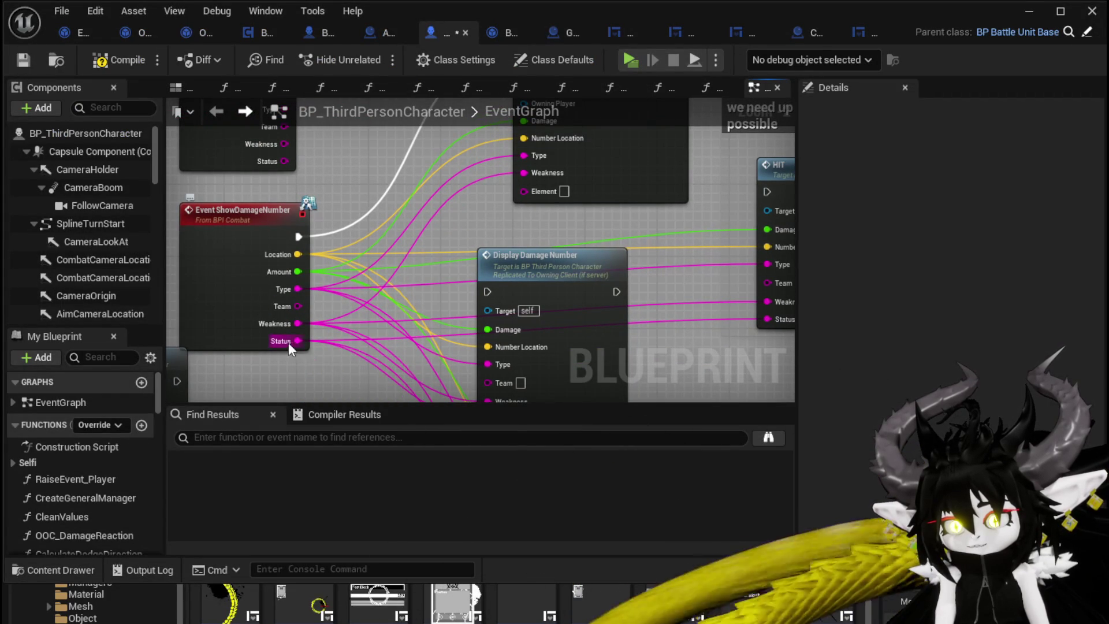
pyautogui.moveTo(298, 341)
pyautogui.mouseDown()
pyautogui.moveTo(534, 223)
pyautogui.moveTo(523, 190)
pyautogui.moveTo(602, 266)
pyautogui.mouseUp()
pyautogui.click(124, 56)
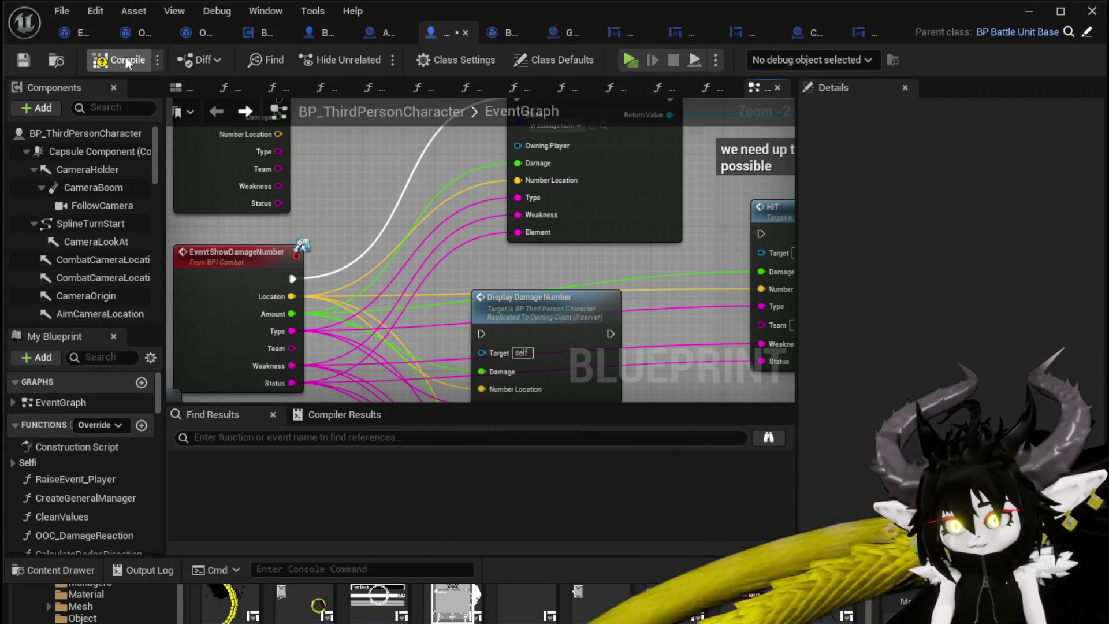
pyautogui.click(23, 58)
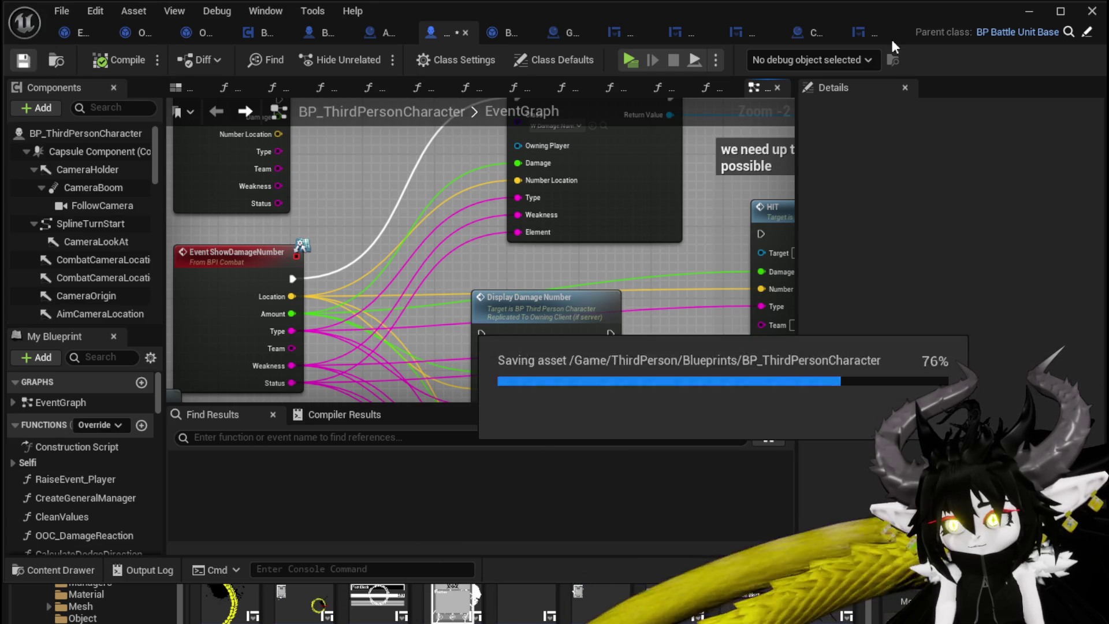
pyautogui.click(1029, 11)
# Start the game, fly to the fire slime, accept the battle prompt and play the SummonSpawn card.
pyautogui.click(370, 55)
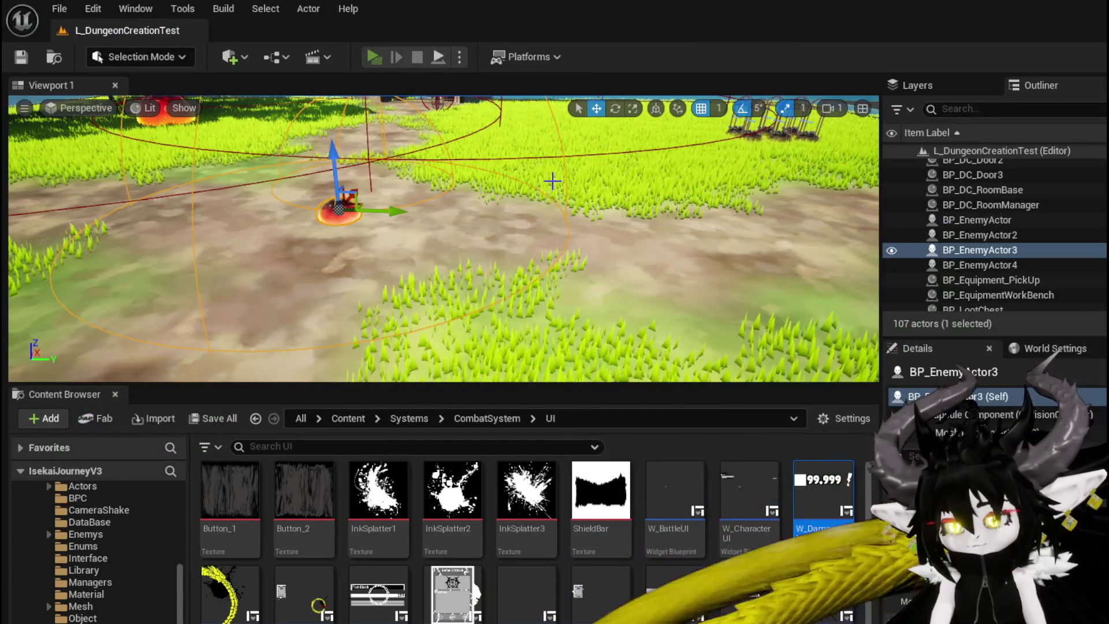
pyautogui.press('w')
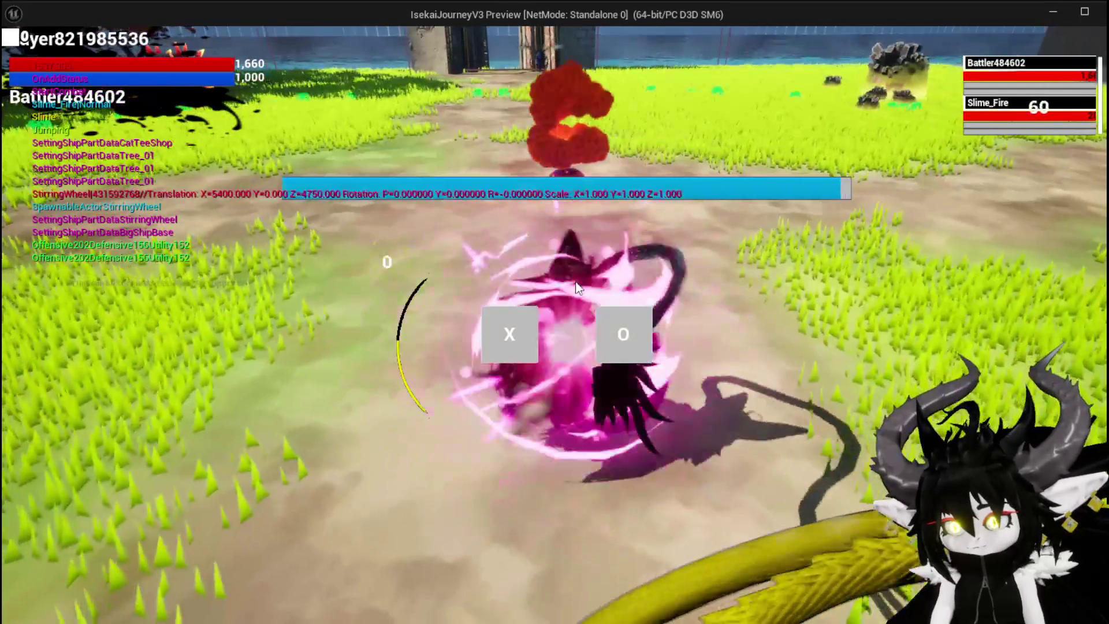
pyautogui.click(505, 331)
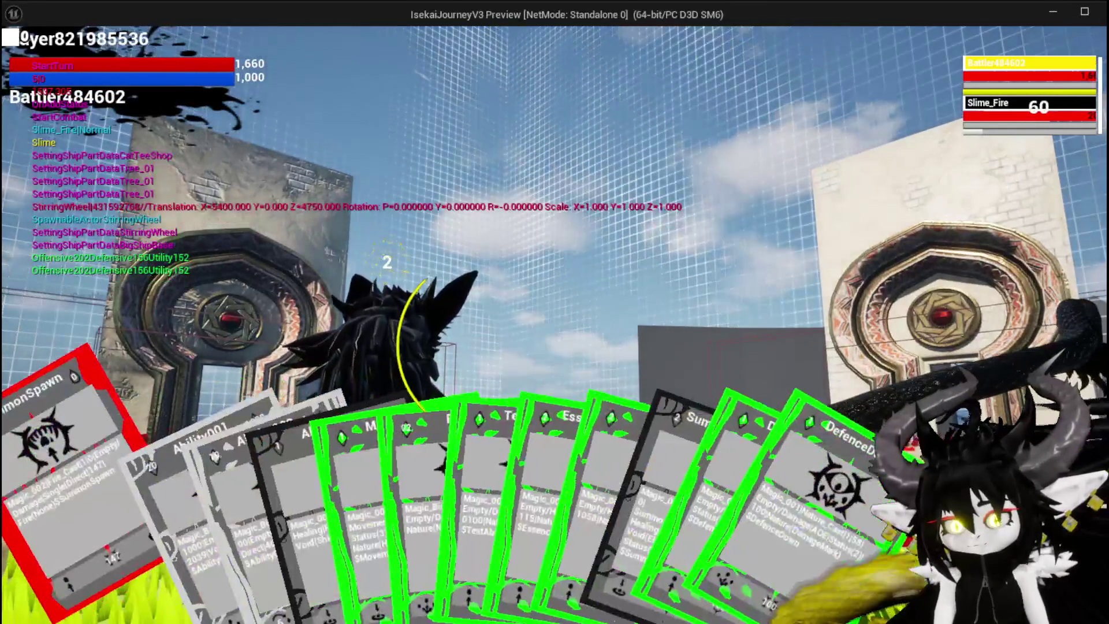
pyautogui.click(65, 604)
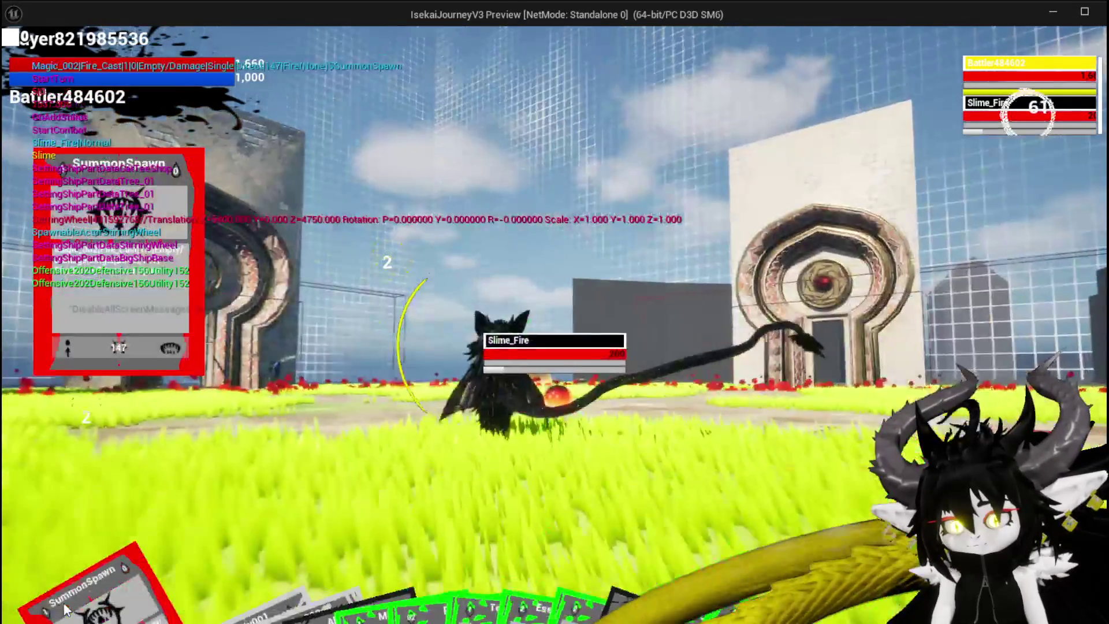